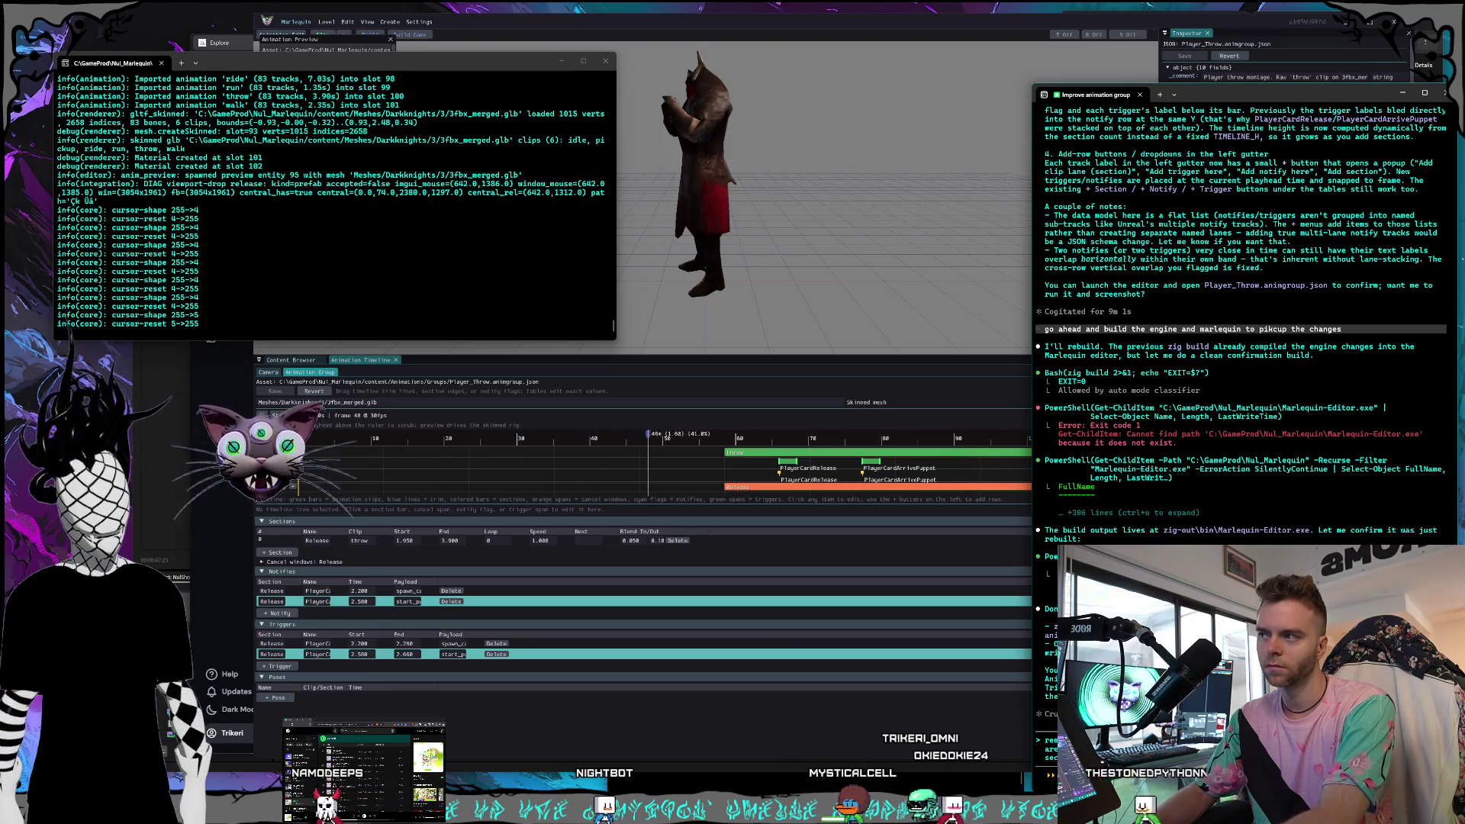
# Scrub the Player_Throw animation preview to frame 35, then close the Marlequin editor.
pyautogui.click(554, 432)
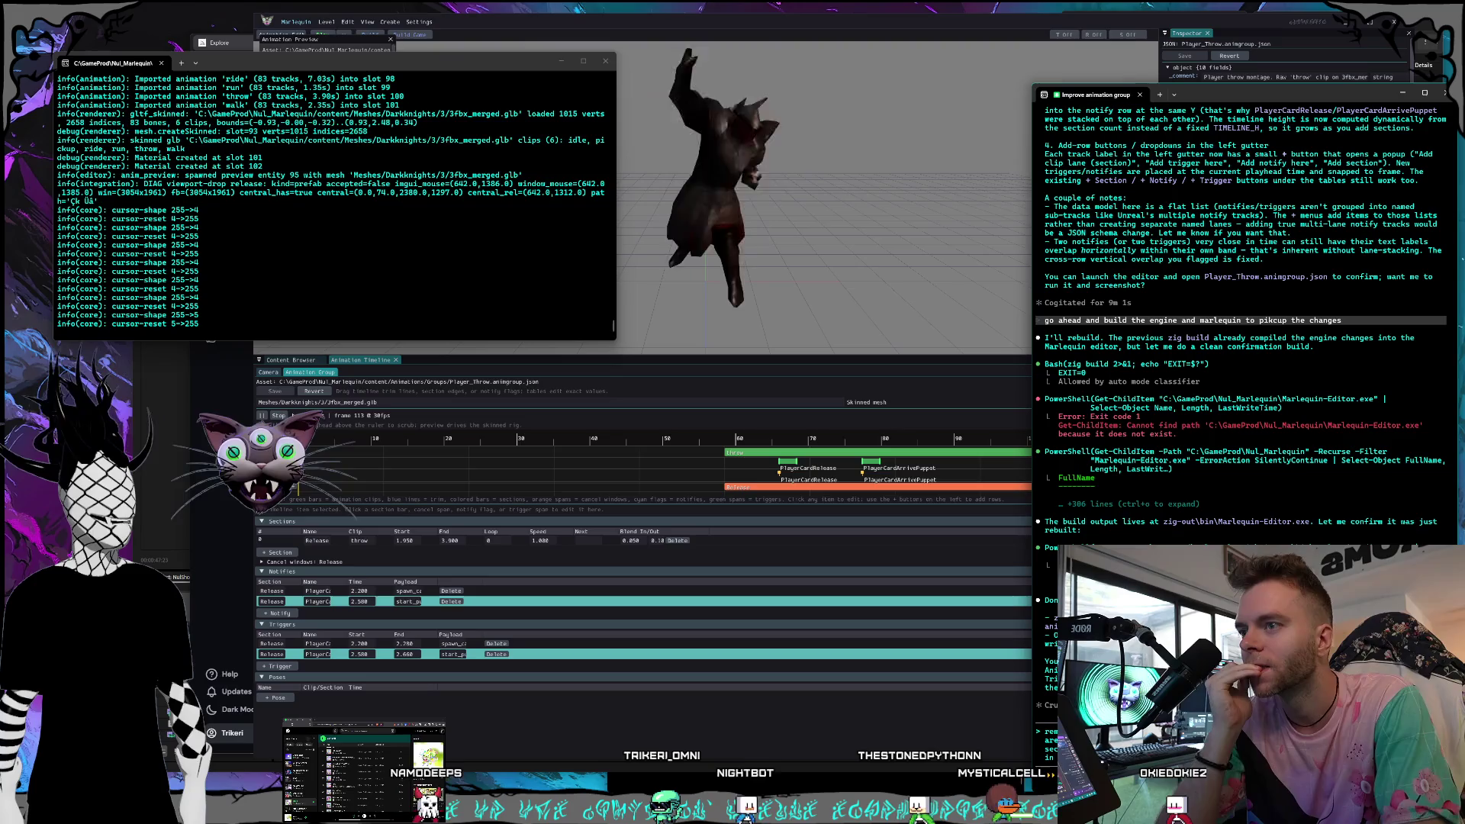
pyautogui.click(409, 49)
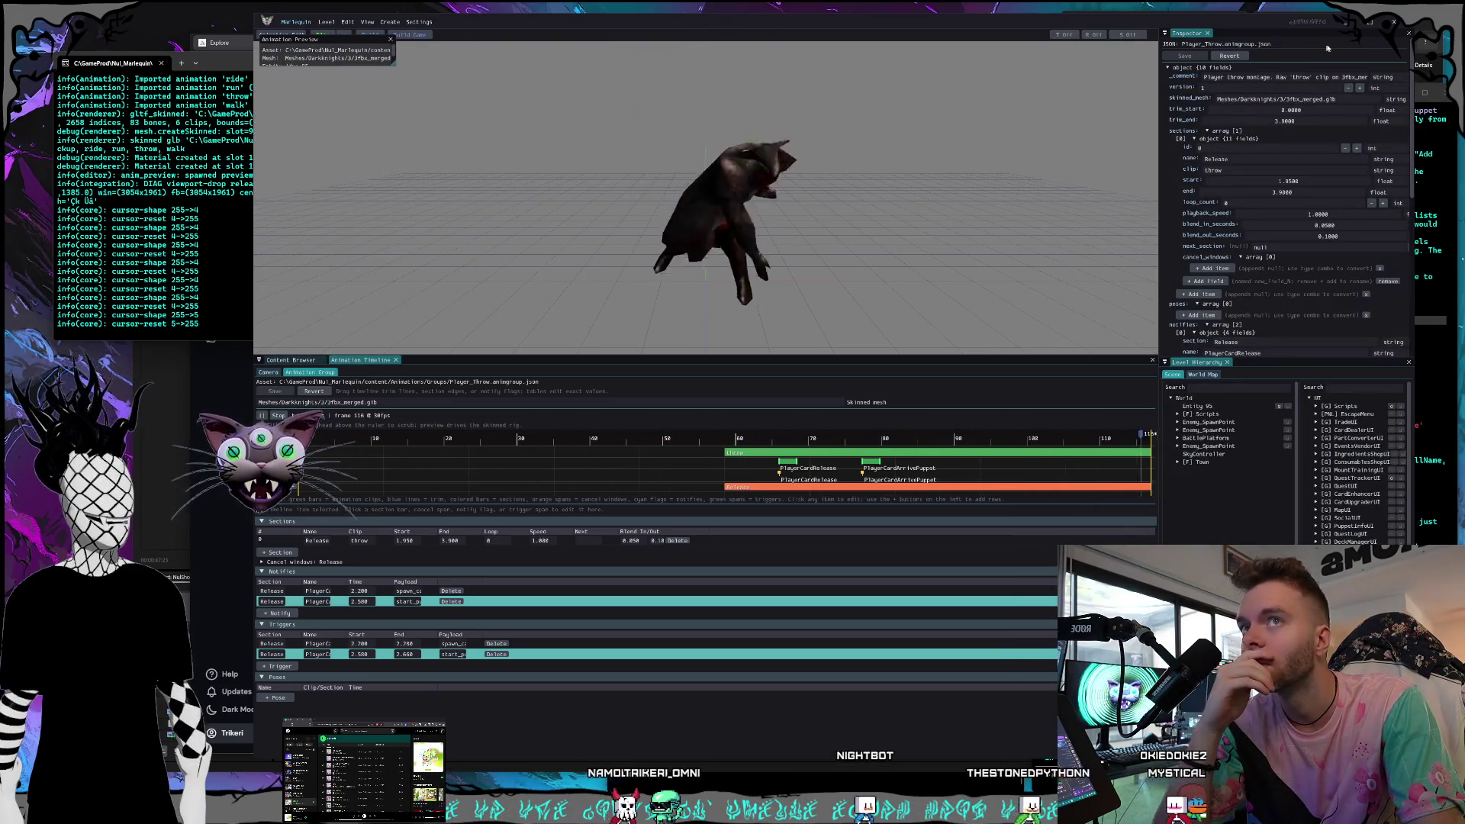
pyautogui.click(1393, 21)
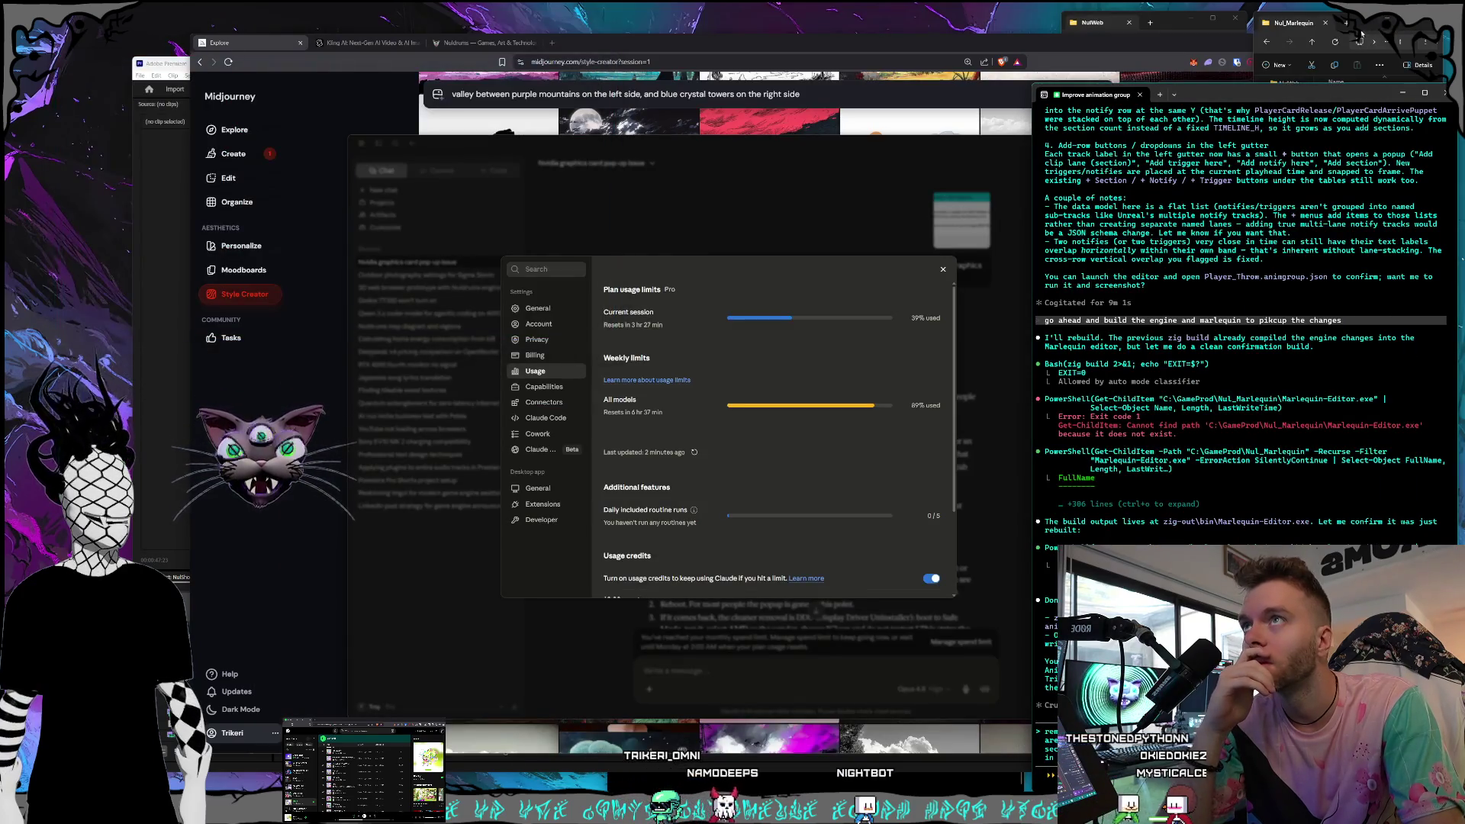
# Relaunch the Marlequin editor executable from the Nul_Marlequin project folder.
pyautogui.click(1364, 29)
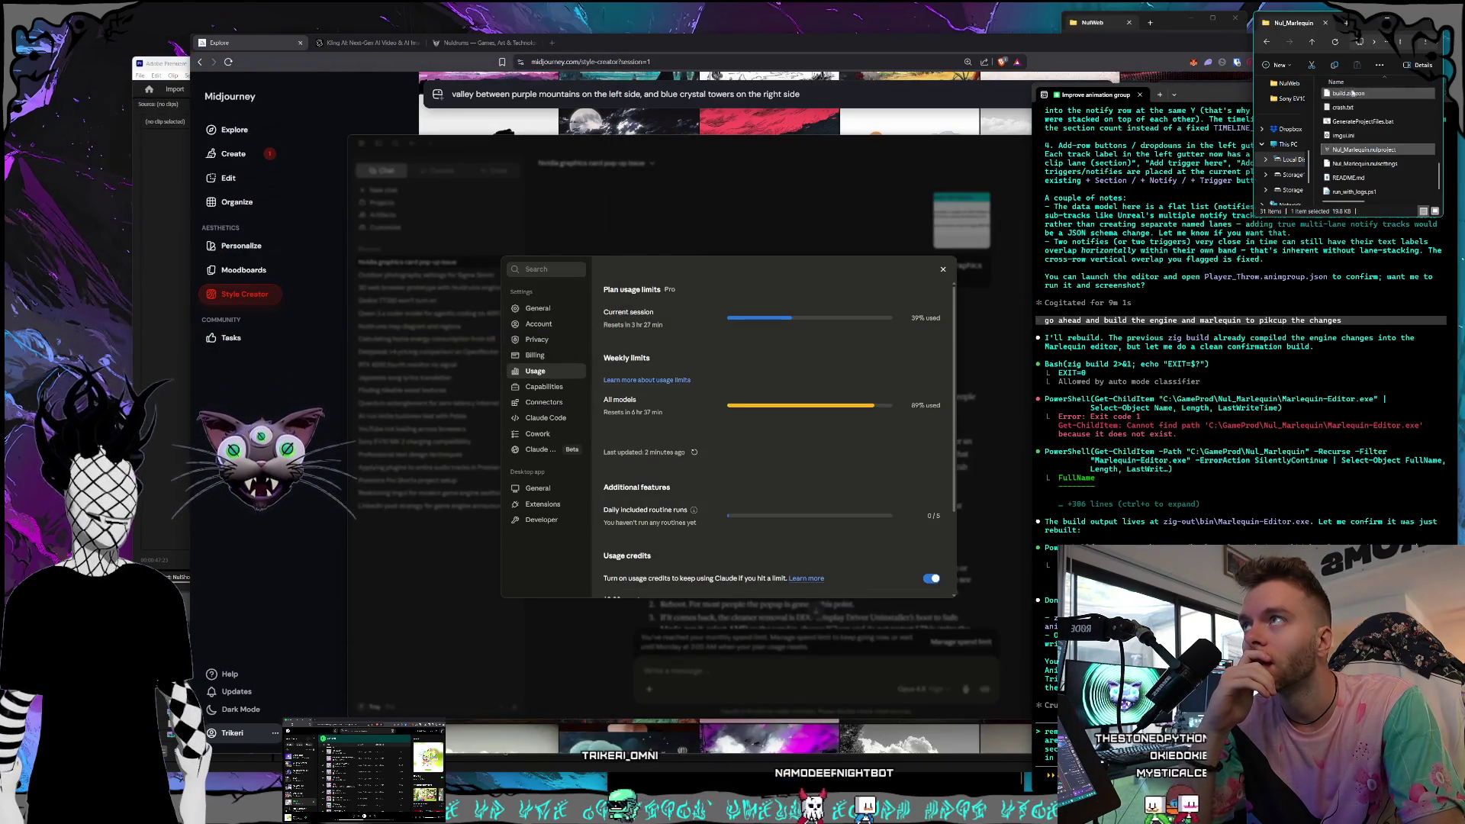
pyautogui.doubleClick(1350, 152)
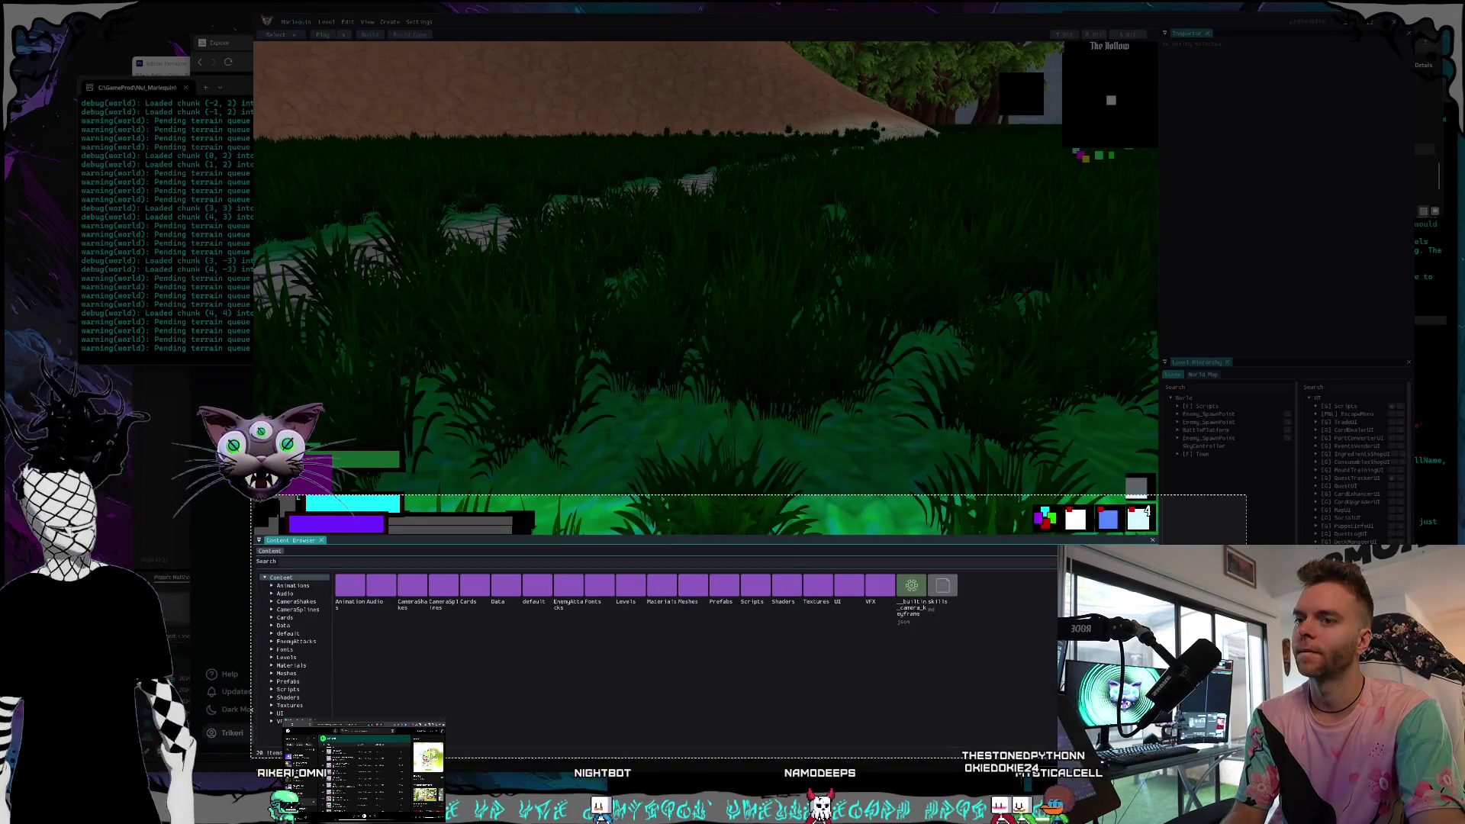
# Raise the log console and assistant chat, then switch to the AM_MM_Dash_Forward montage editor.
pyautogui.hotkey('alt', 'Tab')
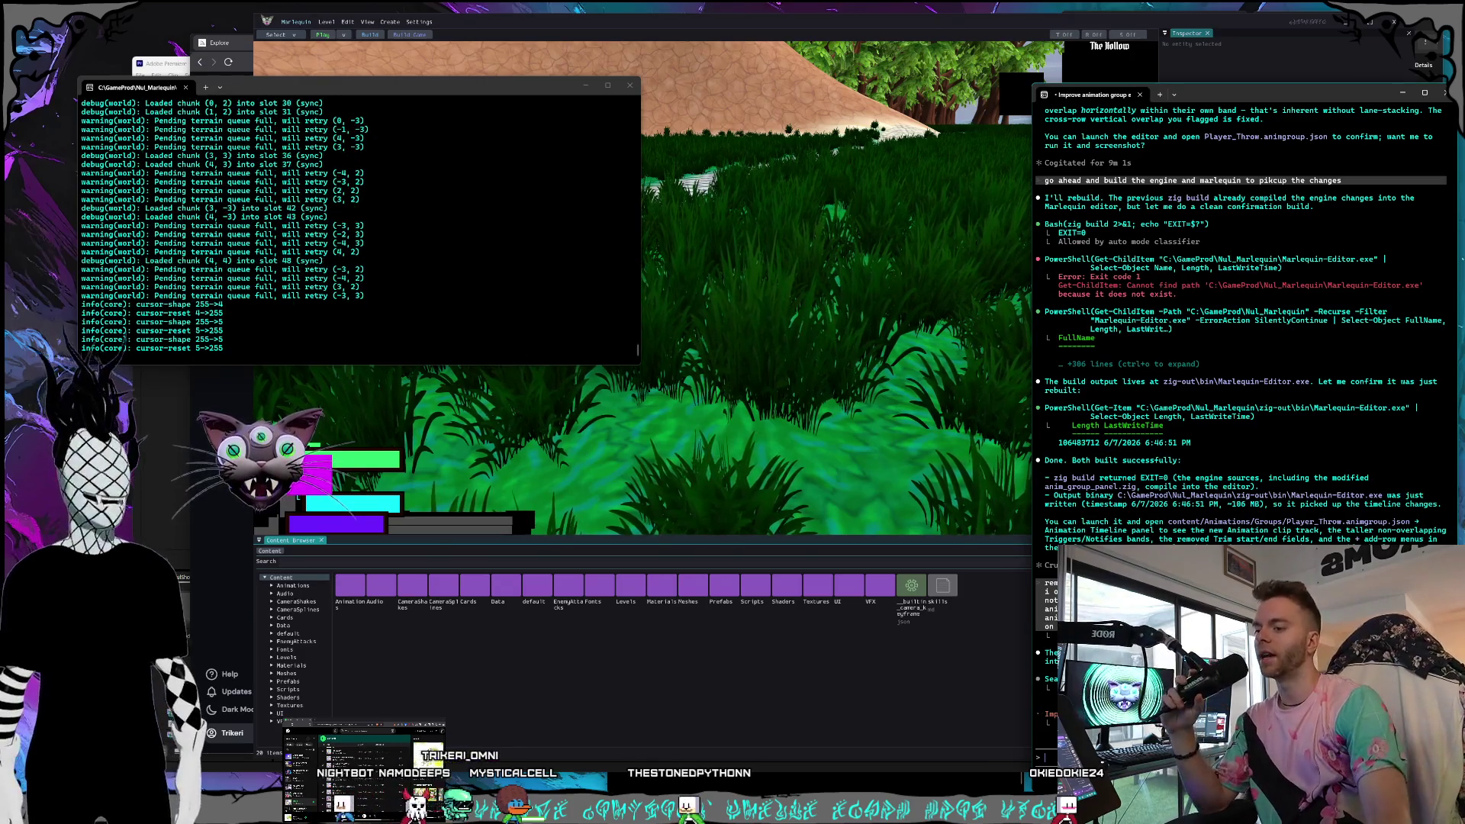
pyautogui.hotkey('alt', 'Tab')
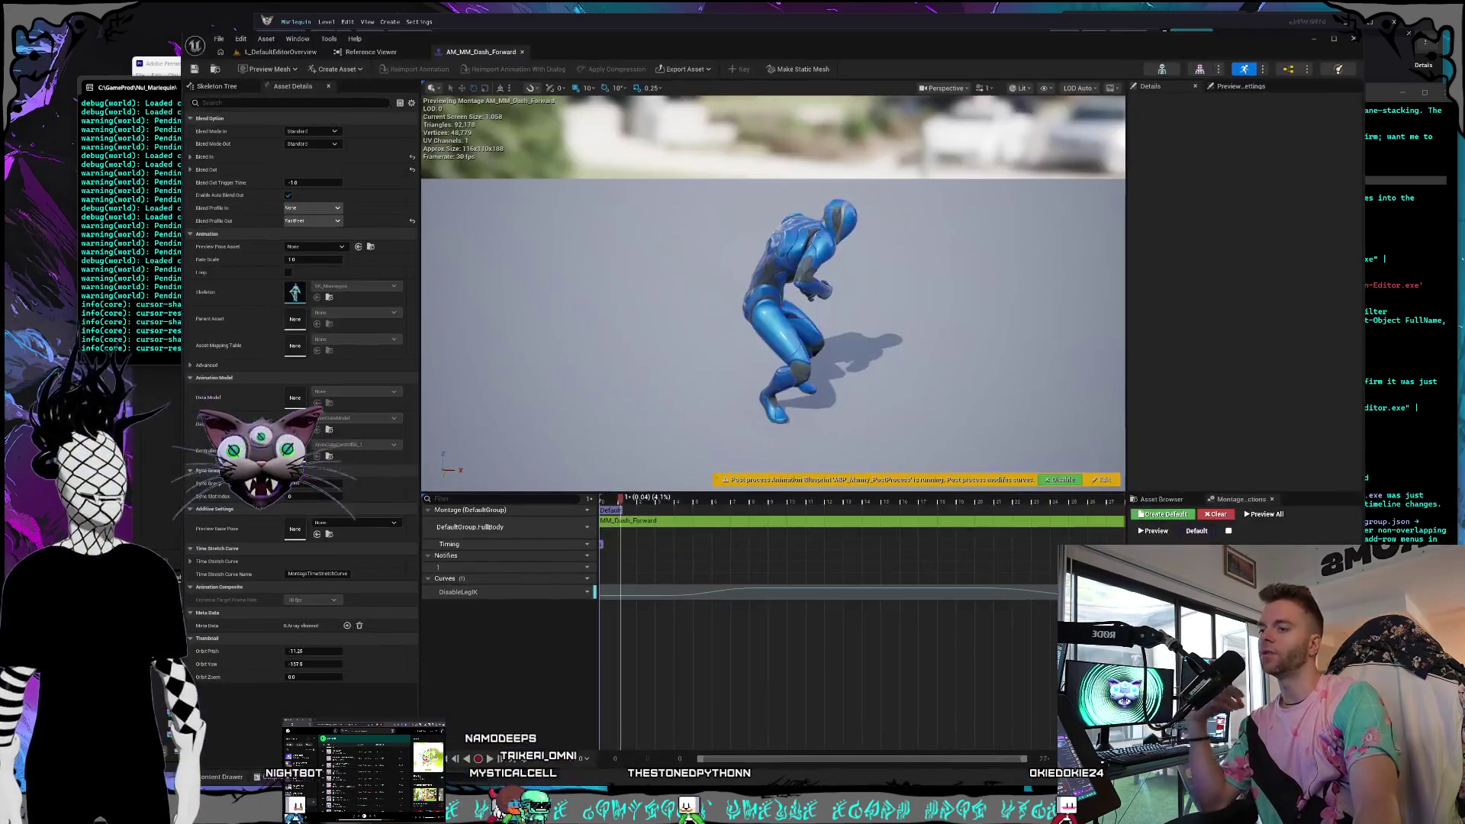
# Inspect the MM_Dash_Forward segment's settings, then resize, shift and minimize the Unreal window.
pyautogui.click(648, 520)
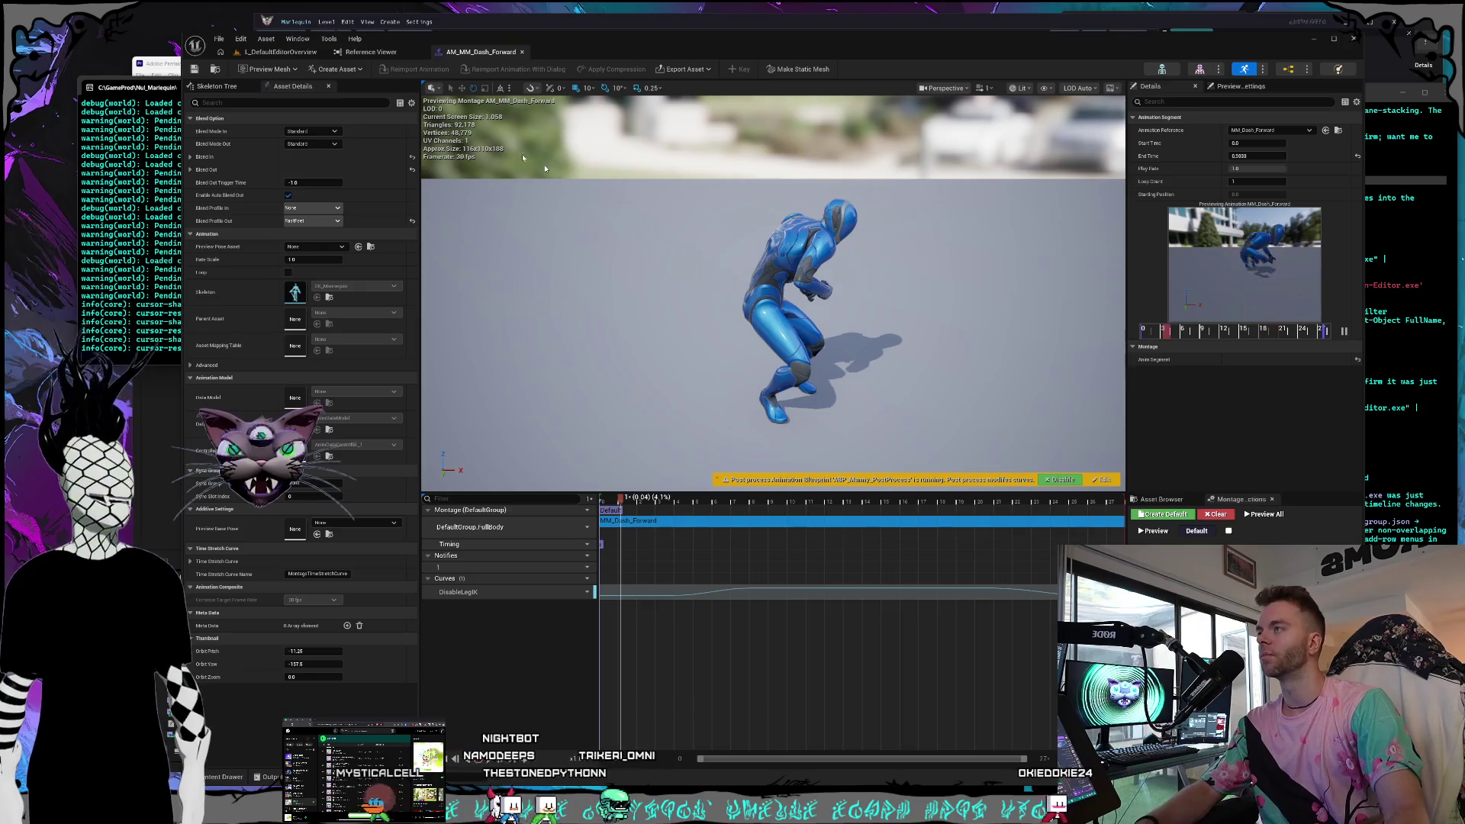
pyautogui.moveTo(184, 39); pyautogui.dragTo(203, 42)
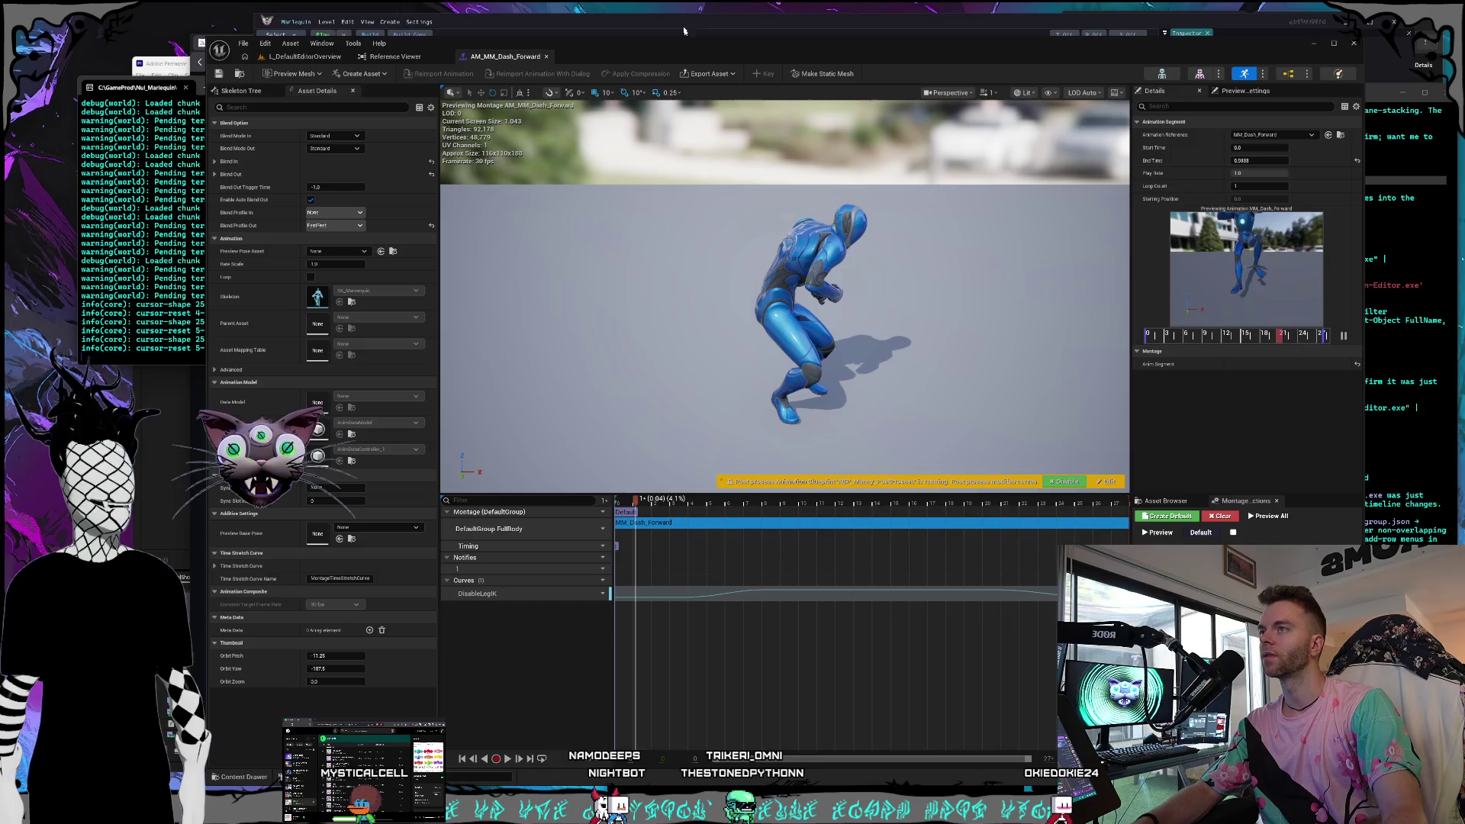
pyautogui.moveTo(689, 44); pyautogui.dragTo(674, 47)
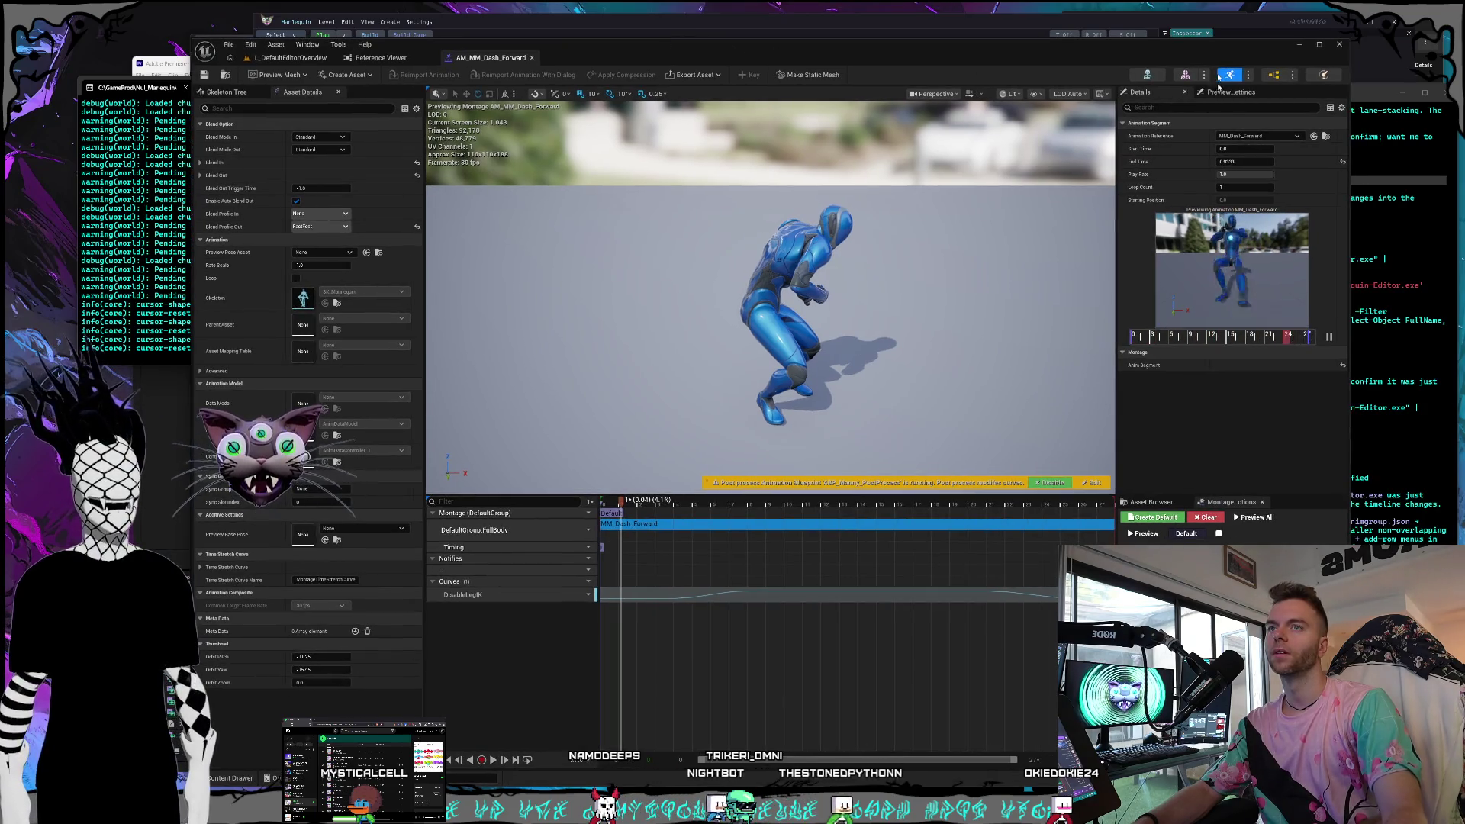
pyautogui.click(1299, 45)
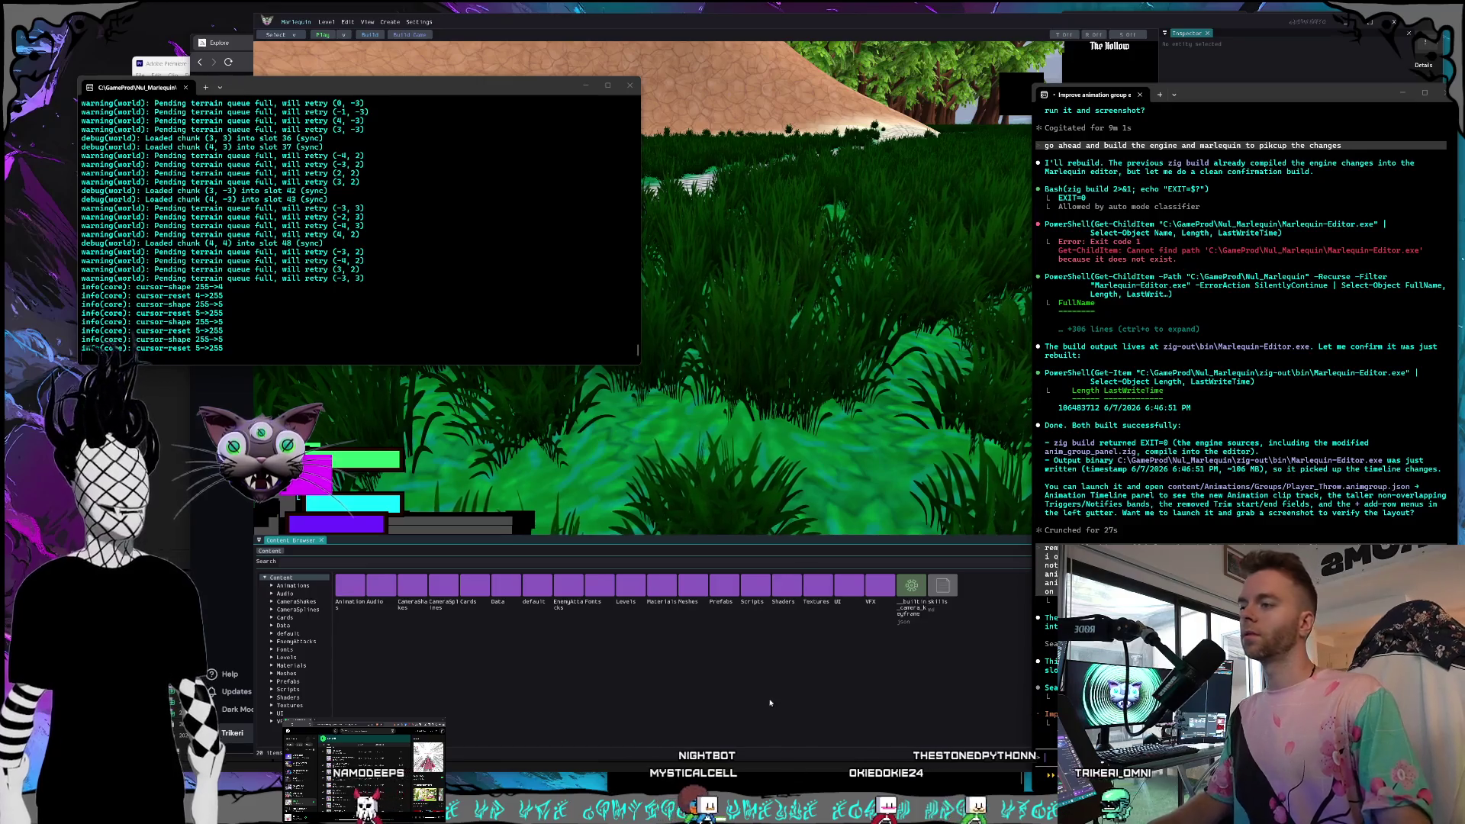
# Bring the Marlequin editor with its level hierarchy in front of the chat terminal.
pyautogui.click(767, 698)
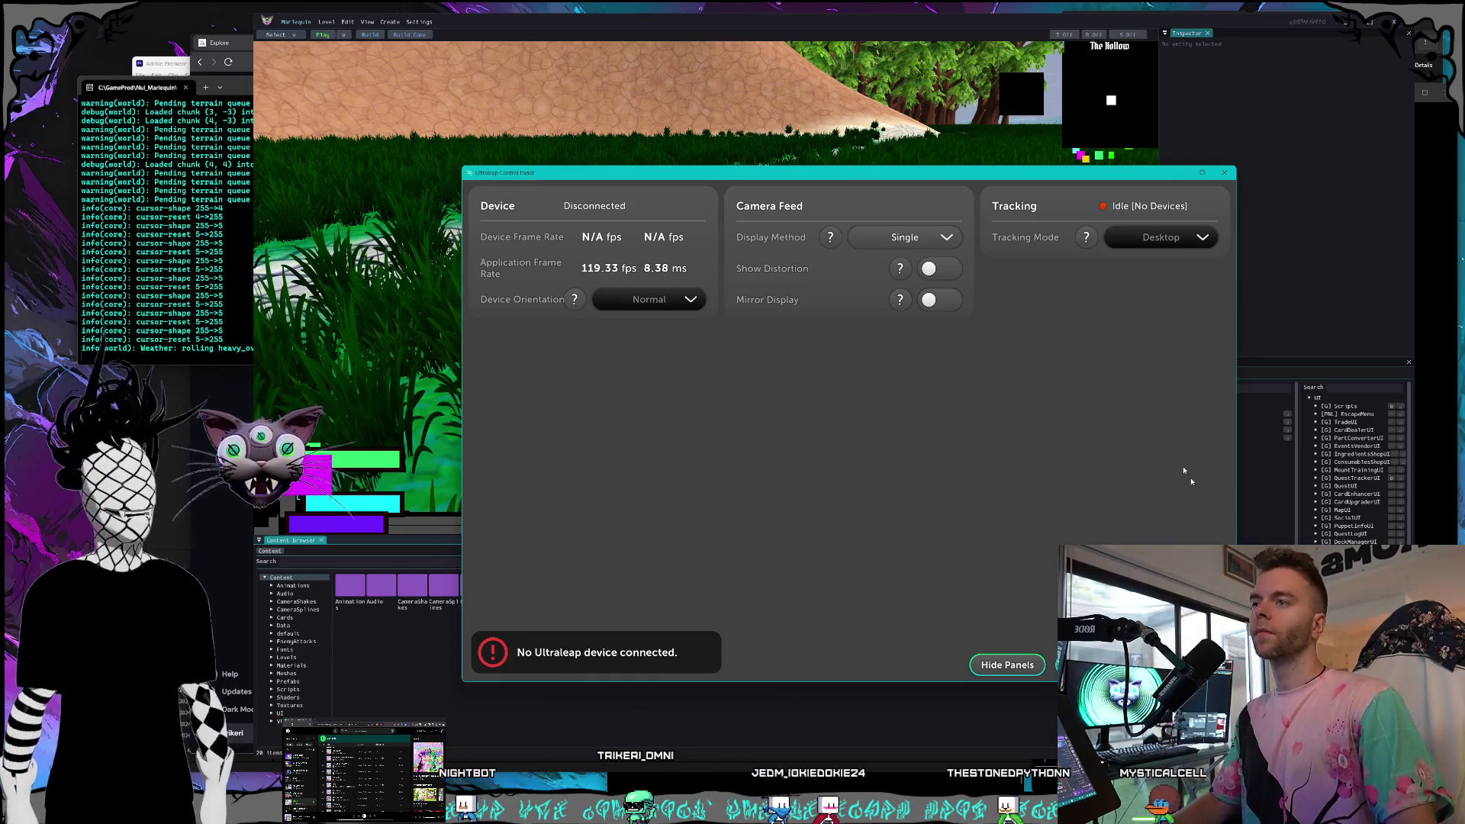
# Move aside and close the Ultraleap panel reporting no device connected.
pyautogui.moveTo(935, 172)
pyautogui.mouseDown()
pyautogui.moveTo(876, 166)
pyautogui.moveTo(888, 166)
pyautogui.mouseUp()
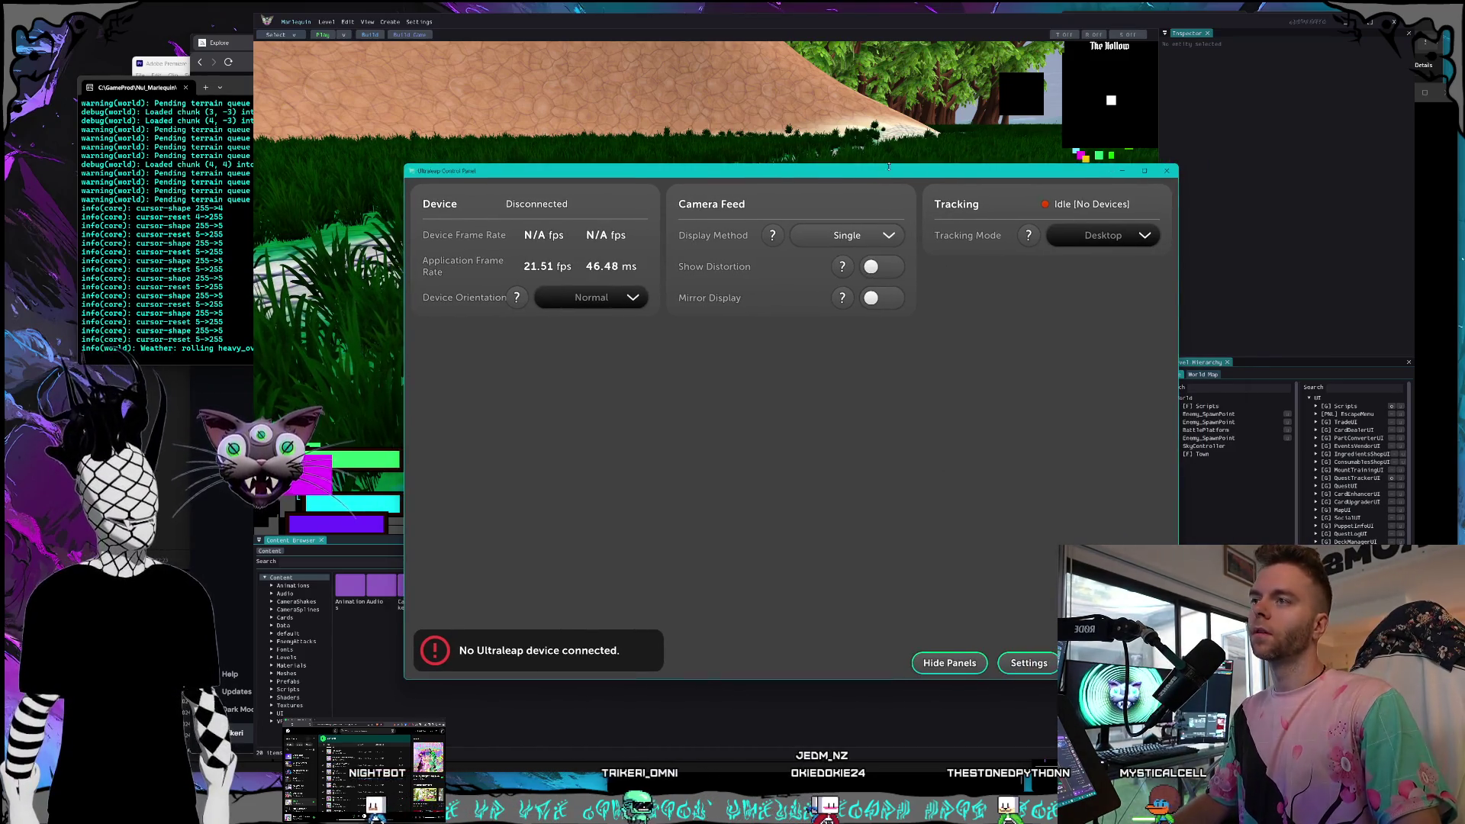
pyautogui.click(1166, 170)
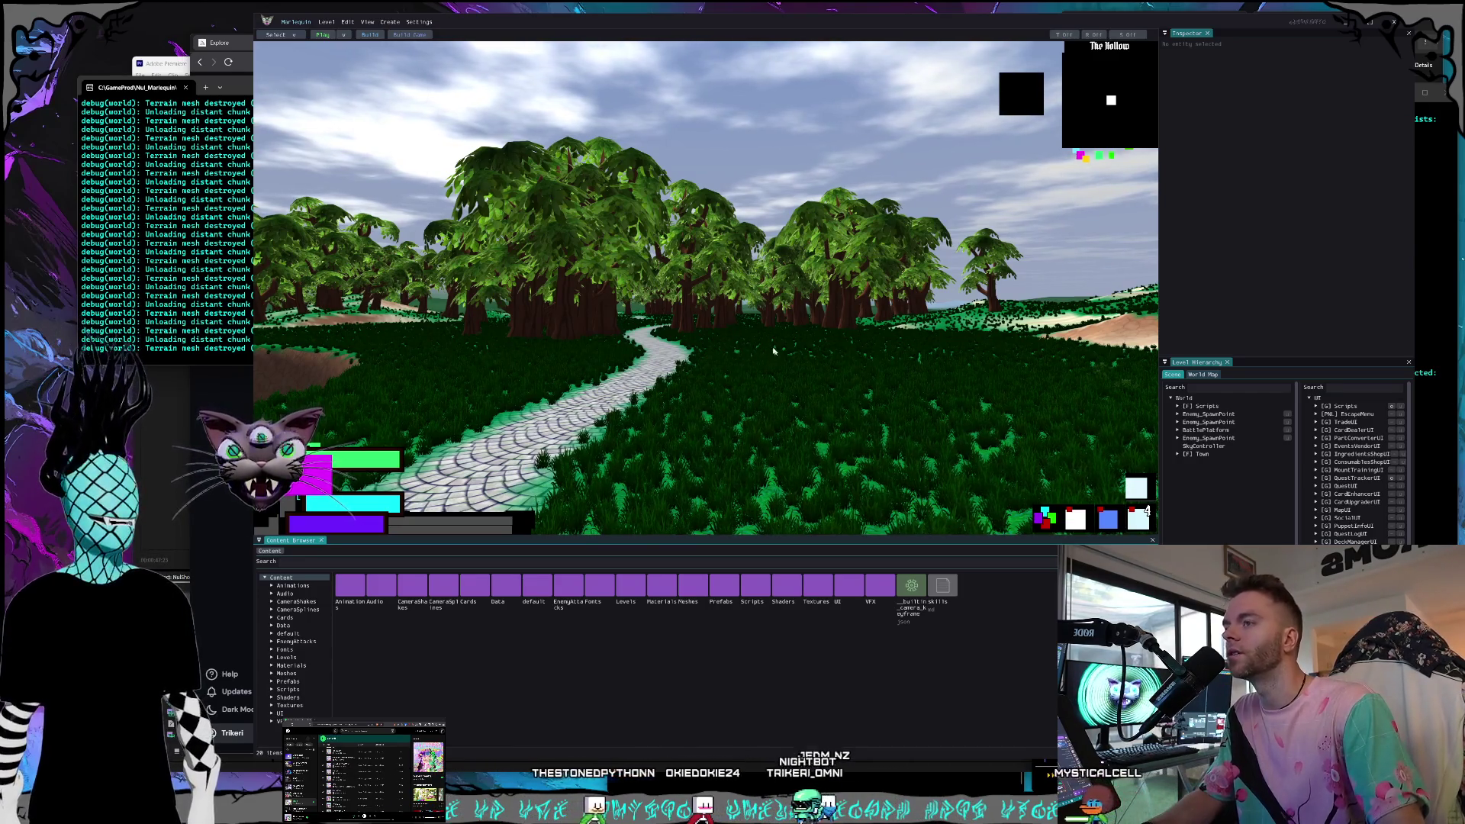
# Fly the scene camera along the cobblestone path out of the forest to the fork.
pyautogui.press('w')
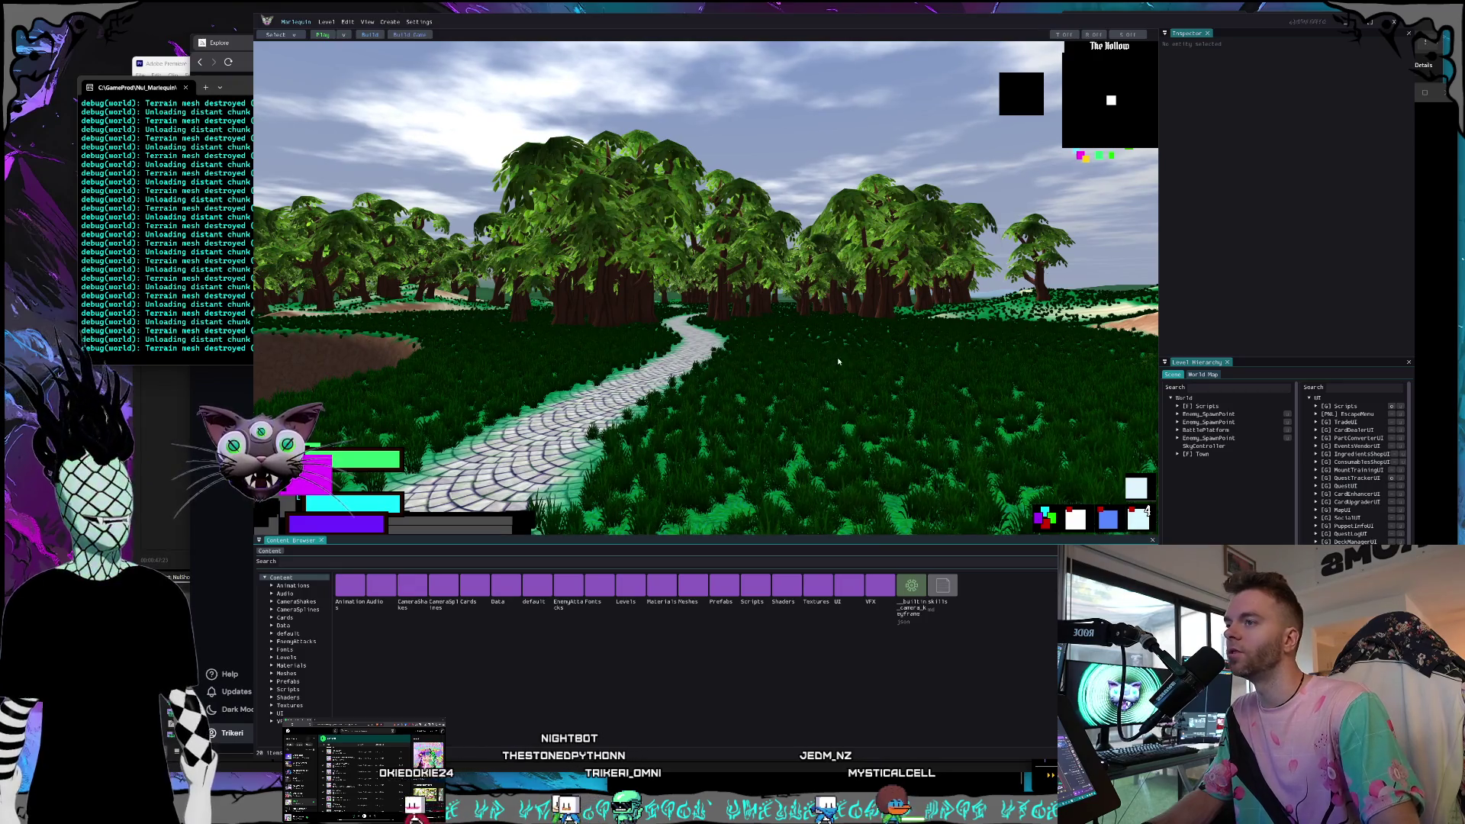
pyautogui.press('w')
pyautogui.press('w')
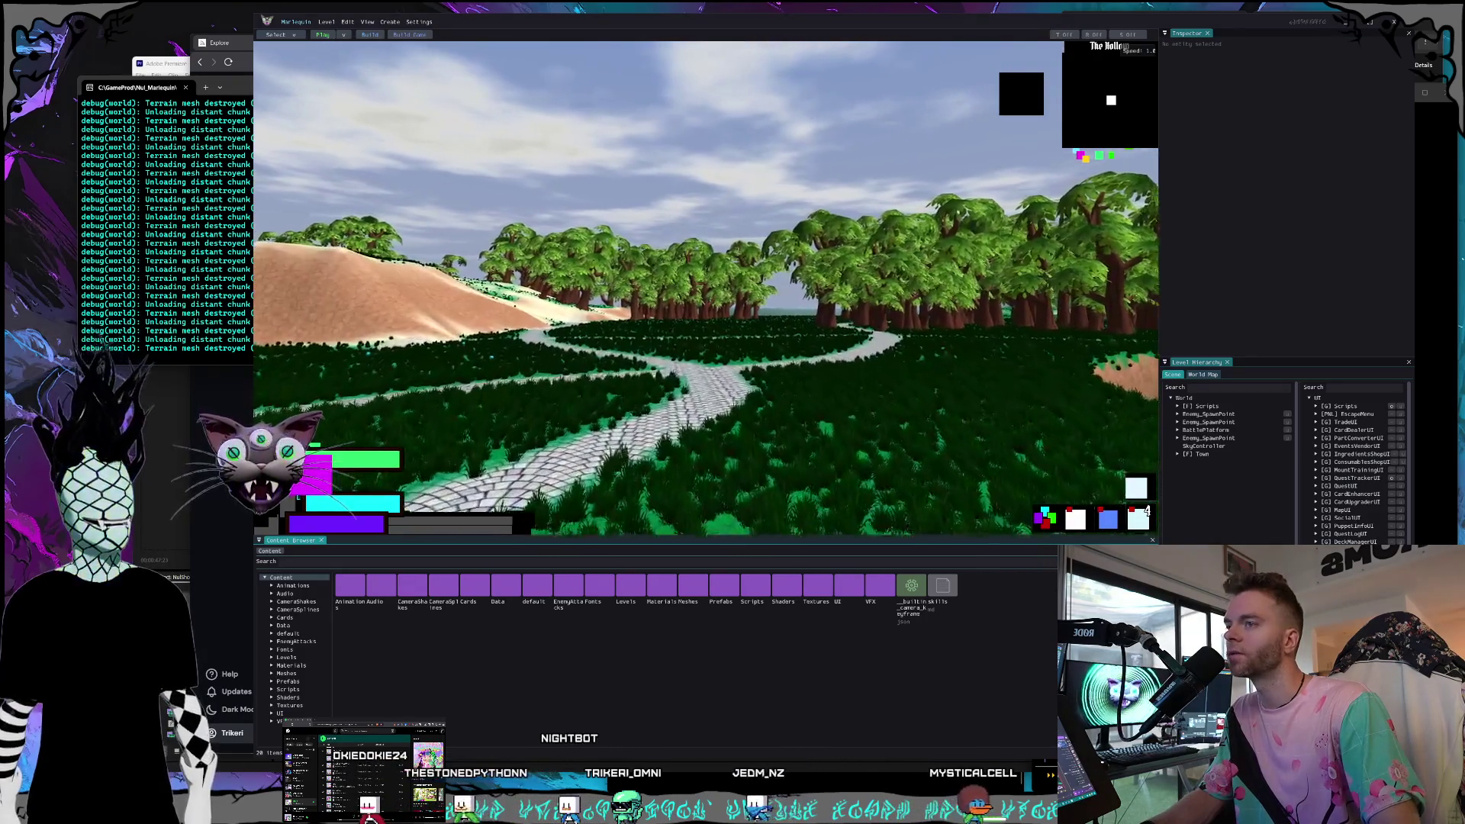
pyautogui.press('w')
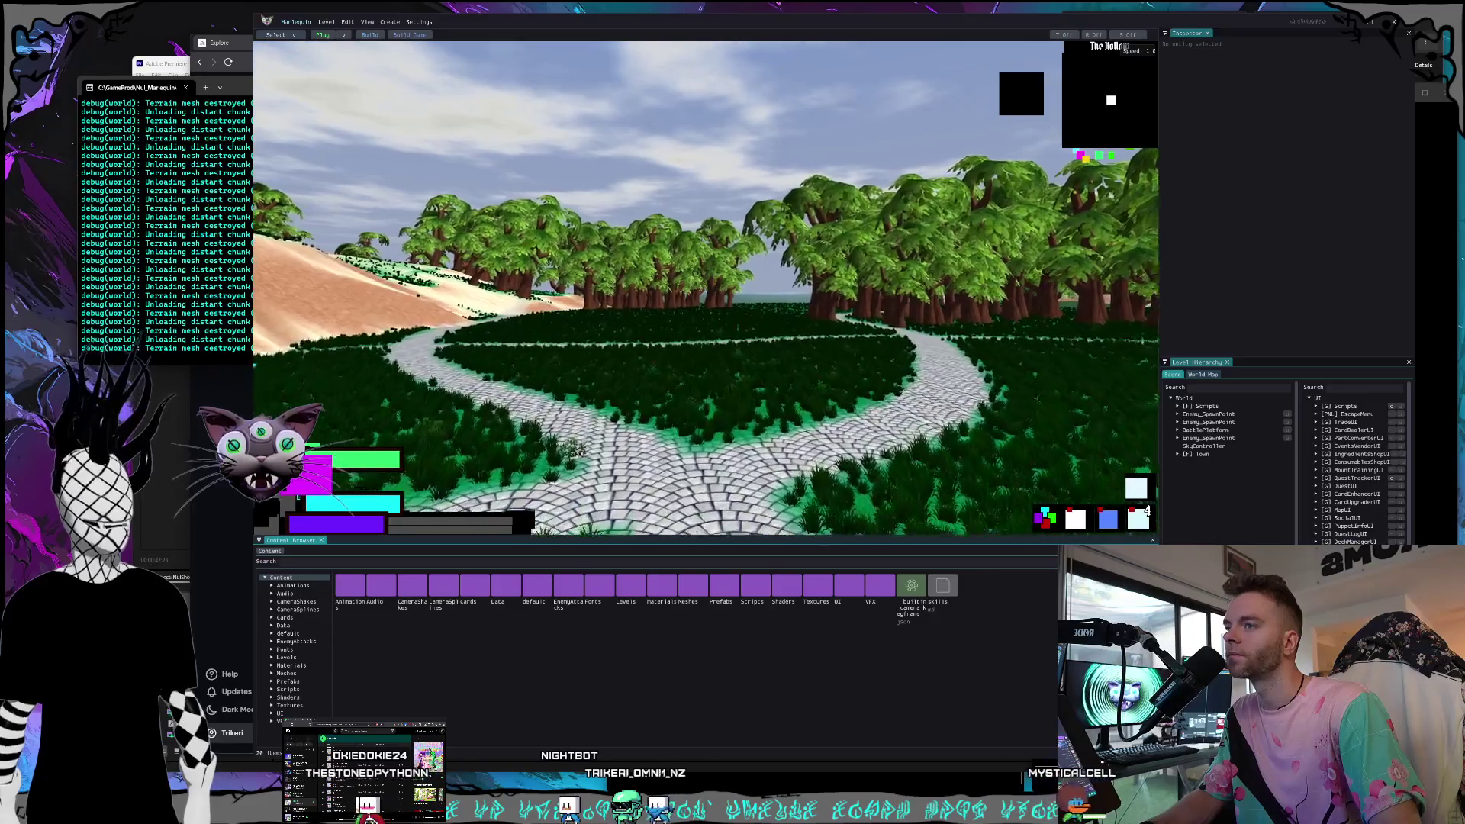
# Start play mode, summon the centipede mount, and ride it off the plaza into the grass.
pyautogui.click(322, 34)
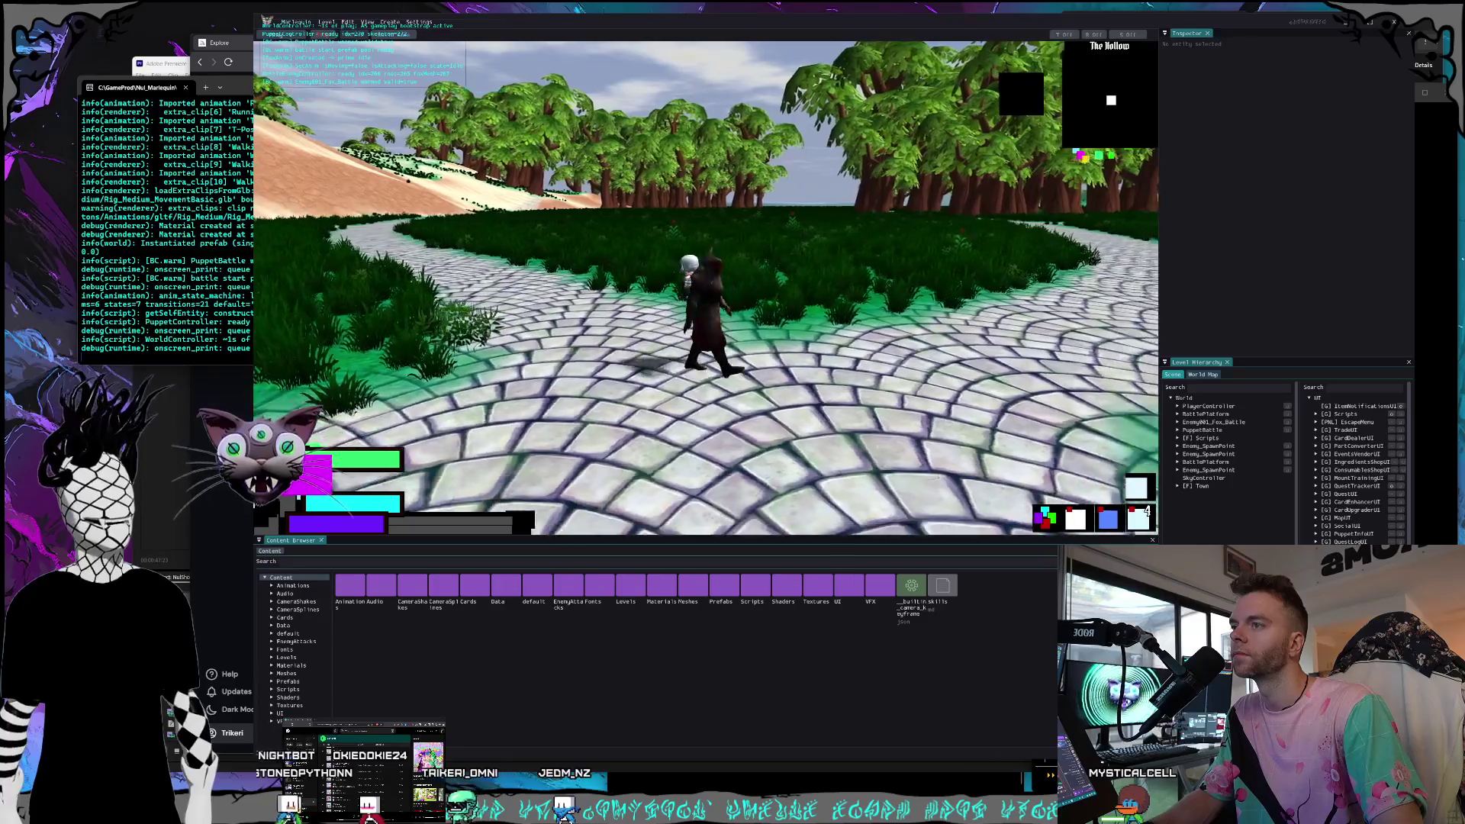
pyautogui.press('m')
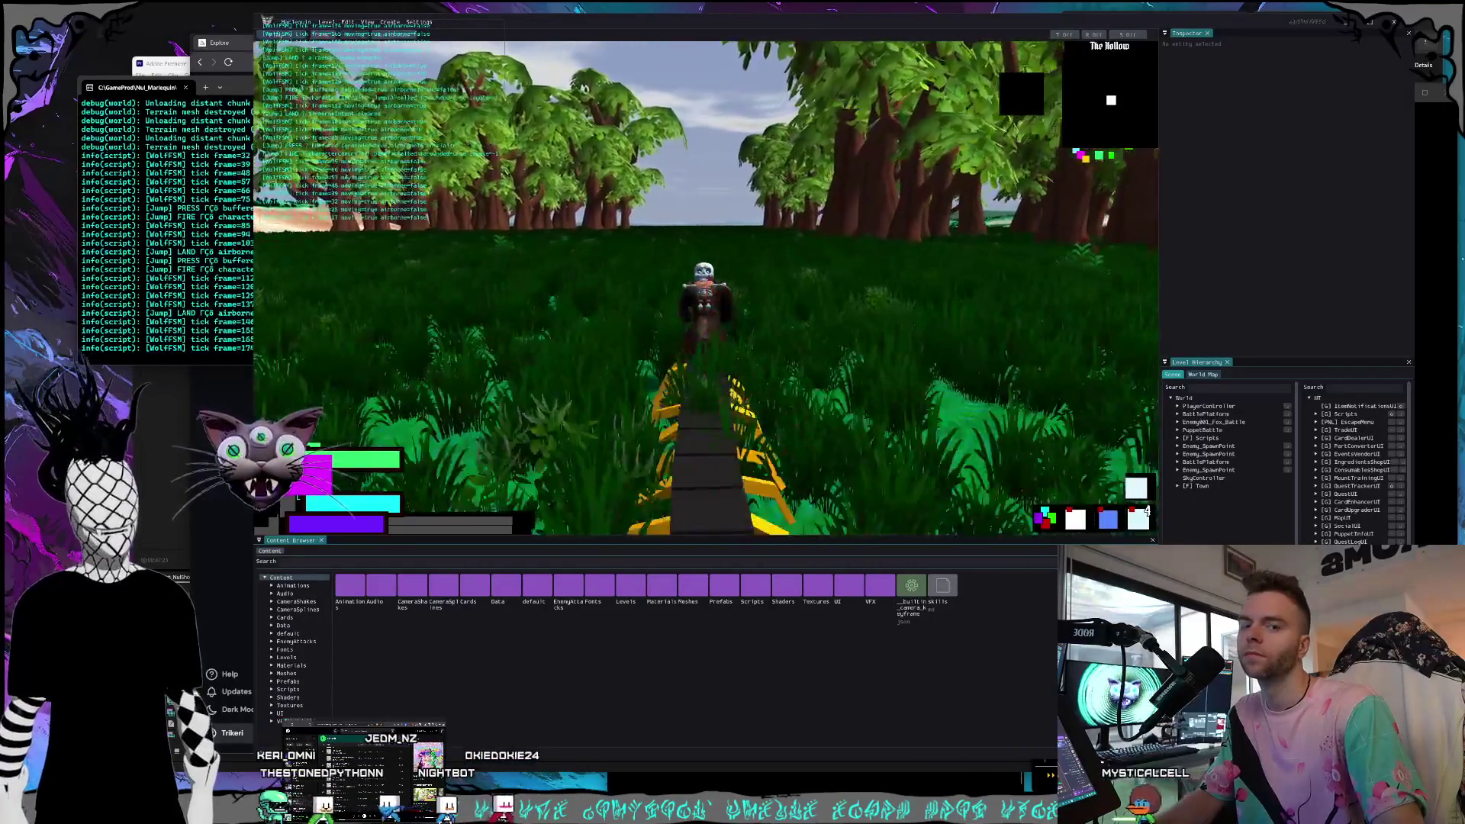
pyautogui.press('super')
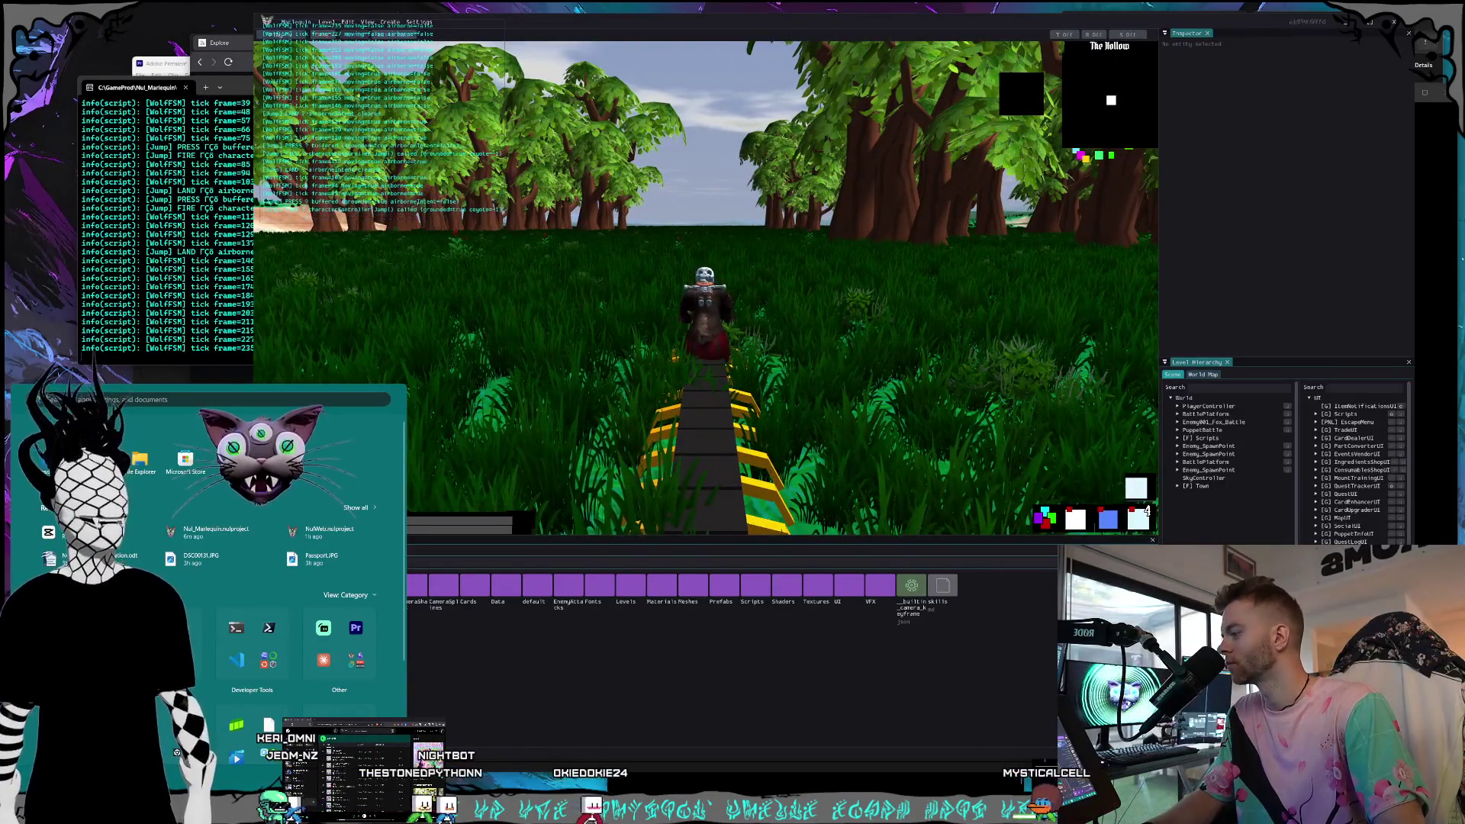
pyautogui.press('super')
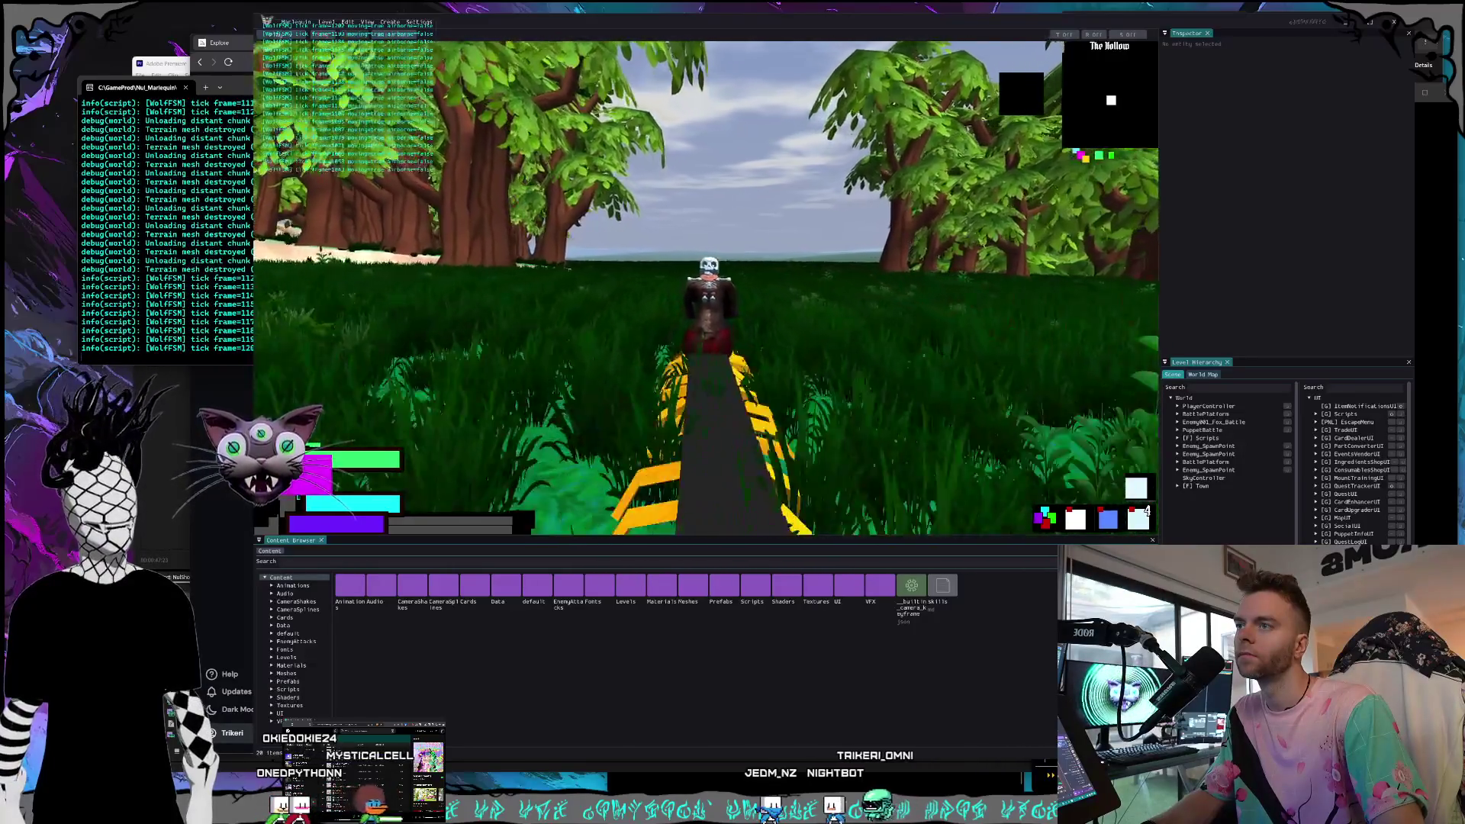
pyautogui.press('w')
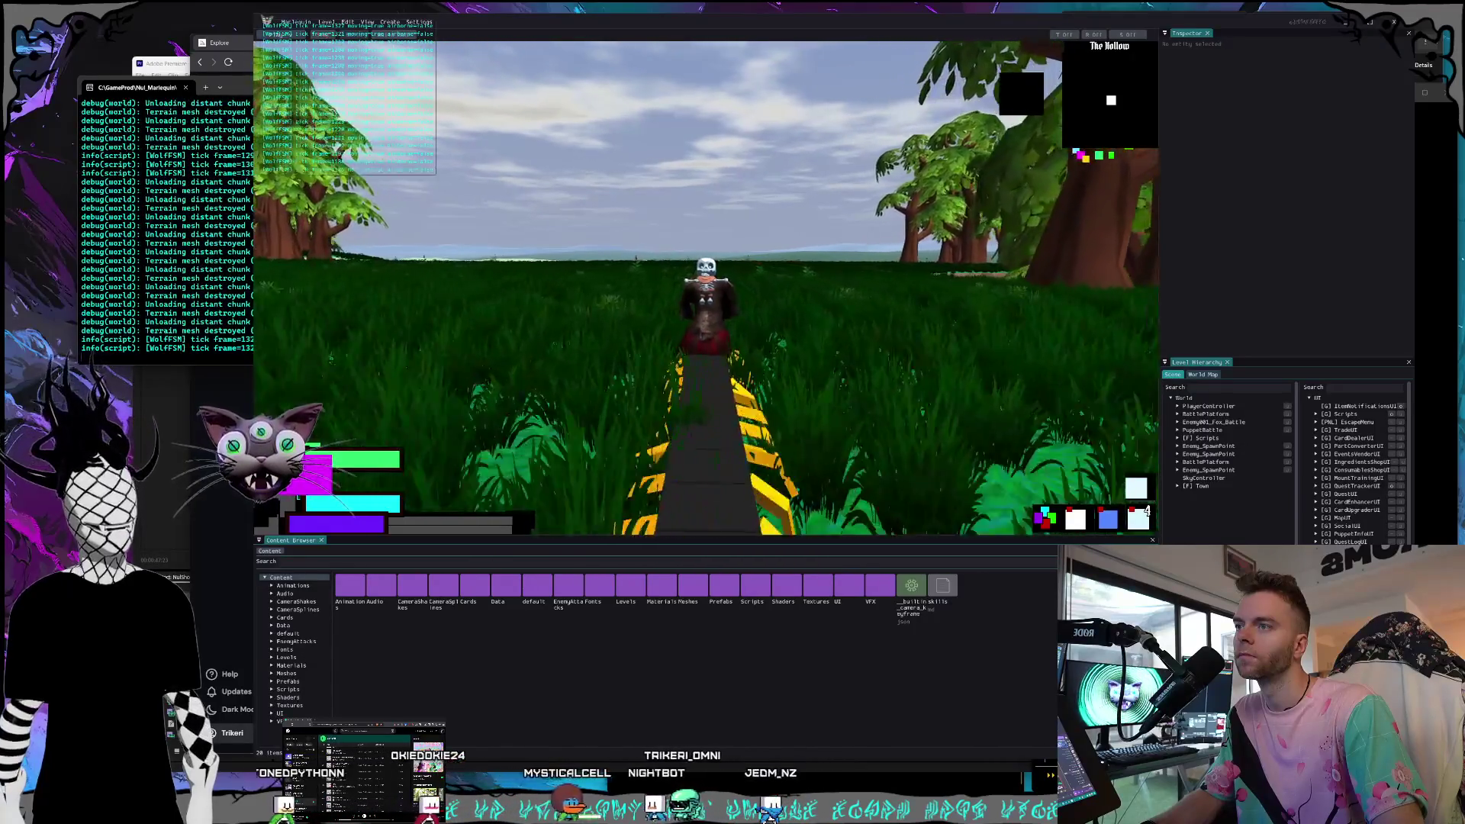
# Make the mounted centipede jump repeatedly while moving along the path.
pyautogui.press('space')
pyautogui.press('space')
pyautogui.press('space')
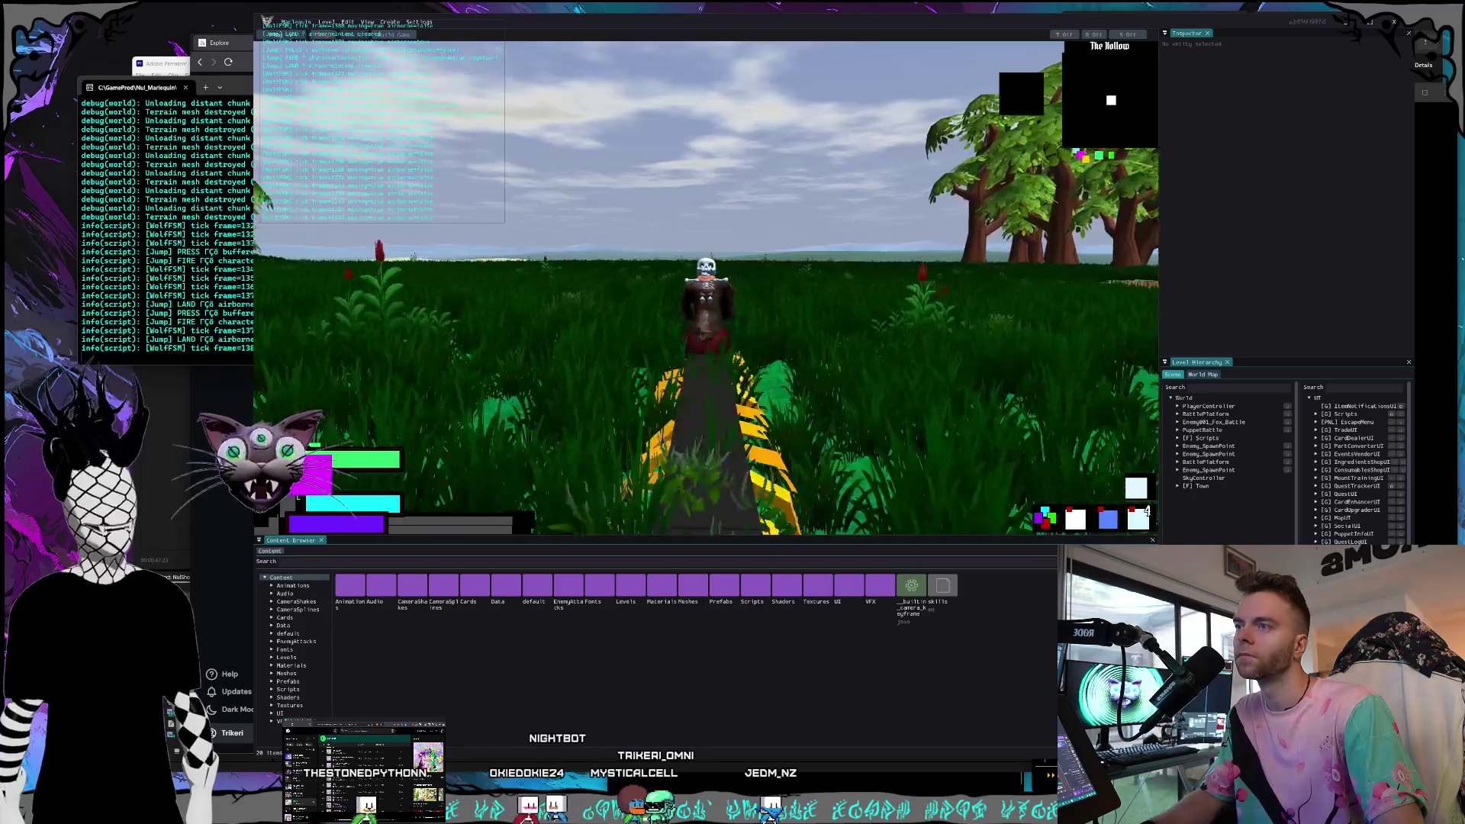
pyautogui.press('space')
pyautogui.press('space')
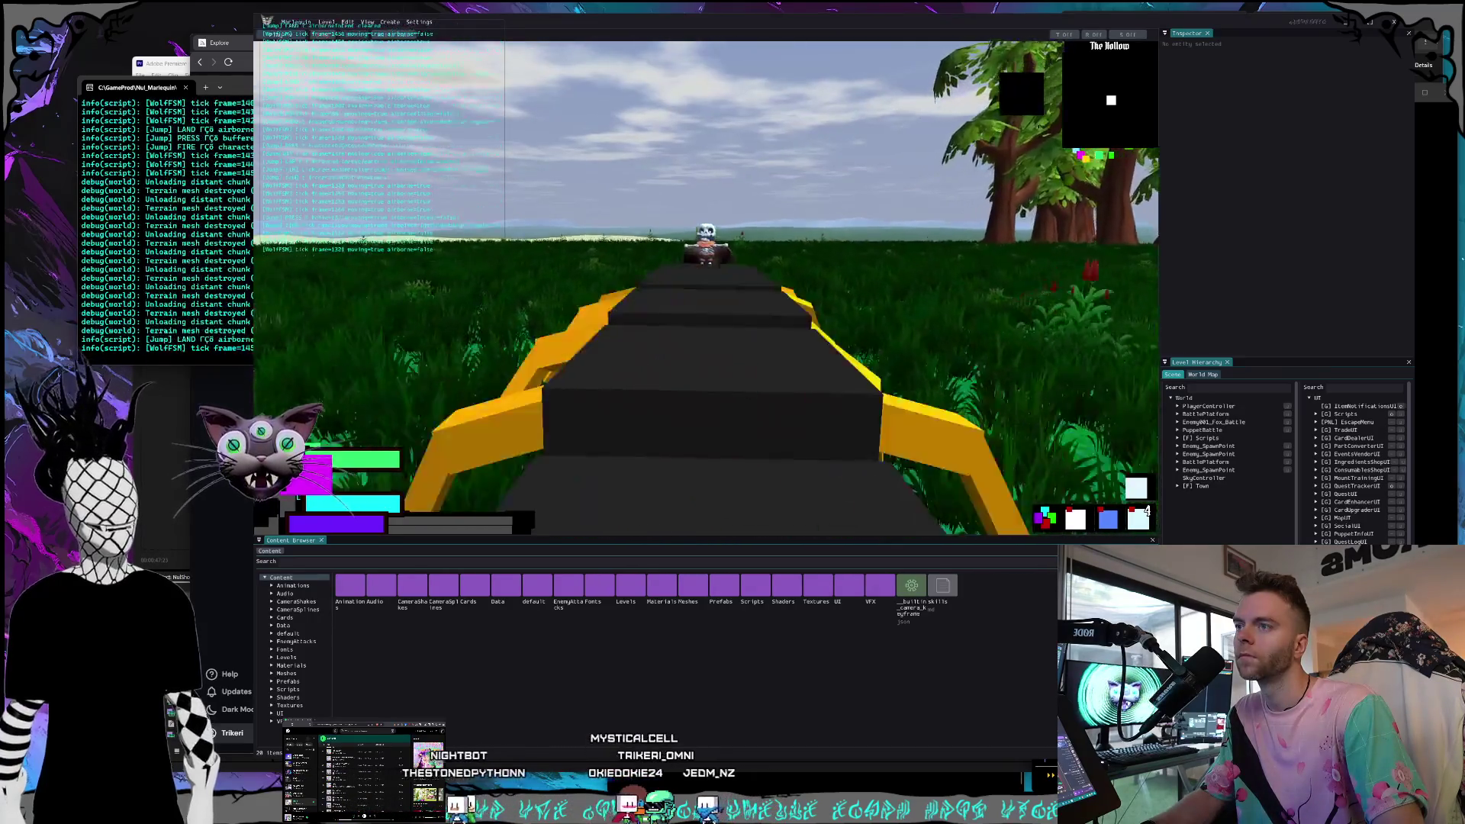
pyautogui.press('space')
pyautogui.press('space')
pyautogui.press('space')
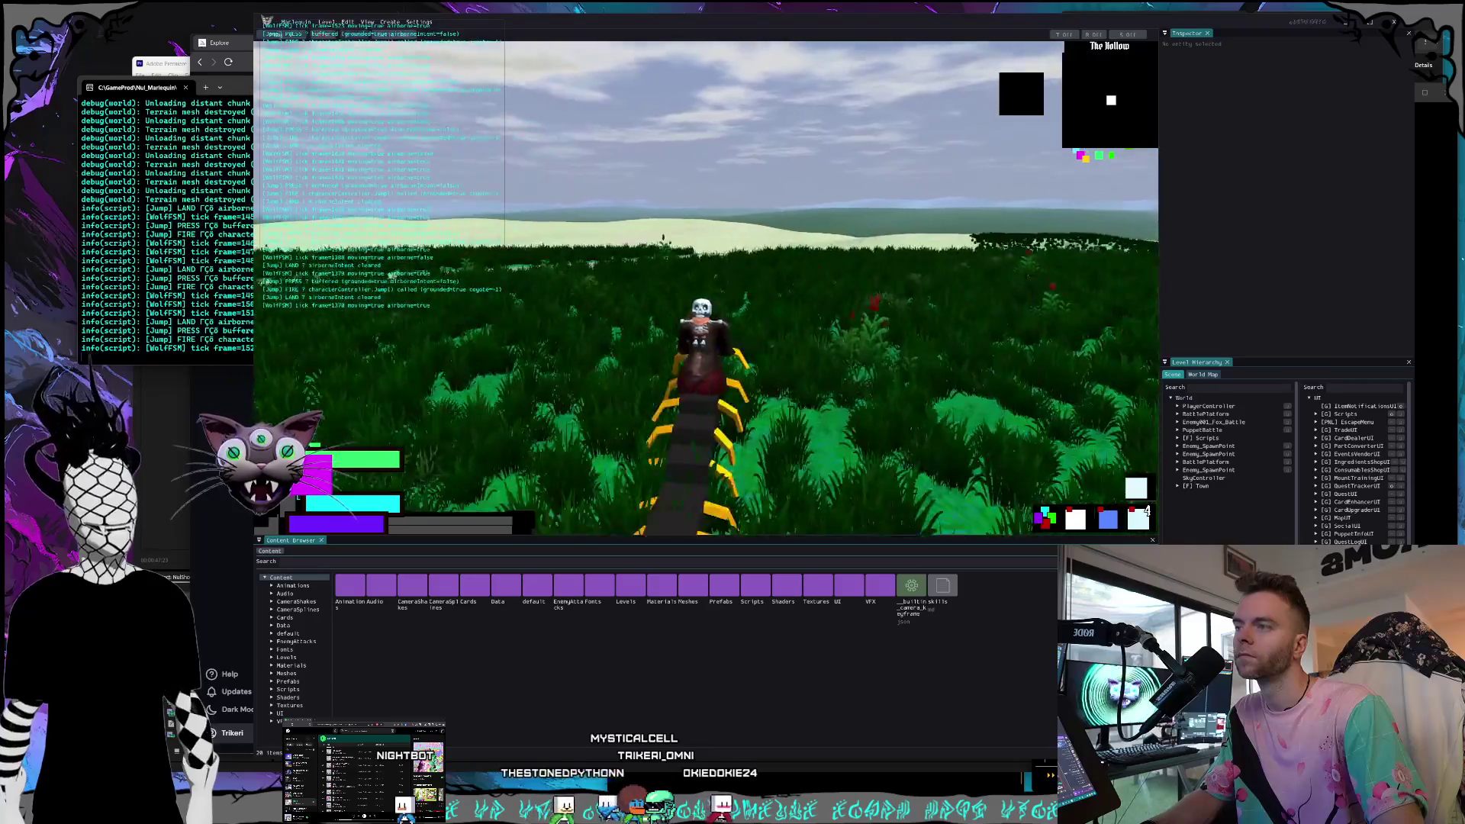
pyautogui.press('space')
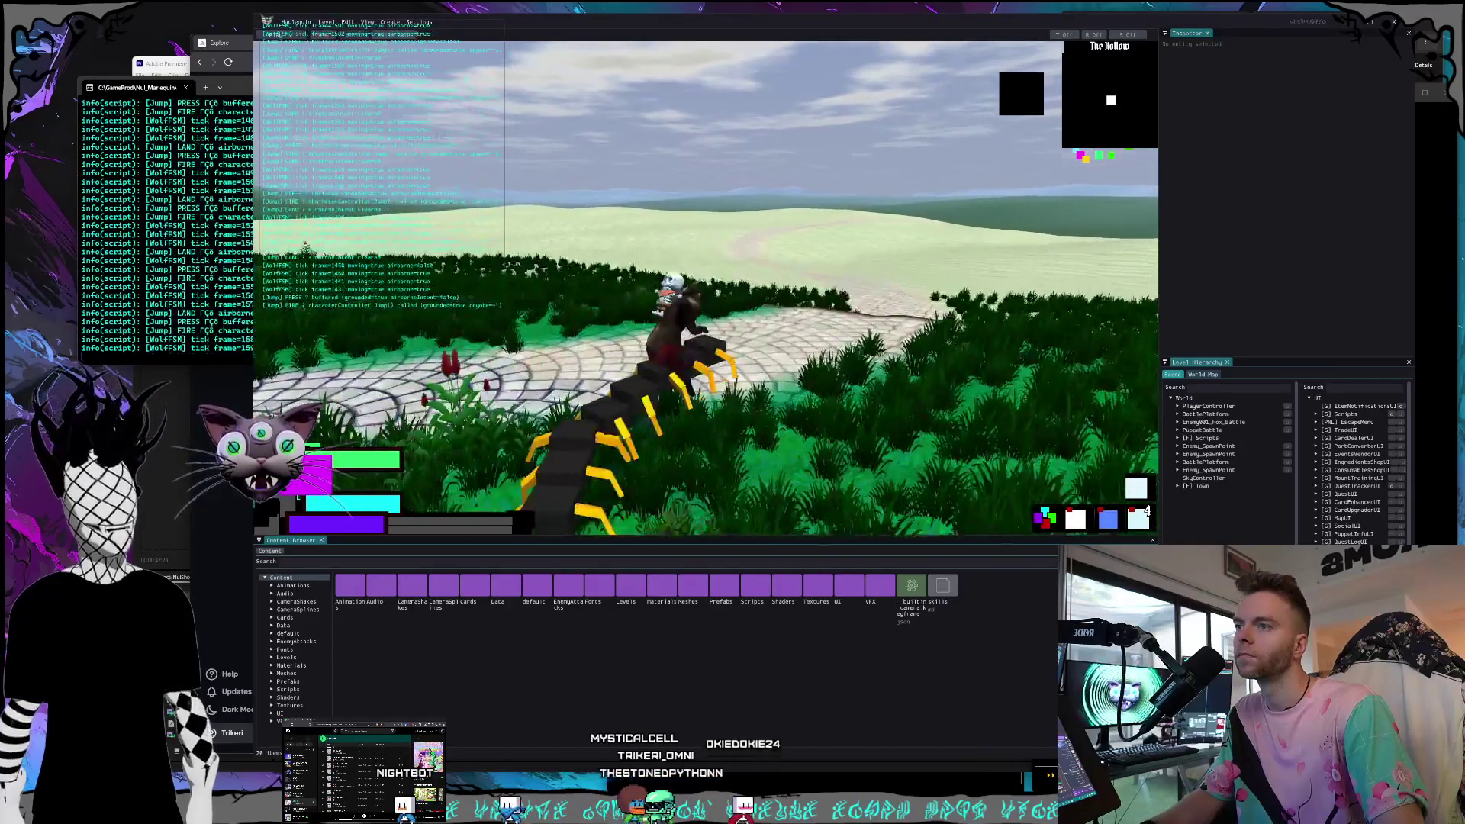
pyautogui.press('space')
# Steer the centipede left and right through the grass and past the trees onto the paved courtyard.
pyautogui.press('w')
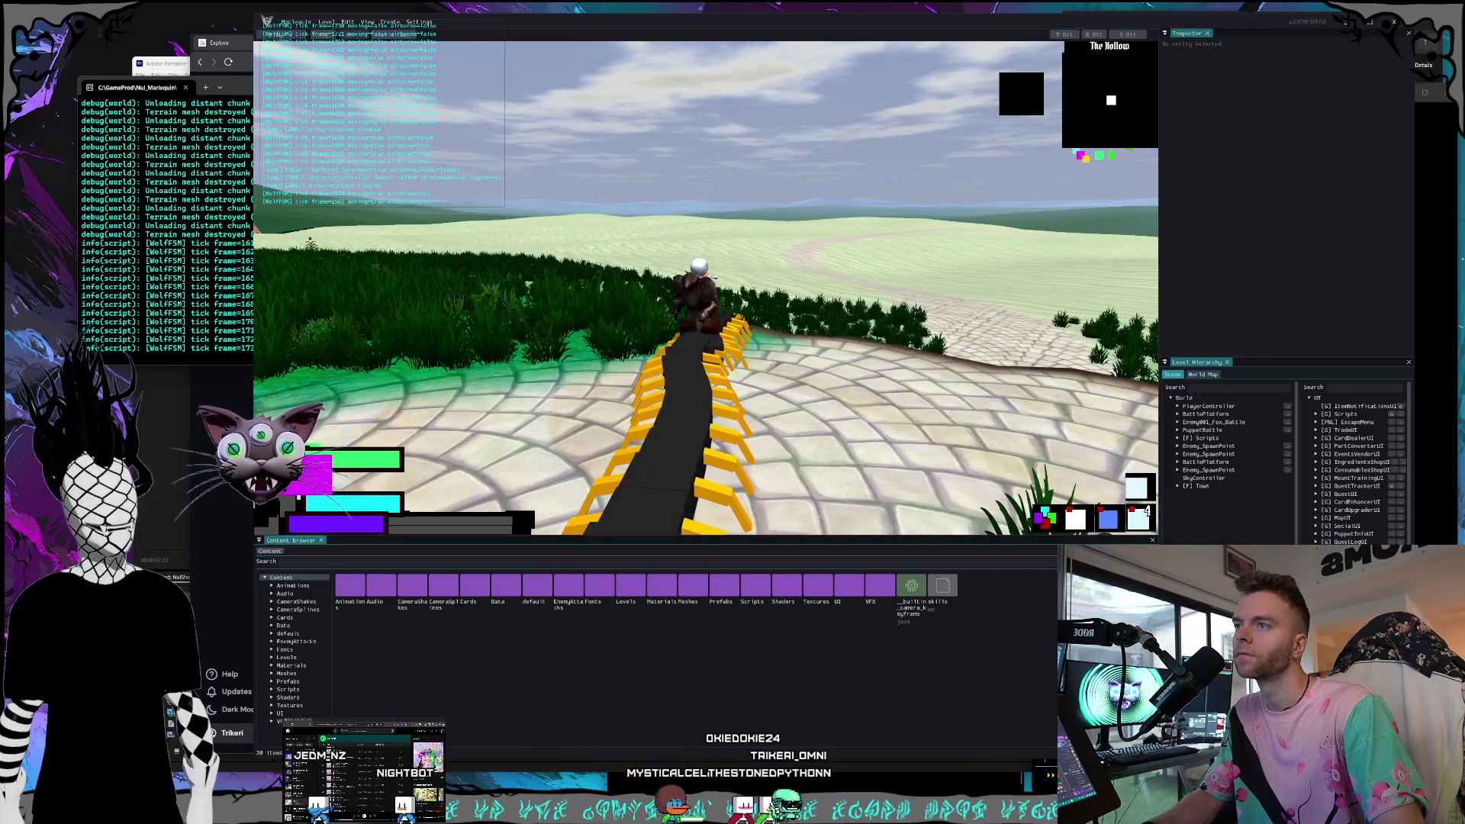
pyautogui.press('a')
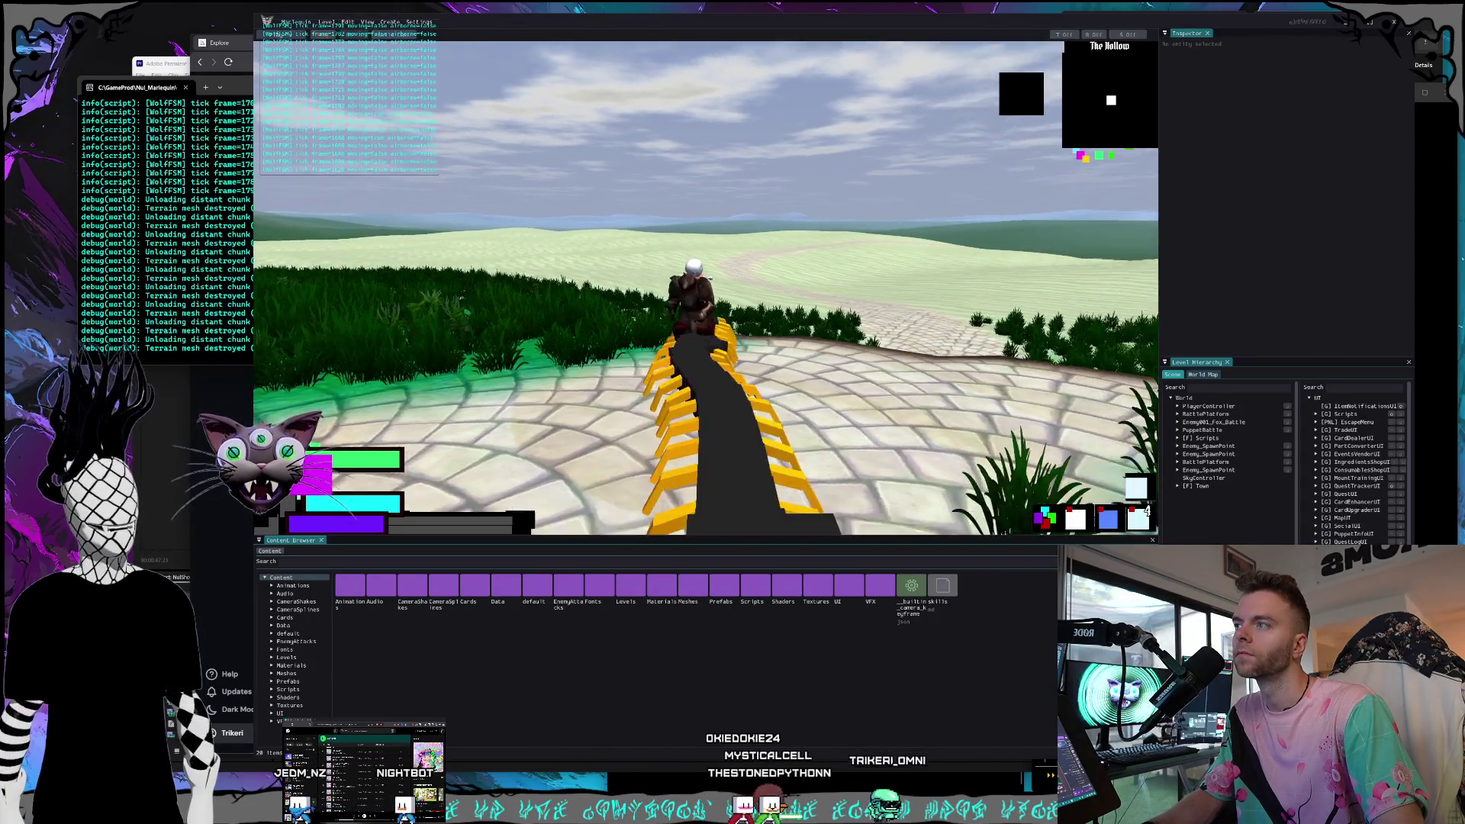
pyautogui.press('a')
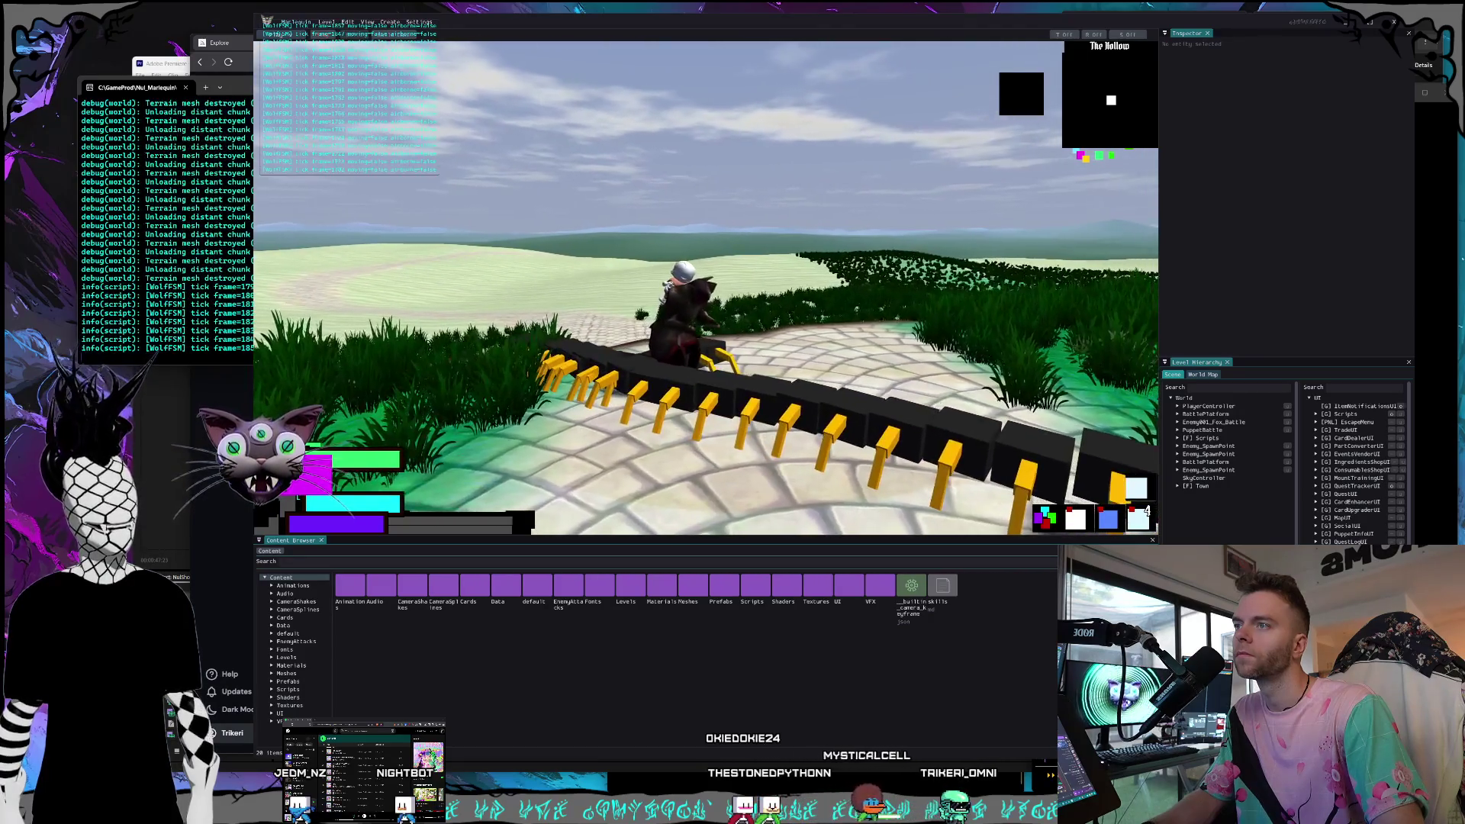
pyautogui.press('d')
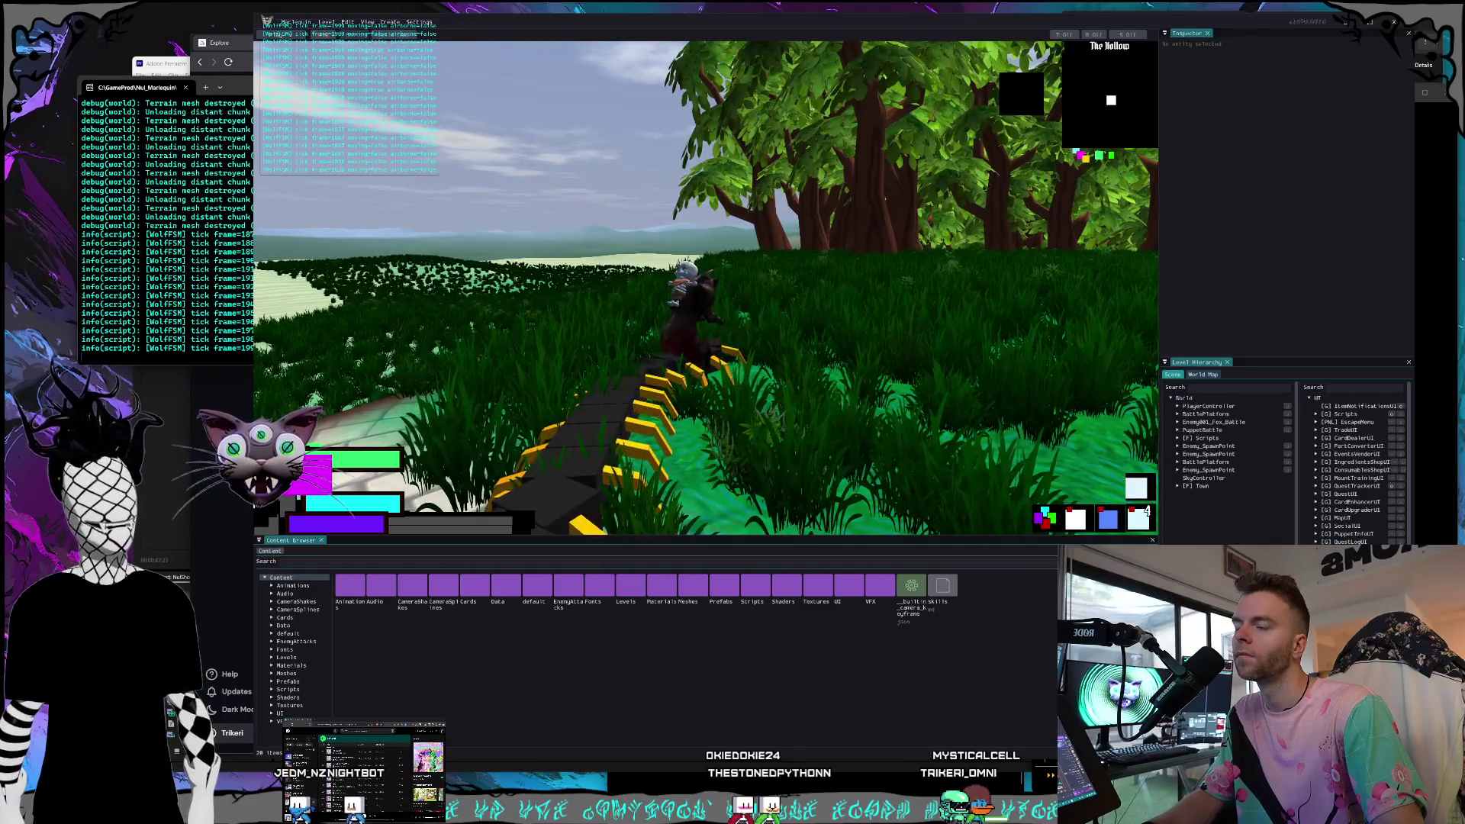
pyautogui.press('a')
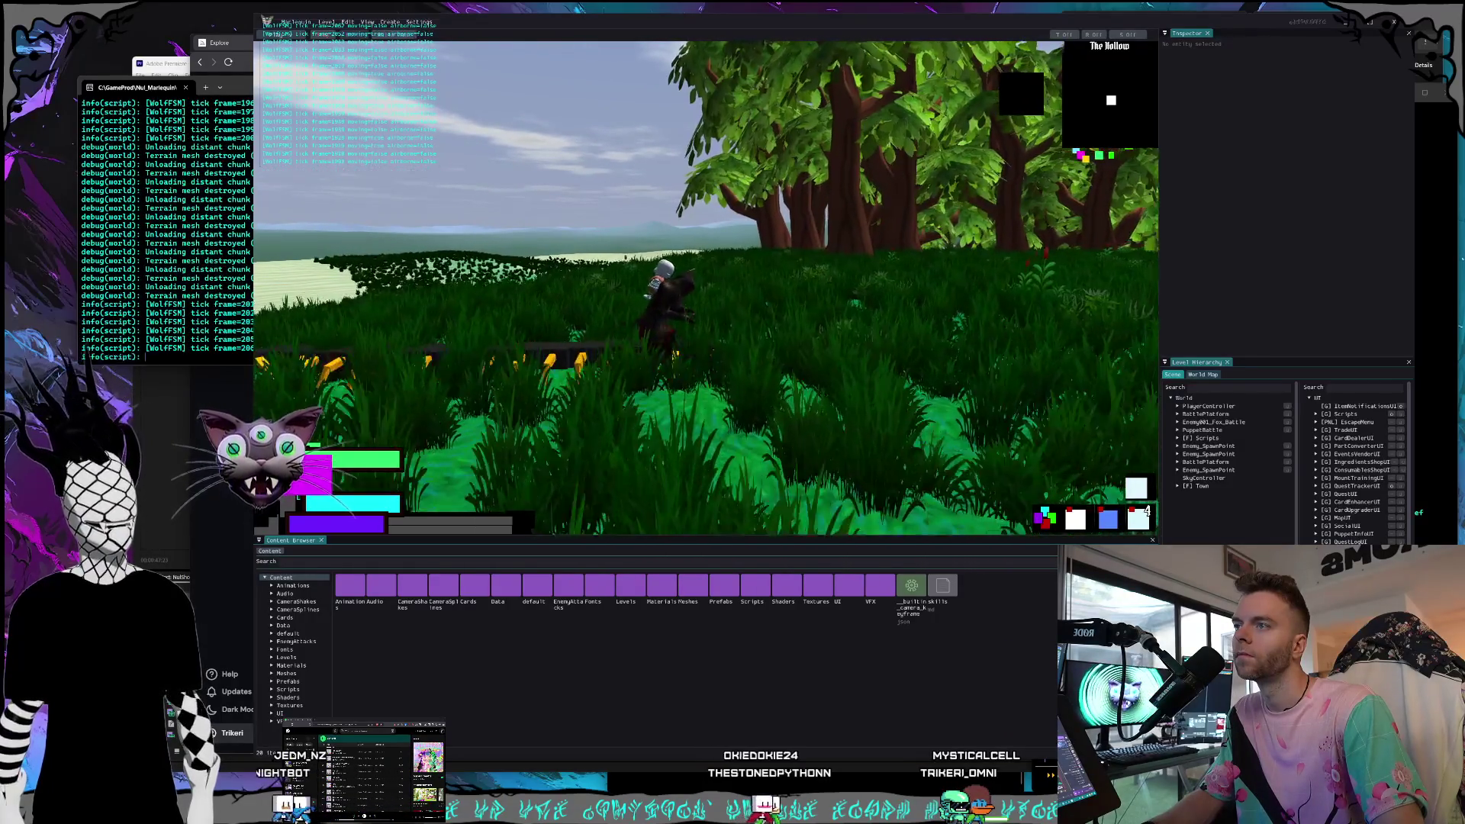
pyautogui.press('a')
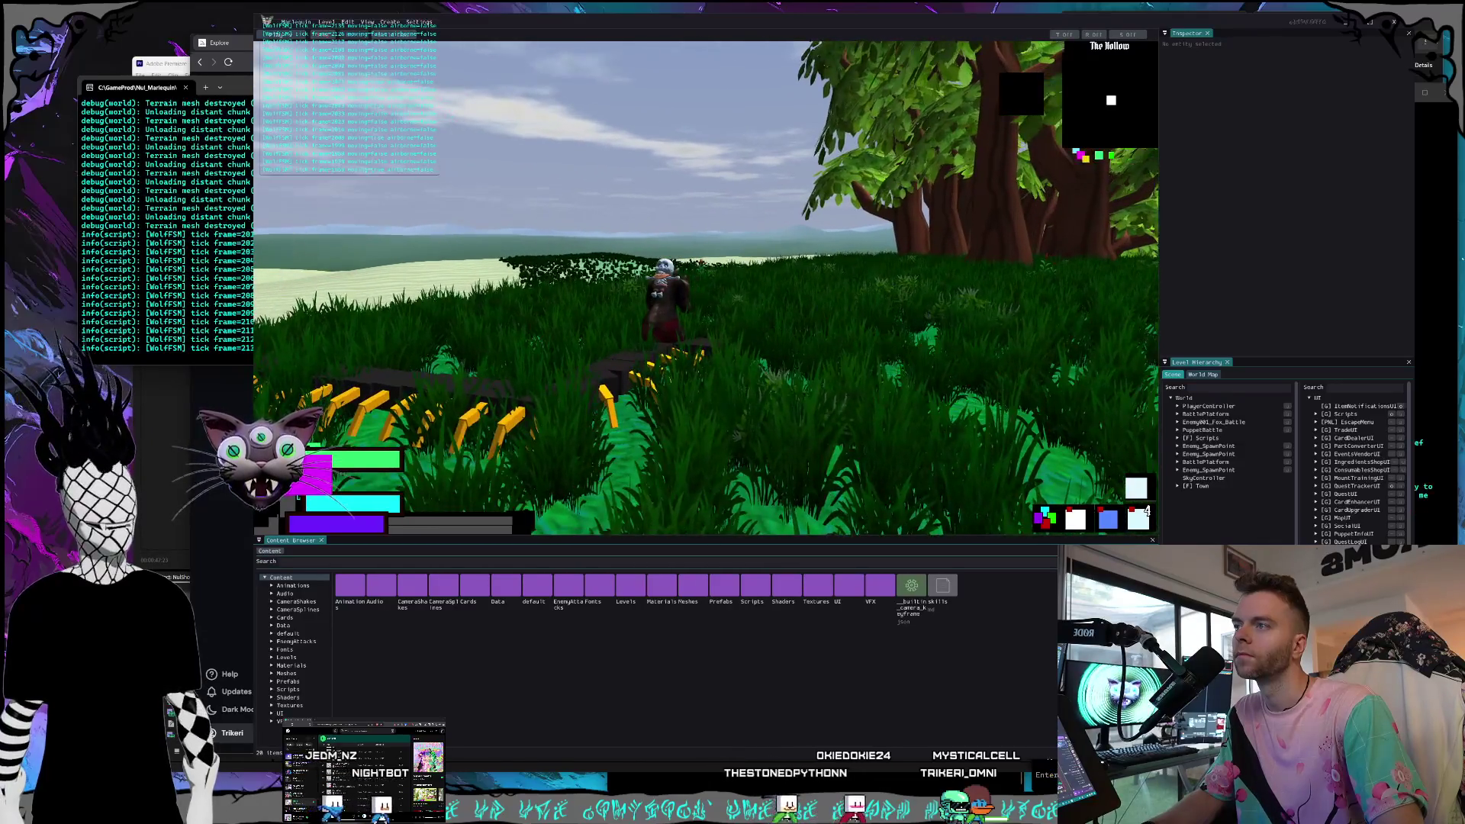
pyautogui.press('d')
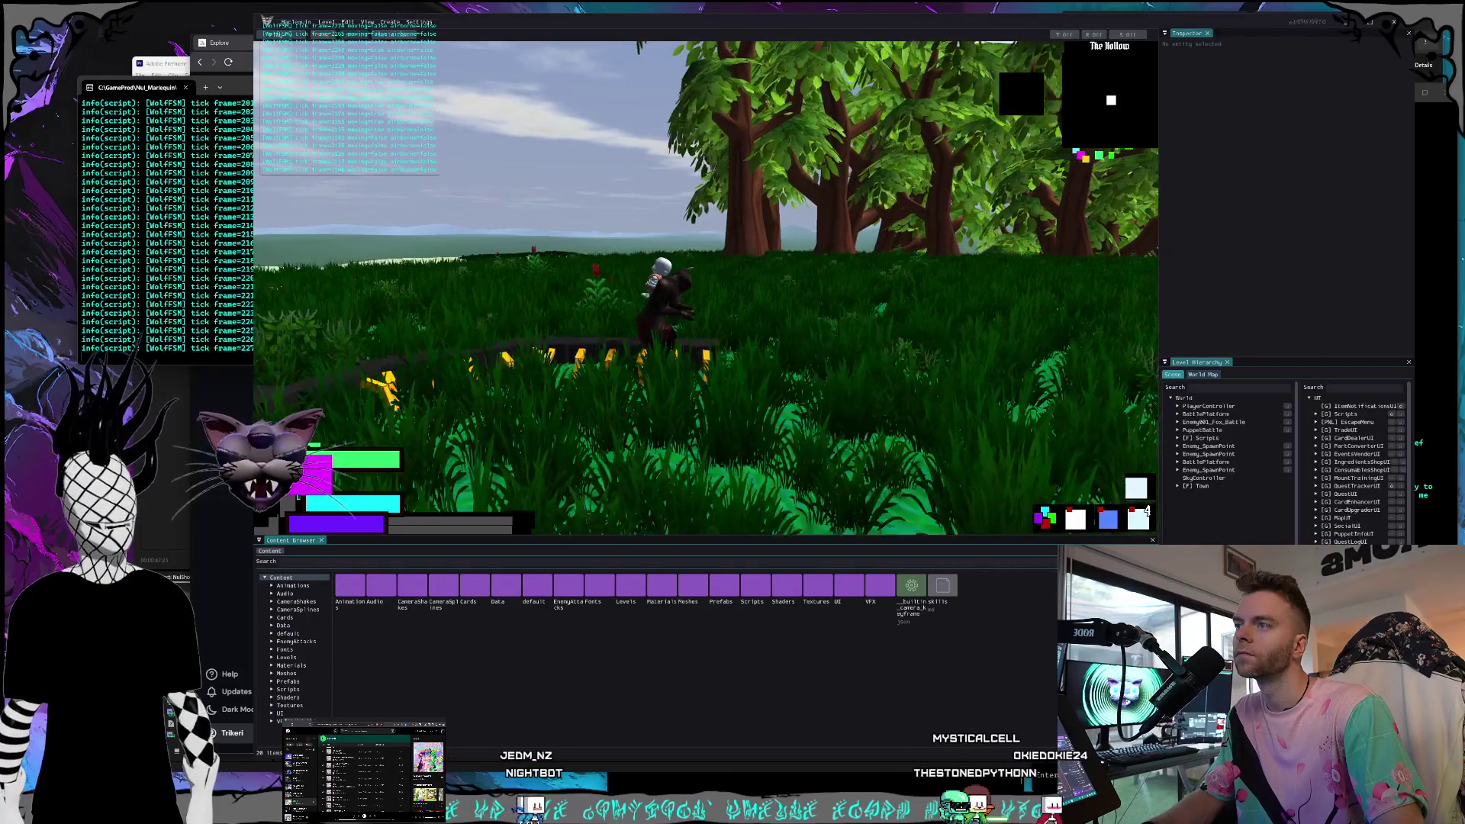
pyautogui.press('a')
pyautogui.press('a')
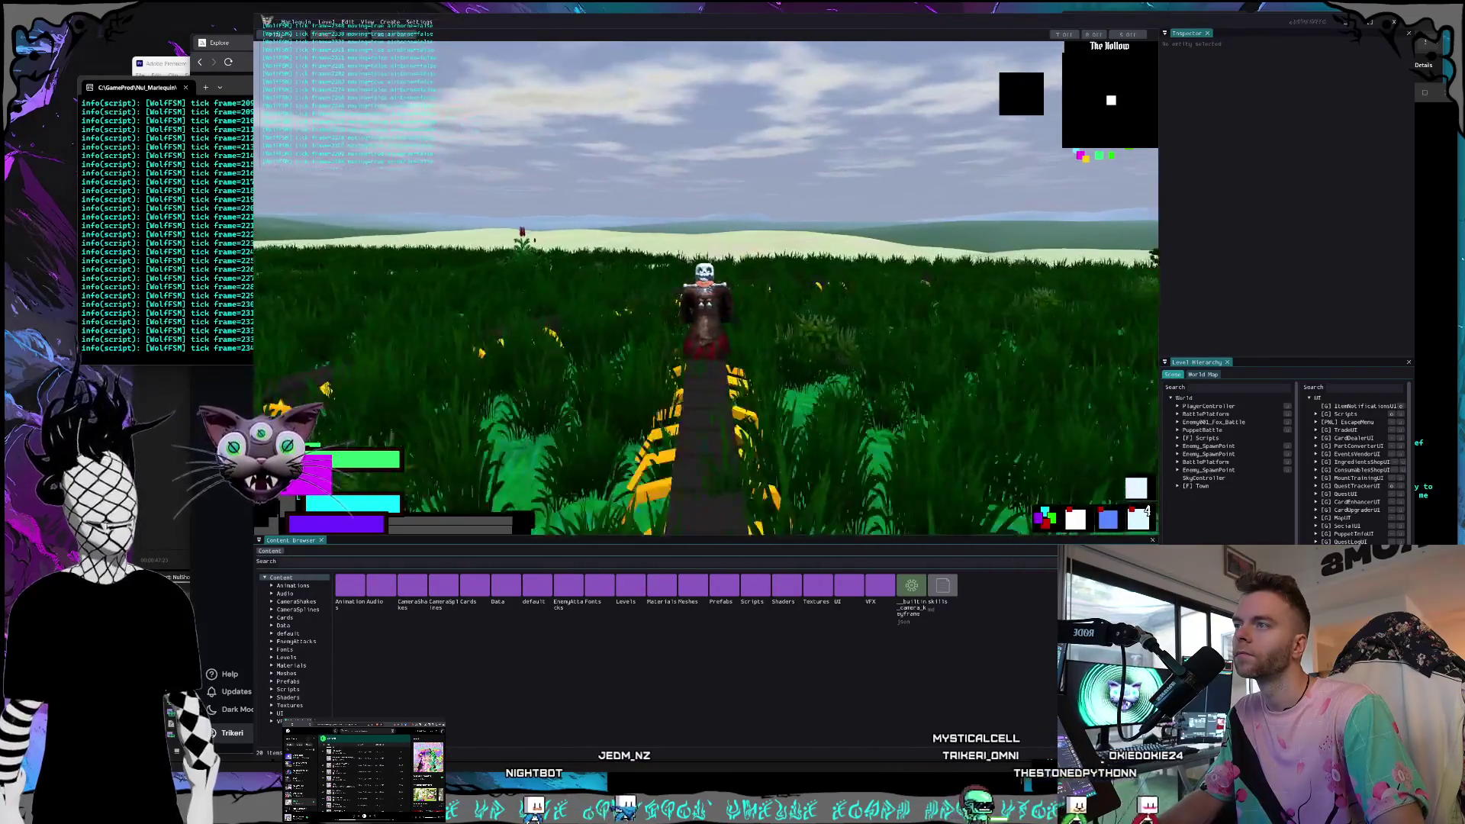
pyautogui.press('w')
pyautogui.press('d')
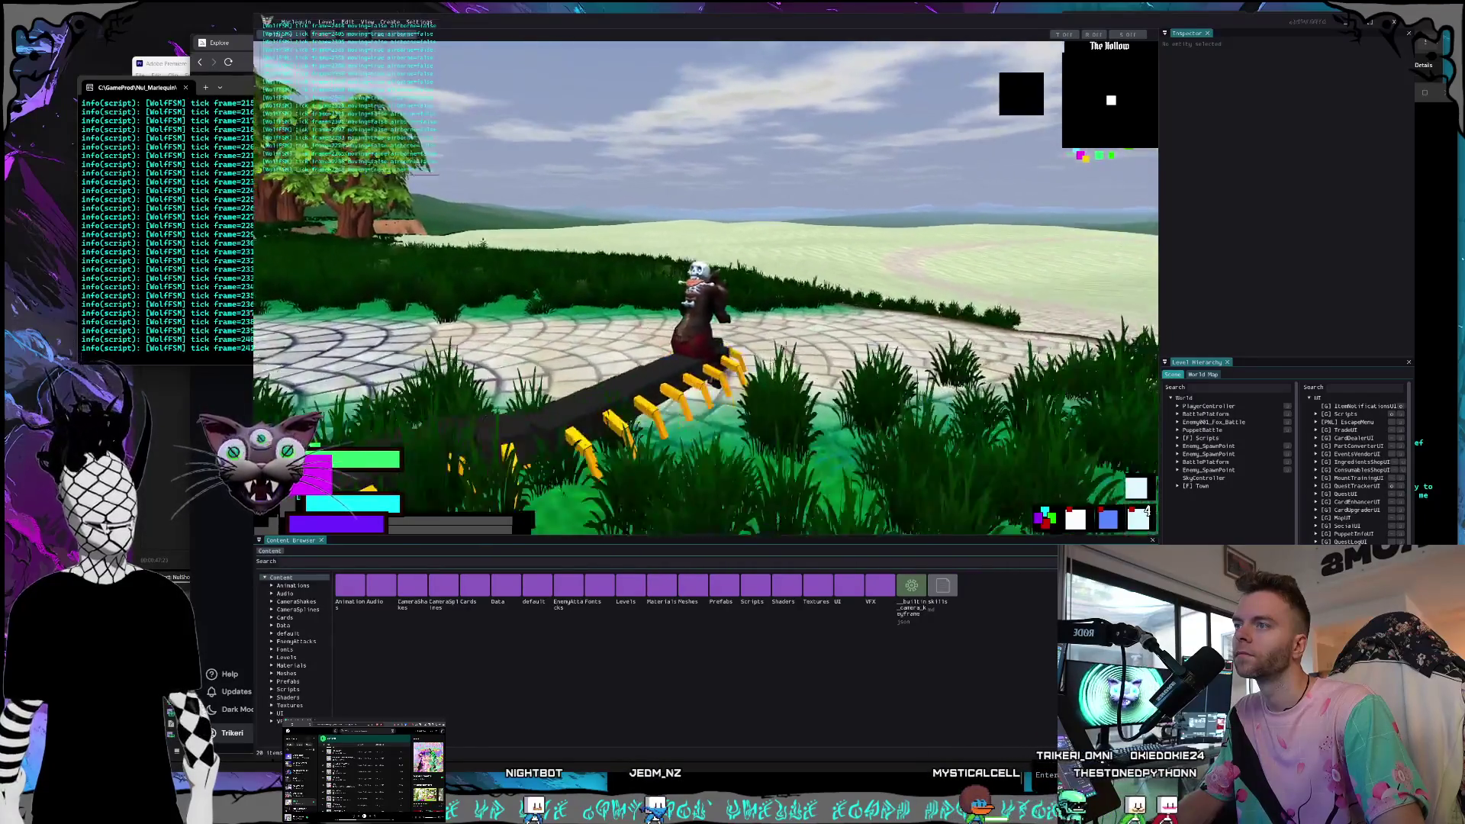
pyautogui.press('a')
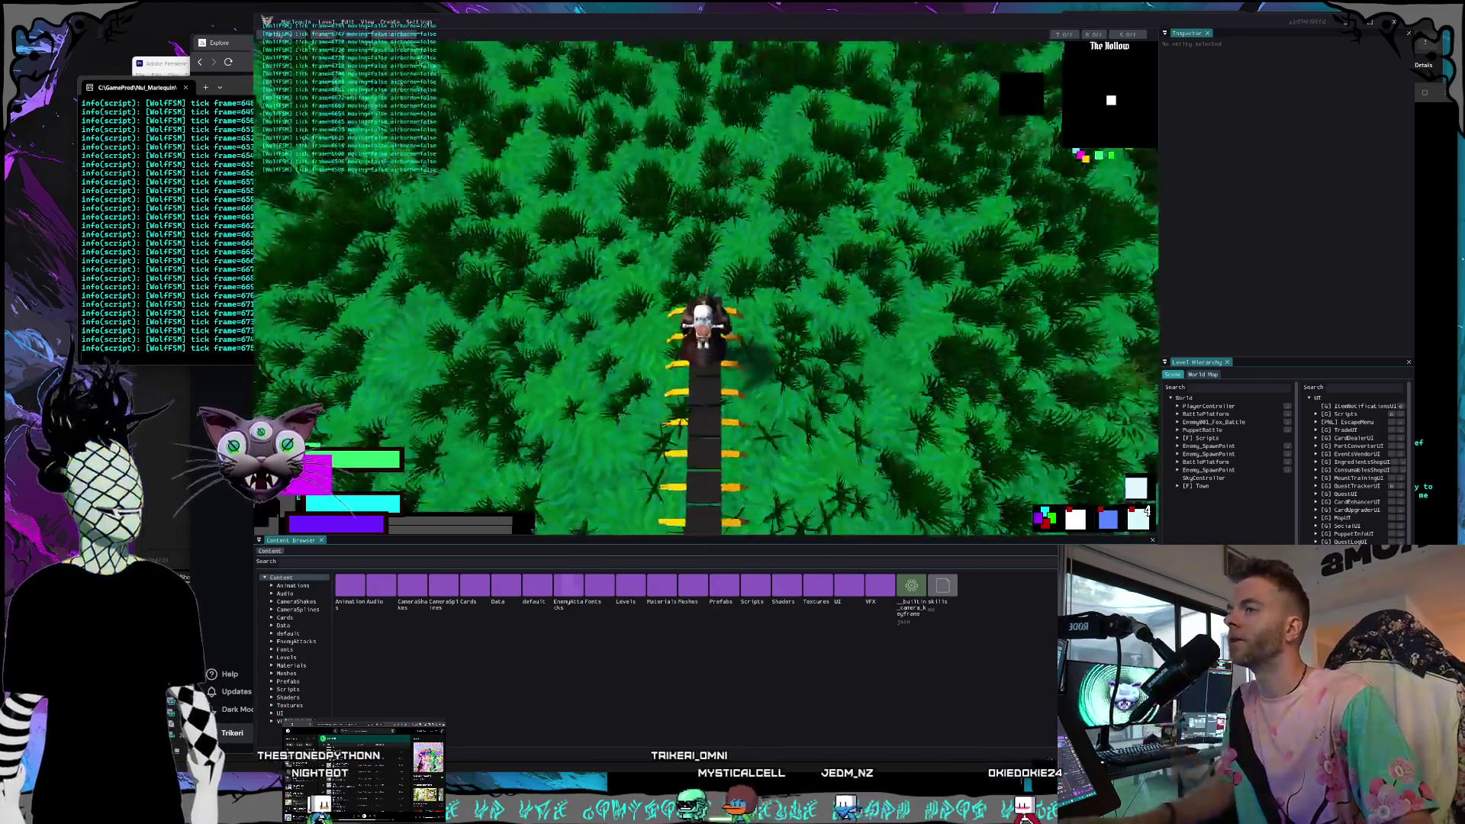
# Weave the centipede mount through the tall meadow grass, crossing the stone path and back.
pyautogui.press('w')
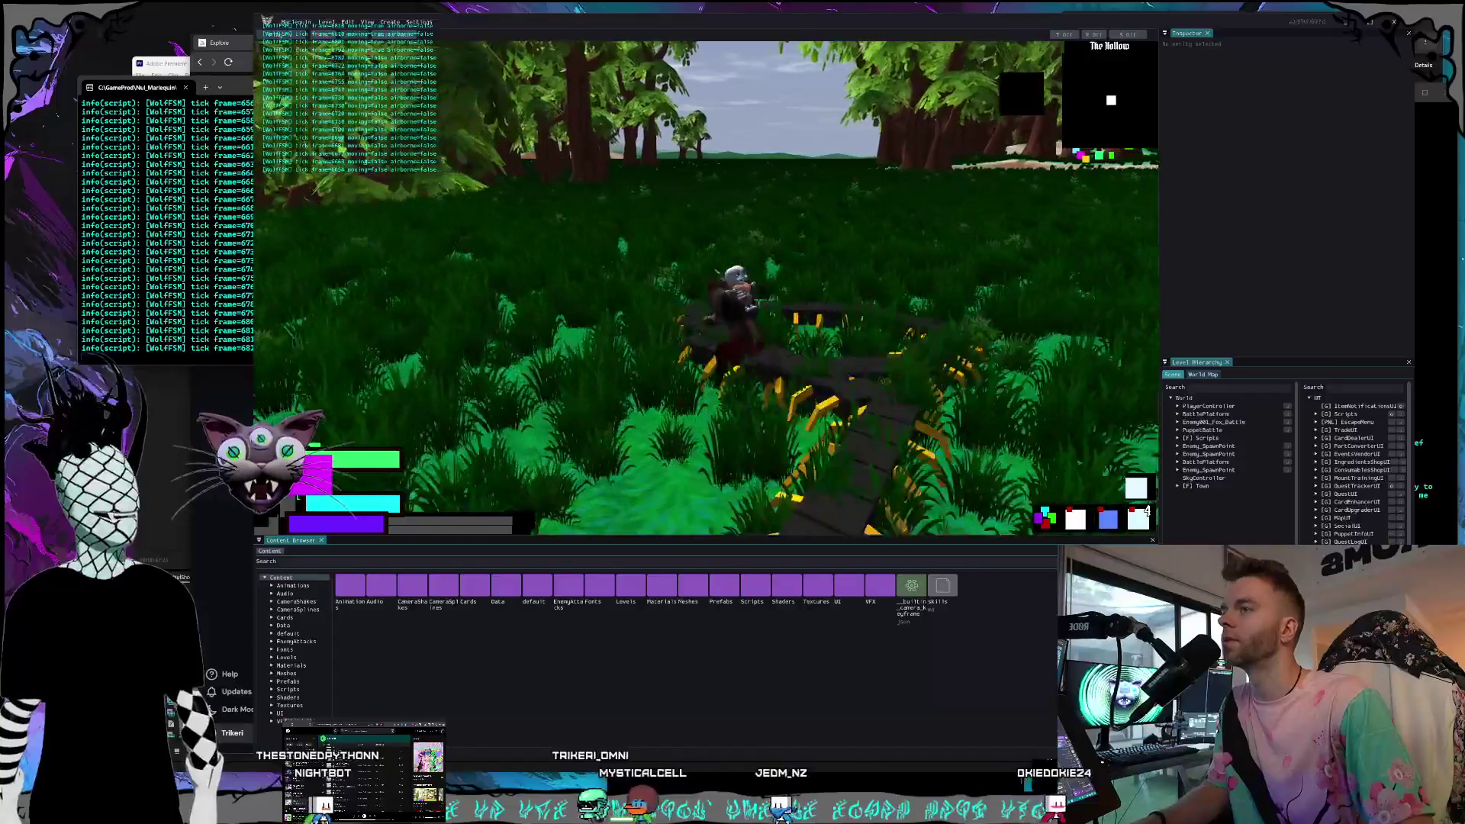
pyautogui.press('d')
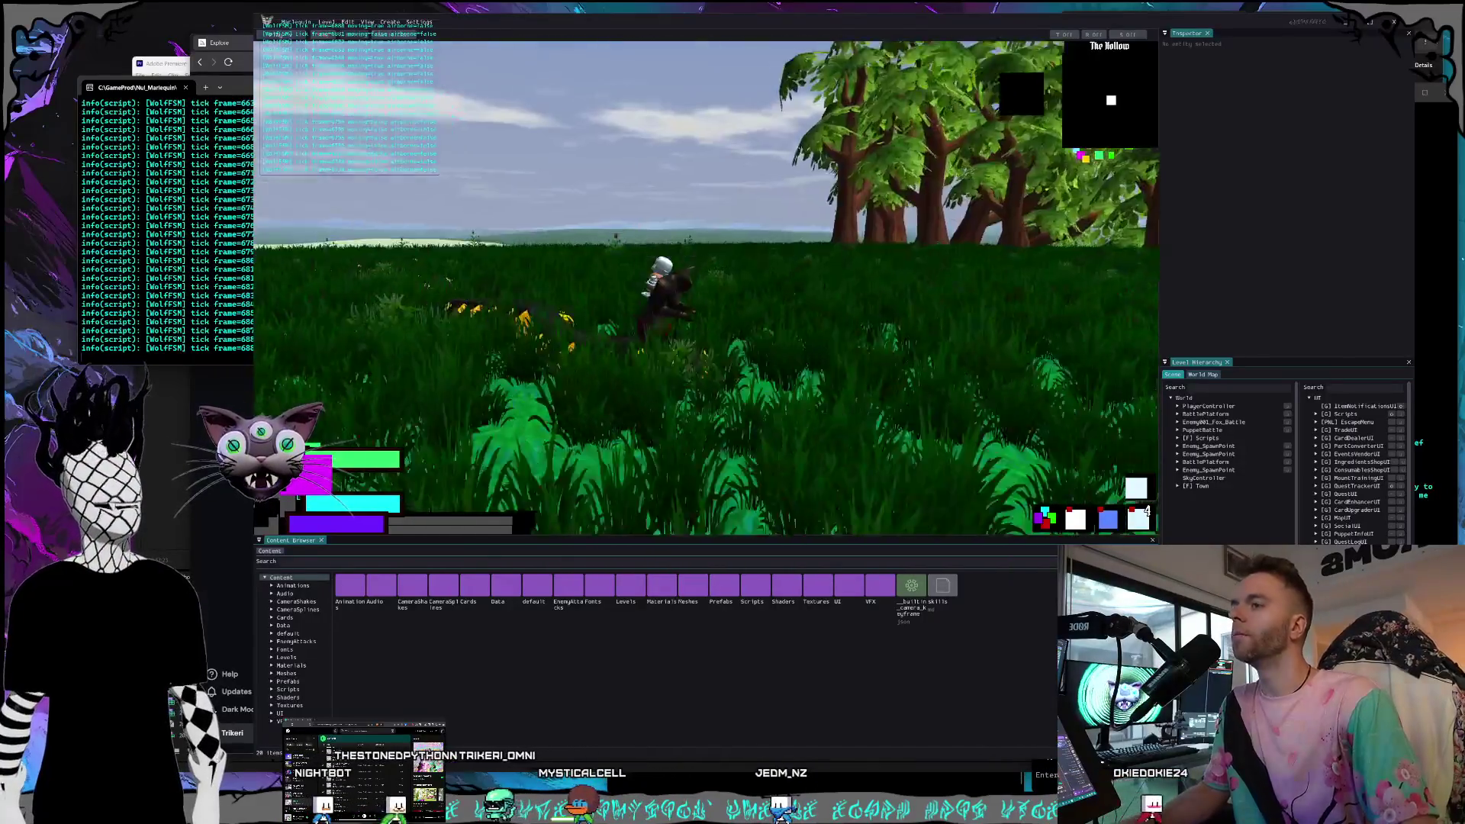
pyautogui.press('w')
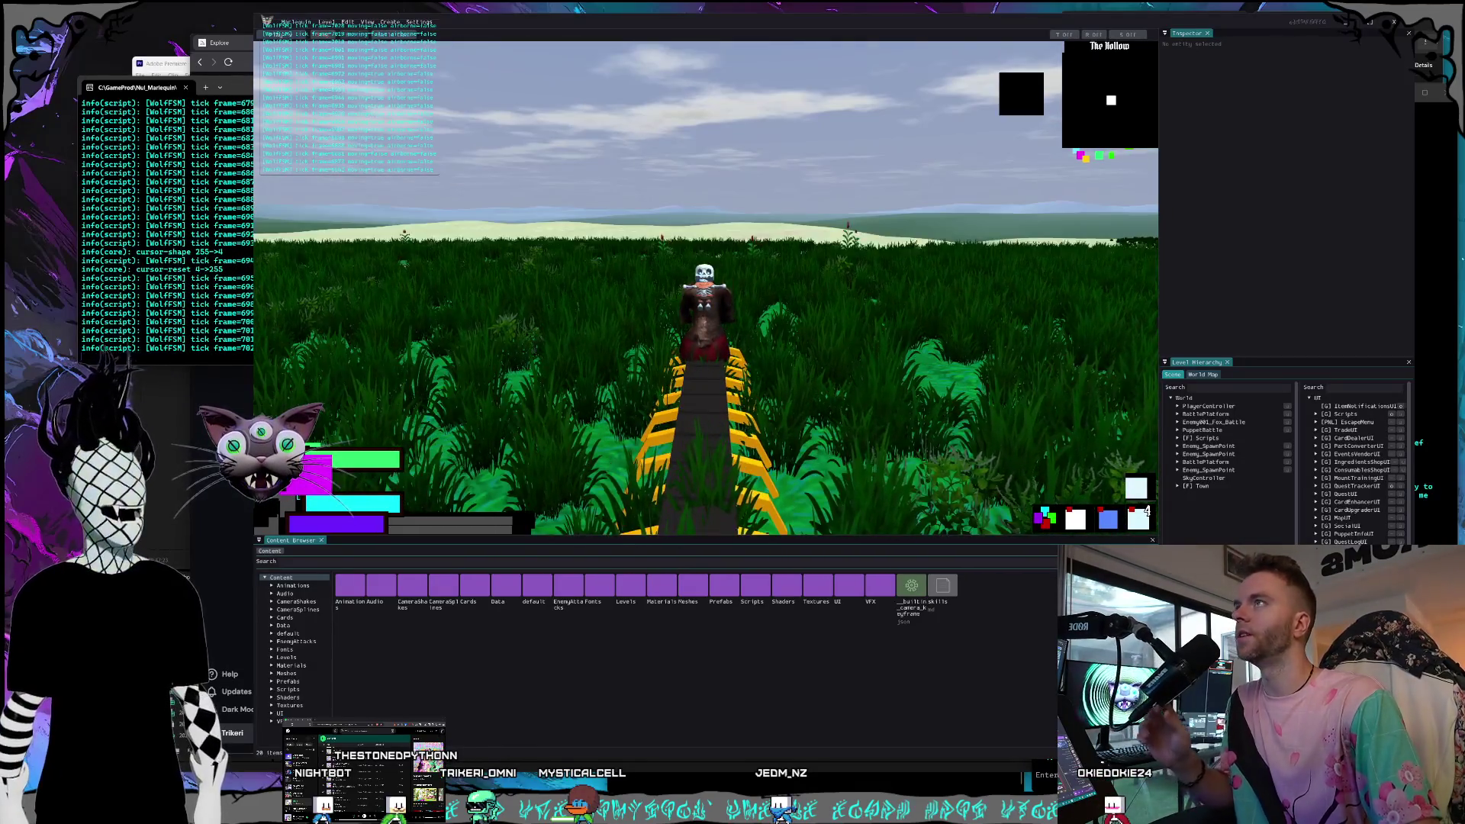
pyautogui.press('a')
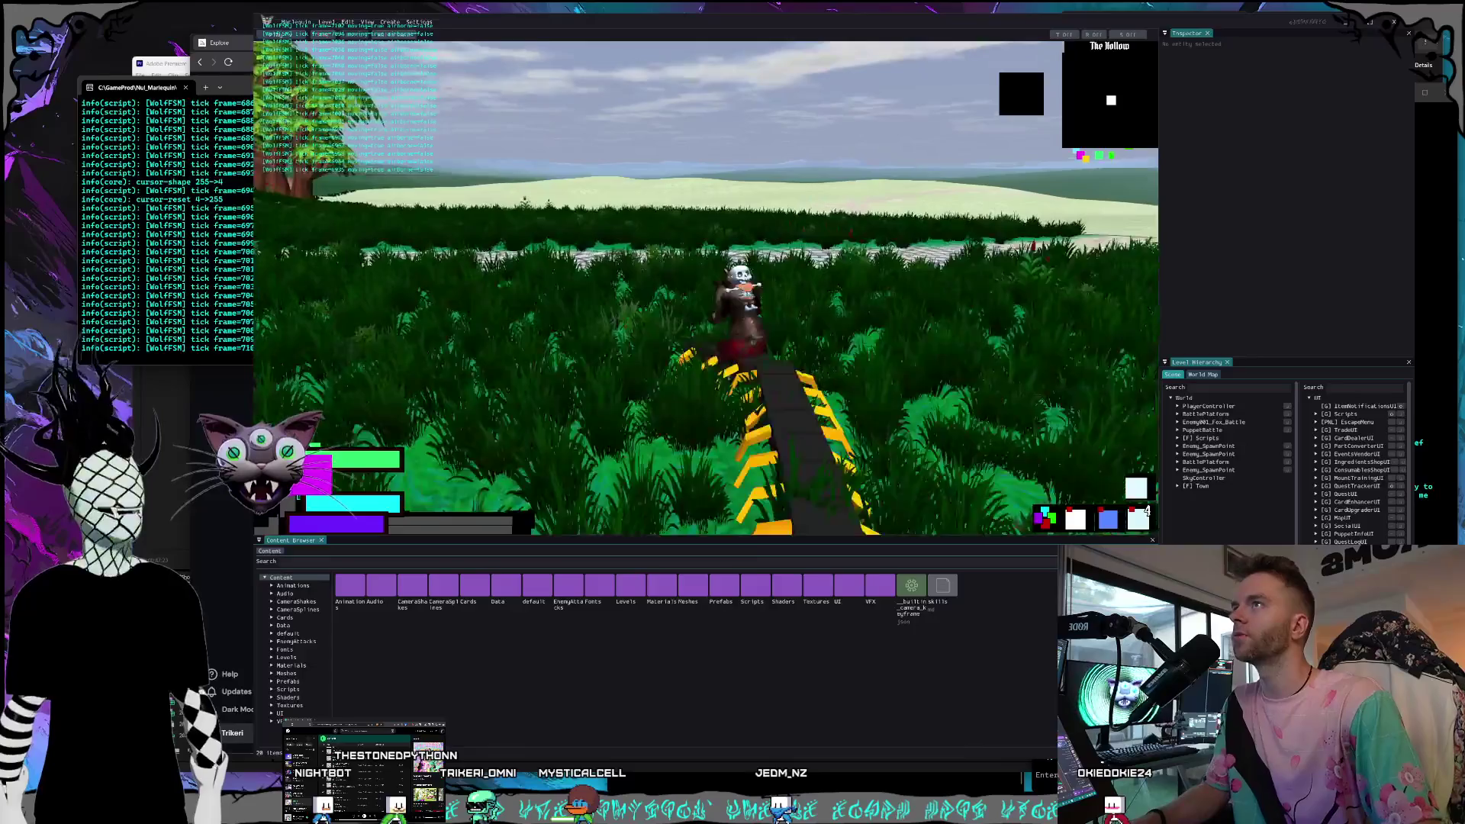
pyautogui.press('d')
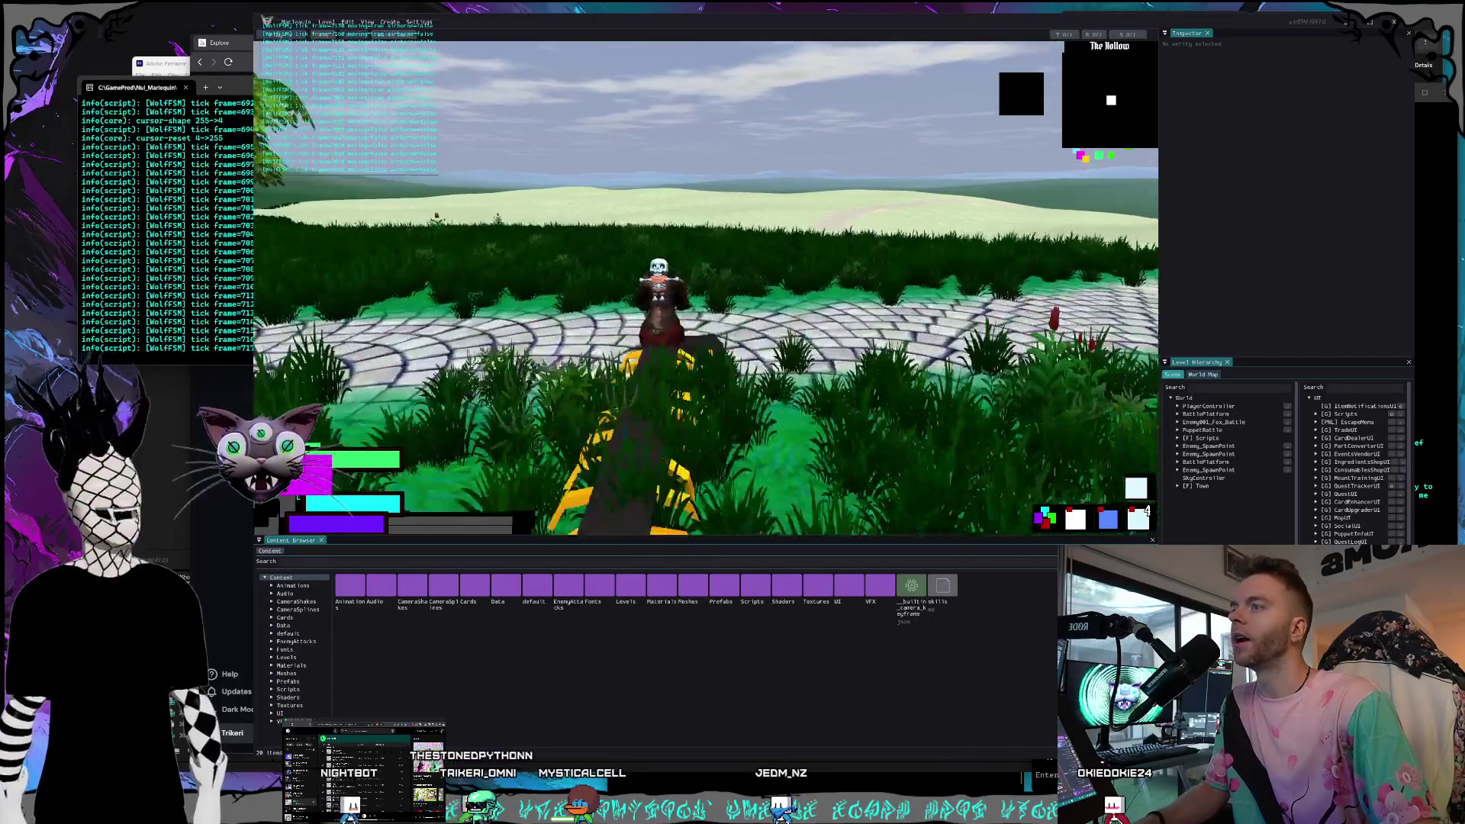
pyautogui.press('a')
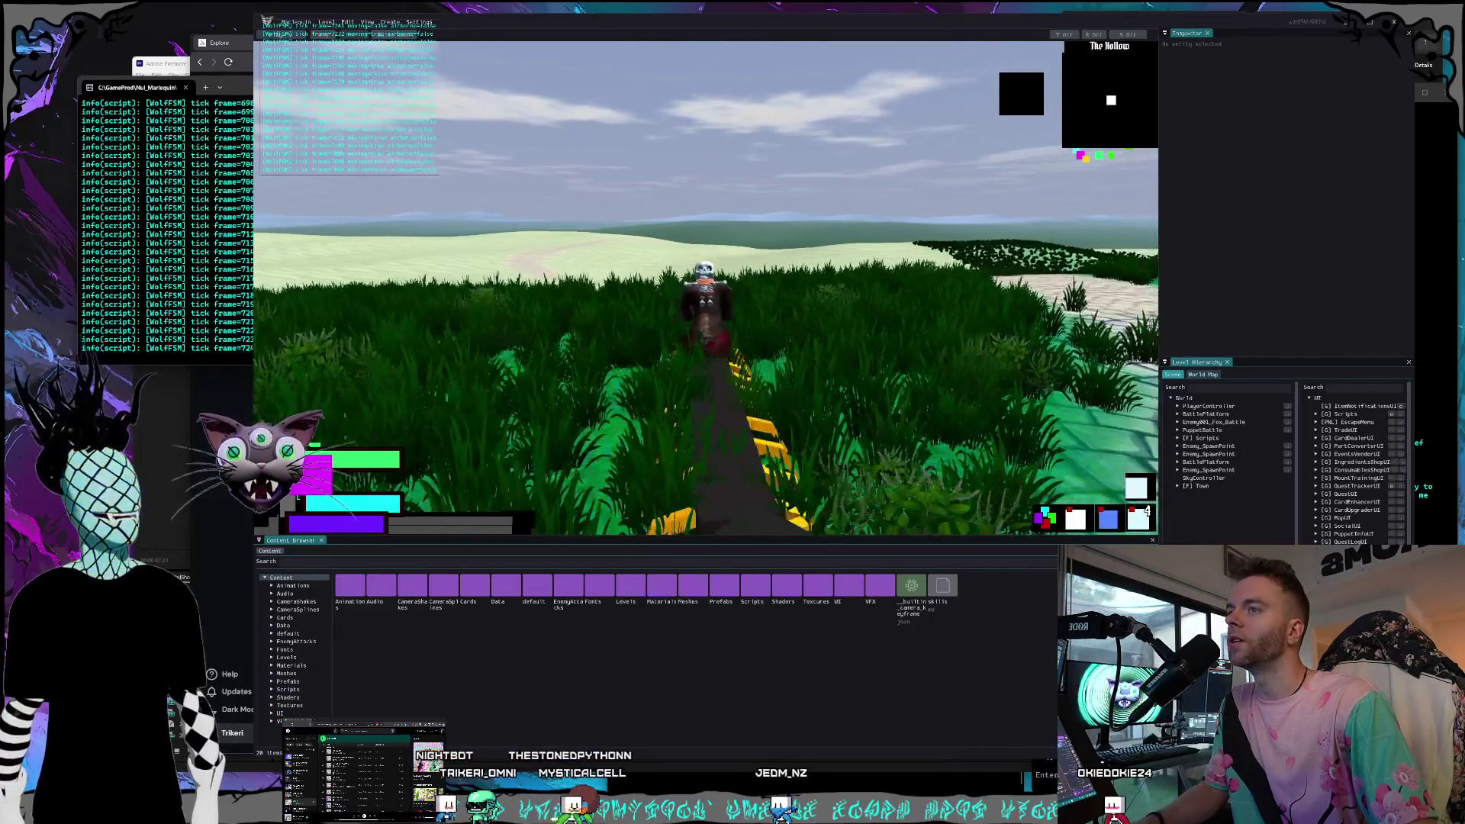
pyautogui.press('w')
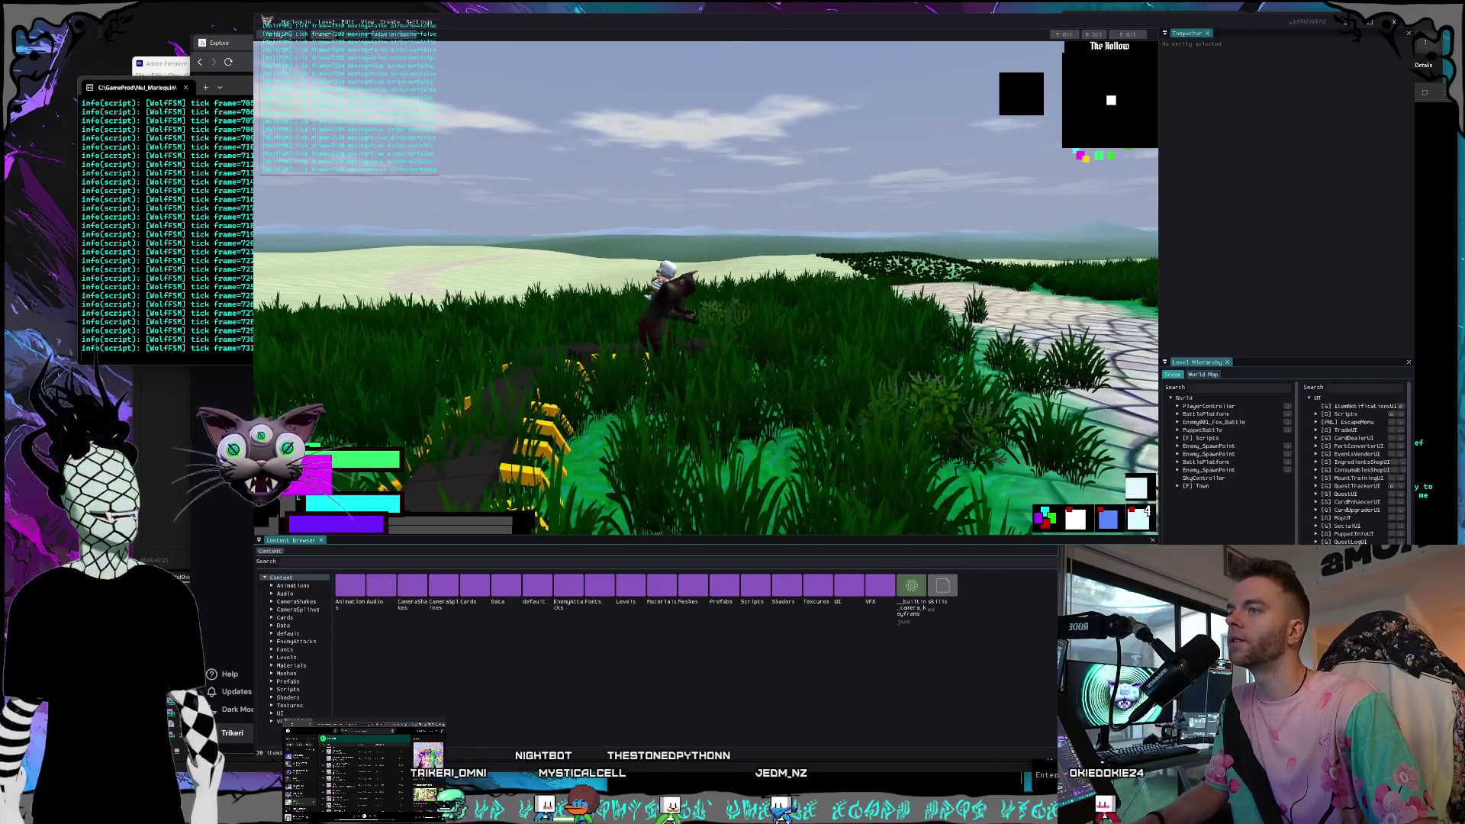
pyautogui.press('w')
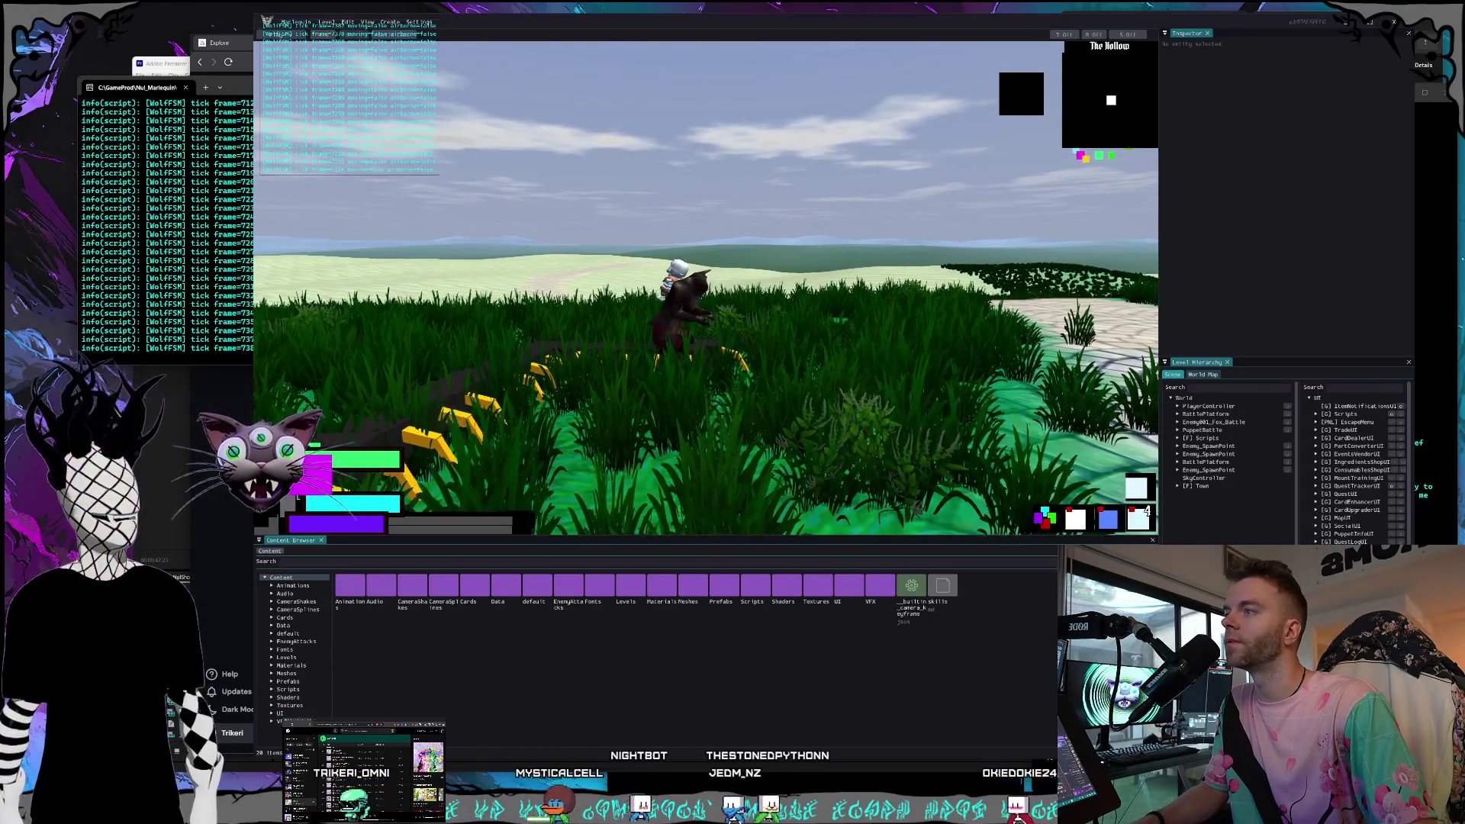
pyautogui.press('w')
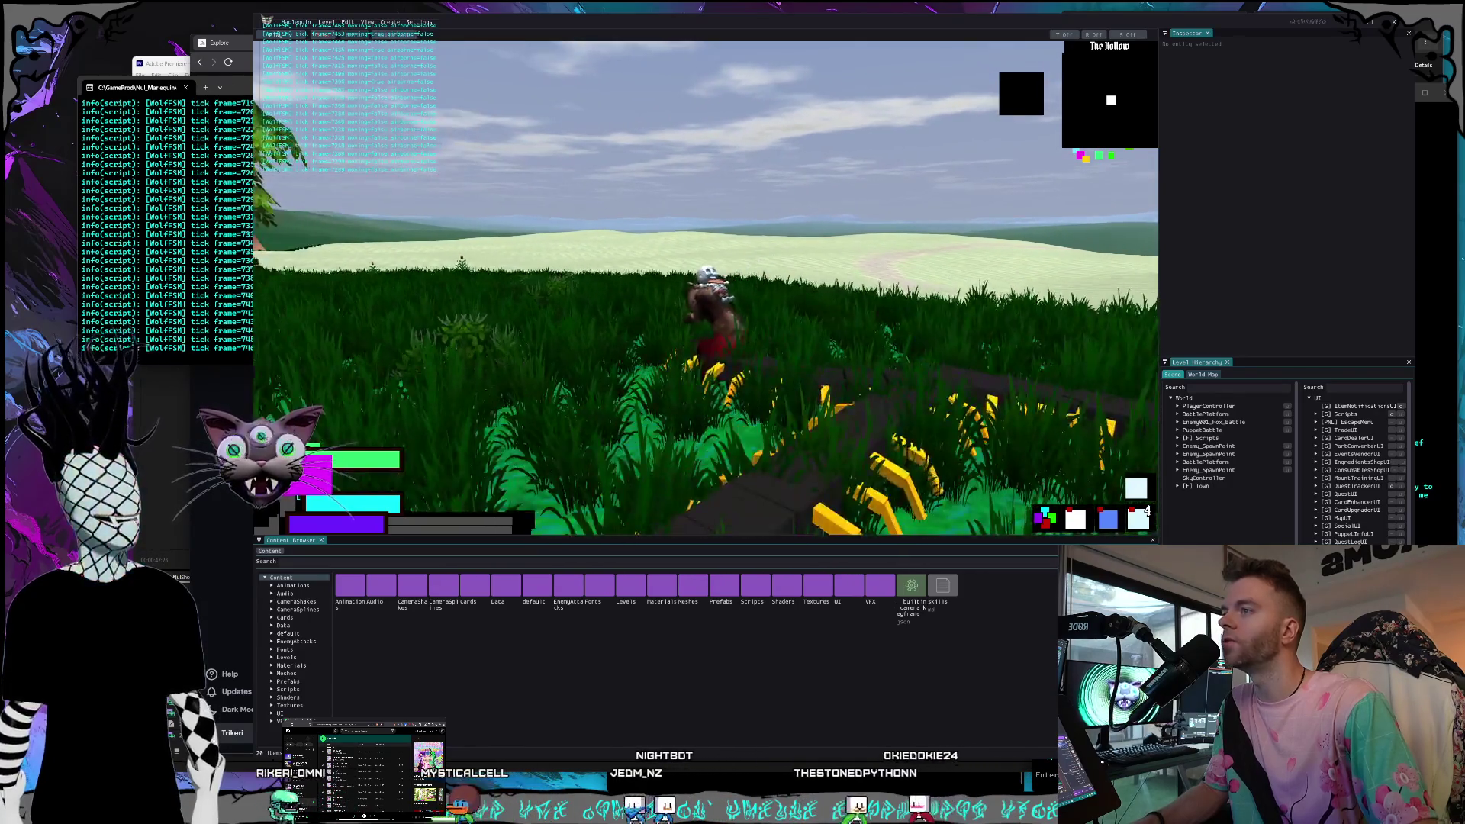
pyautogui.press('w')
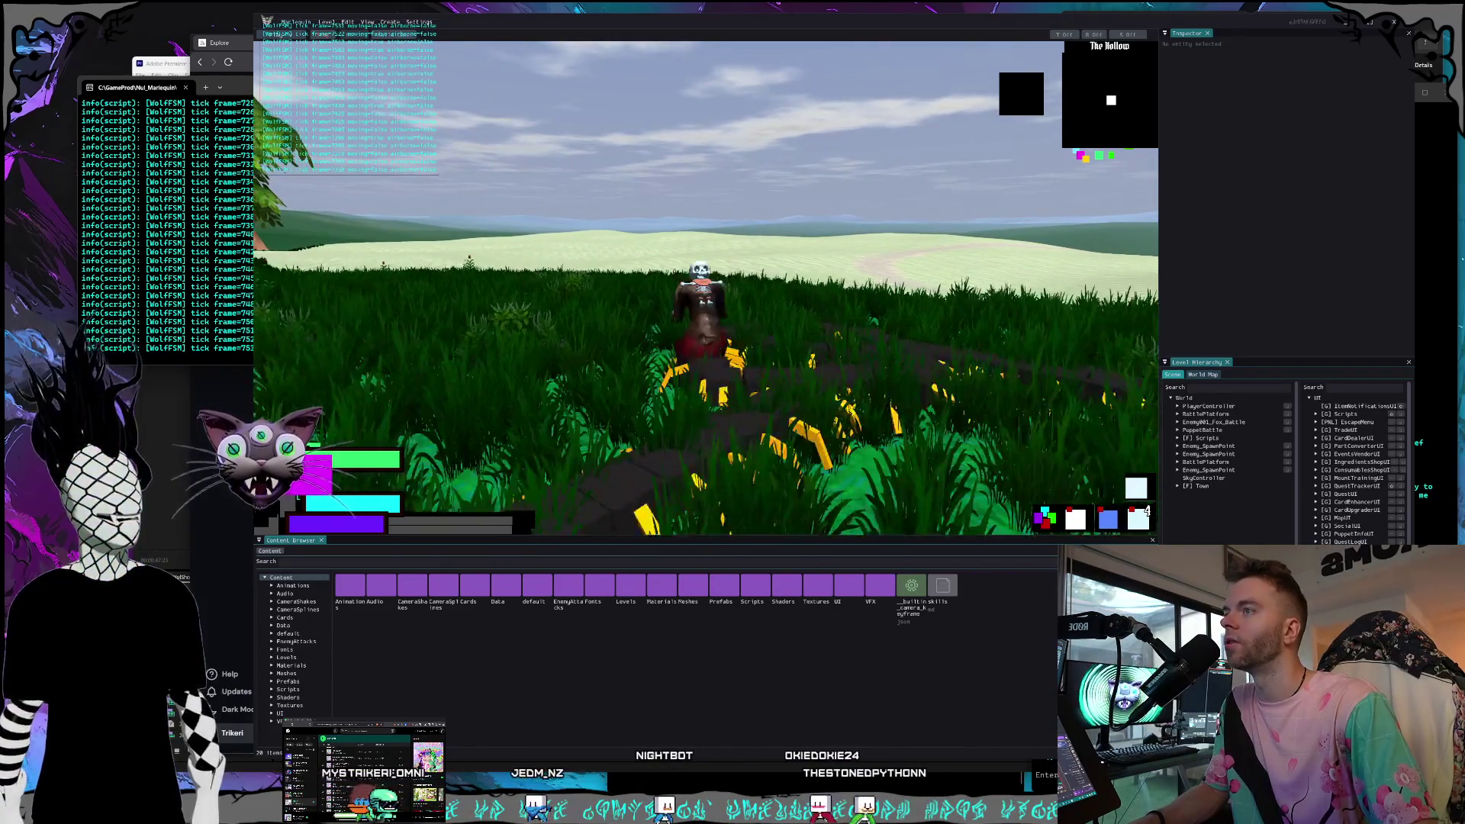
pyautogui.press('a')
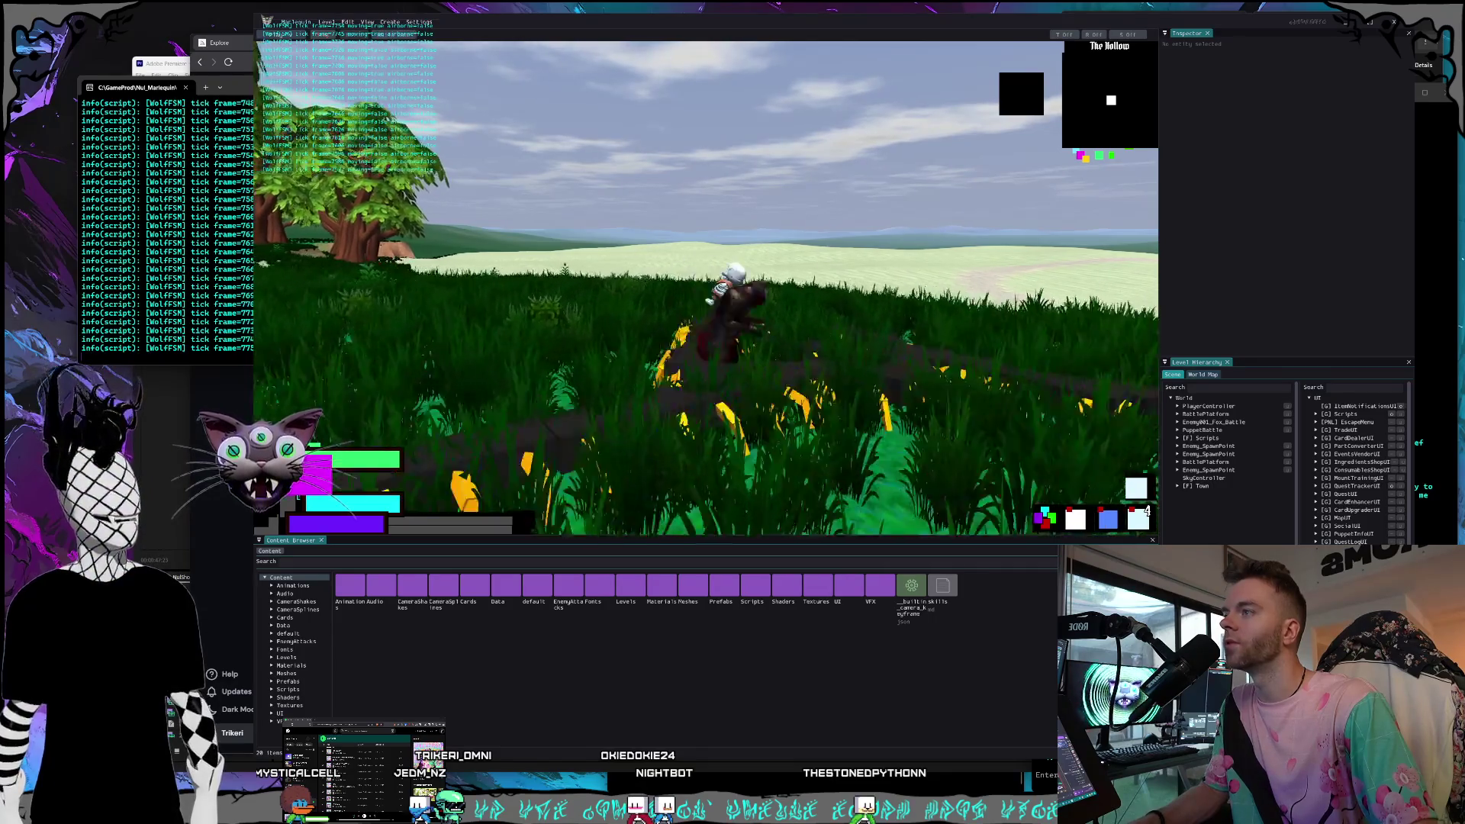
# Ride along the stone path until the centipede's body coils, then start and cancel a screenshot snip.
pyautogui.press('w')
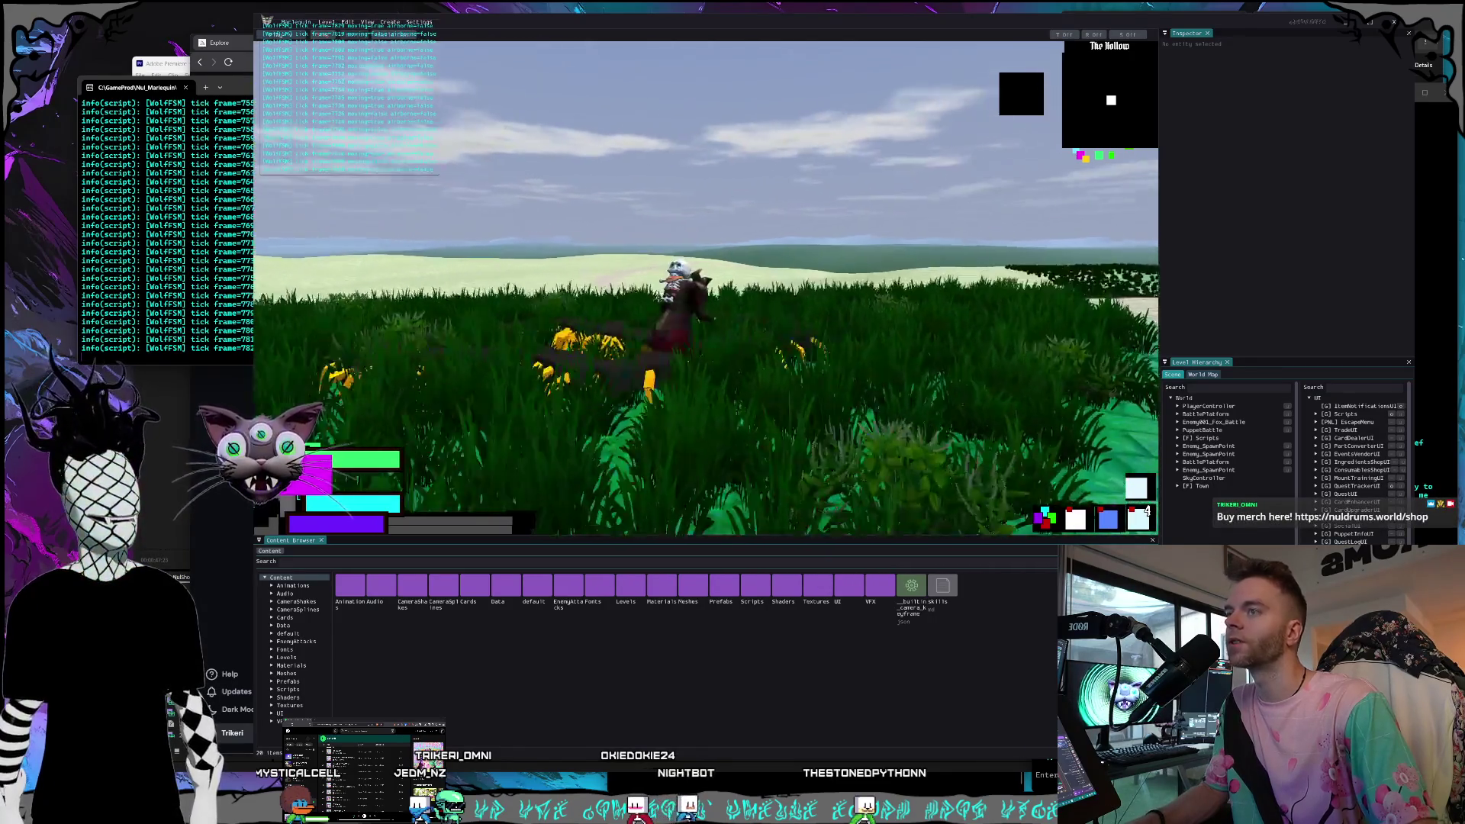
pyautogui.press('w')
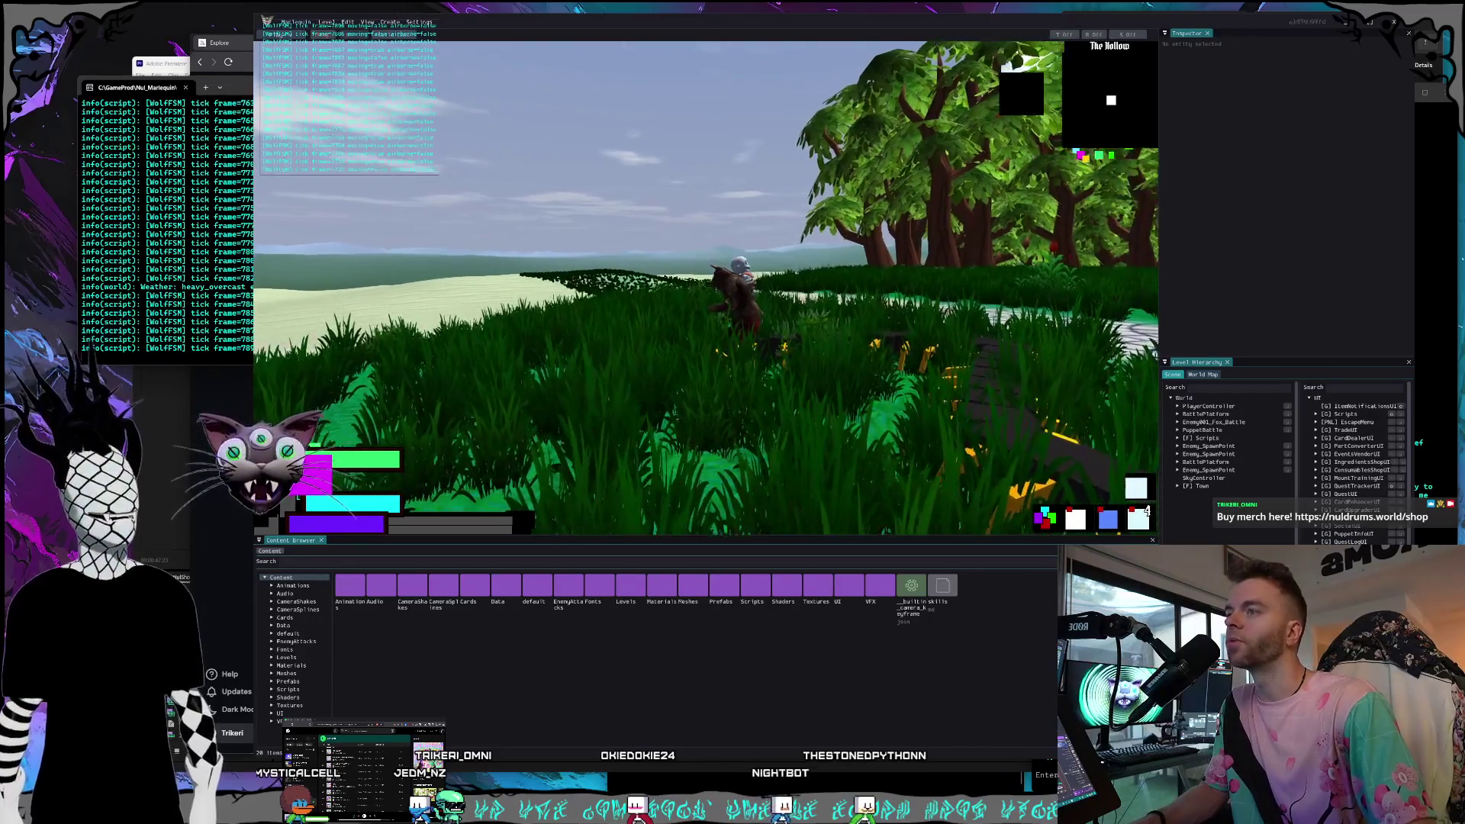
pyautogui.press('w')
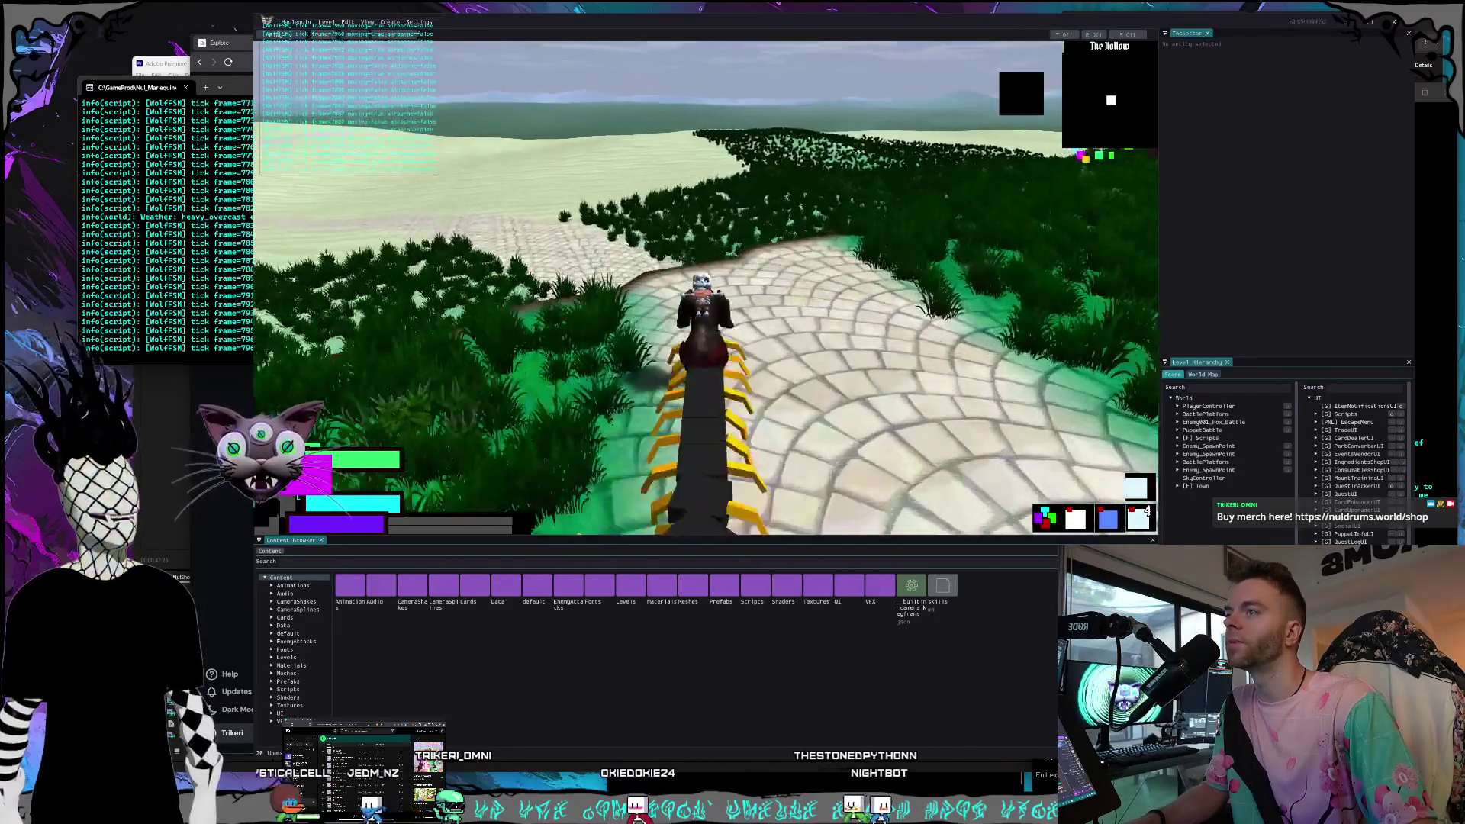
pyautogui.press('w')
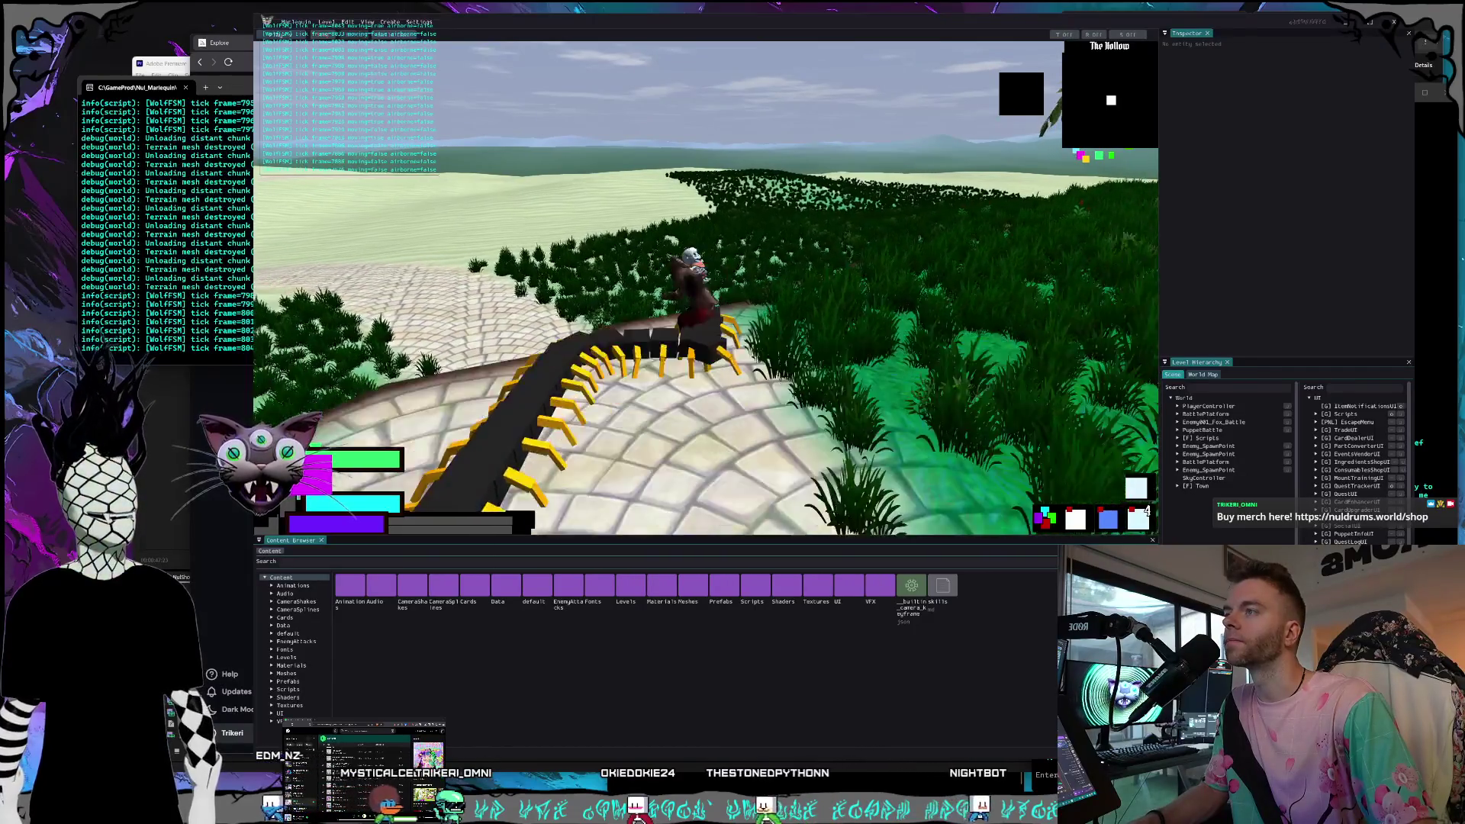
pyautogui.press('w')
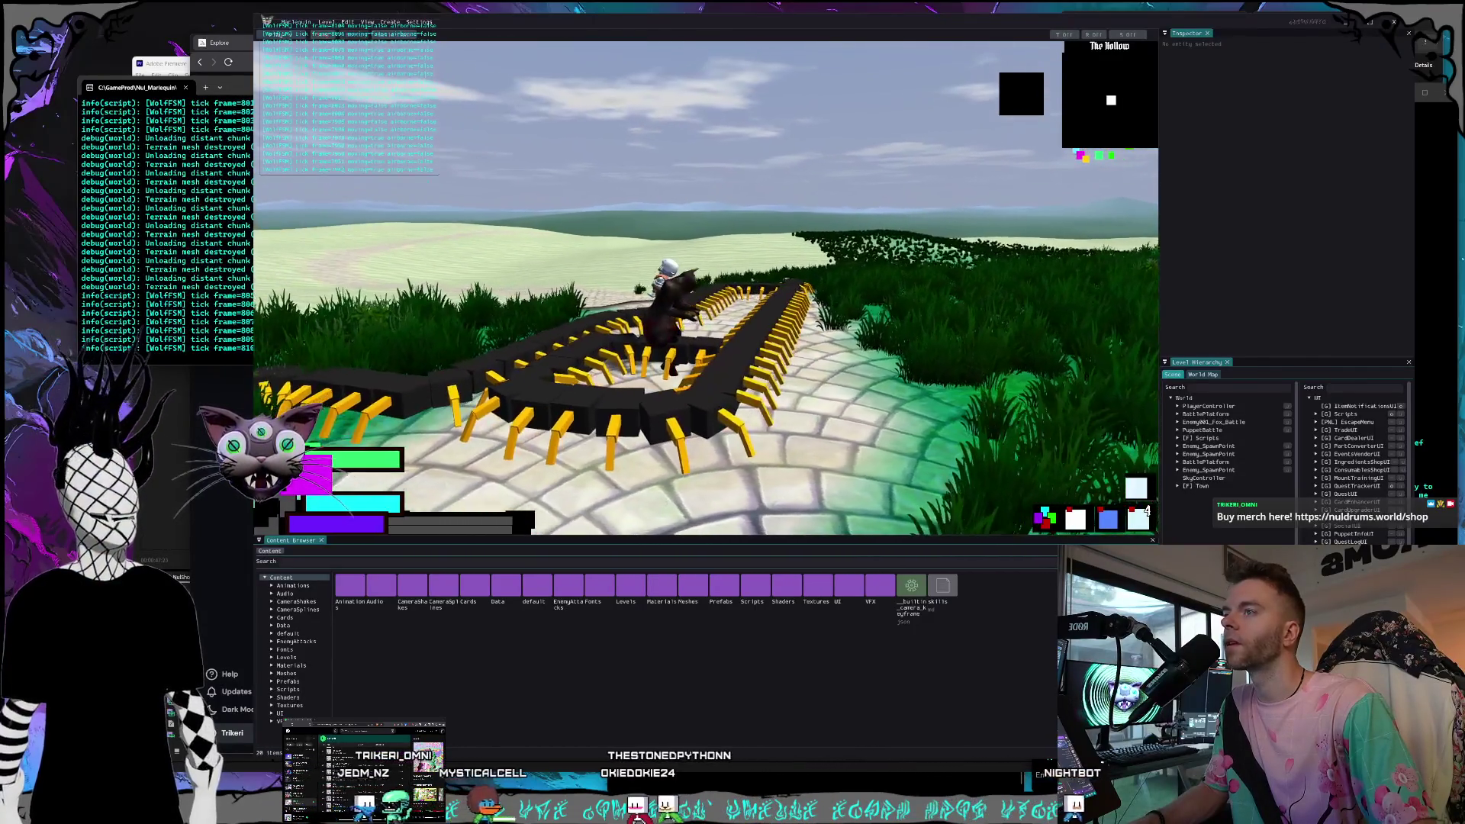
pyautogui.press('w')
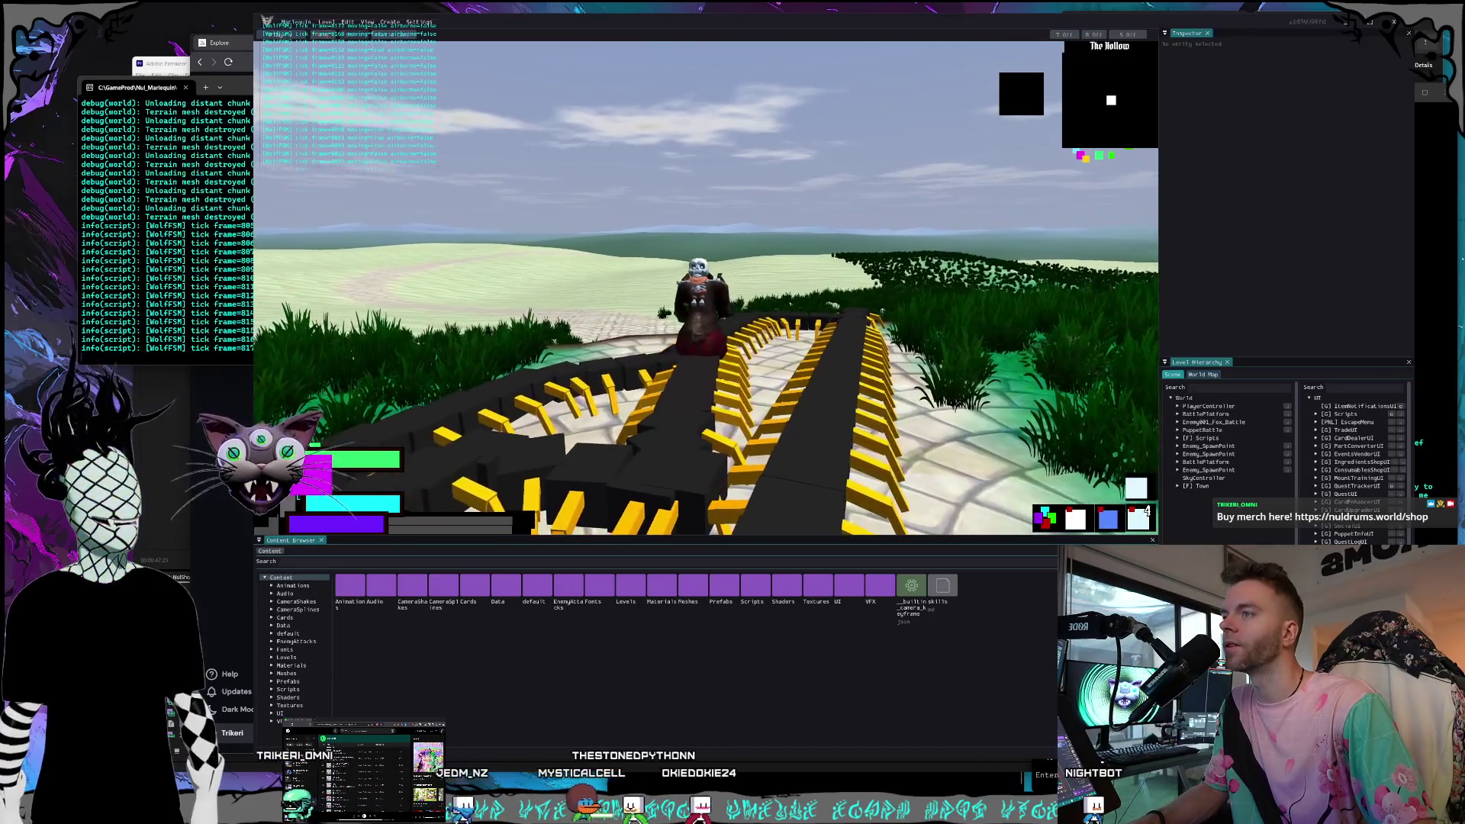
pyautogui.press('w')
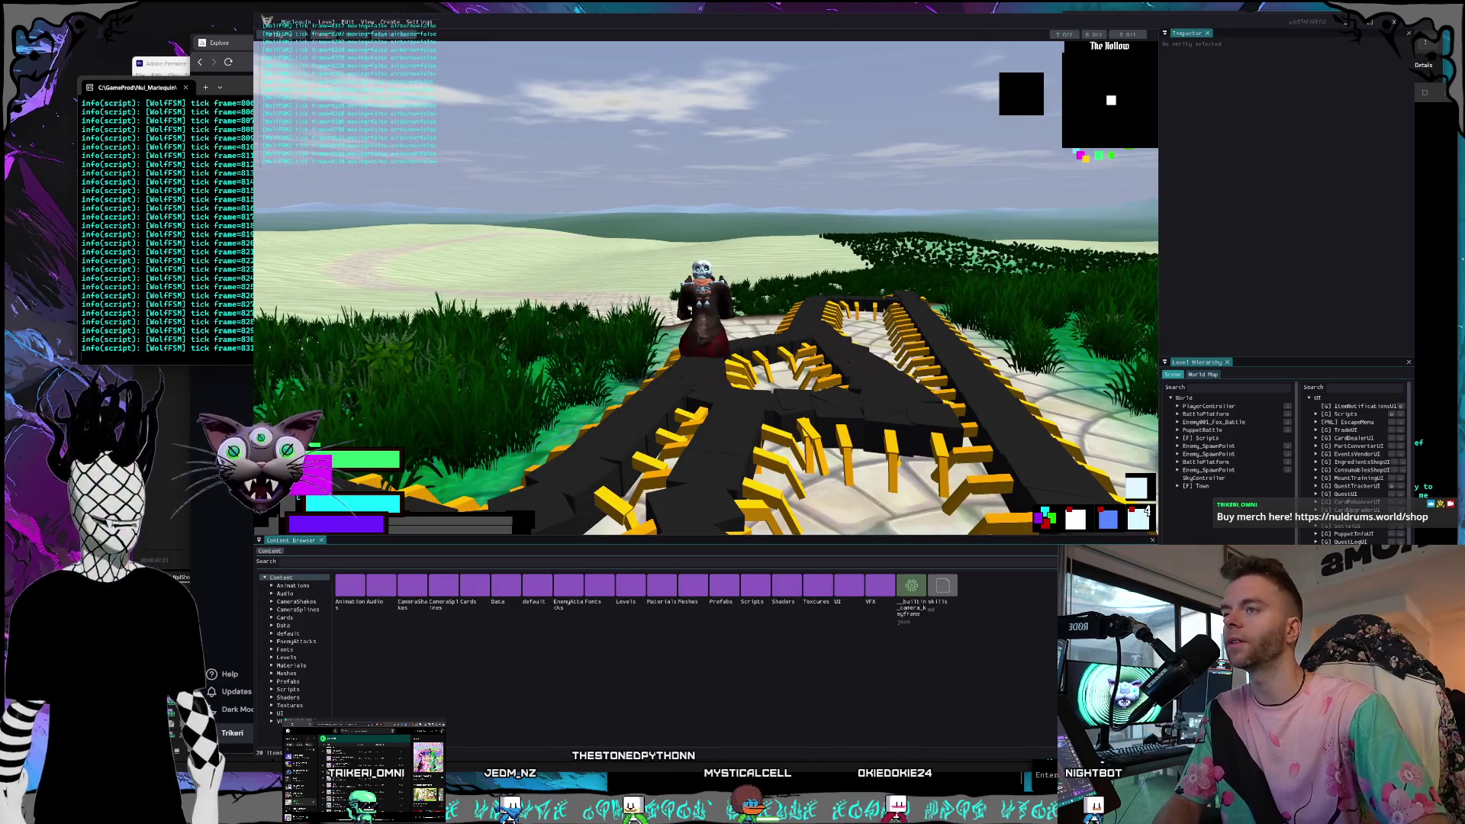
pyautogui.press('super+shift+s')
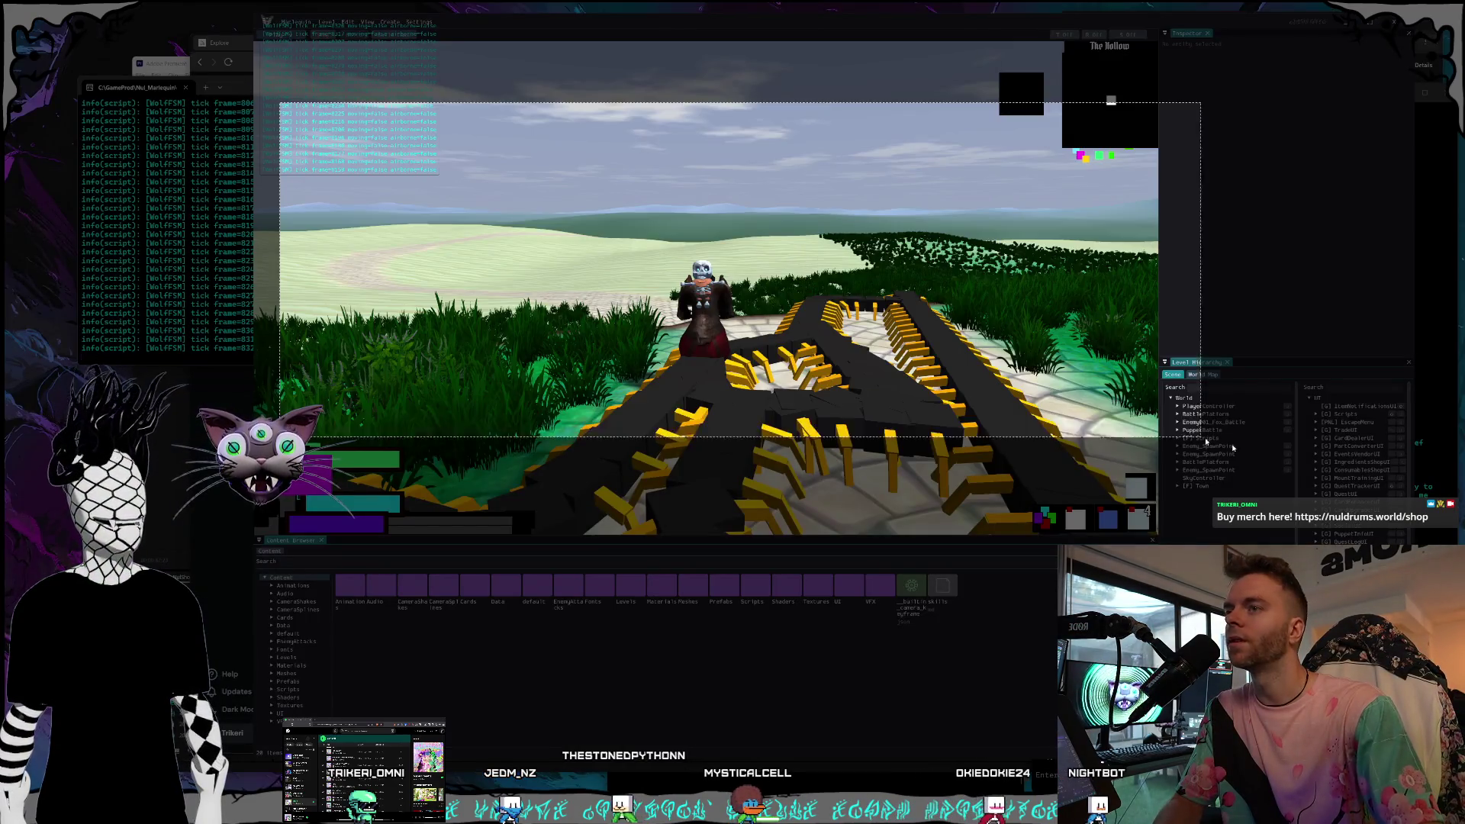
pyautogui.press('Escape')
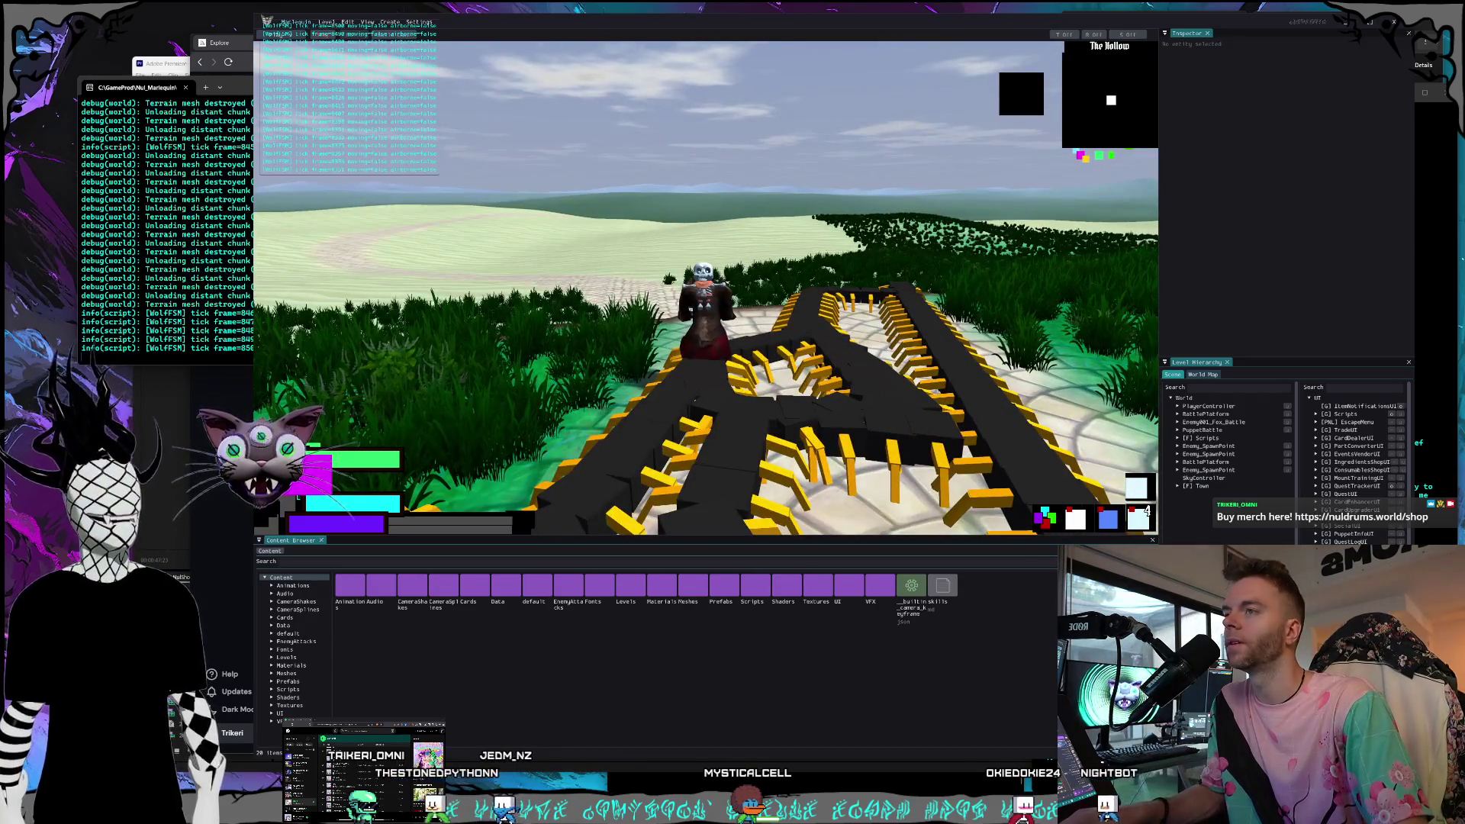
# Open the Windows app launcher from the running Marlequin level.
pyautogui.press('super')
pyautogui.press('super')
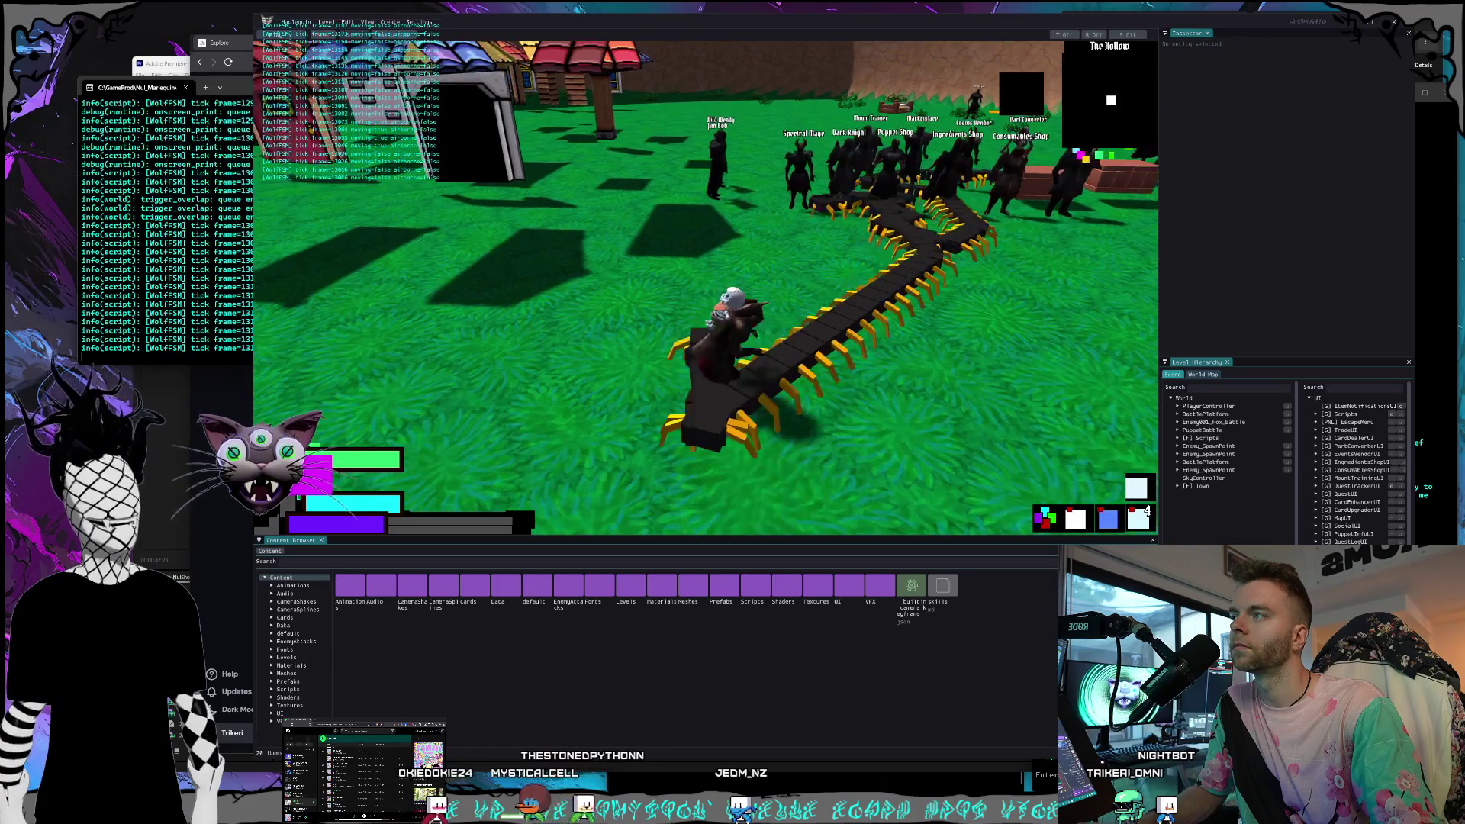
# Dismount and walk the character past the vendor line onto the yellow jump pad.
pyautogui.press('e')
pyautogui.press('w')
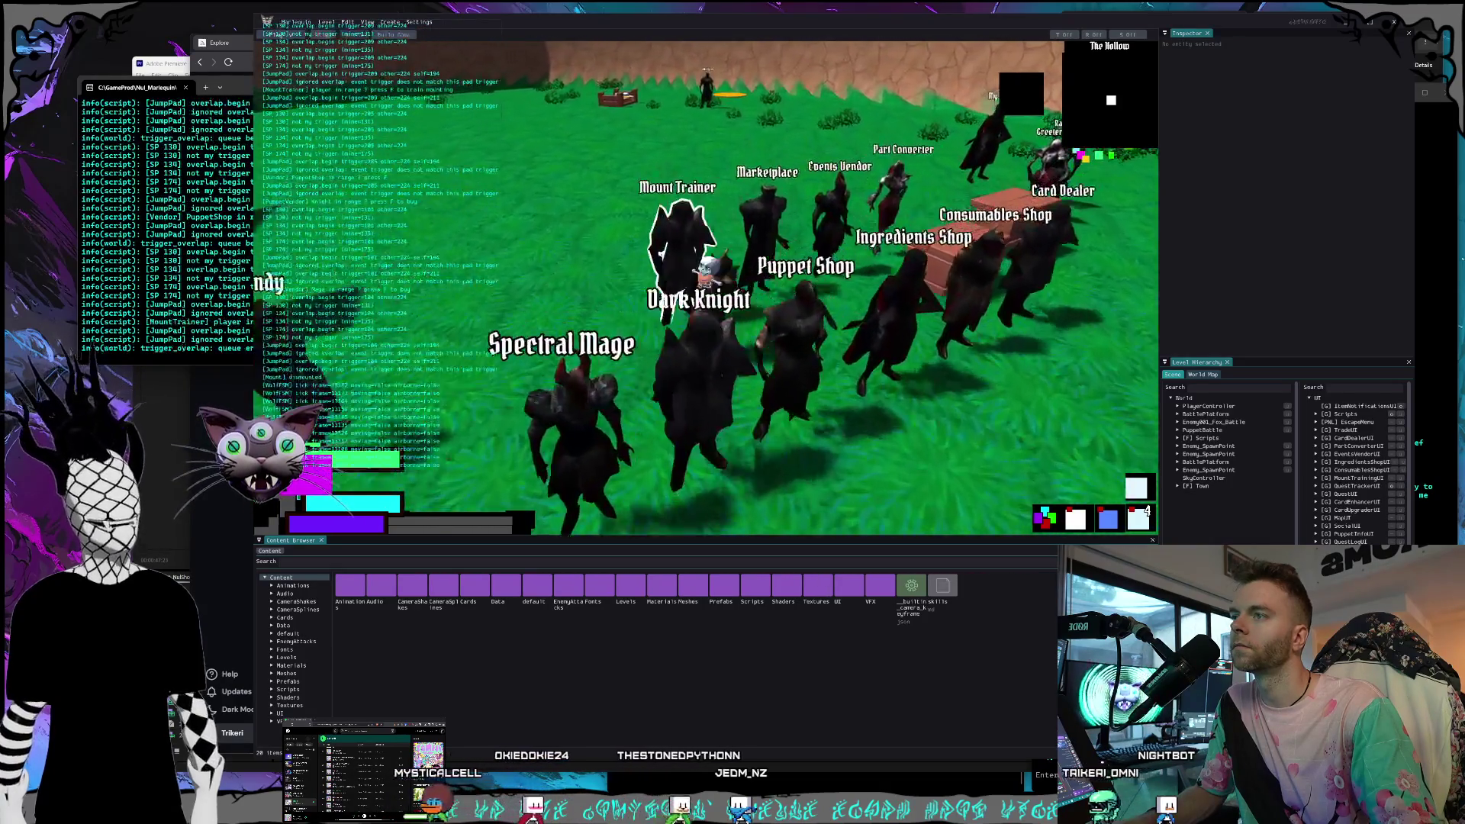
pyautogui.press('w')
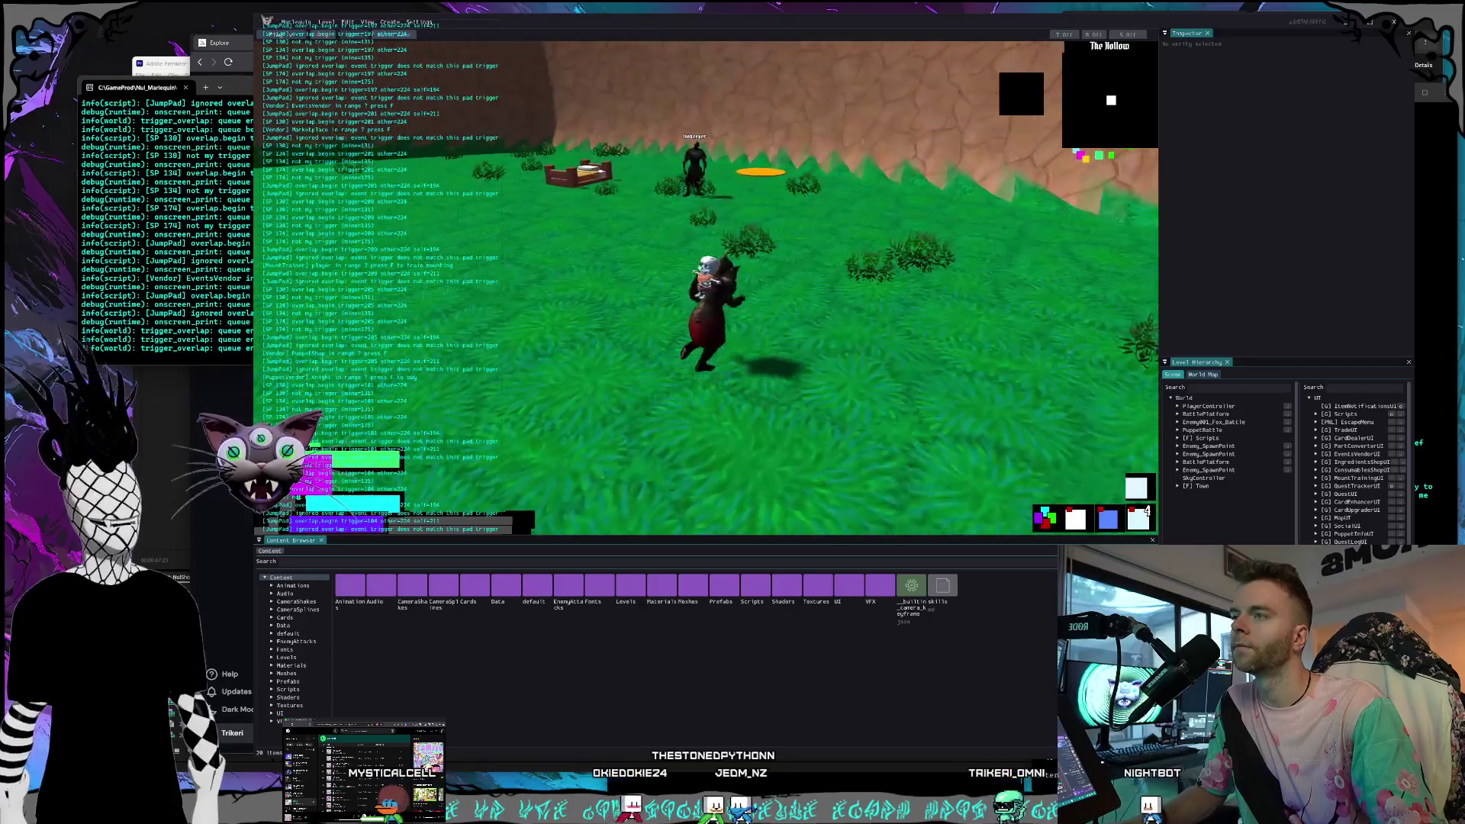
pyautogui.press('w')
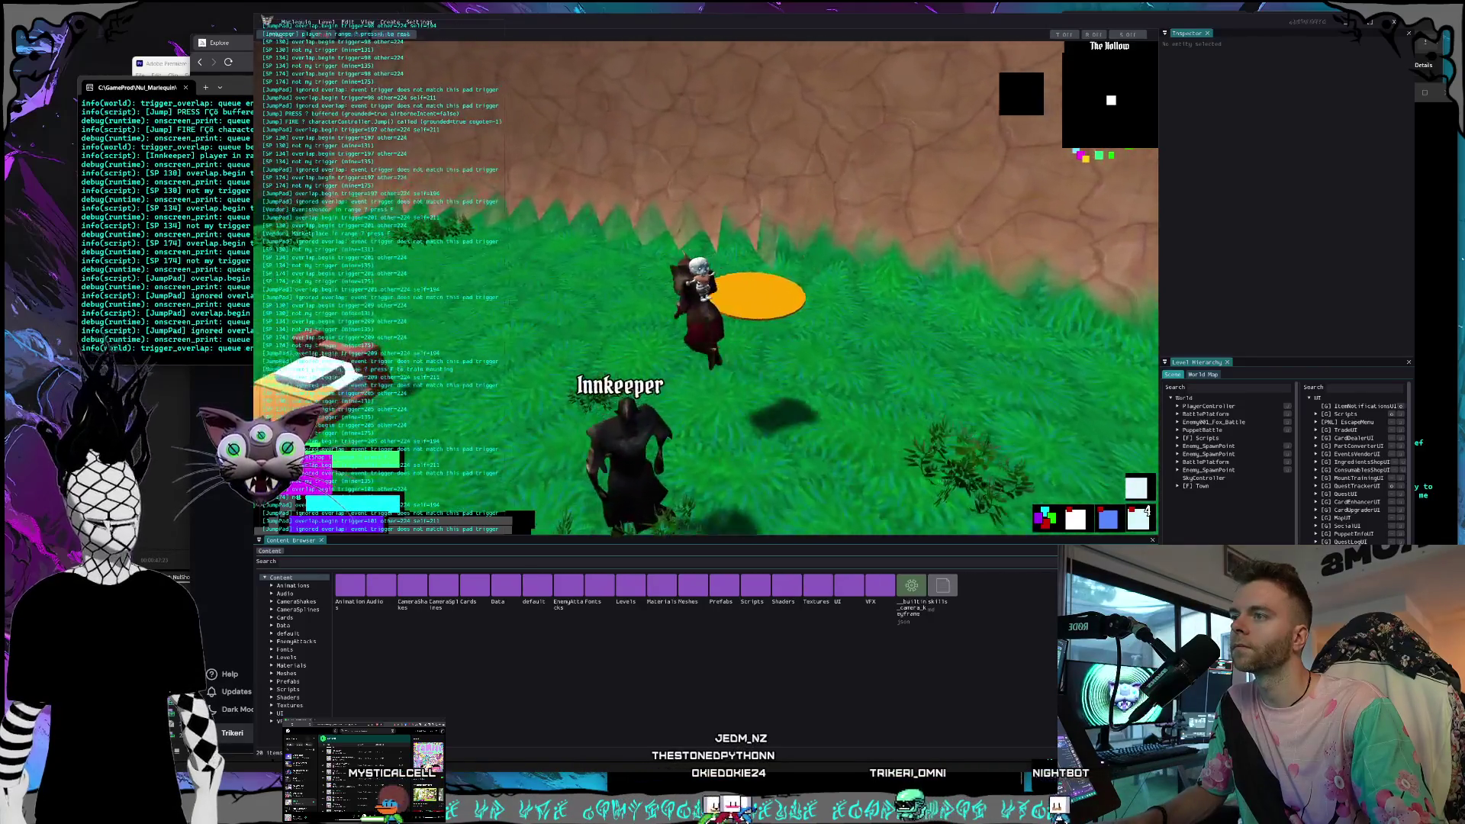
# Launch off the jump pad and ride the centipede mount along the stone path.
pyautogui.press('space')
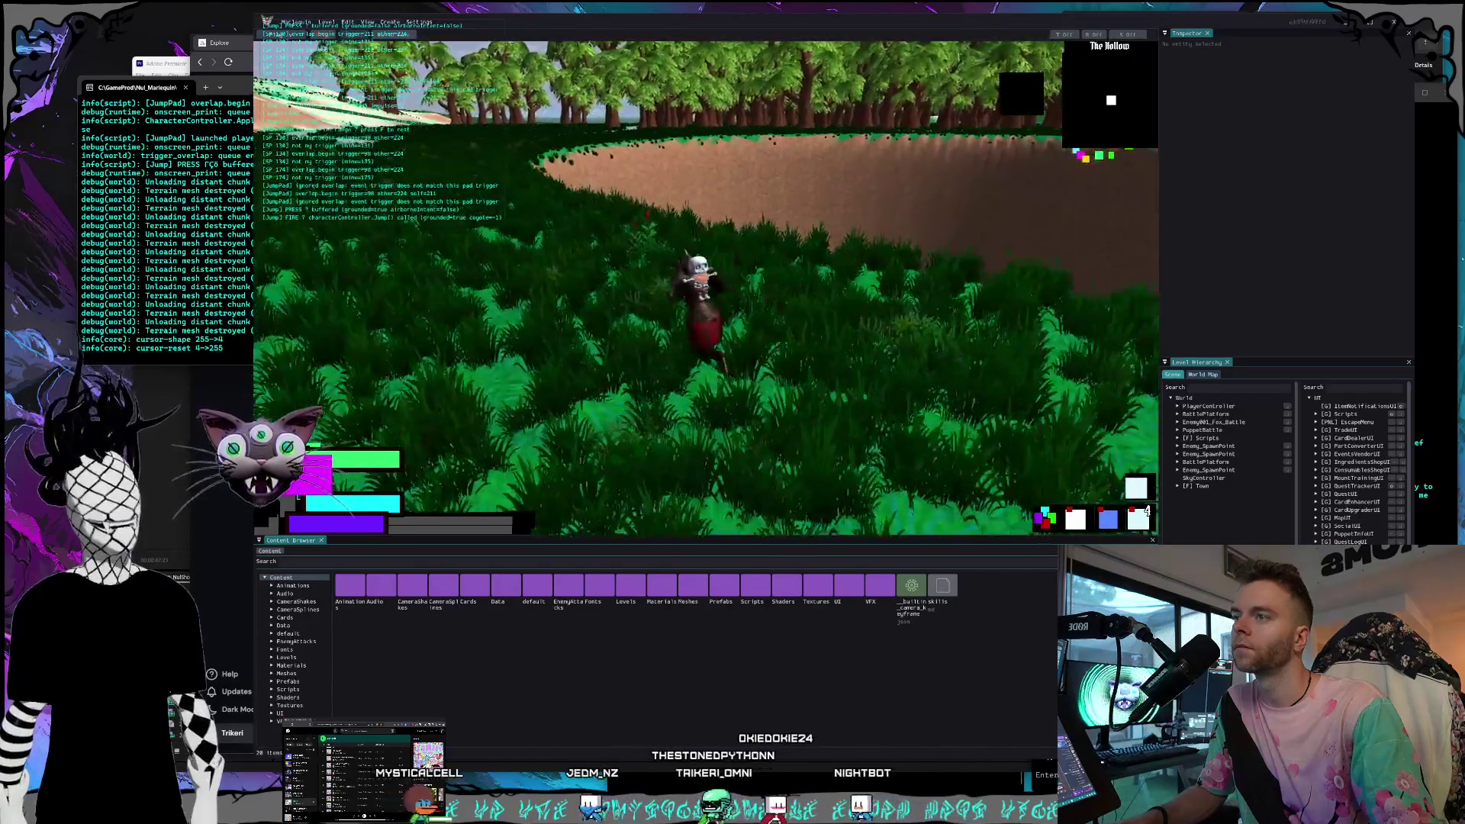
pyautogui.press('space')
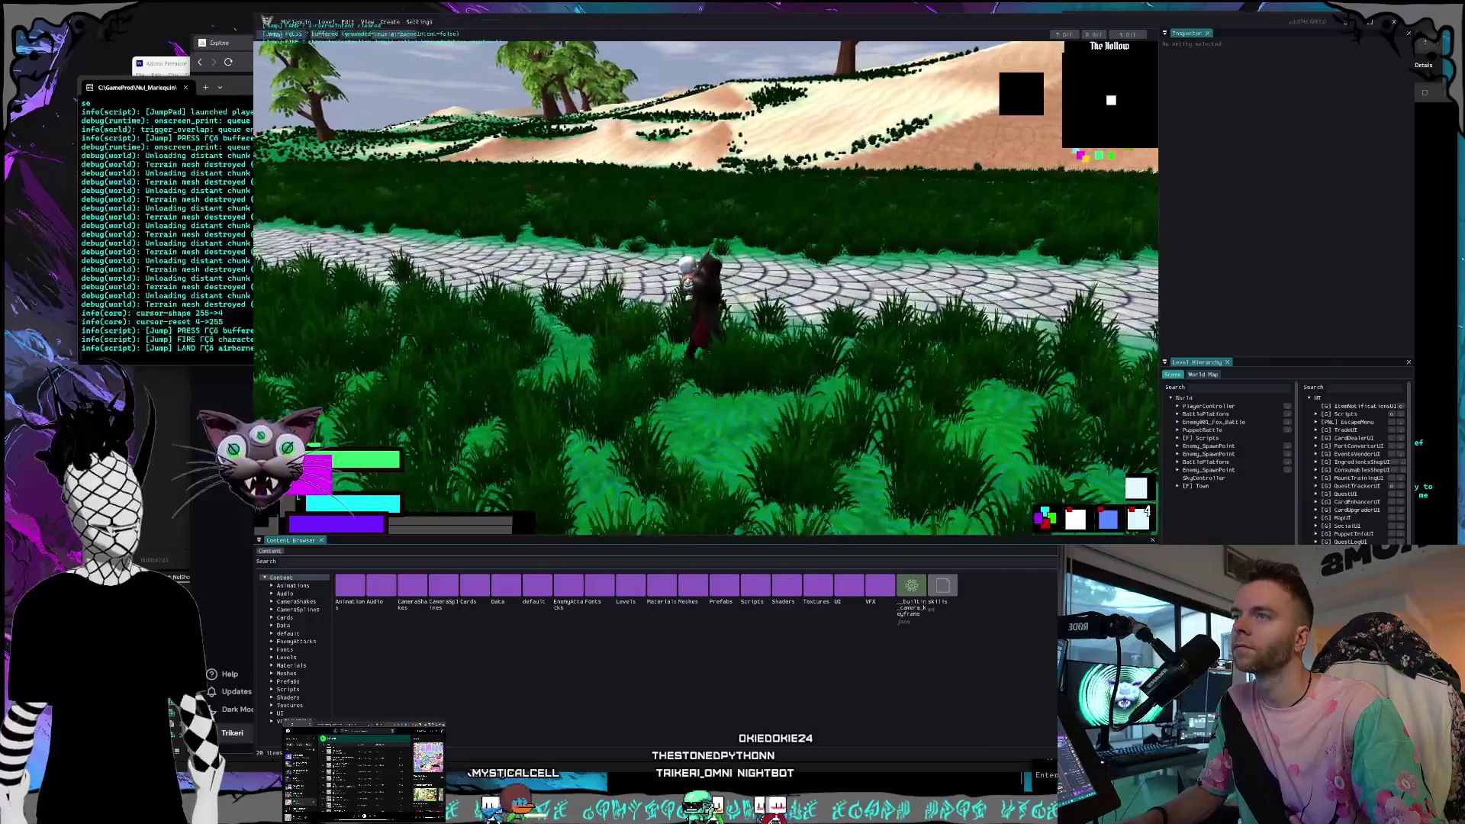
pyautogui.press('space')
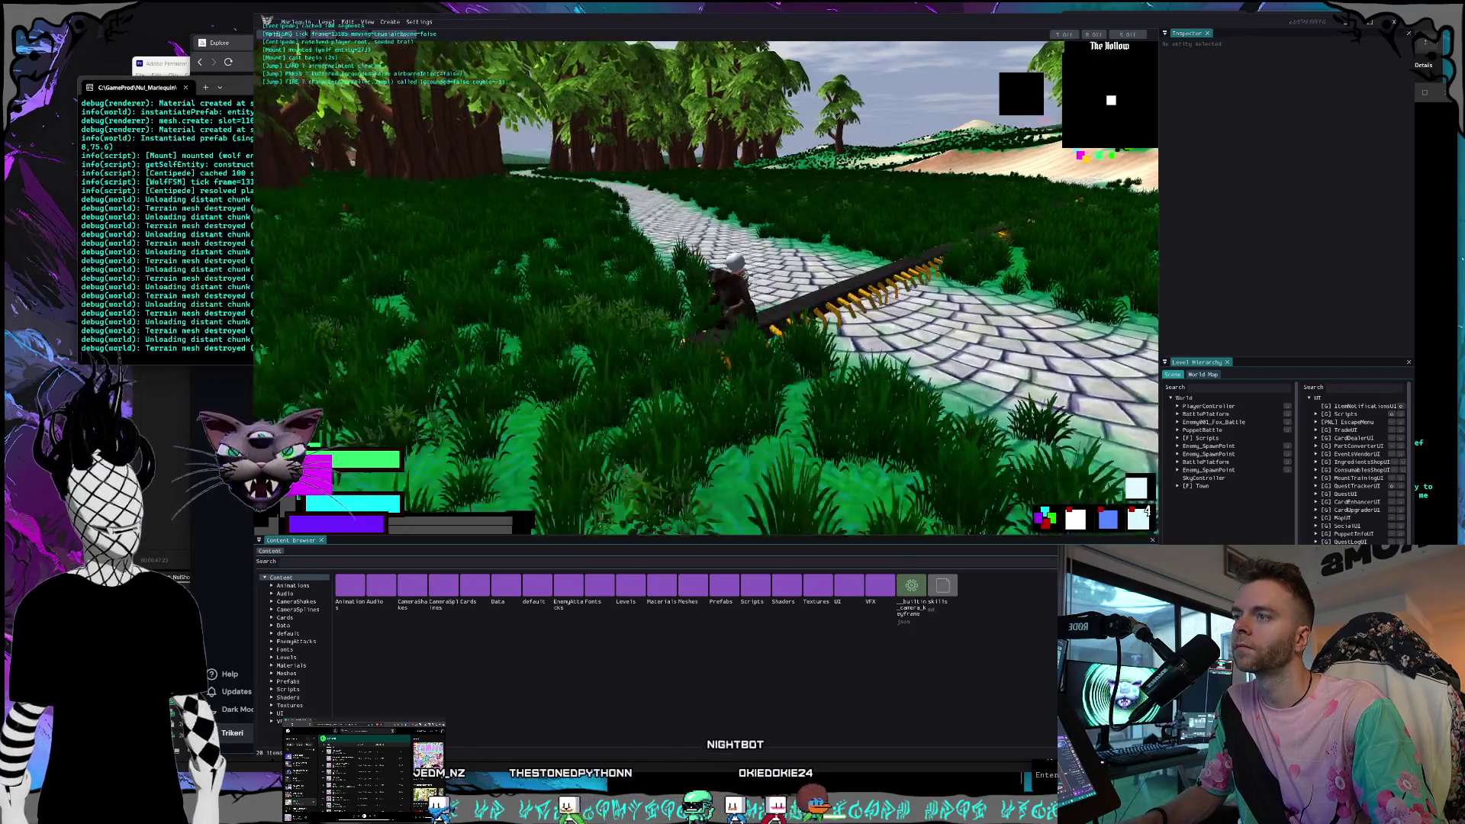
pyautogui.press('w')
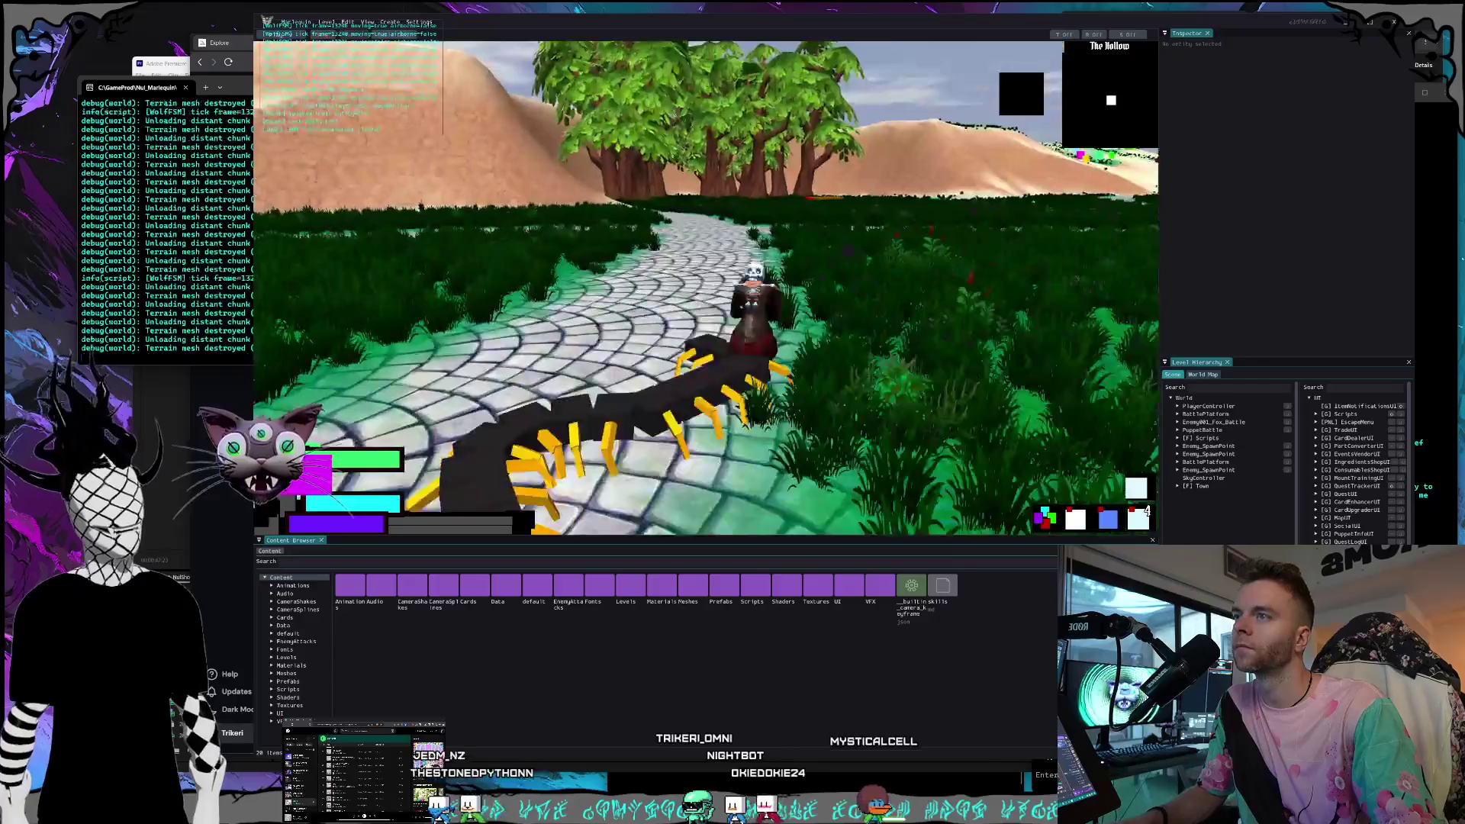
# Dismount, cross the stone plaza into the grass, and walk into the Soul Fox.
pyautogui.press('m')
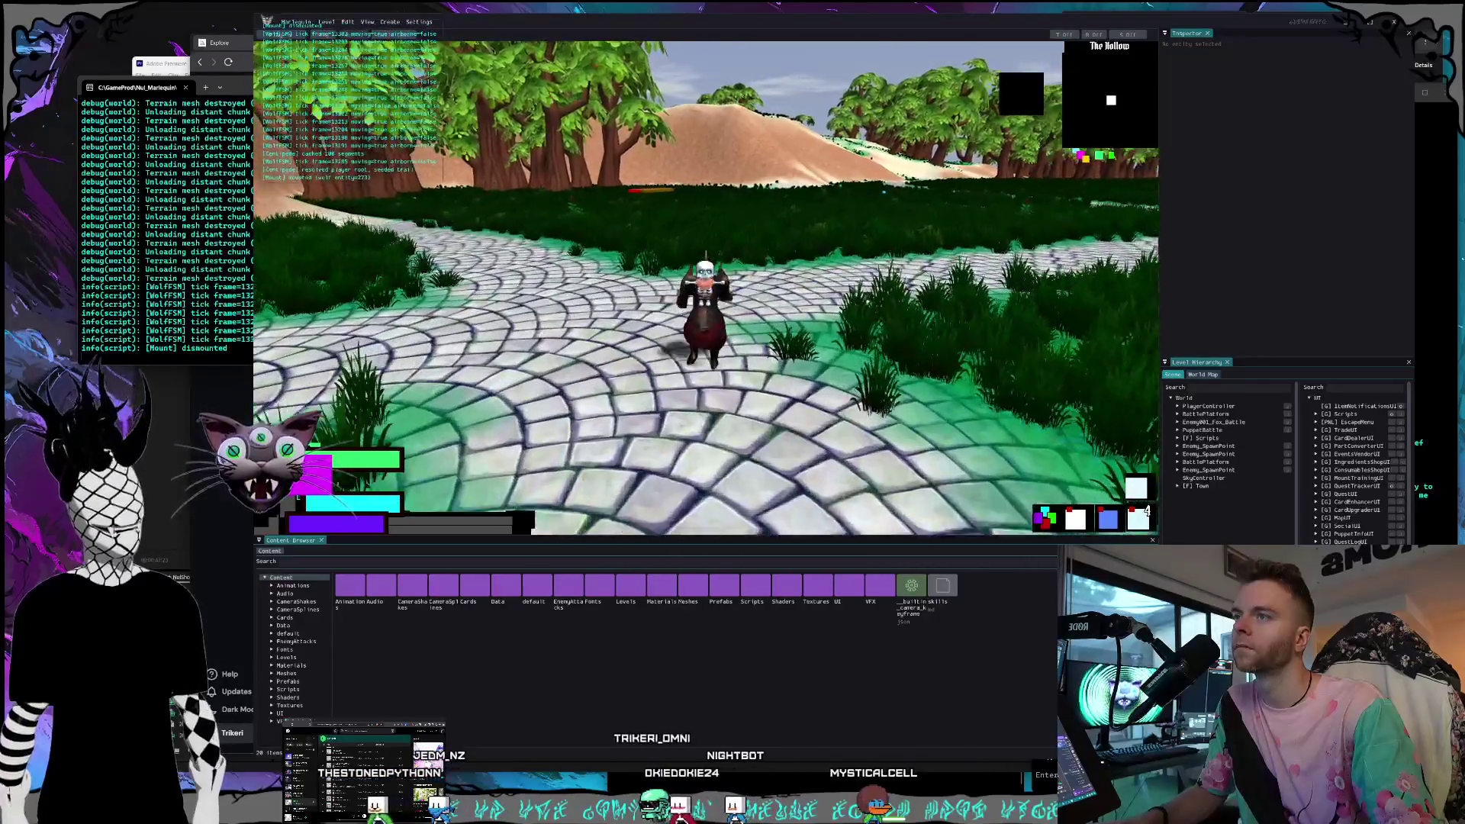
pyautogui.press('w')
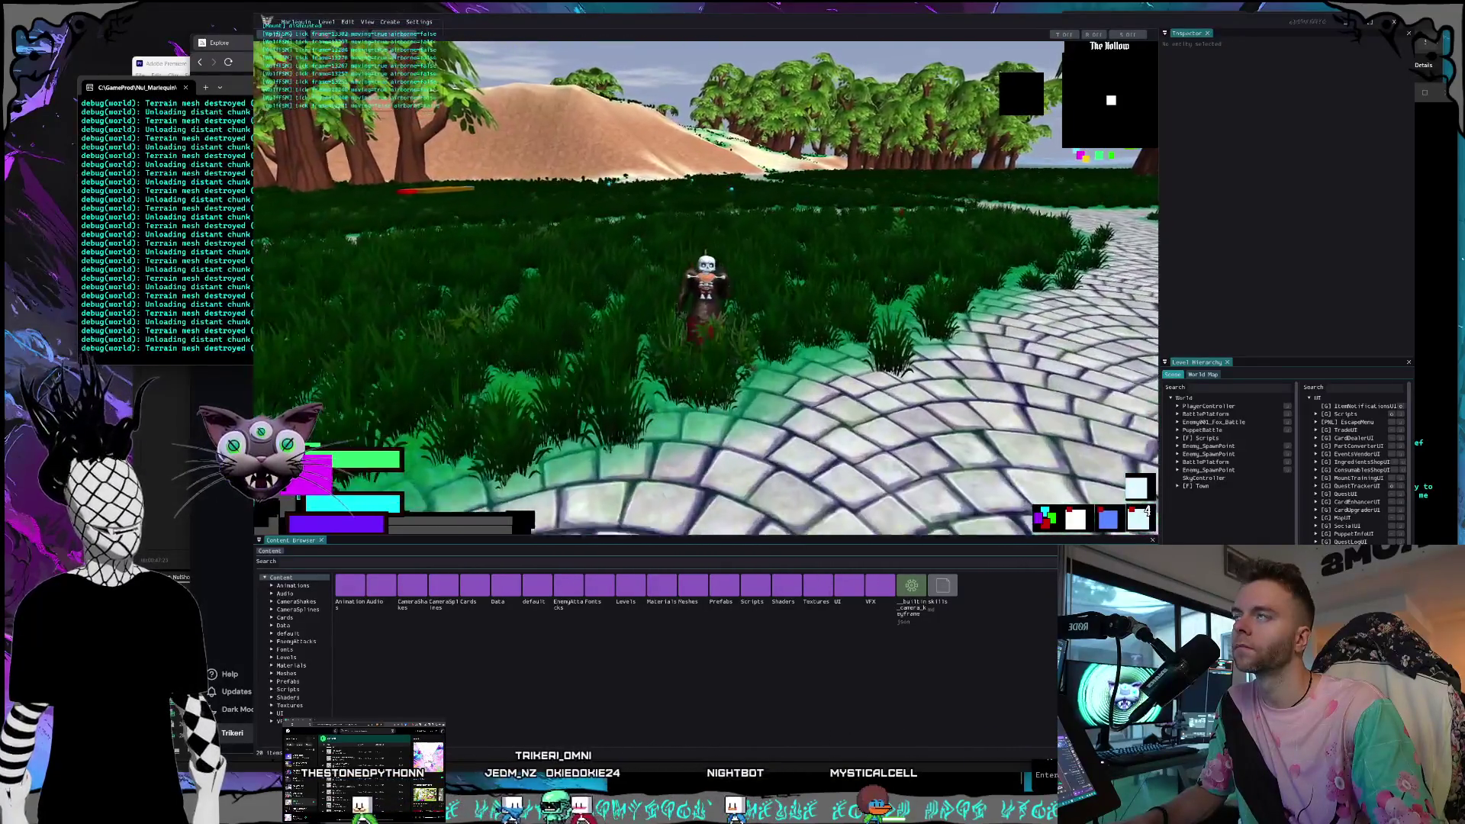
pyautogui.press('w')
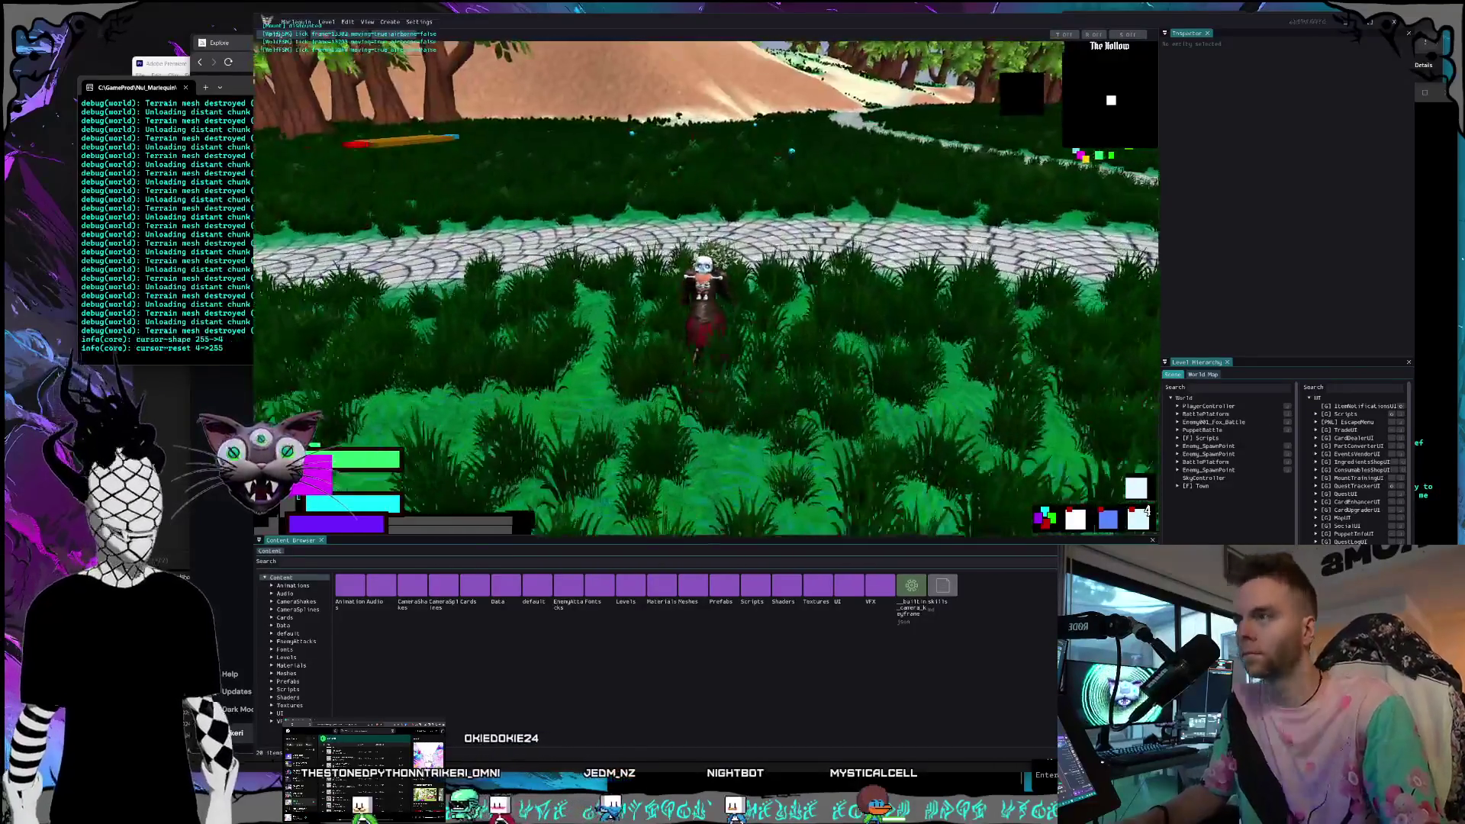
pyautogui.press('w')
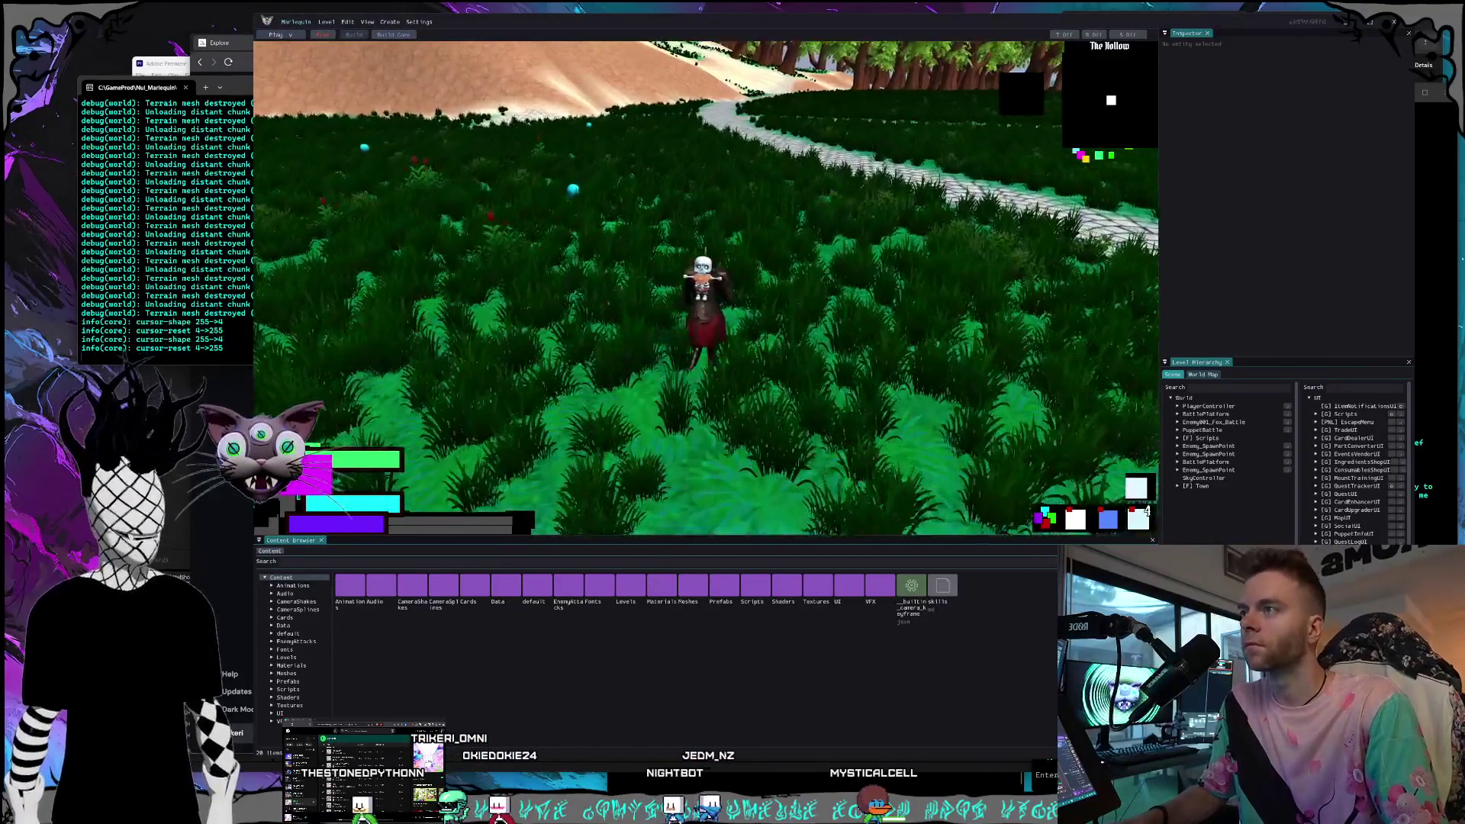
pyautogui.press('w')
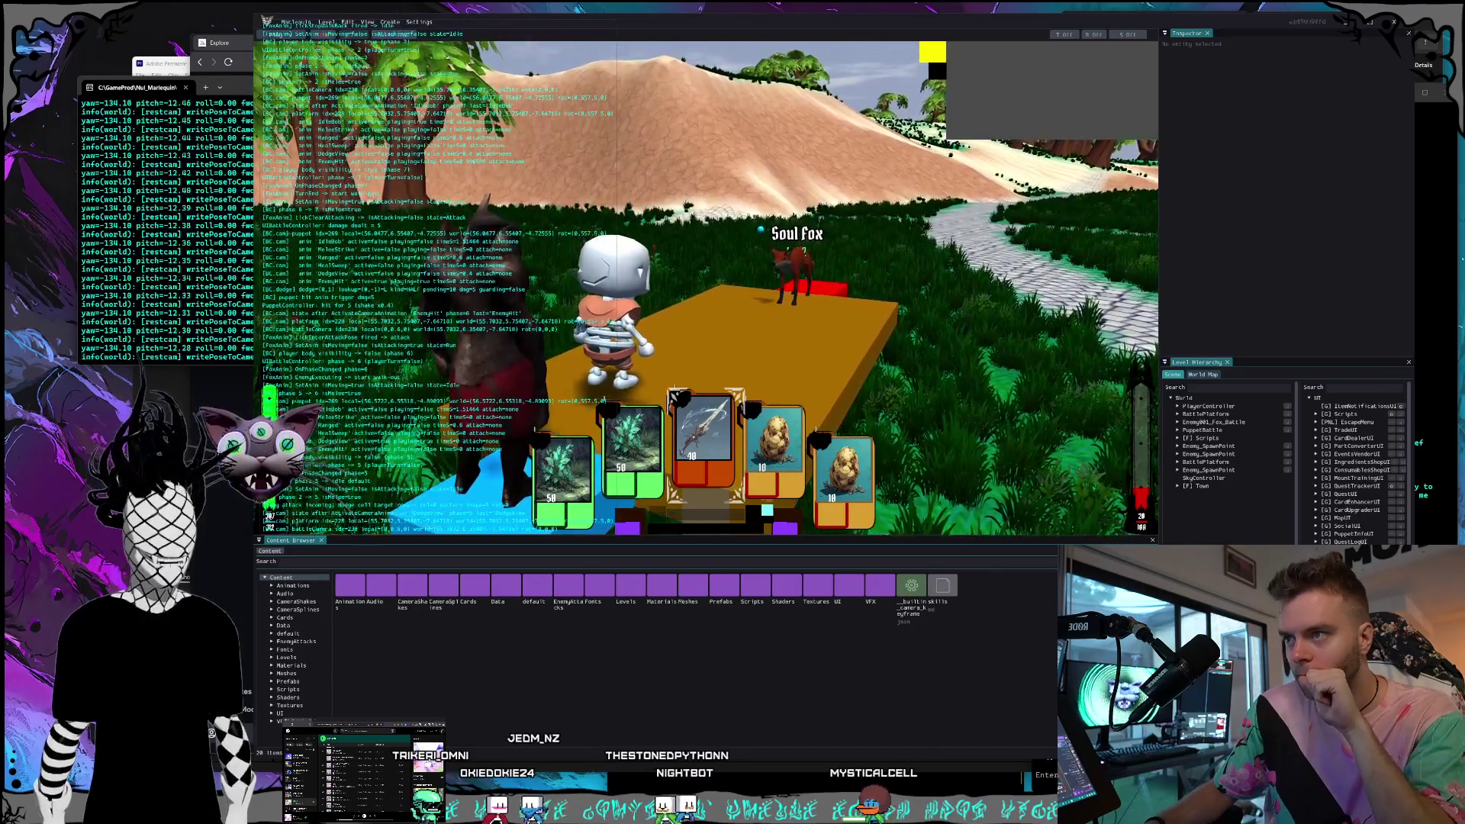
# Play the sword card to strike the Soul Fox for 40 damage.
pyautogui.press('Return')
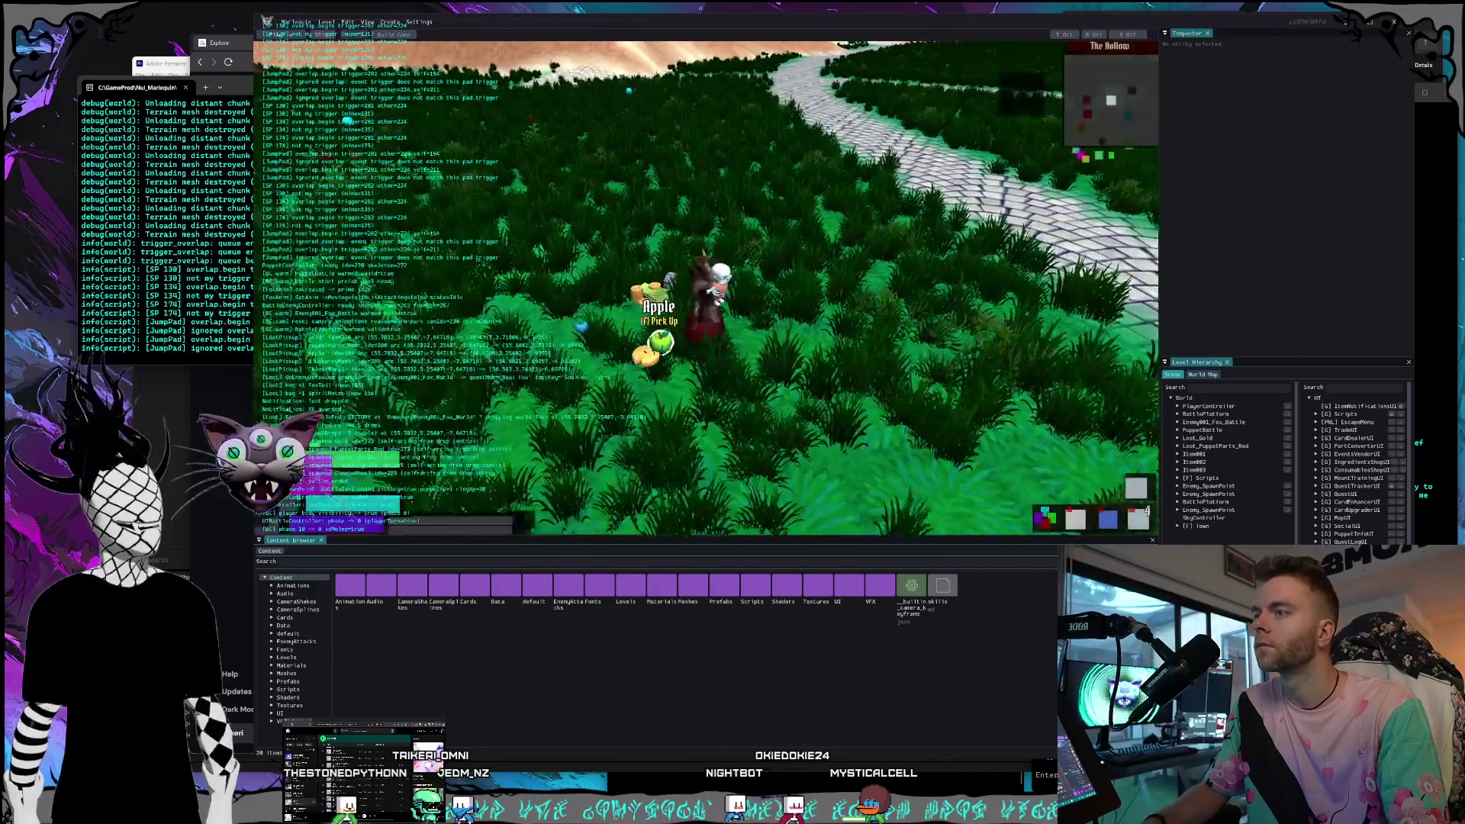
# Pick up the Puppet Parts, Blueberry Mash, Apple and Cheese Wheel loot.
pyautogui.press('f')
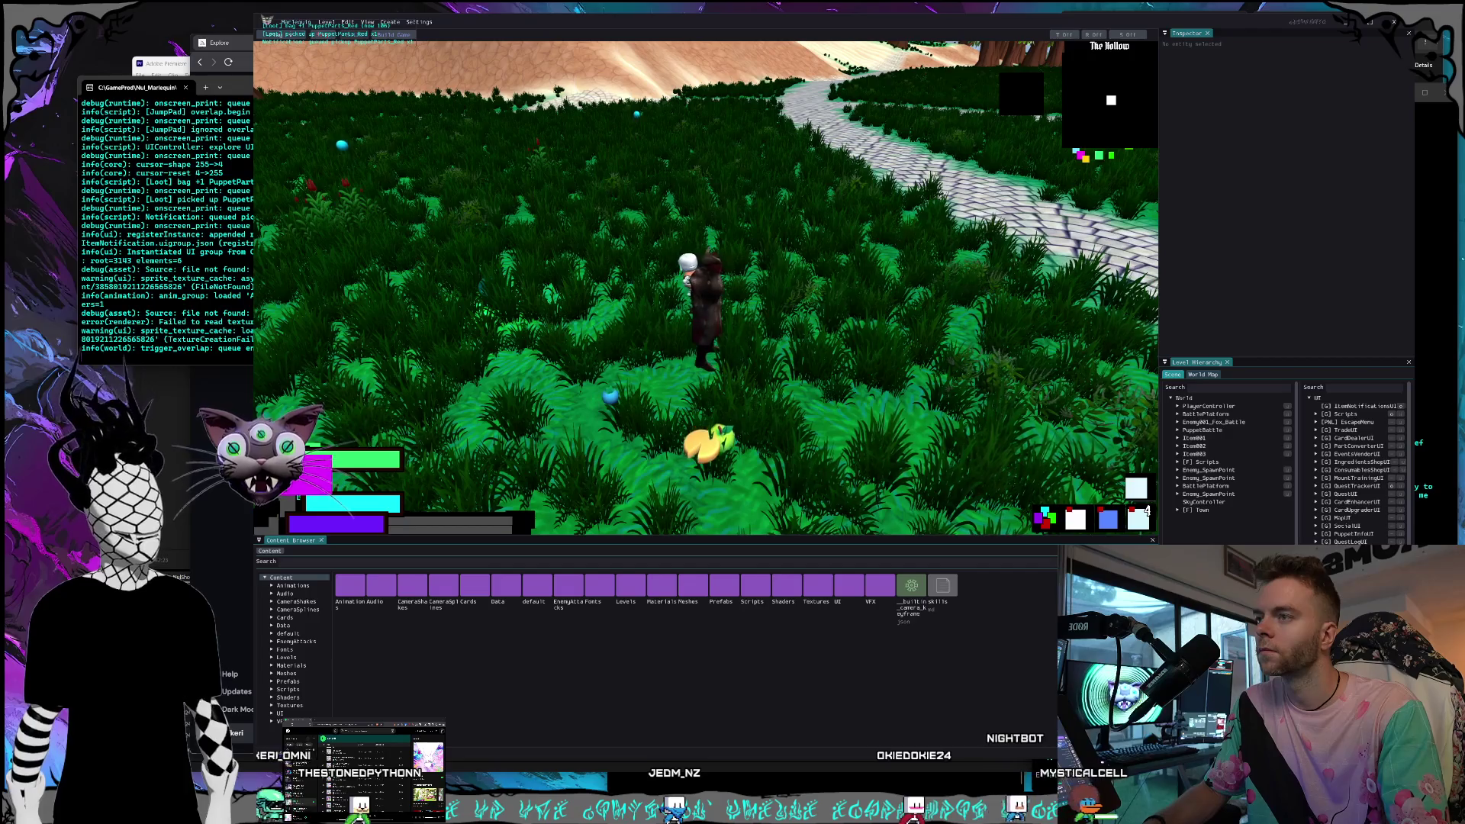
pyautogui.press('s')
pyautogui.press('f')
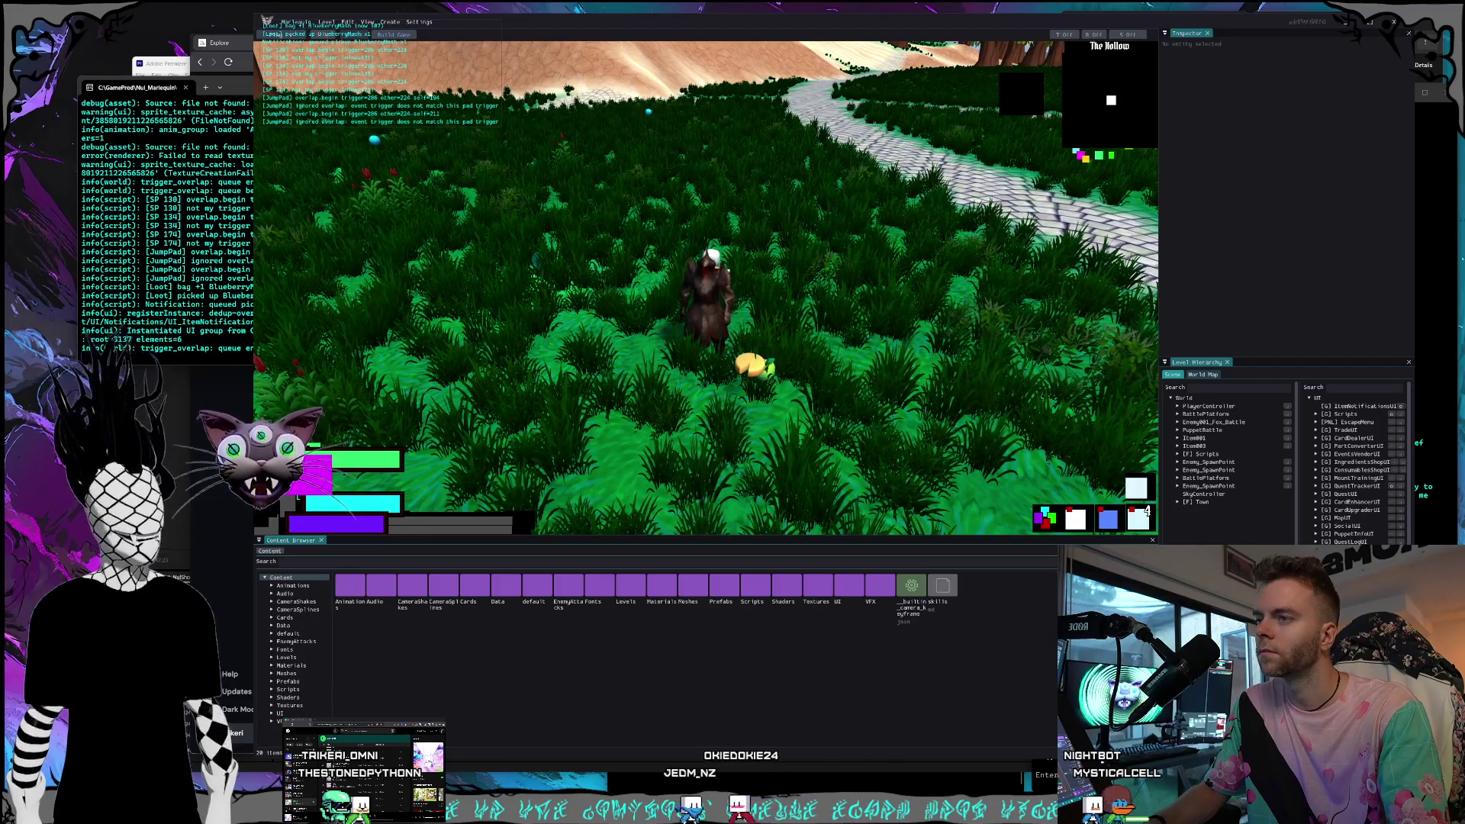
pyautogui.press('s')
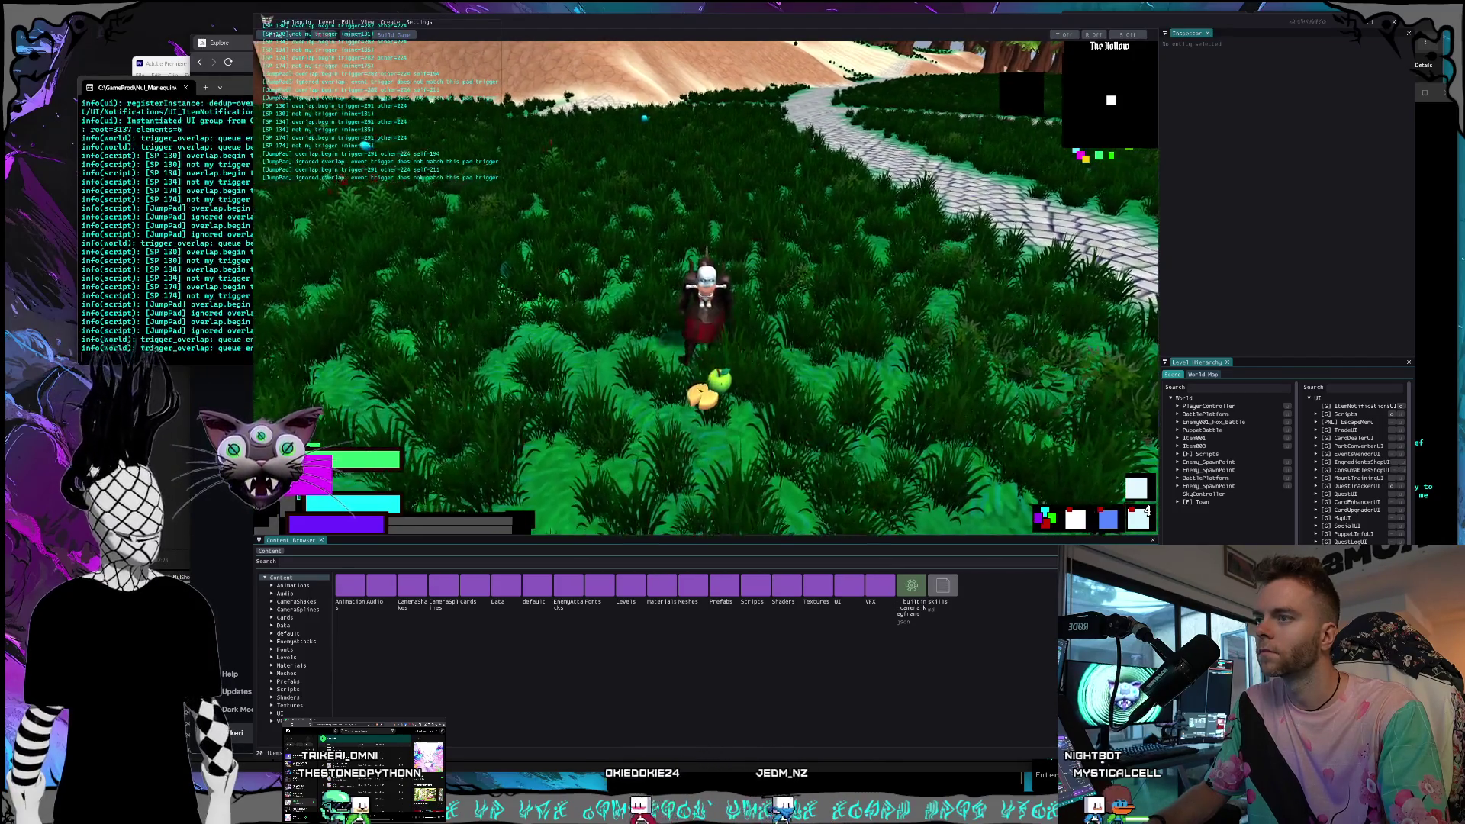
pyautogui.press('f')
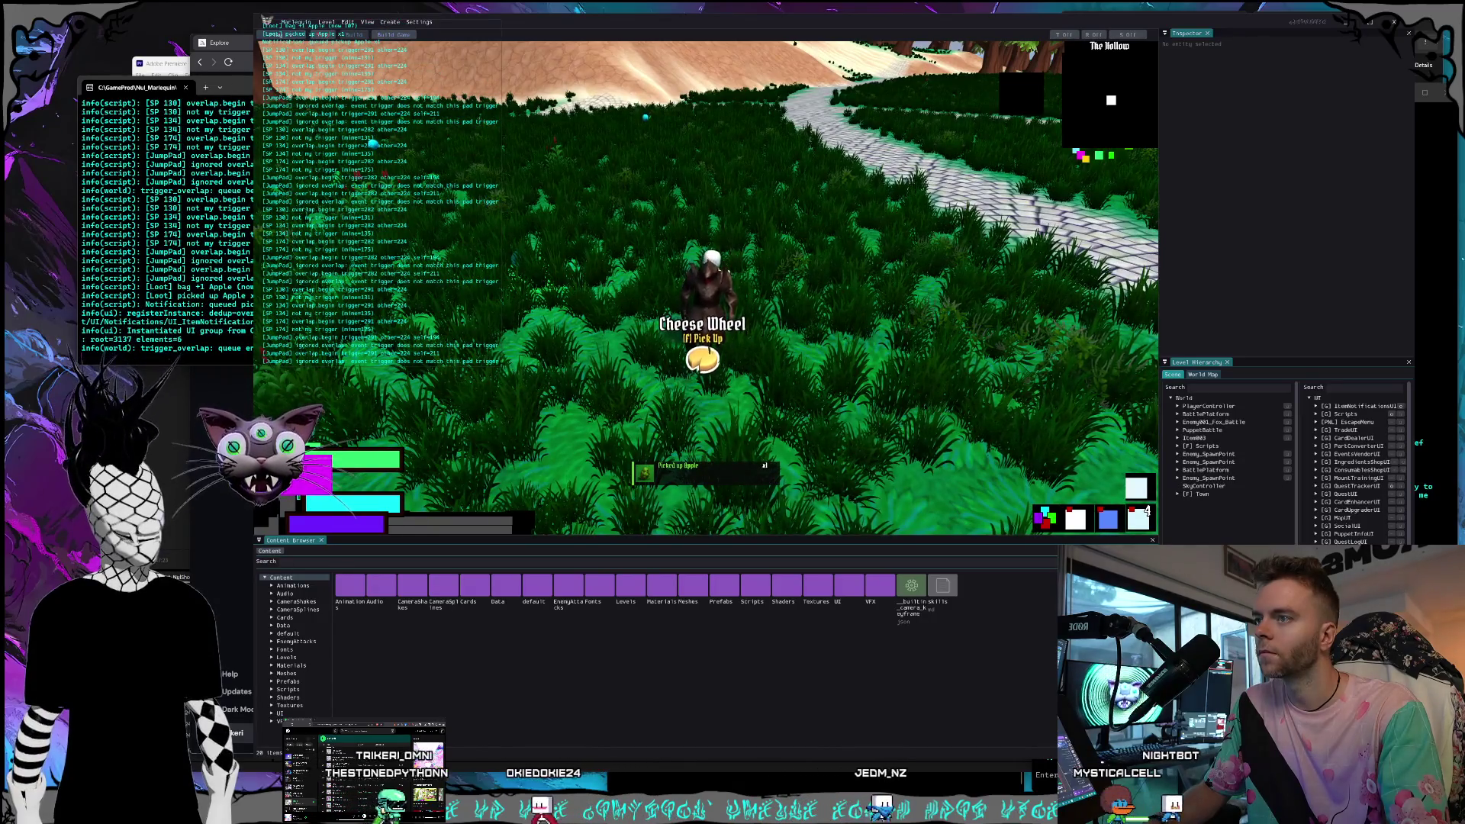
pyautogui.press('w')
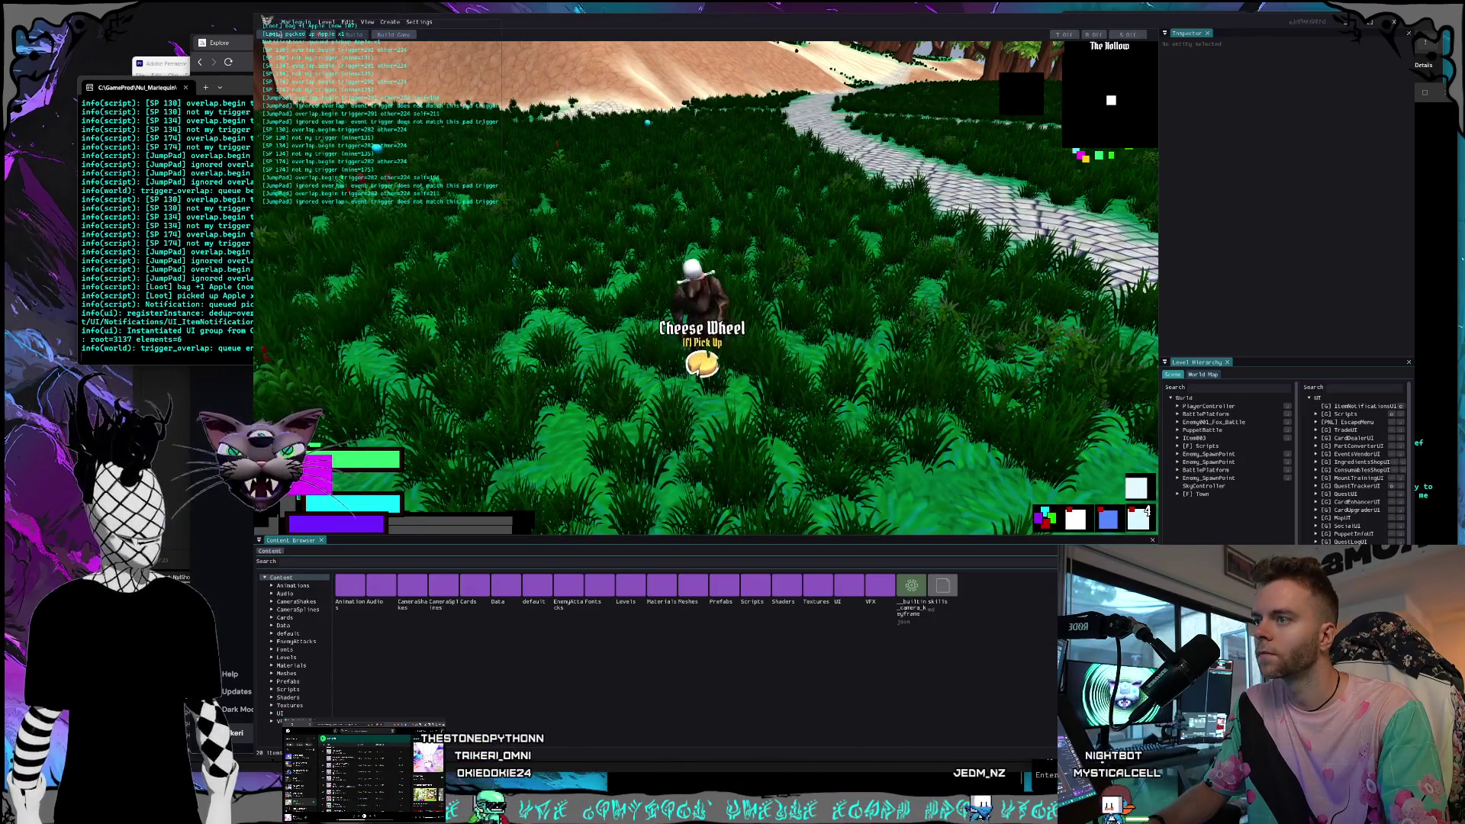
pyautogui.press('f')
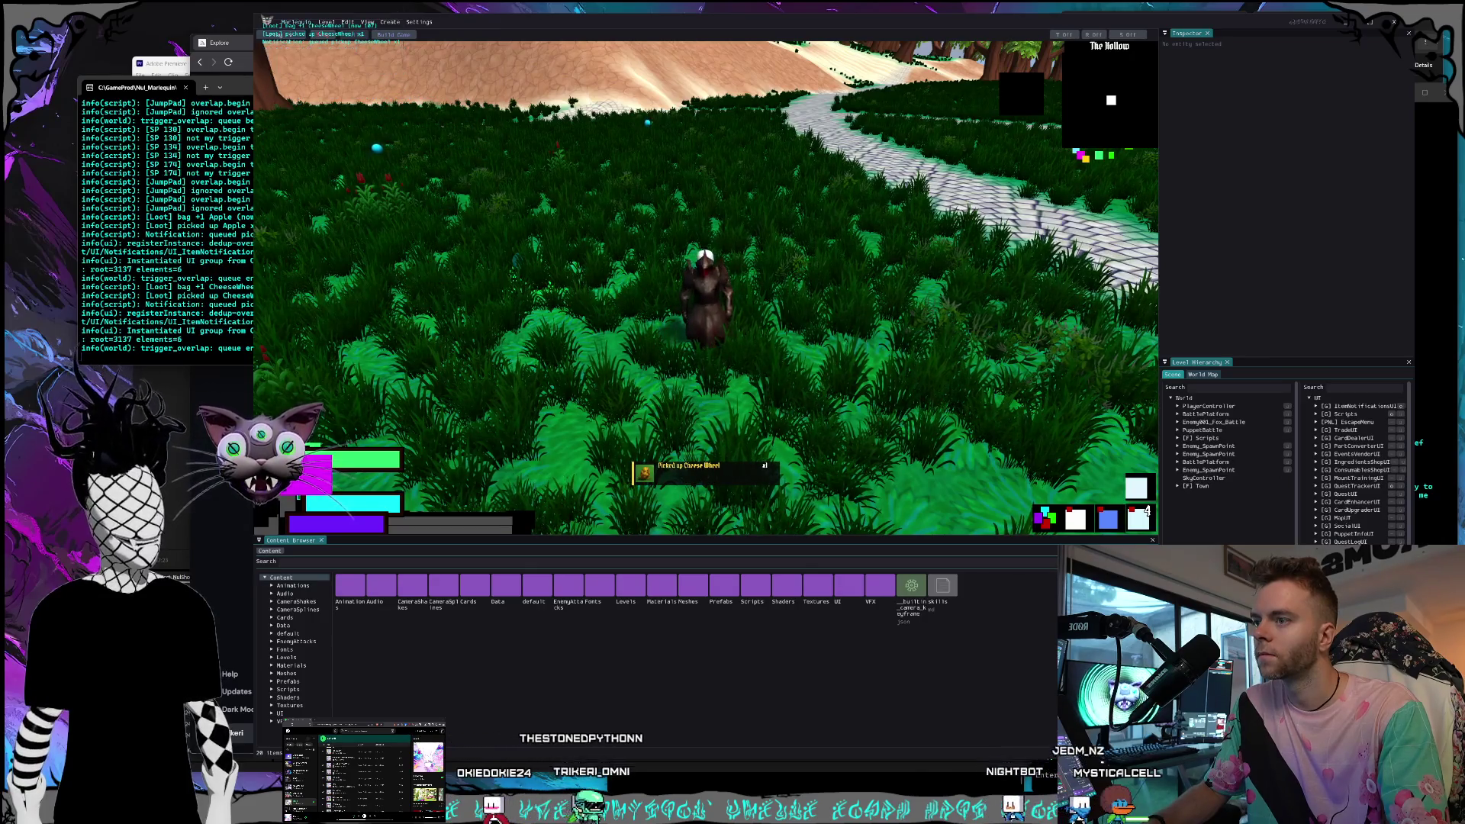
# Jump onto the cobblestone path and stop the playtest.
pyautogui.press('space')
pyautogui.press('w')
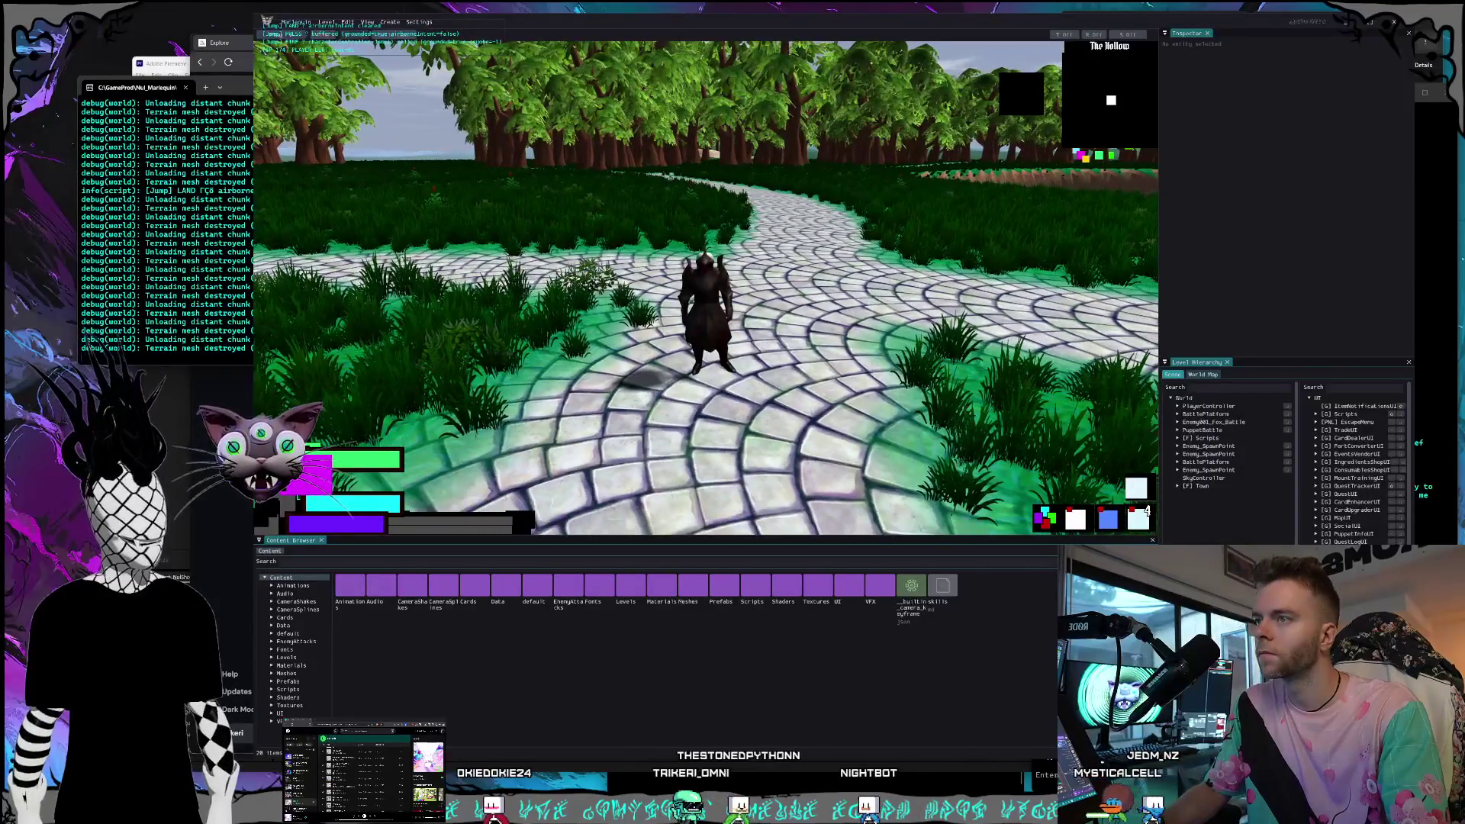
pyautogui.press('Escape')
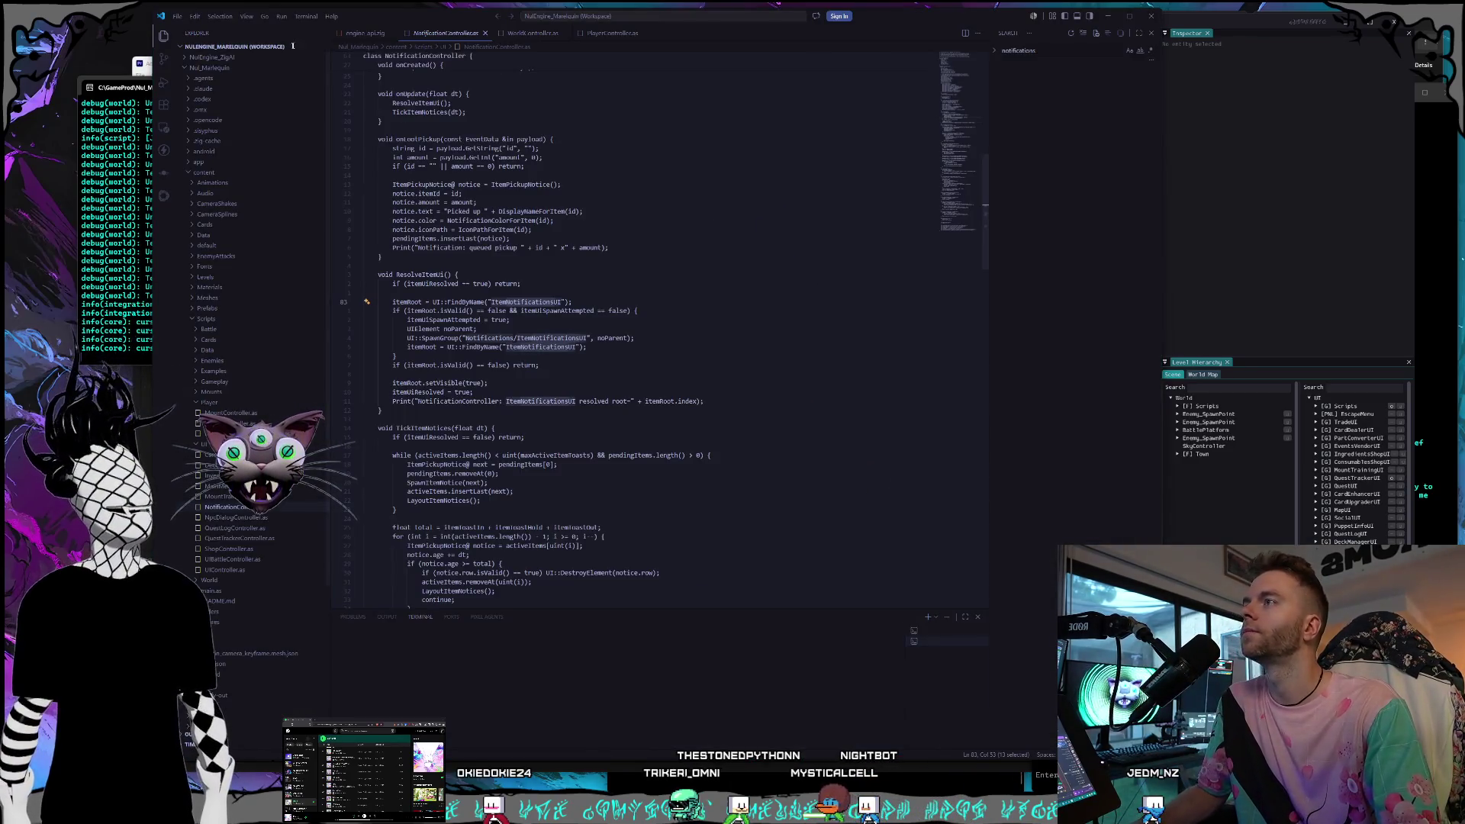
# Switch to Visual Studio Code and close the Release Notes tab.
pyautogui.hotkey('alt', 'Tab')
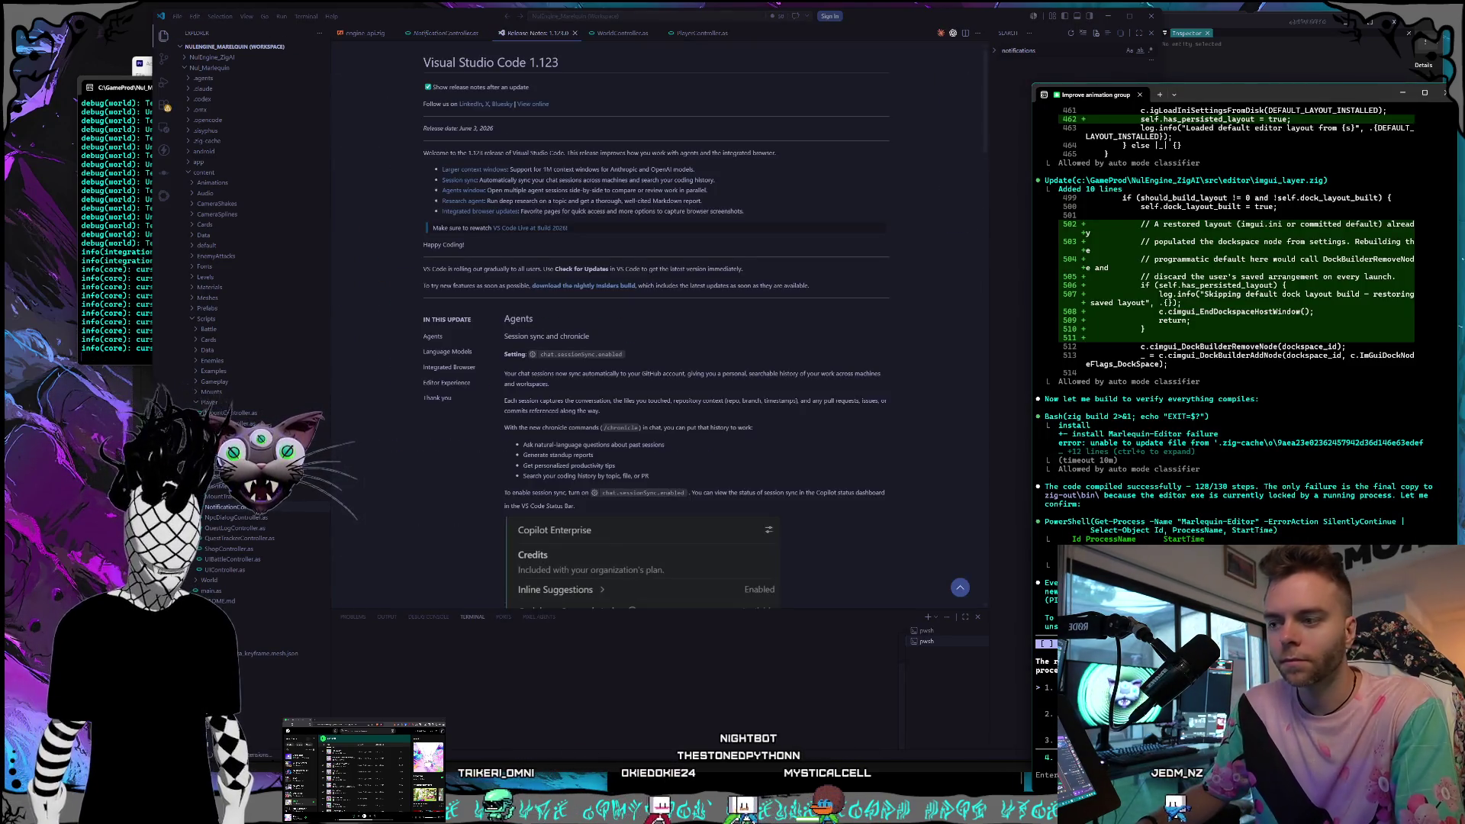
pyautogui.hotkey('alt', 'Tab')
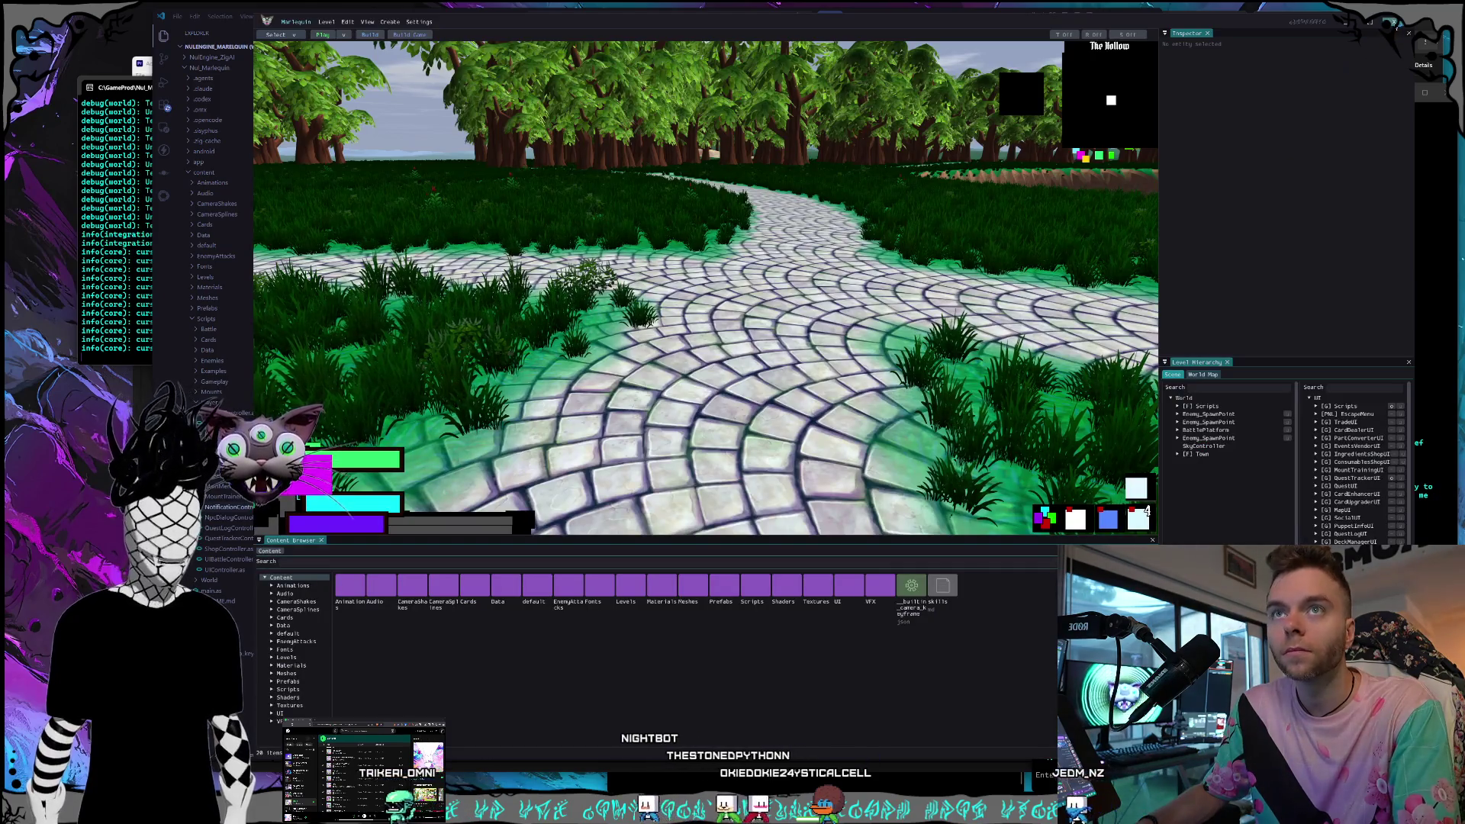
pyautogui.hotkey('alt', 'F4')
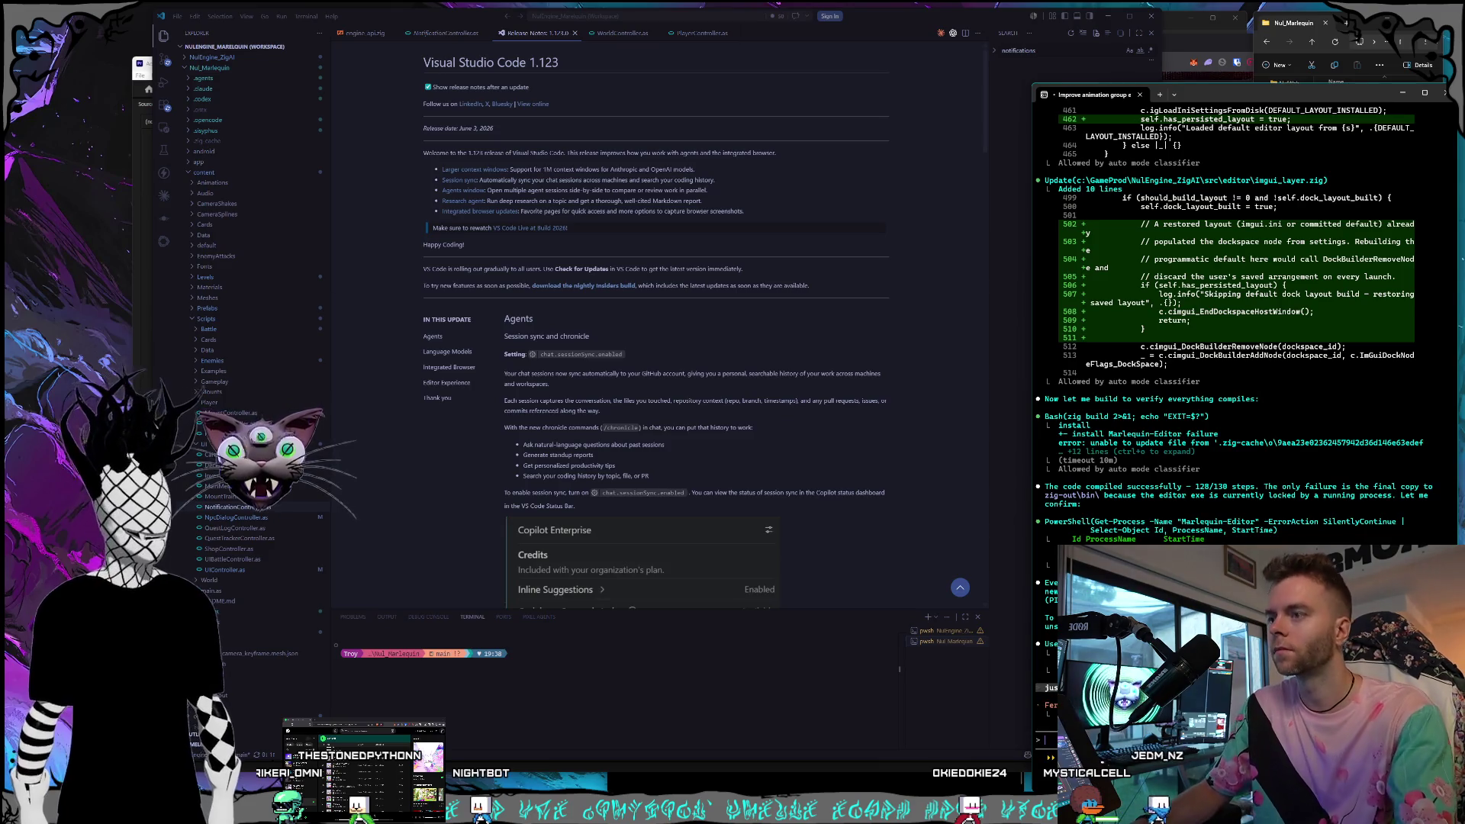
pyautogui.click(574, 33)
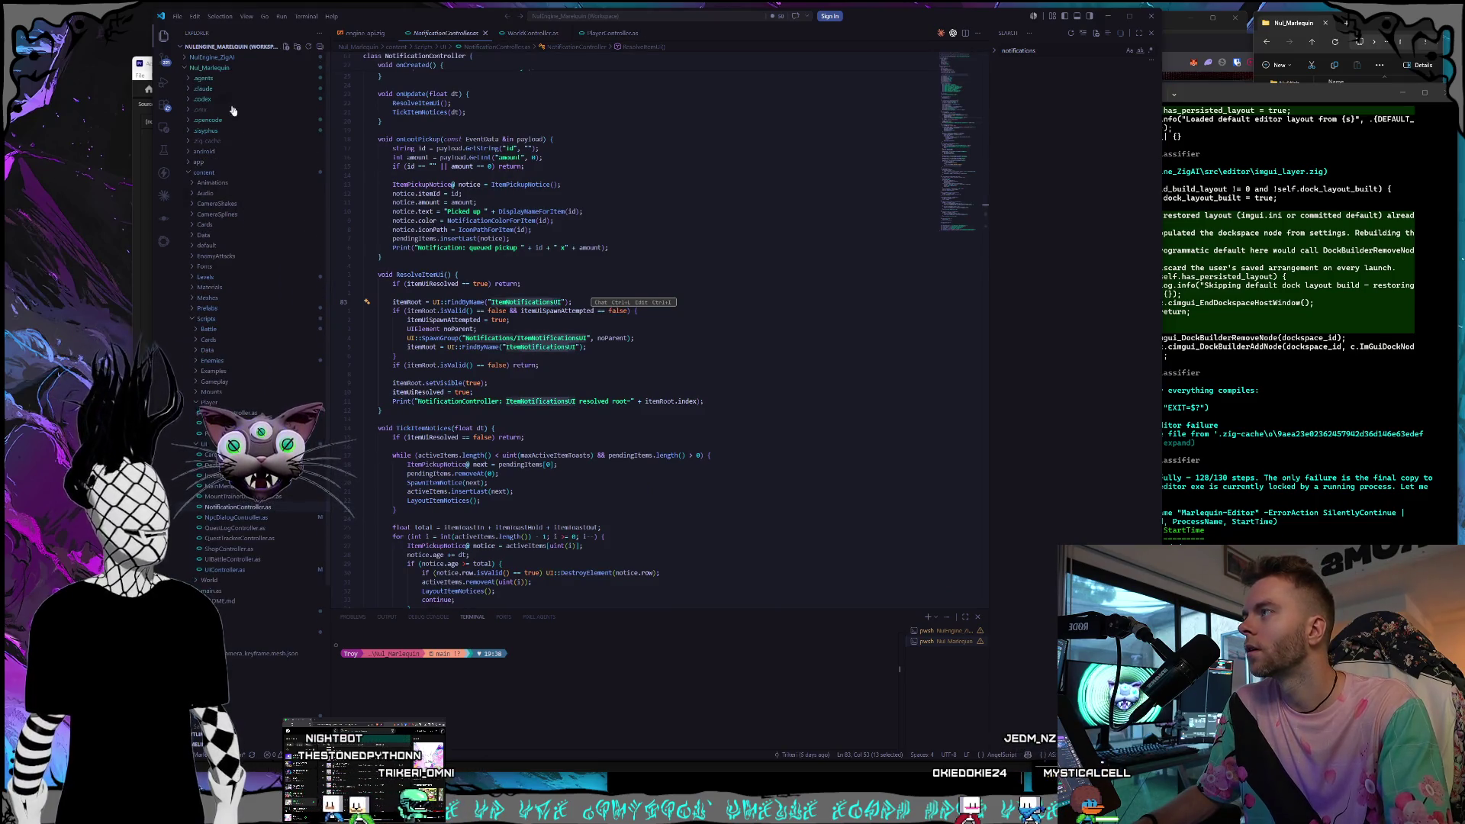
# Expand scripts > Player in the Explorer and open MountController.as.
pyautogui.scroll(-5, 278, 252)
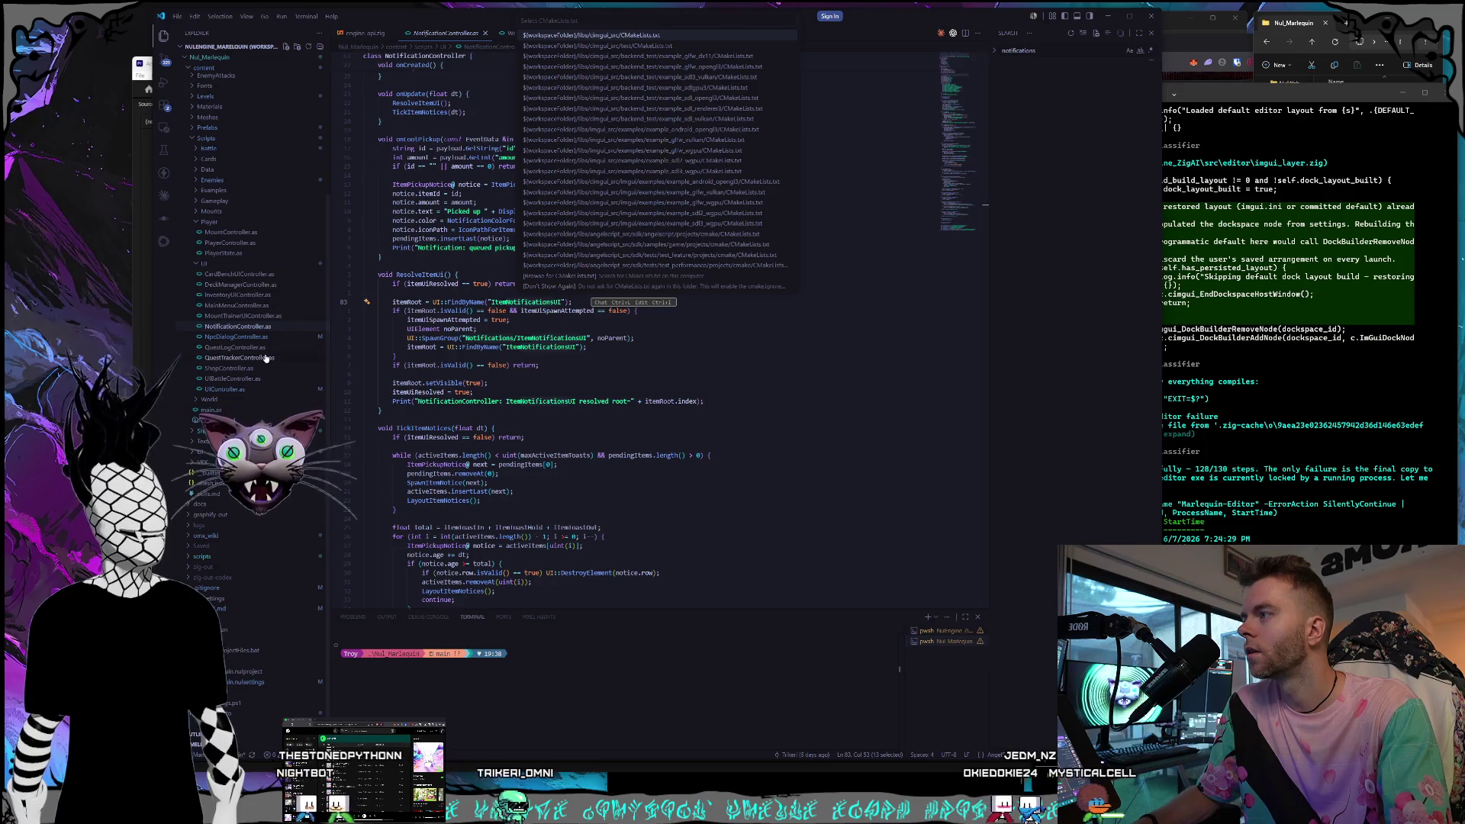
pyautogui.click(195, 221)
pyautogui.click(200, 243)
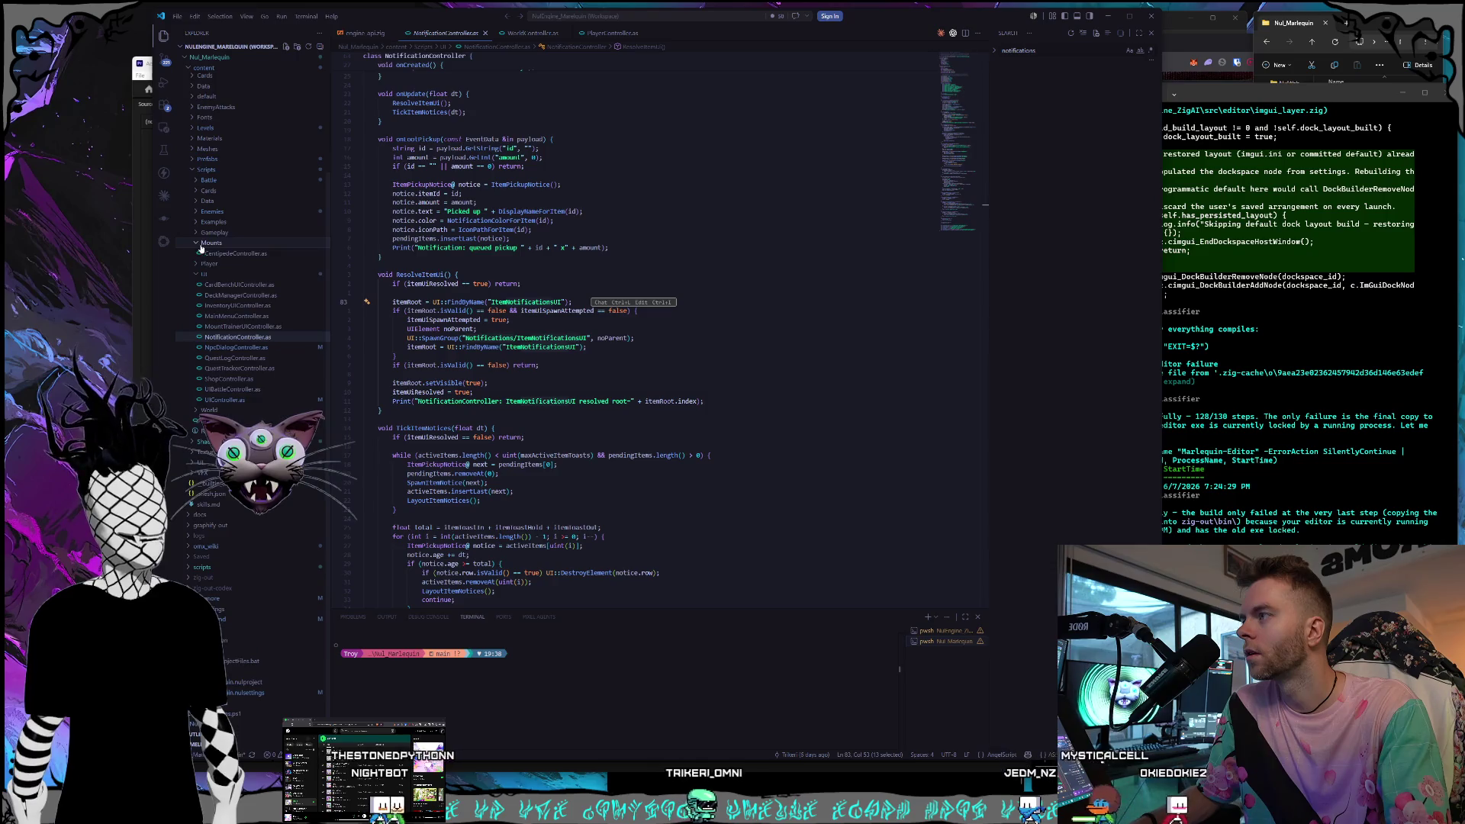
pyautogui.click(196, 245)
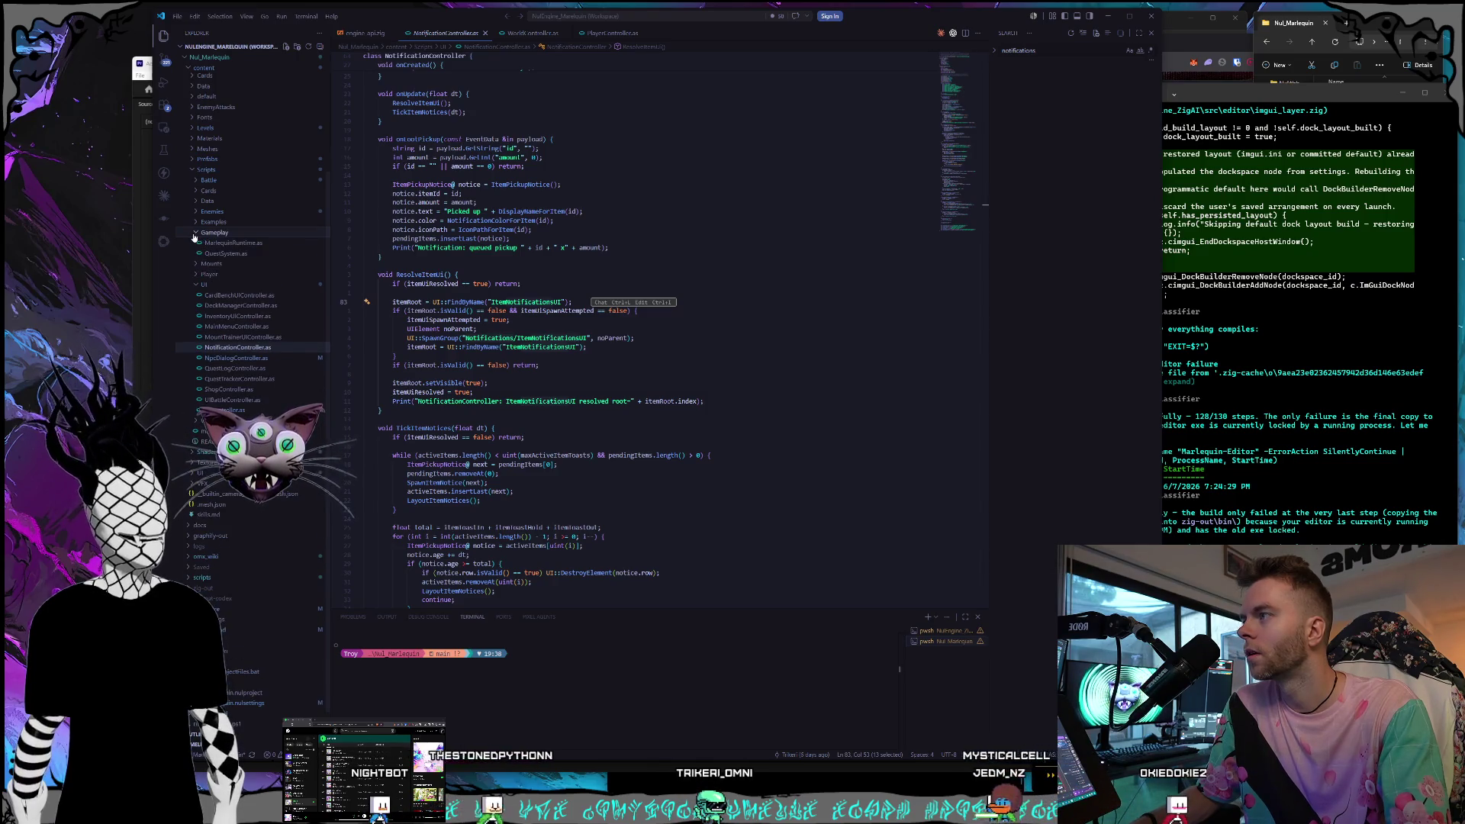
pyautogui.click(197, 263)
pyautogui.click(200, 379)
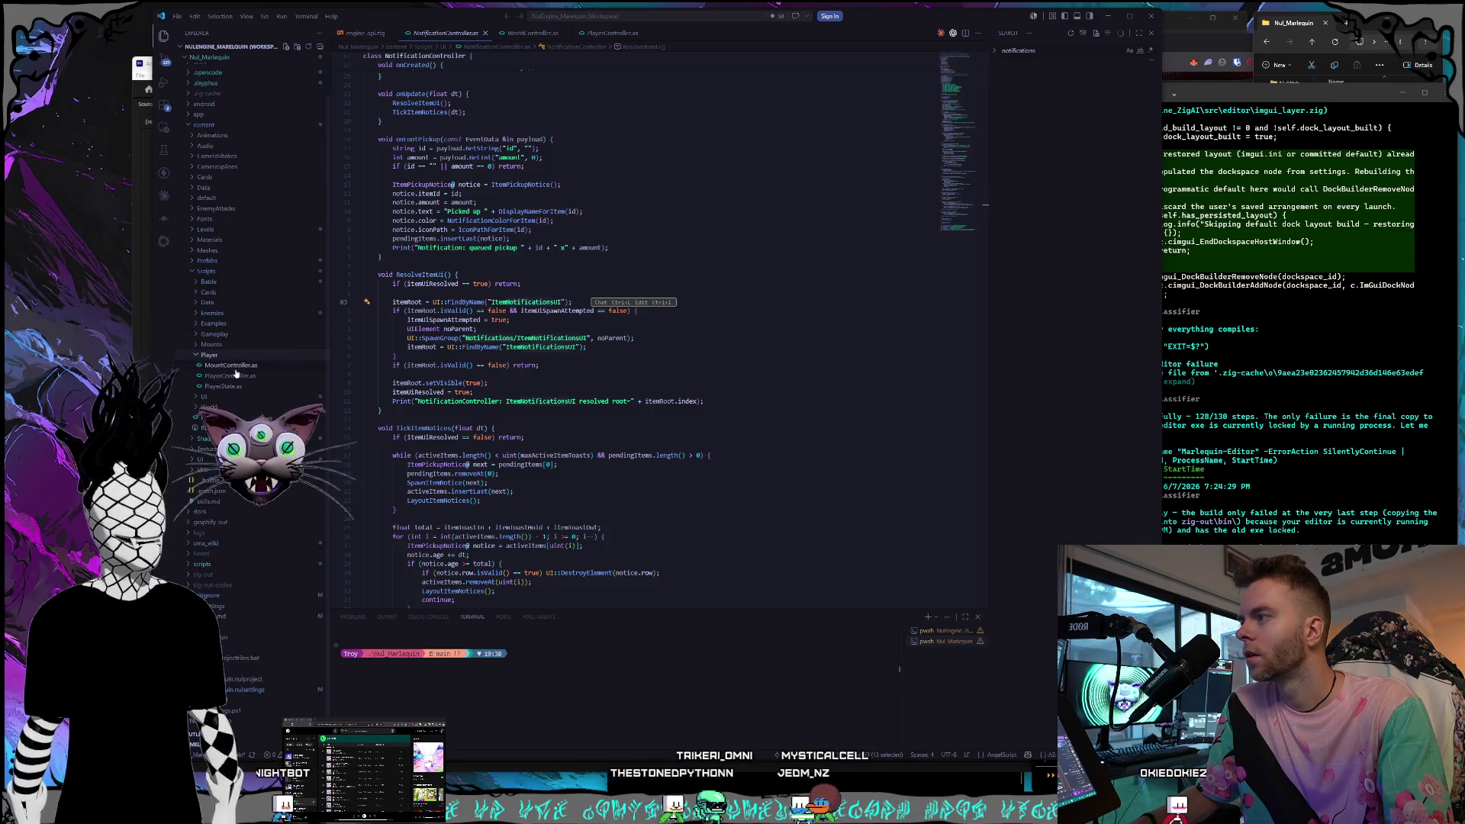
pyautogui.click(231, 389)
pyautogui.scroll(-4, 640, 376)
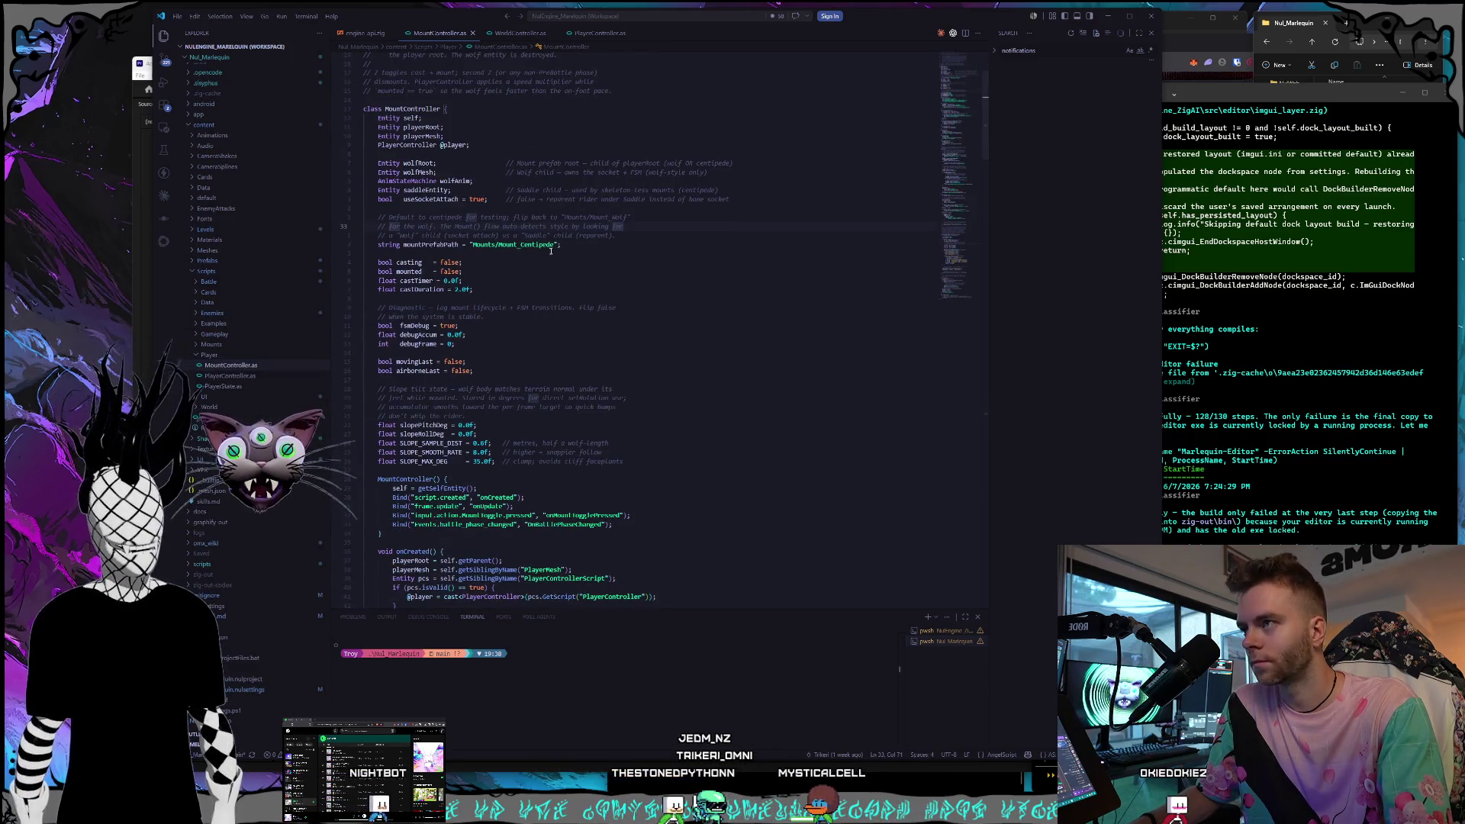
# Change the prefab path on line 35 to Mounts/Mount_Wolf, save, and minimize VS Code.
pyautogui.press('BackSpace')
pyautogui.press('BackSpace')
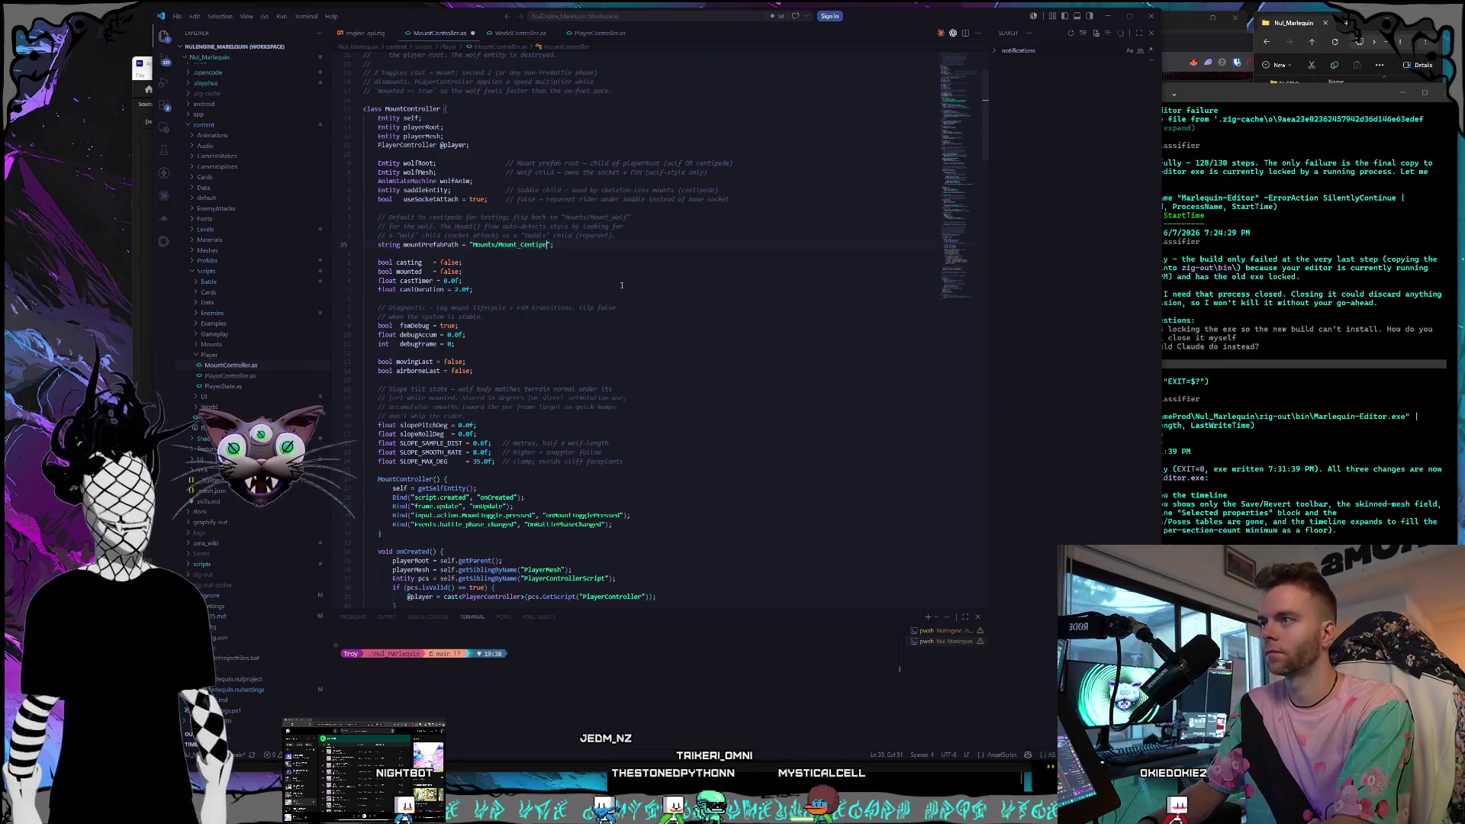
pyautogui.write('Wolf')
pyautogui.hotkey('ctrl', 's')
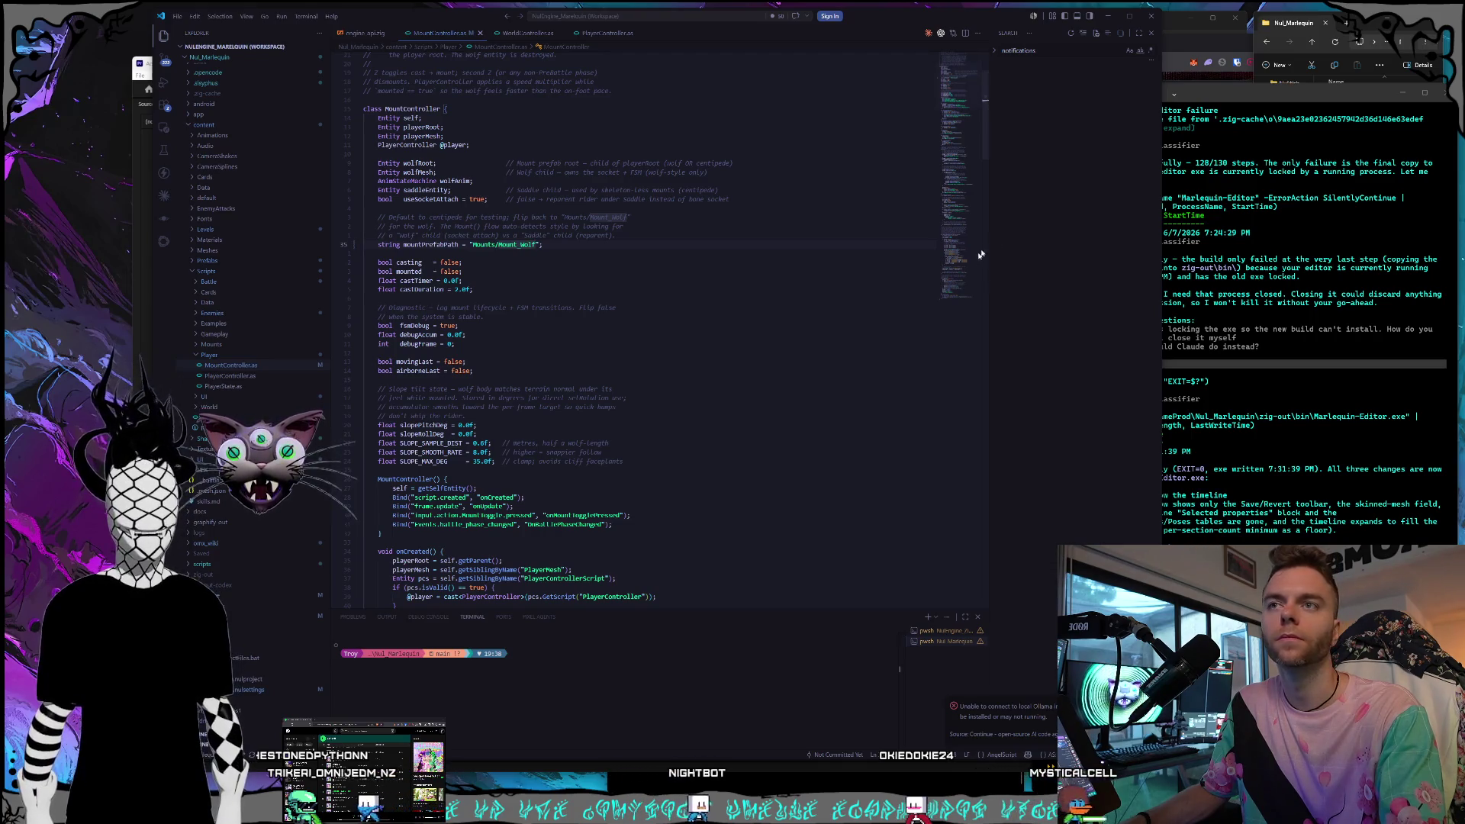
pyautogui.press('super+Down')
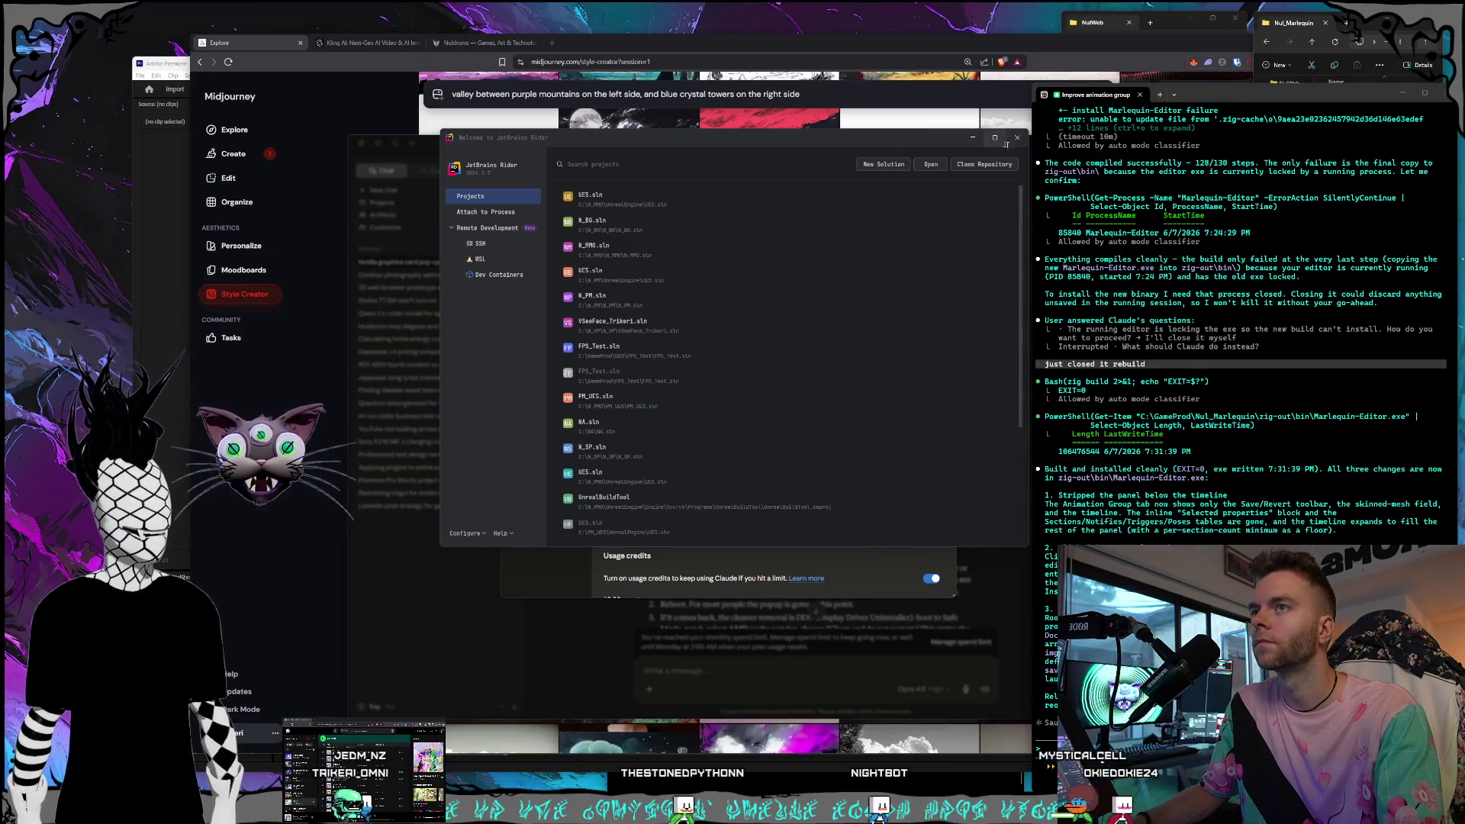
# Check Claude's plan usage (52% session, 90% weekly) in Settings, then close settings and hide Claude.
pyautogui.press('super+Down')
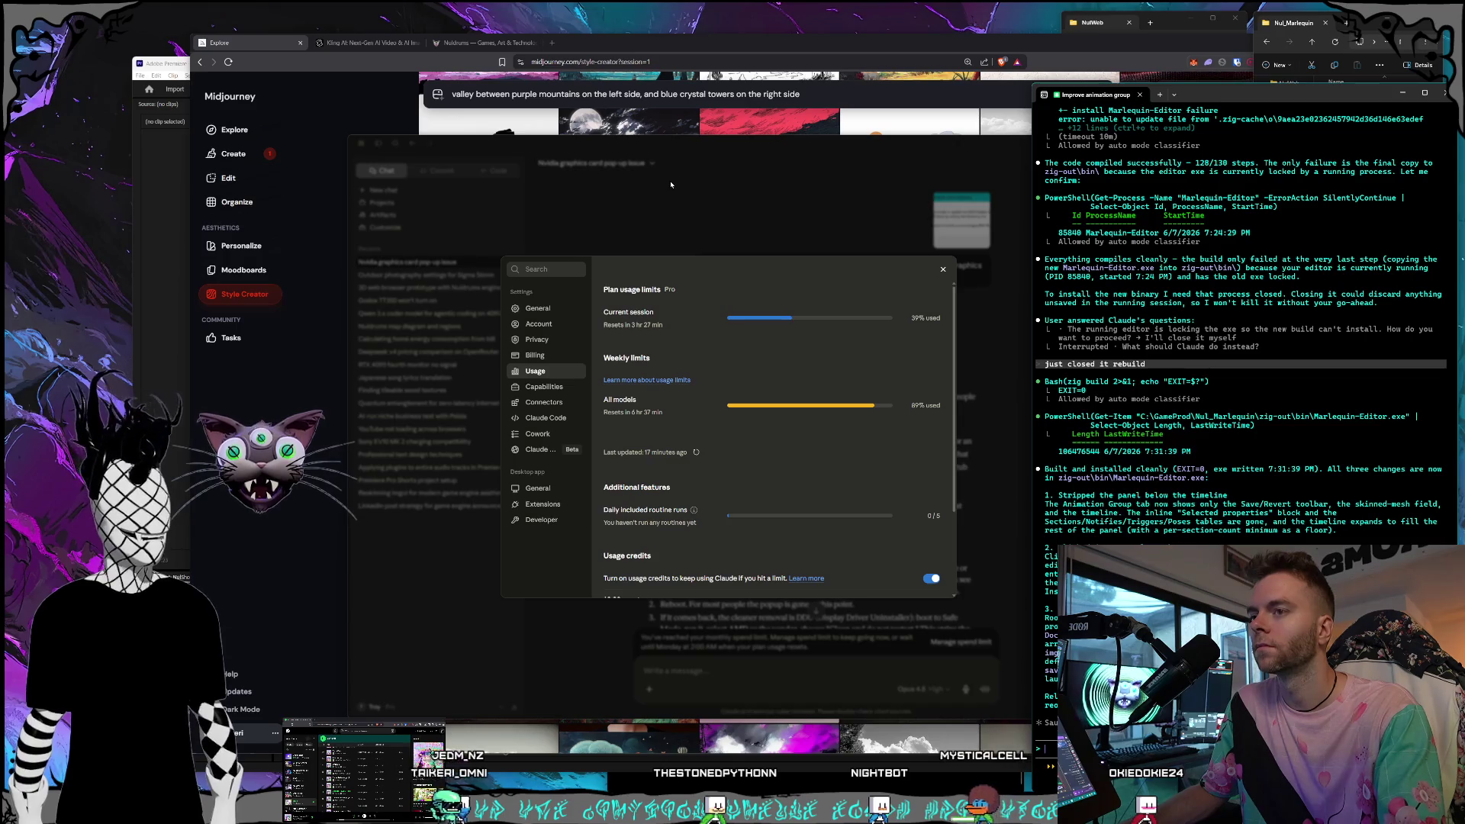
pyautogui.click(646, 162)
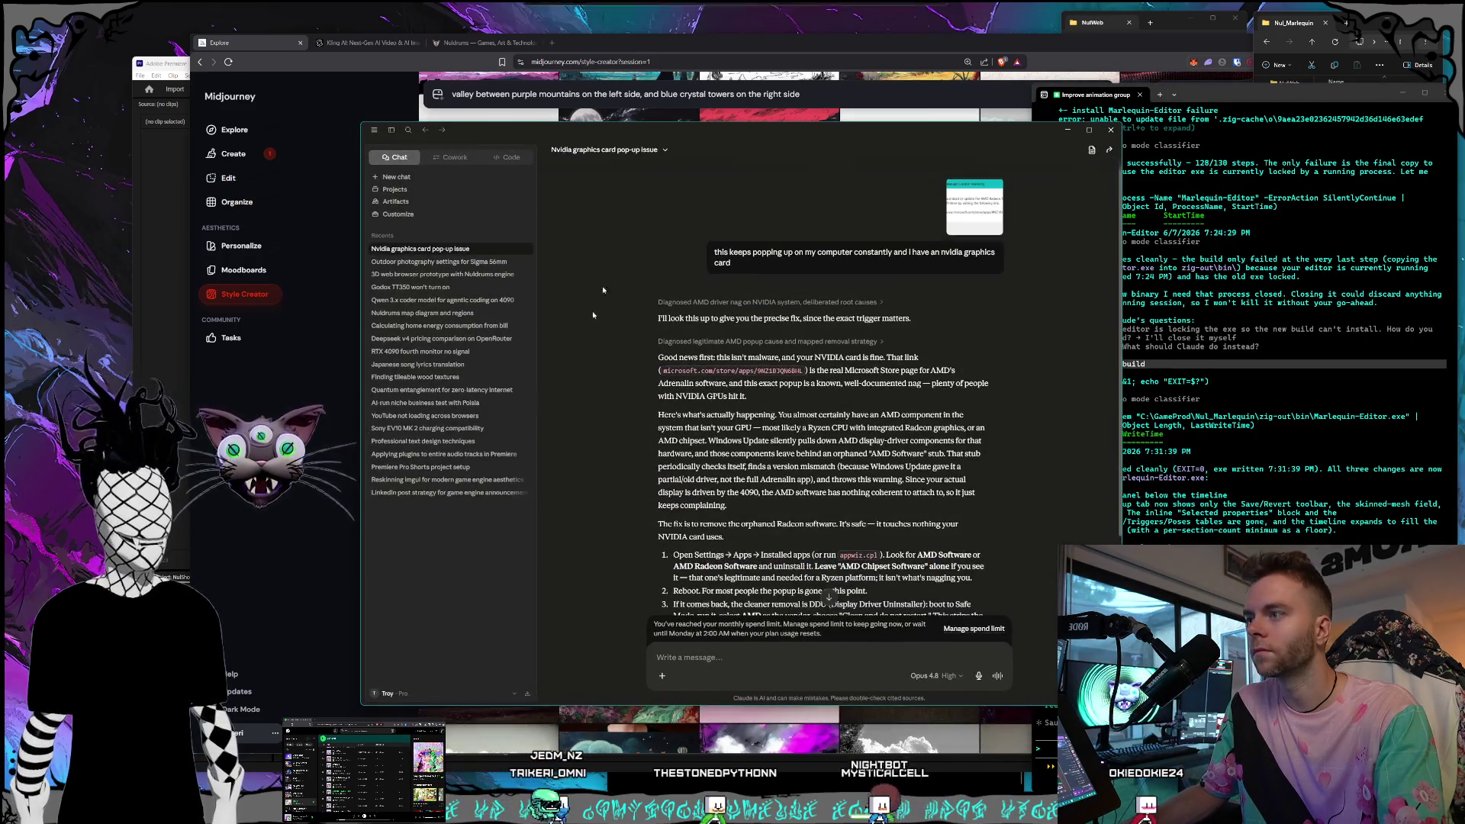
pyautogui.click(387, 693)
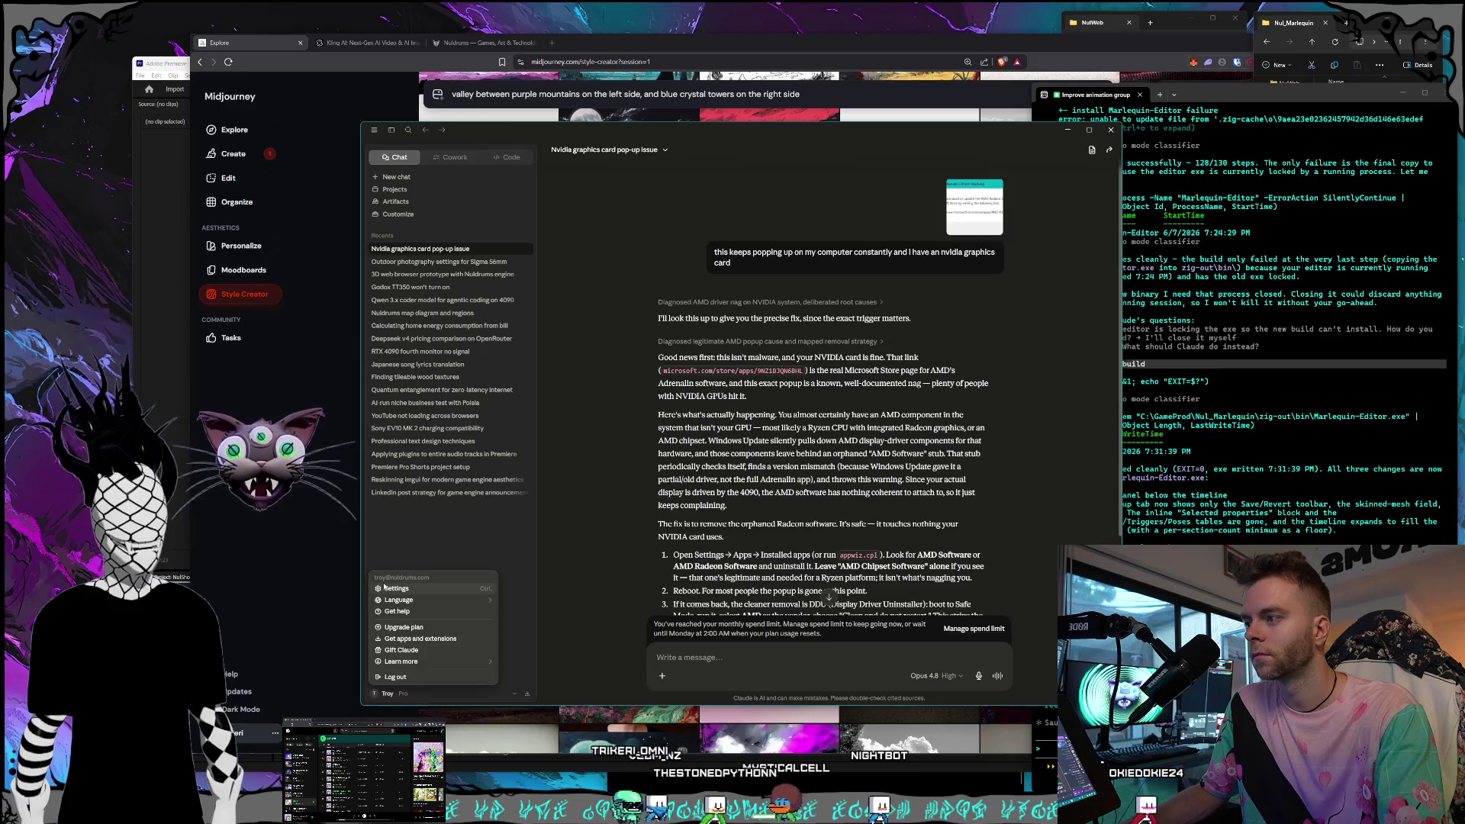
pyautogui.click(385, 588)
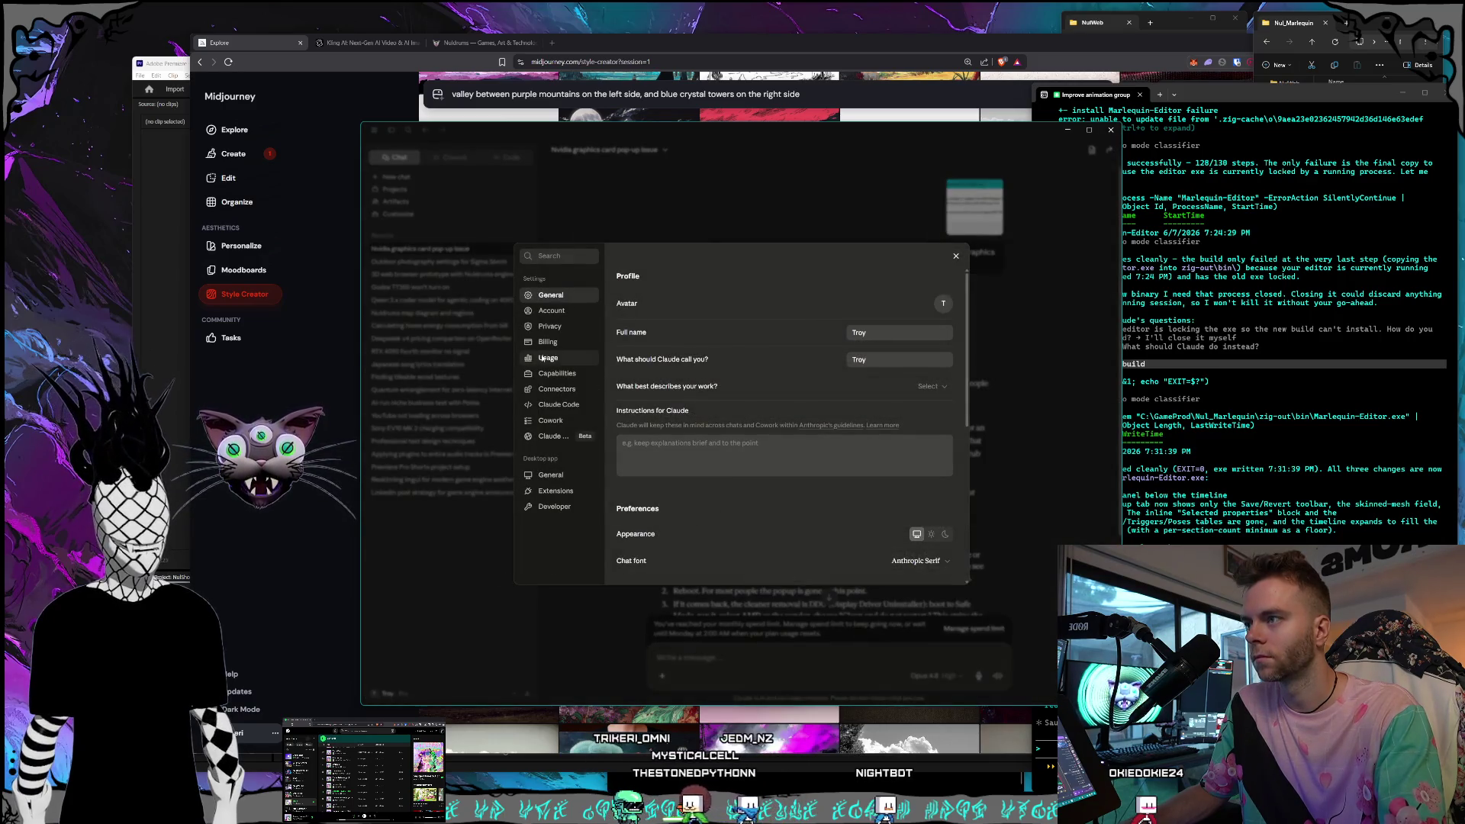
pyautogui.click(543, 359)
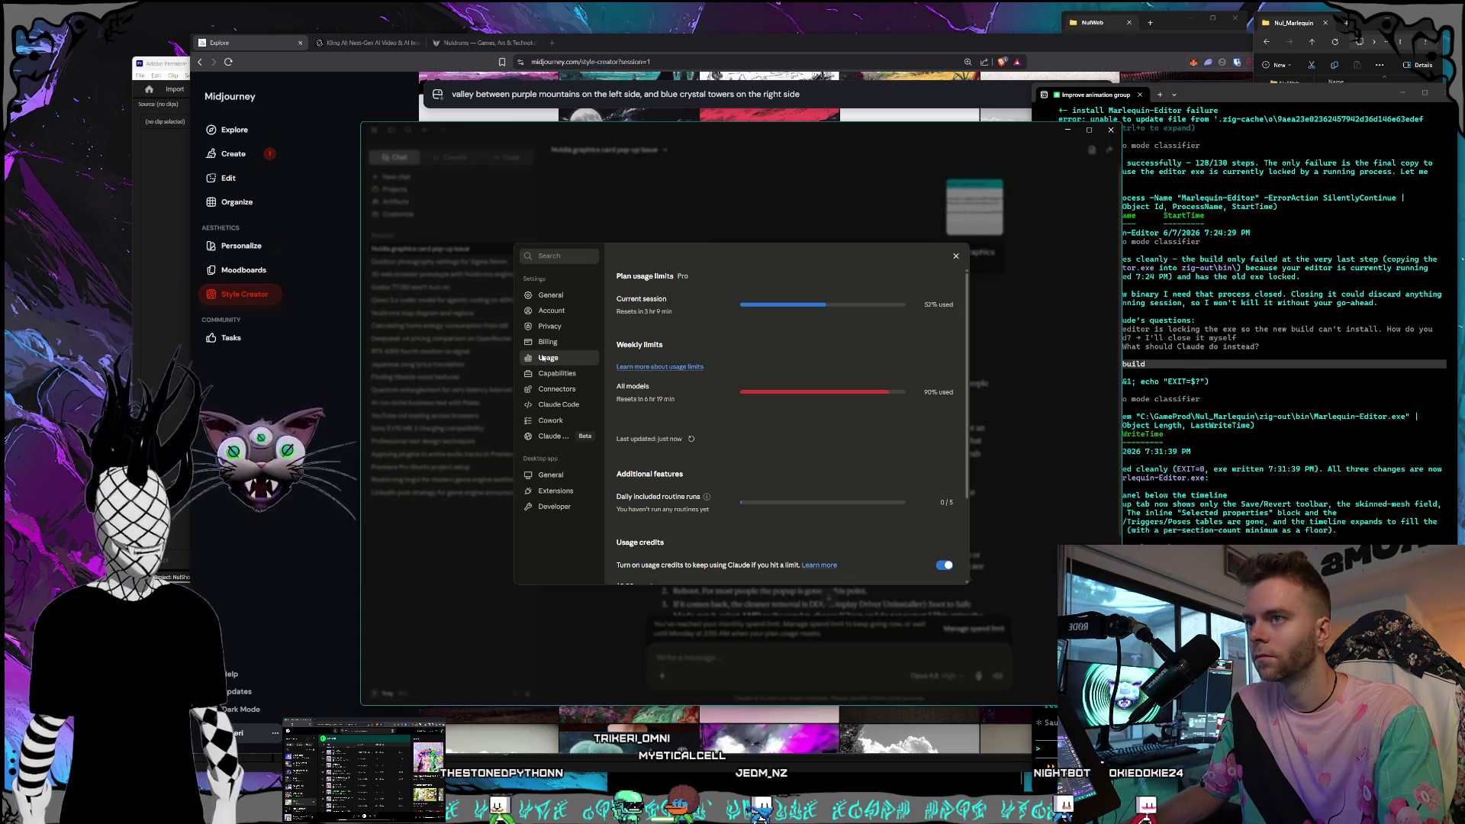
pyautogui.press('Escape')
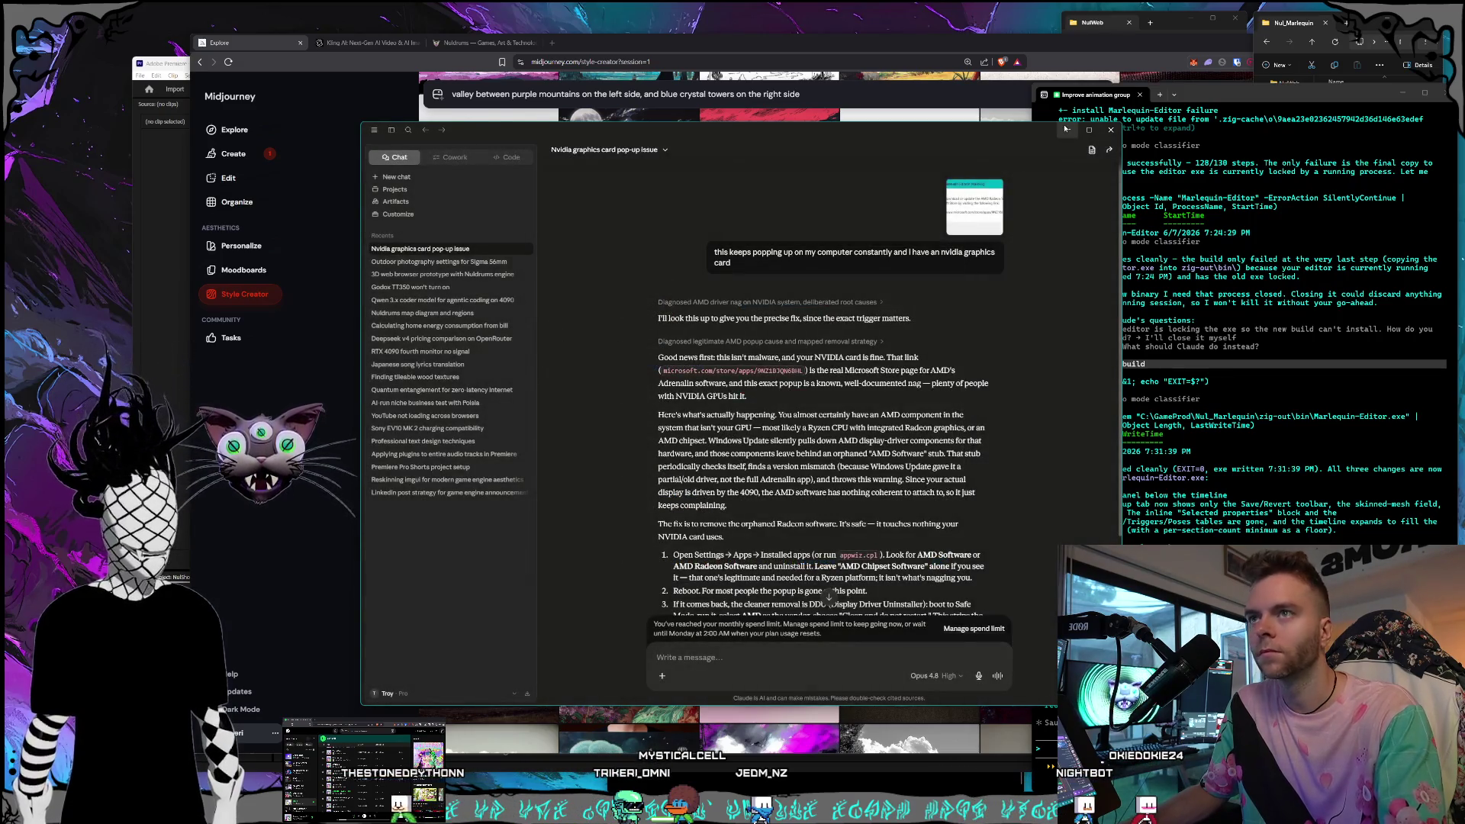
pyautogui.click(1145, 395)
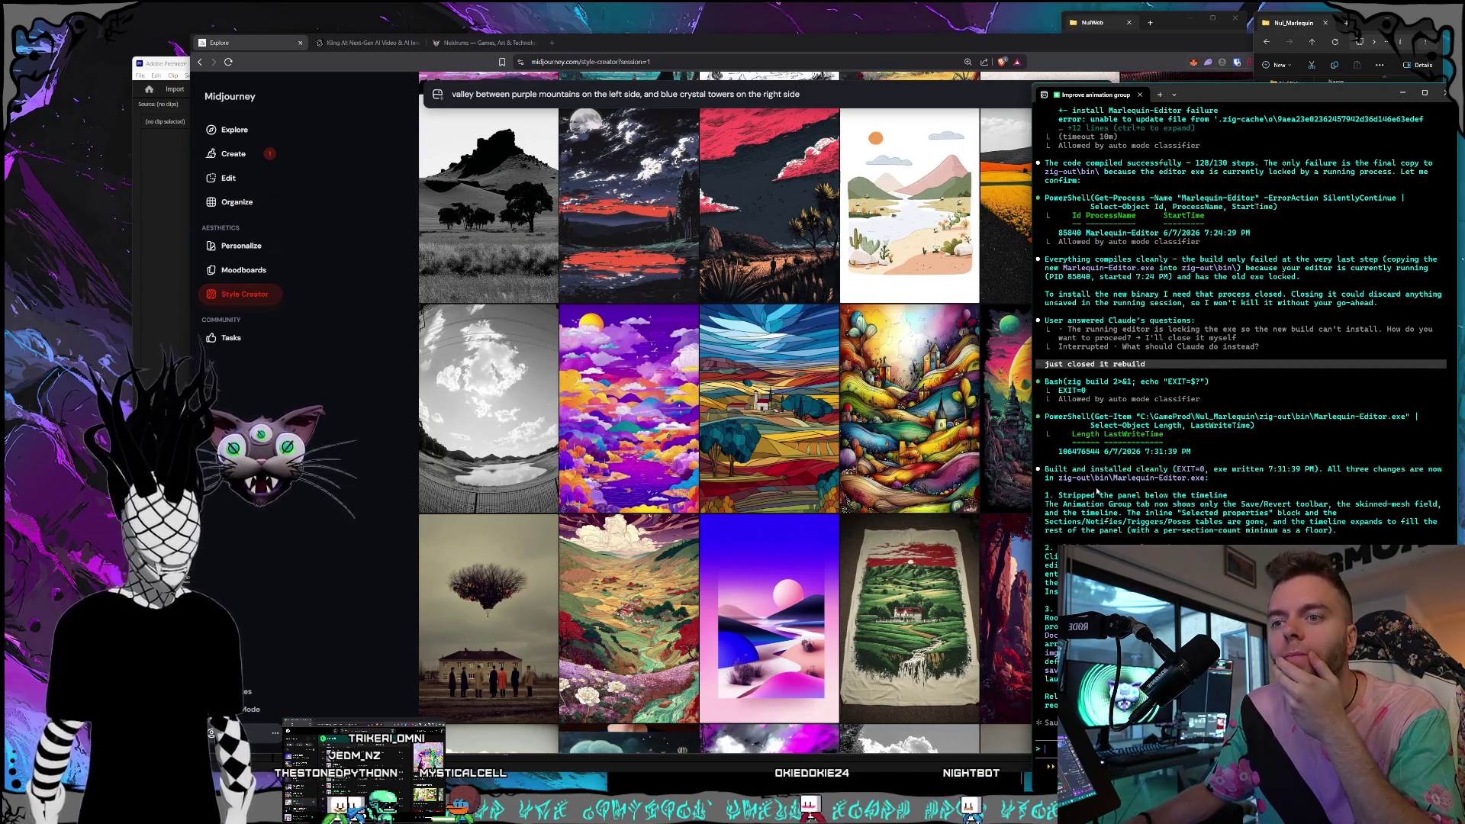
# Bring the Midjourney Style Creator feed forward and scroll down through its landscape images.
pyautogui.click(1340, 45)
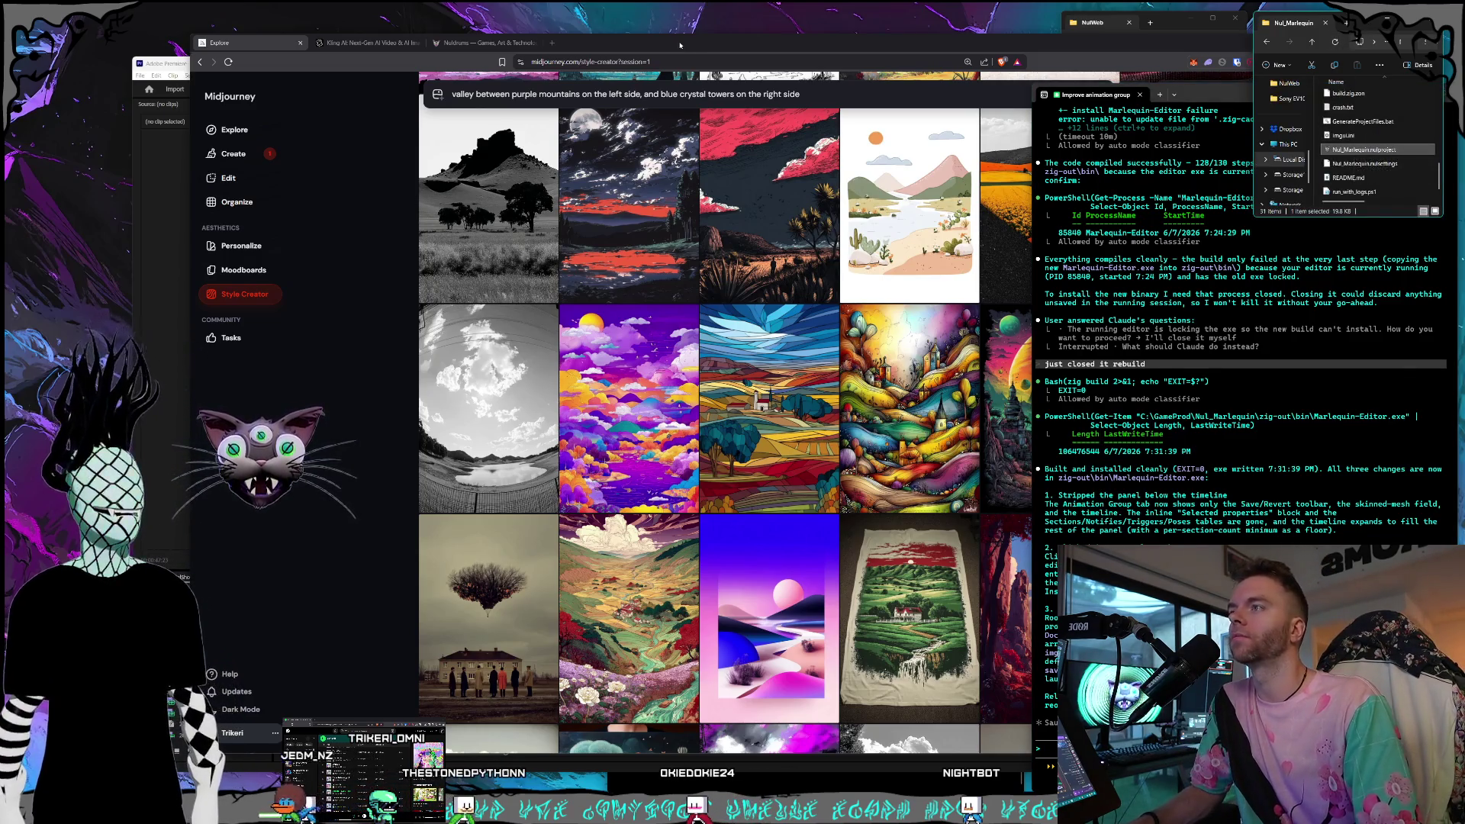
pyautogui.click(679, 45)
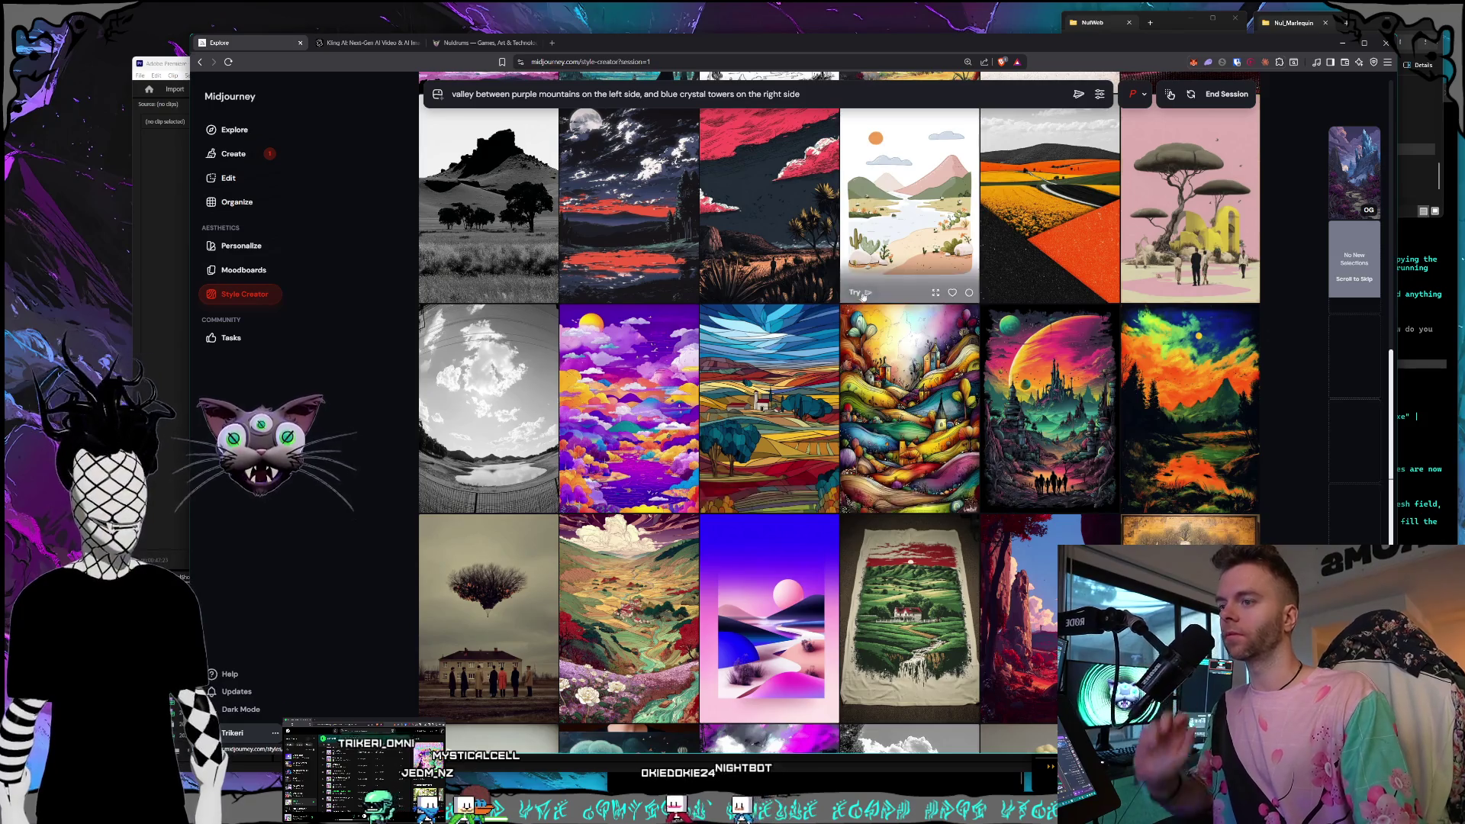
pyautogui.scroll(-4, 839, 297)
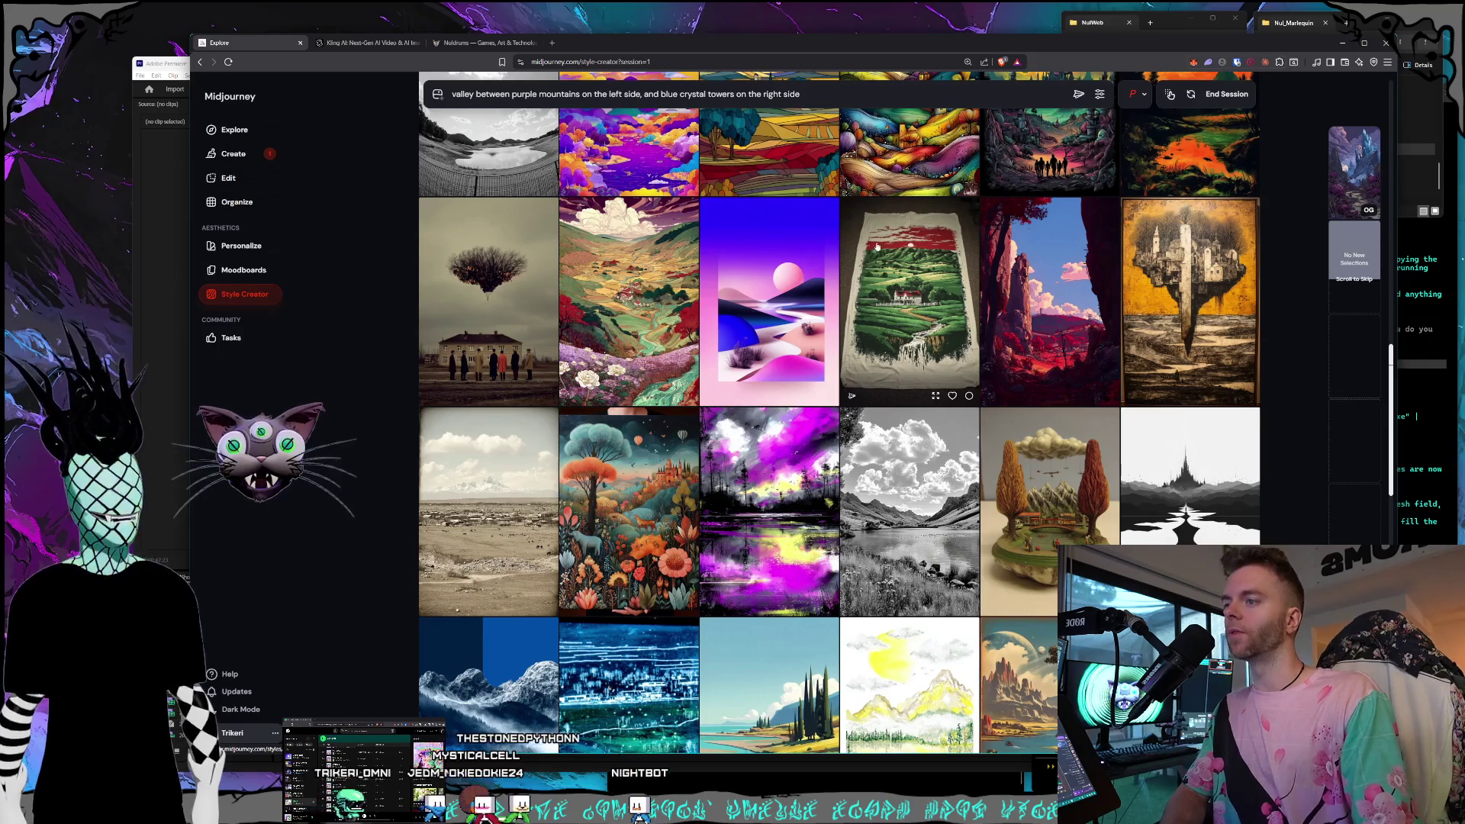
pyautogui.scroll(-4, 877, 252)
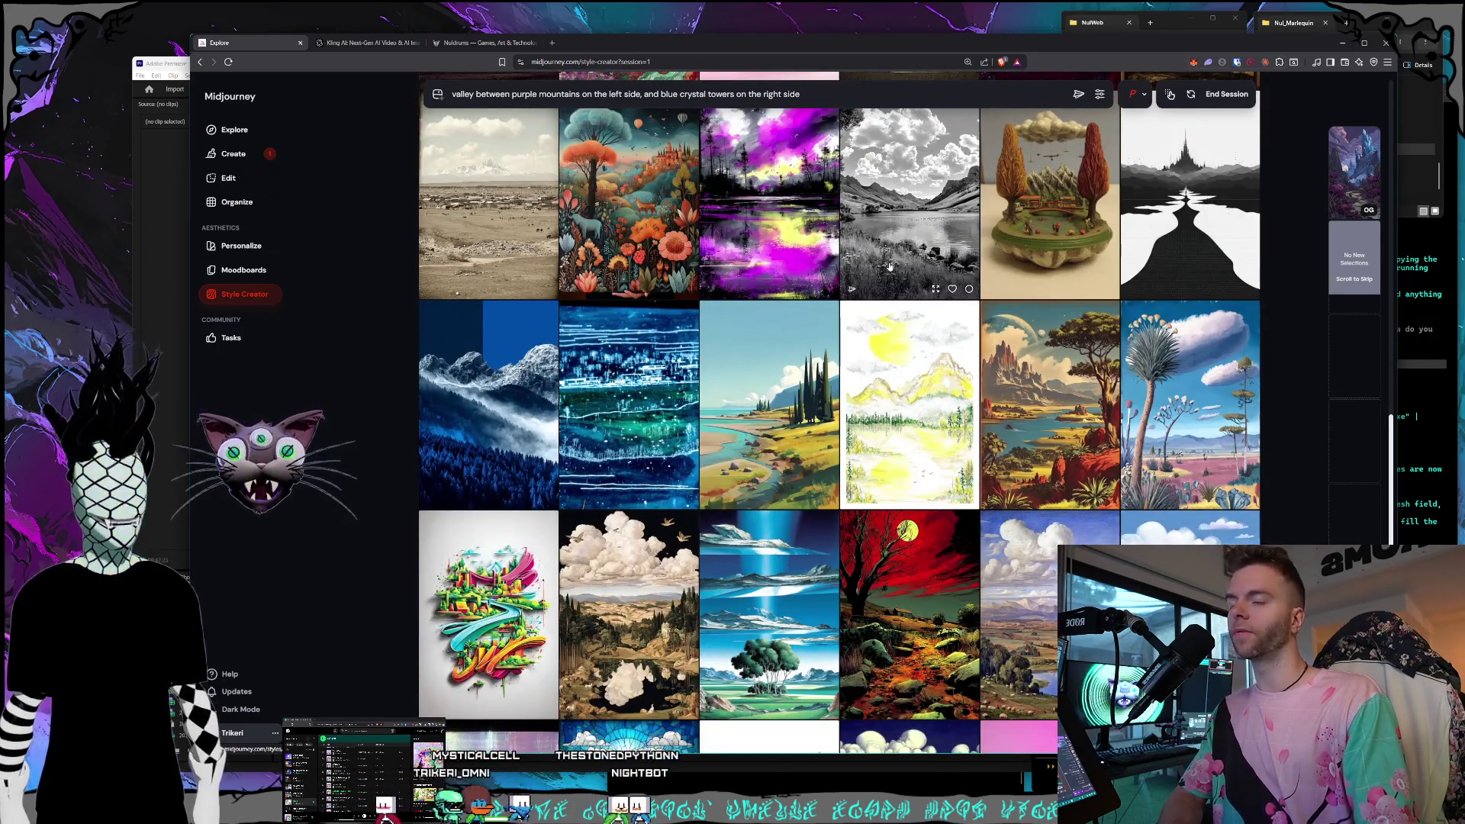
pyautogui.scroll(-4, 905, 267)
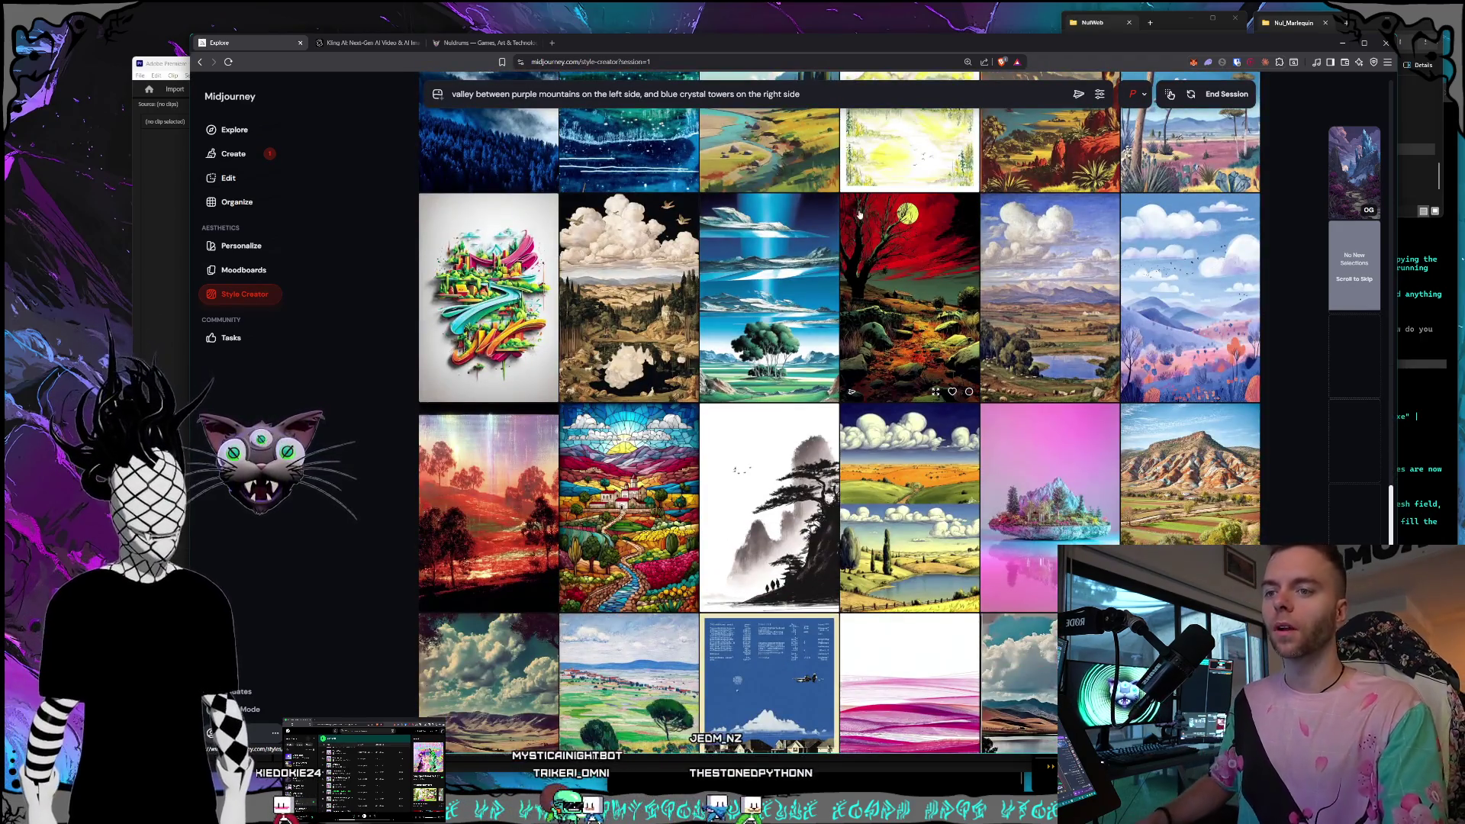
pyautogui.scroll(-6, 855, 229)
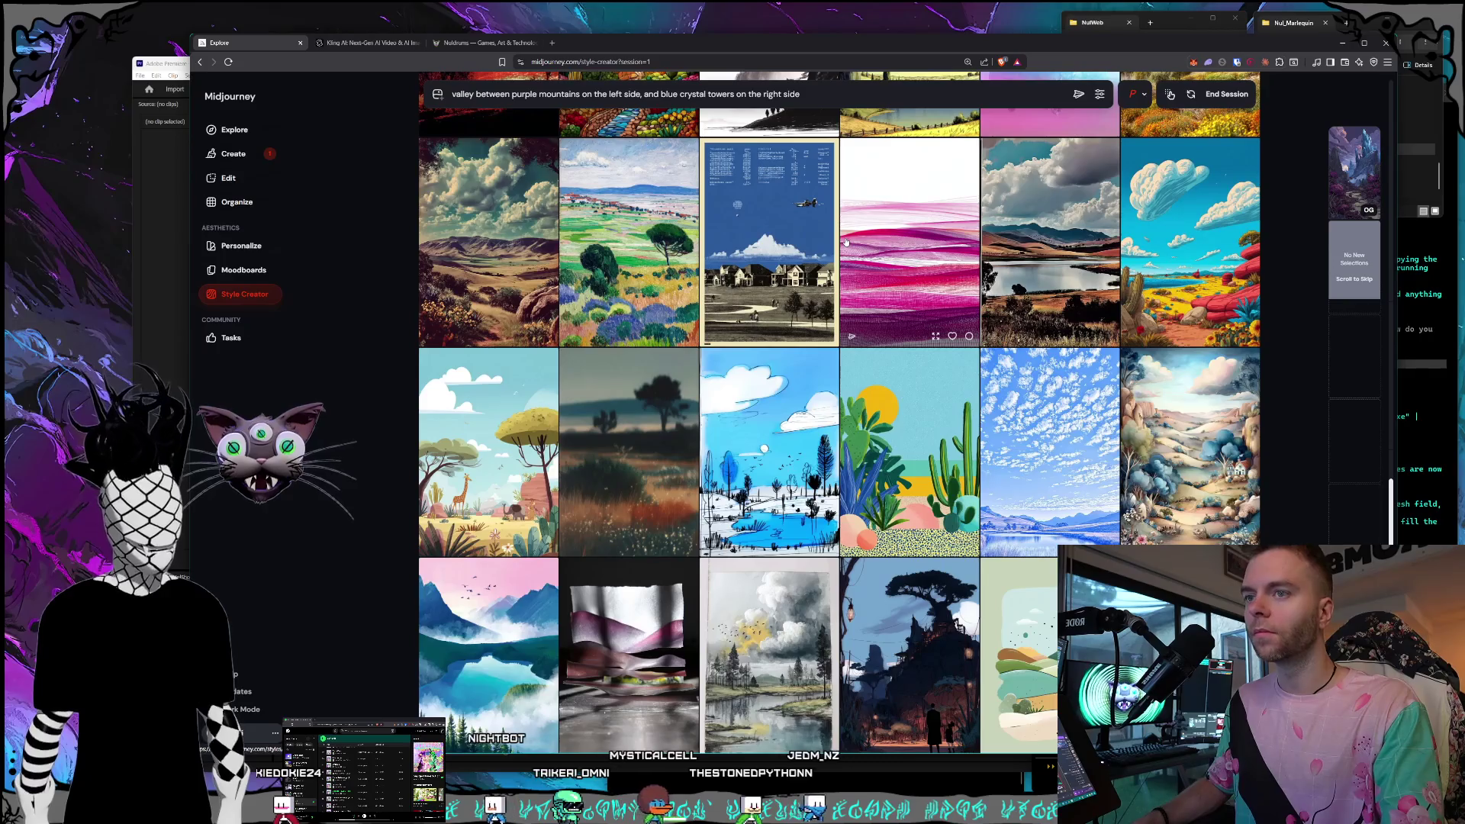
pyautogui.scroll(-7, 845, 243)
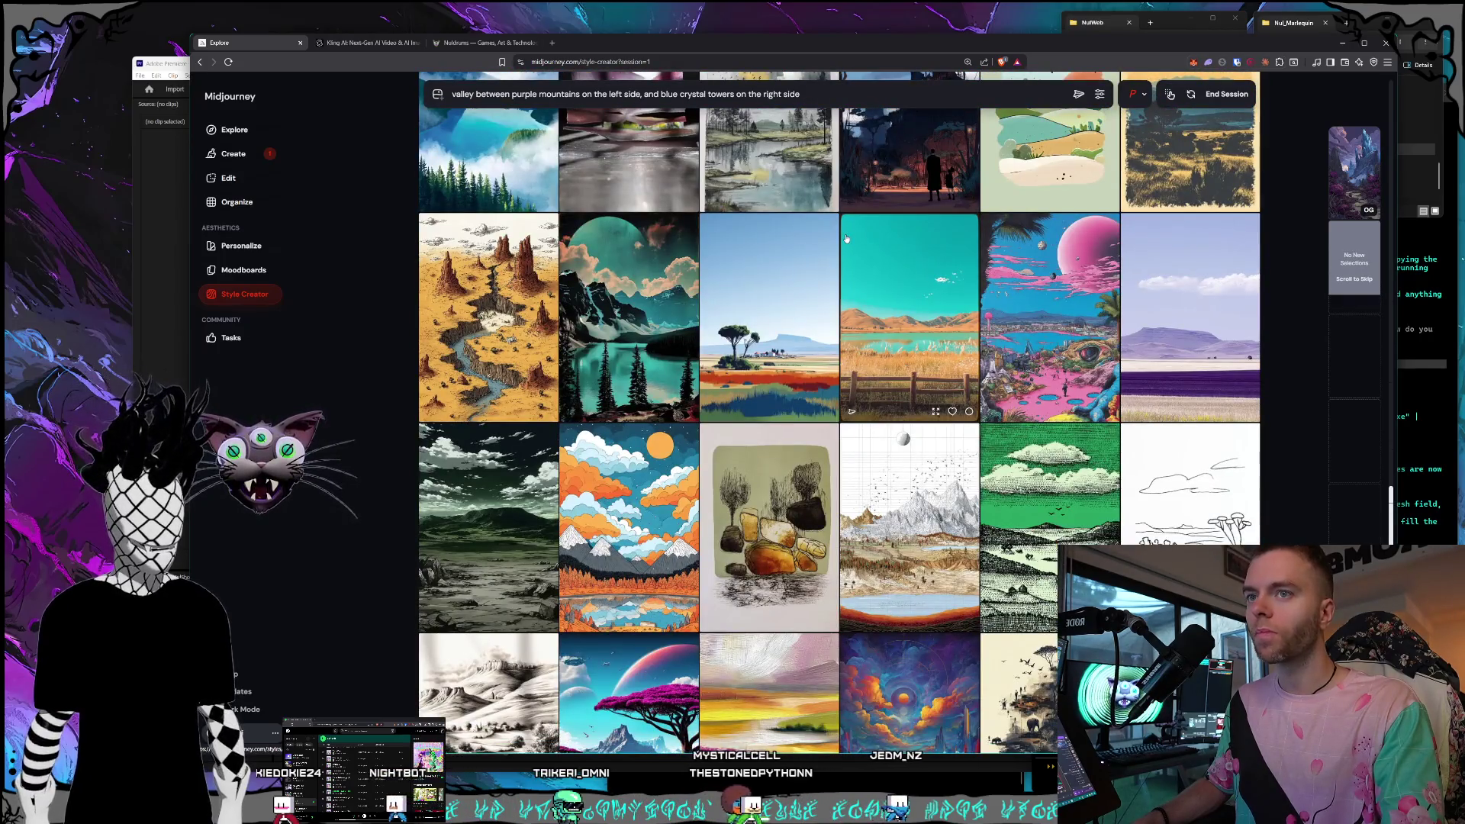
pyautogui.scroll(-7, 845, 239)
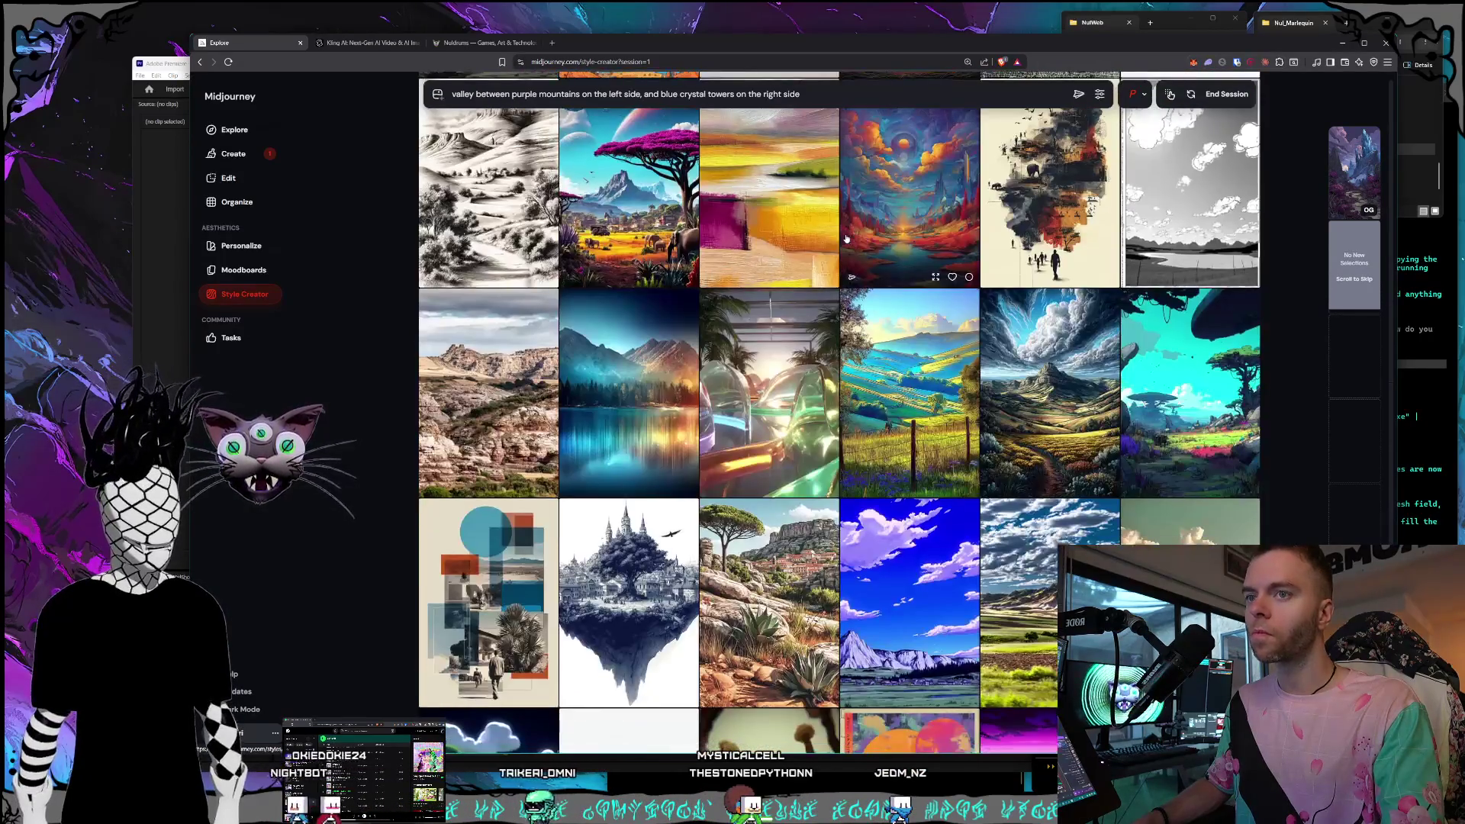
pyautogui.scroll(-1, 845, 238)
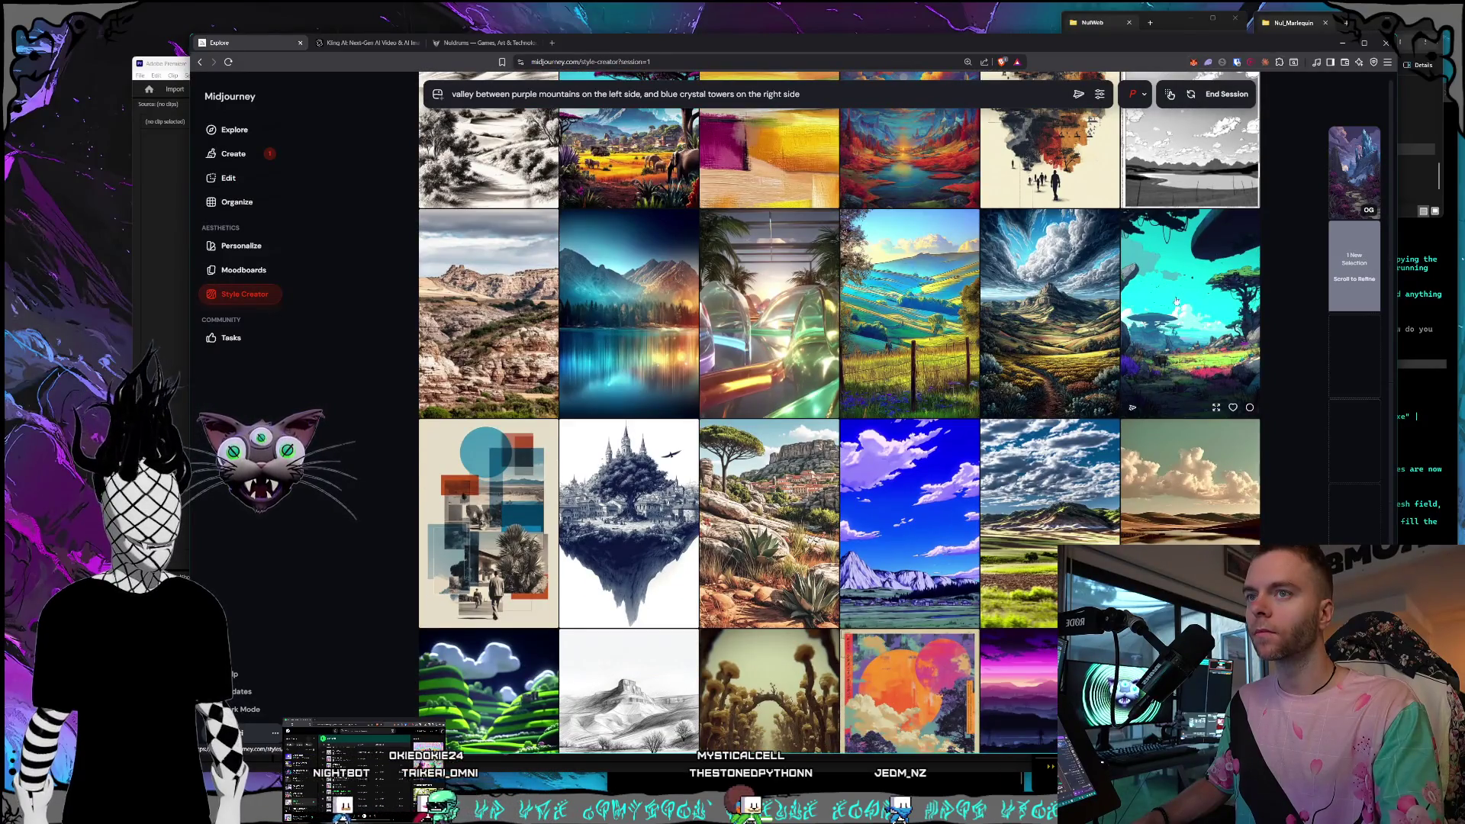
pyautogui.scroll(-8, 1176, 301)
# Scroll past several batches of purple-mountain valley images without selecting any.
pyautogui.scroll(-10, 914, 296)
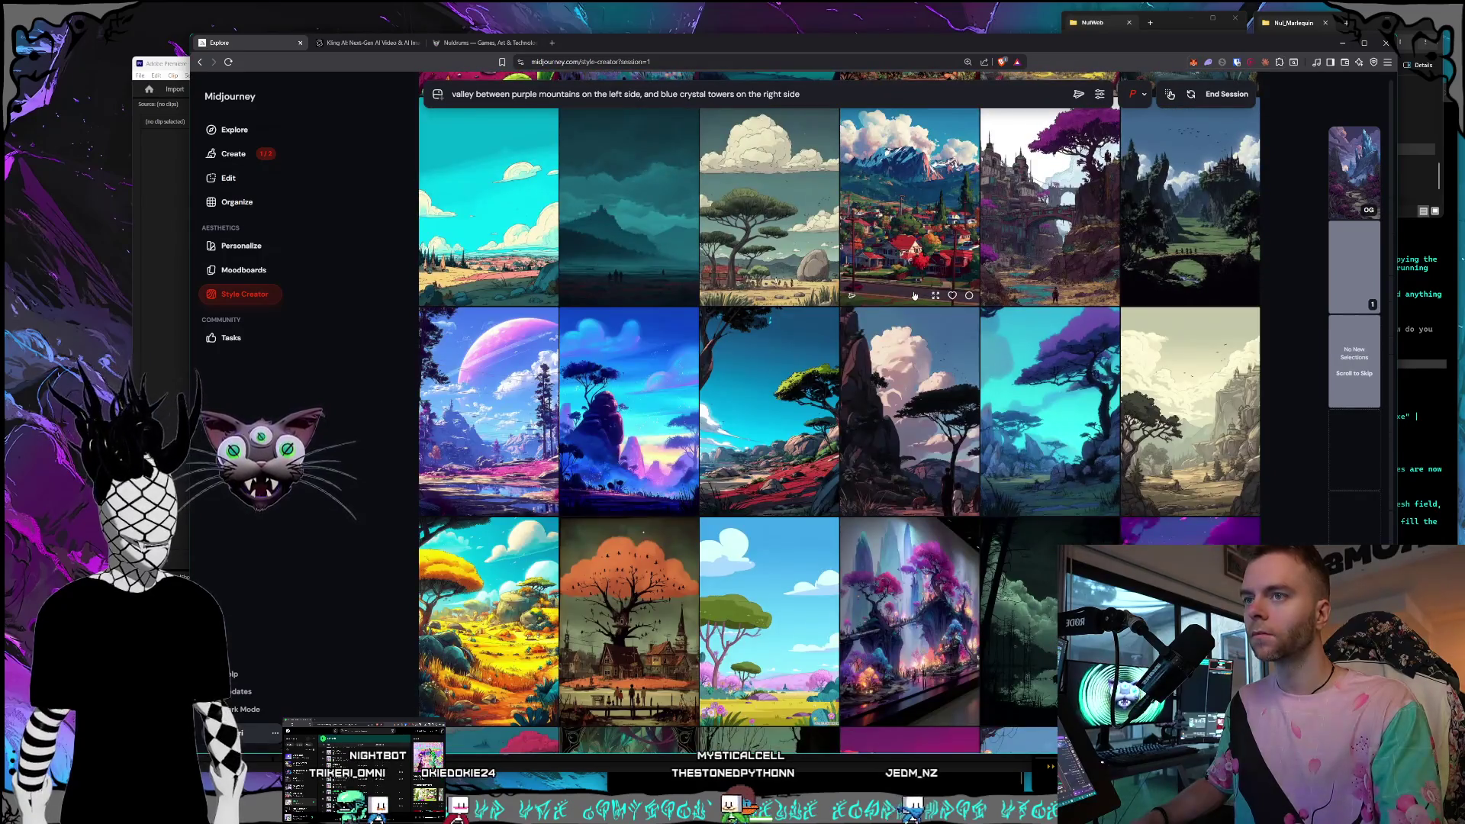
pyautogui.scroll(1, 915, 296)
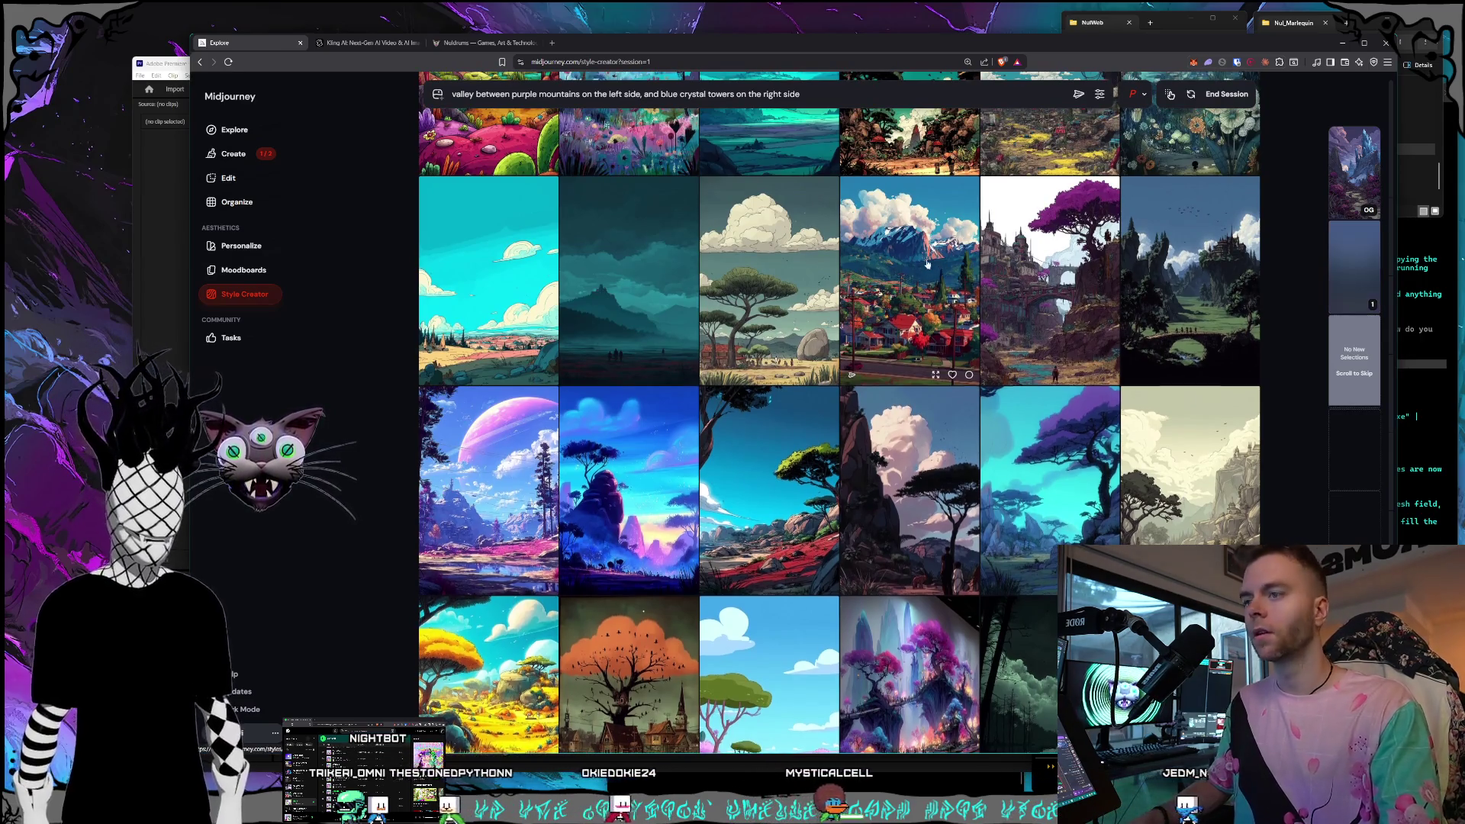
pyautogui.scroll(-1, 938, 267)
pyautogui.scroll(-2, 923, 263)
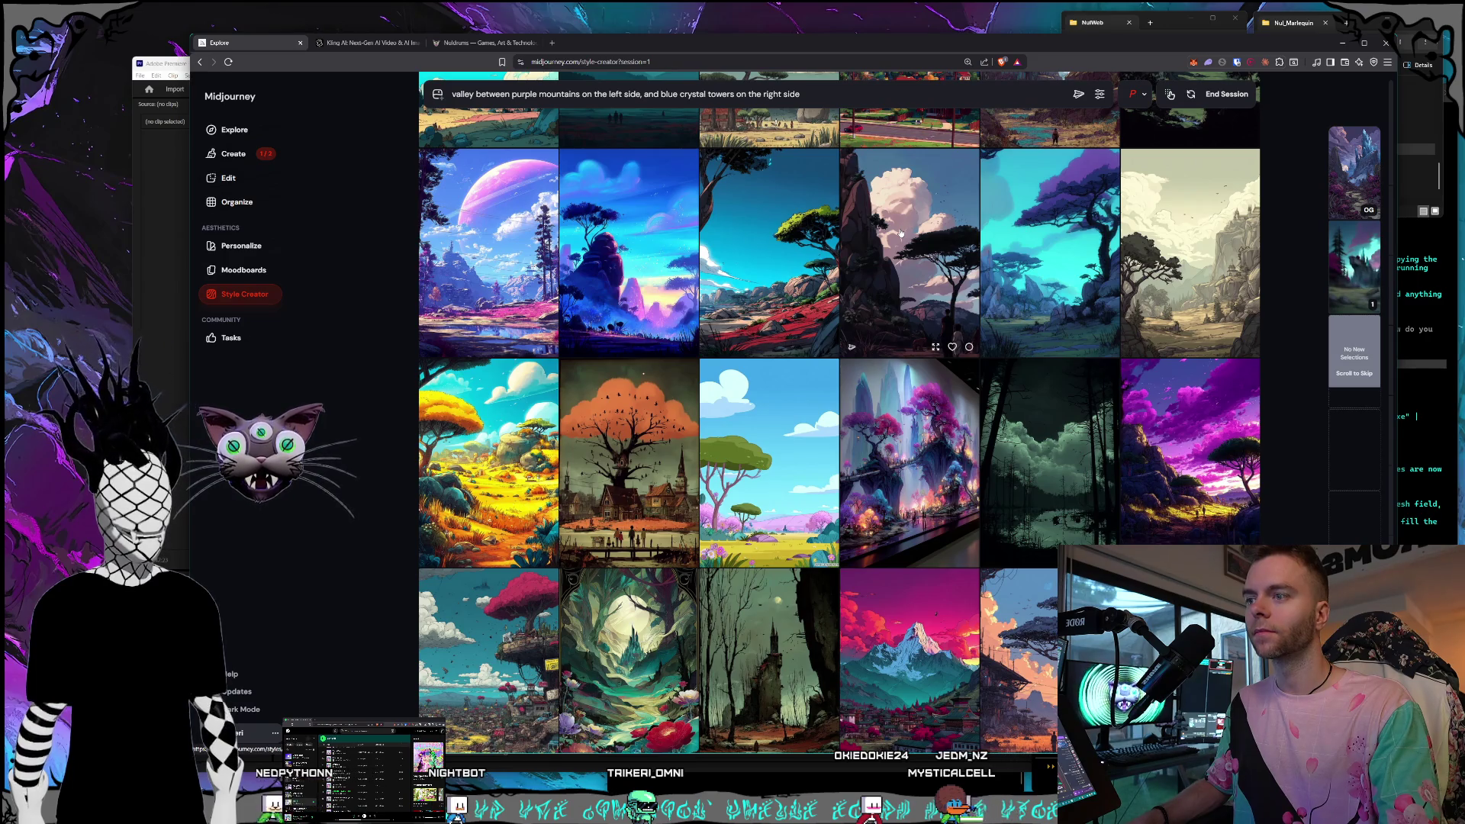
pyautogui.scroll(-2, 901, 233)
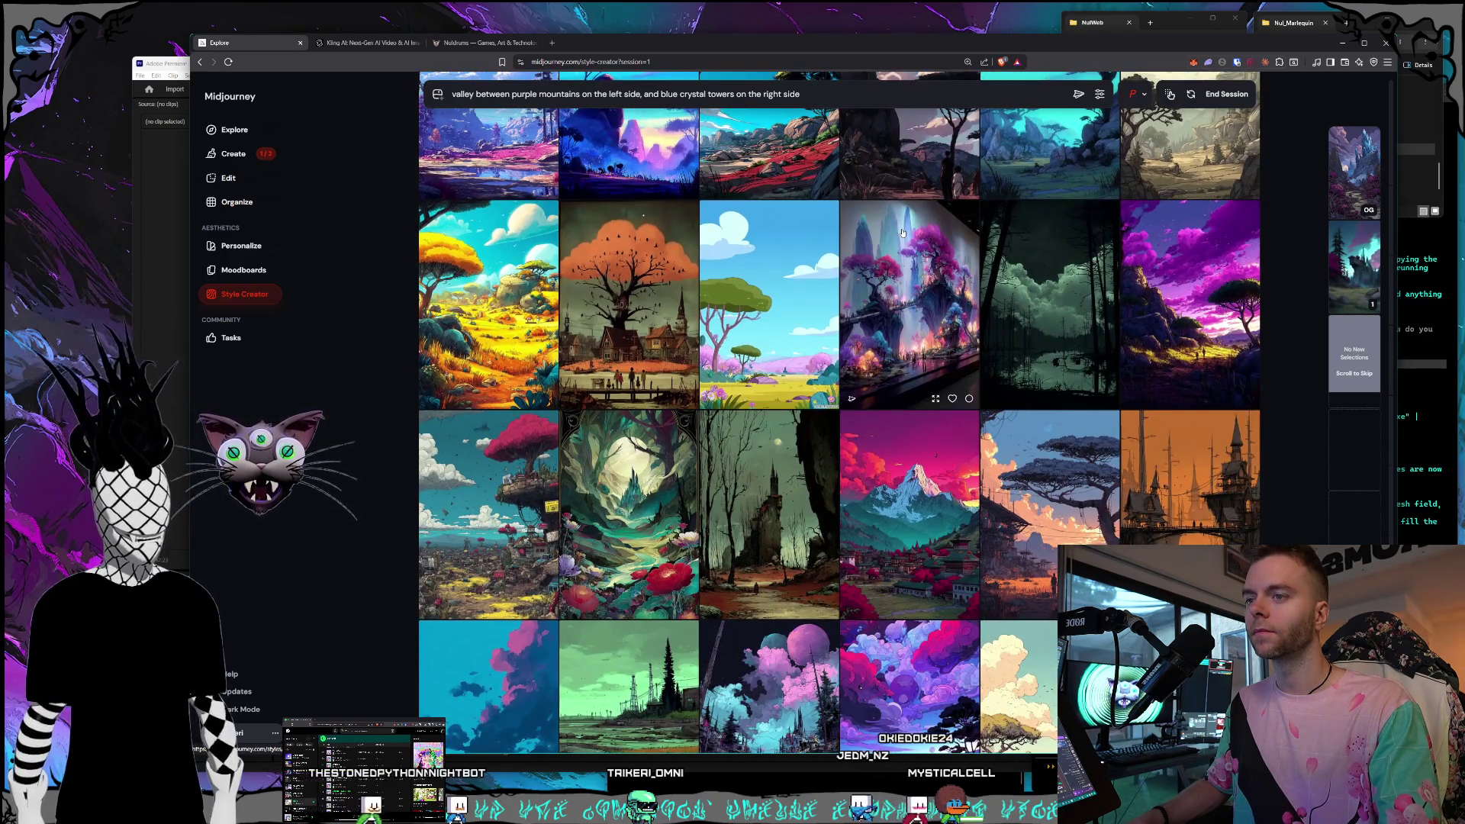
pyautogui.scroll(-2, 902, 233)
pyautogui.scroll(-2, 904, 233)
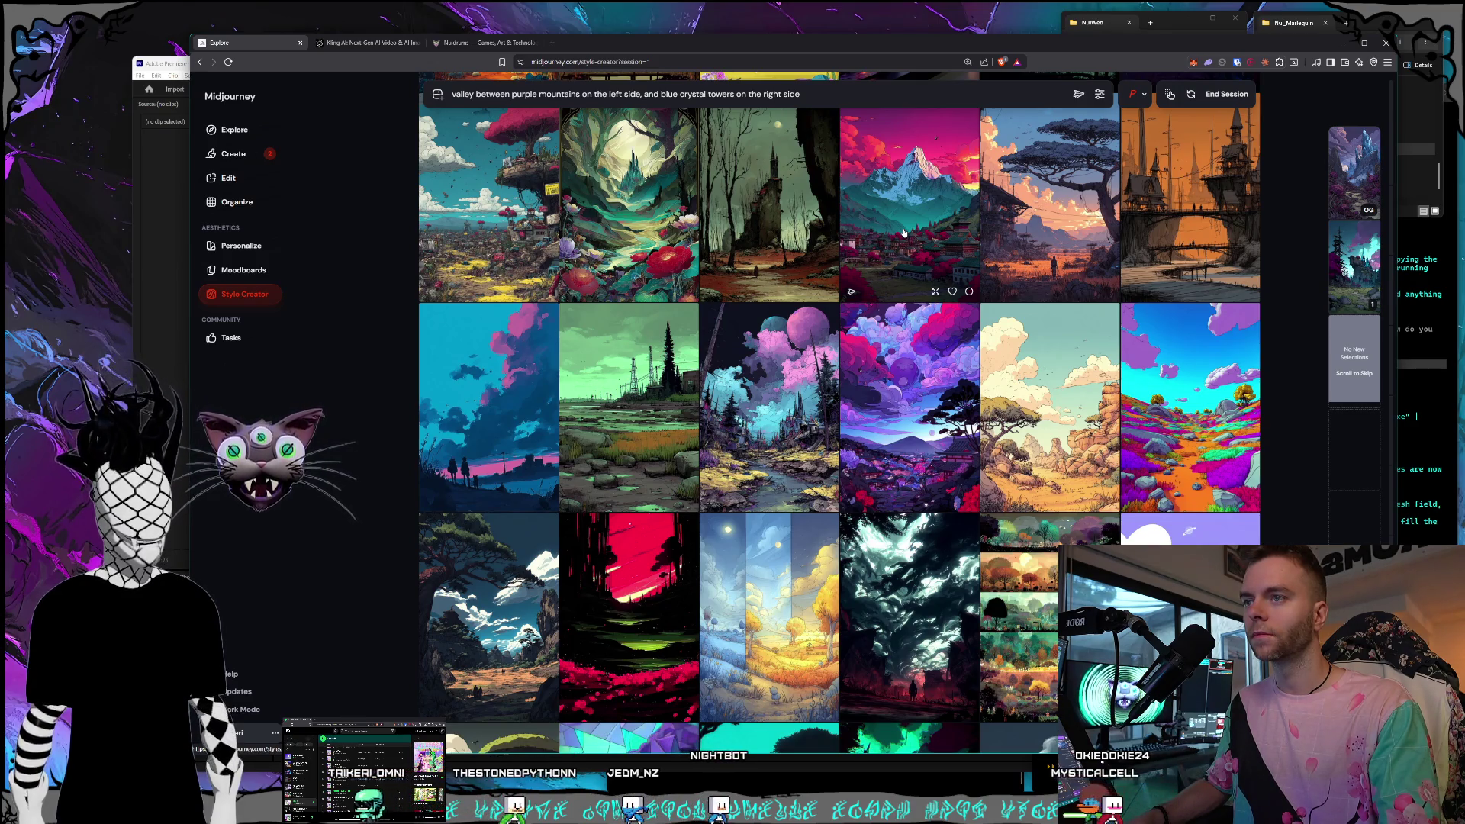
pyautogui.scroll(-1, 903, 232)
pyautogui.scroll(1, 906, 232)
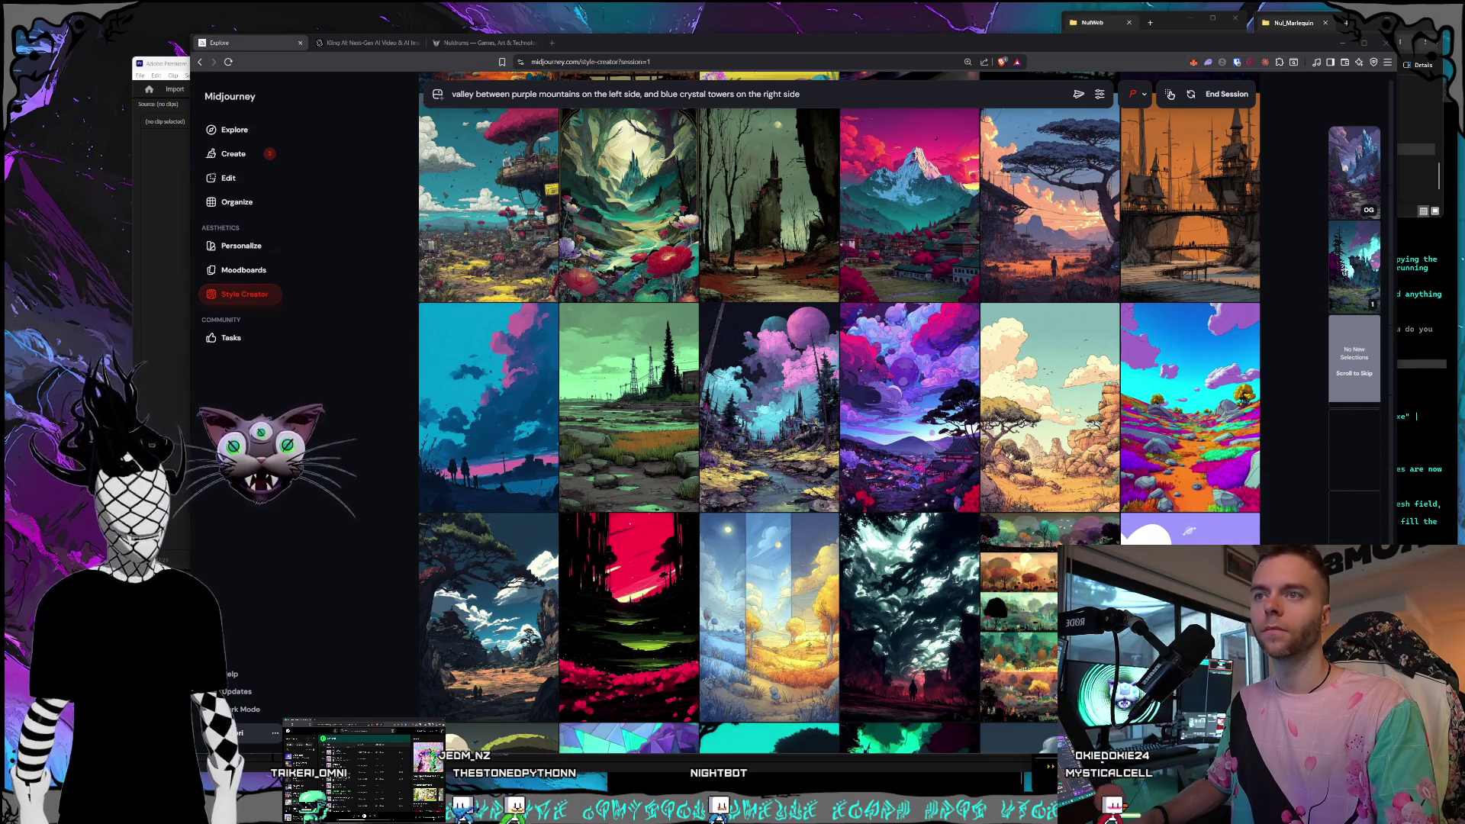
pyautogui.scroll(1, 932, 257)
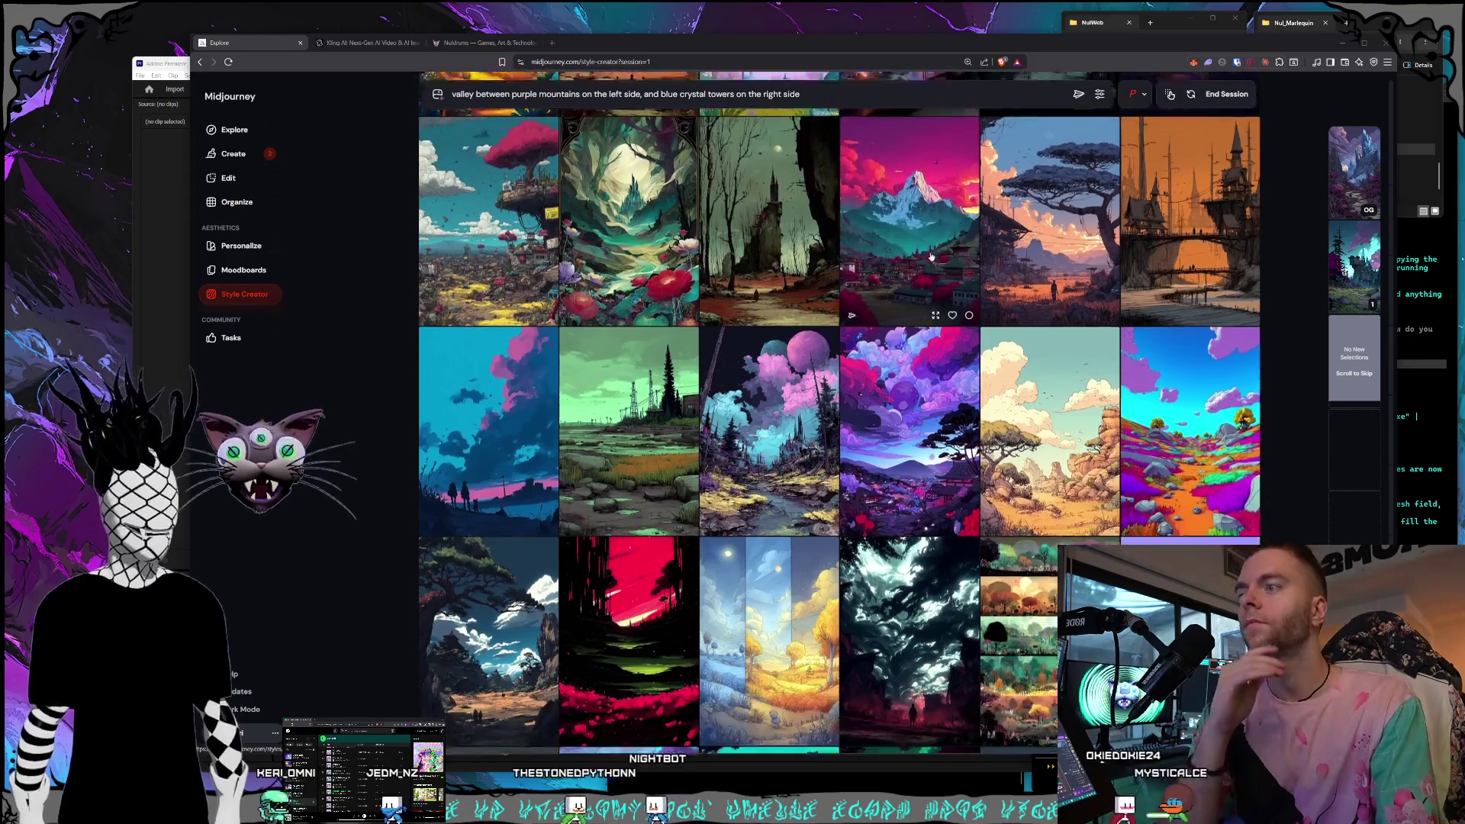
pyautogui.scroll(-5, 932, 256)
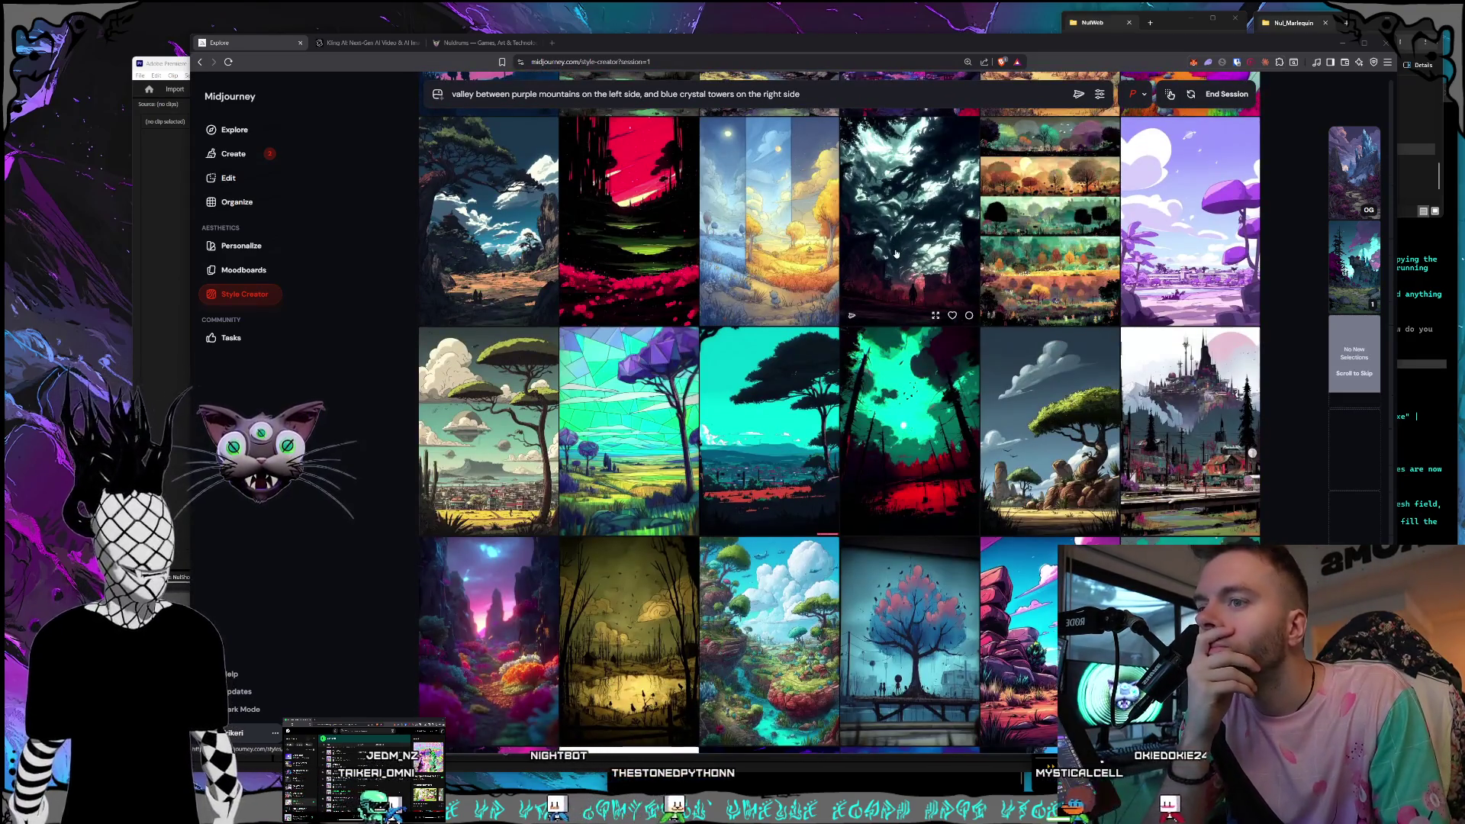
pyautogui.scroll(-3, 896, 254)
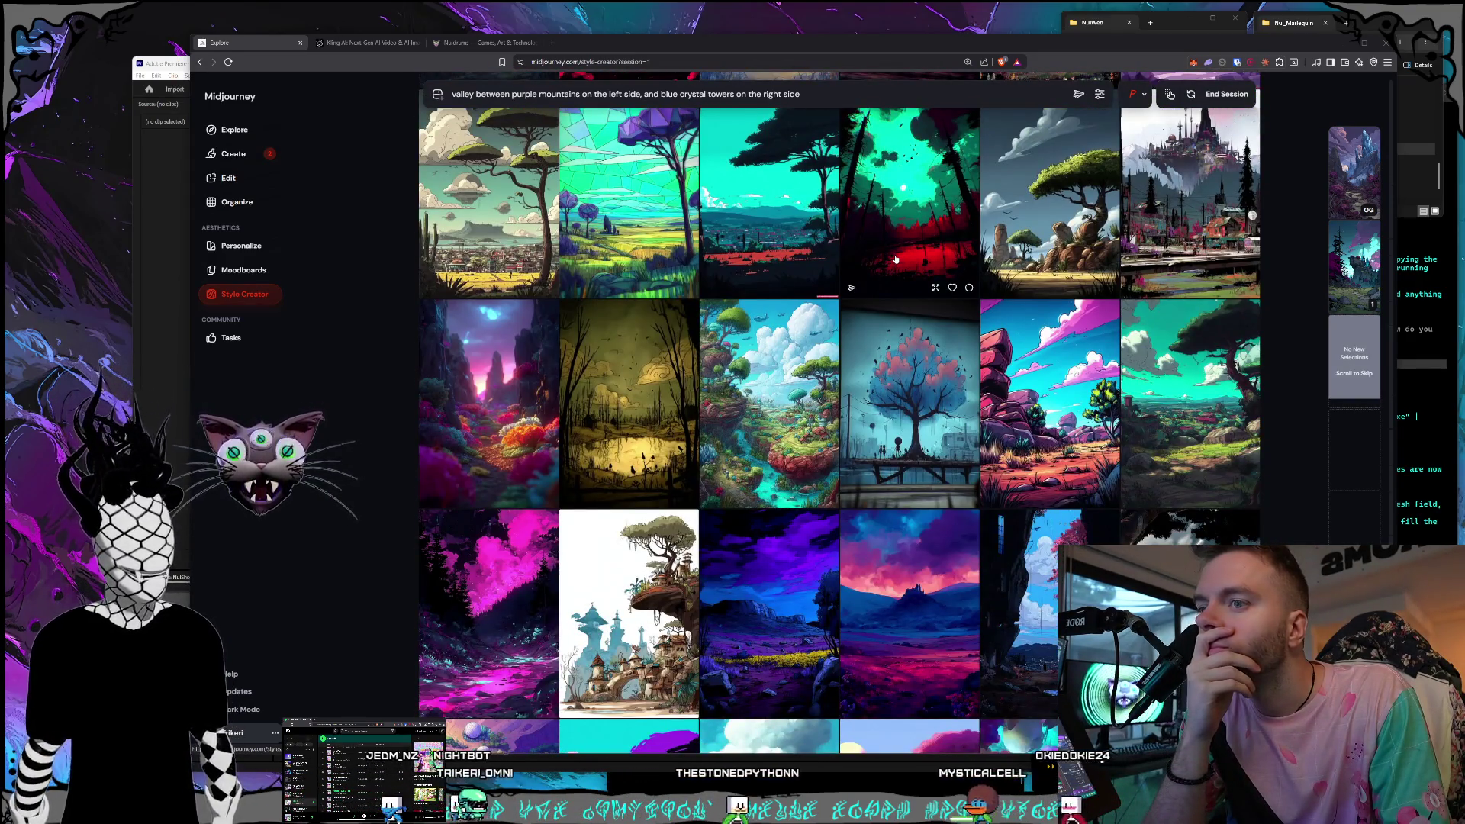
pyautogui.scroll(-3, 896, 259)
pyautogui.scroll(-3, 917, 359)
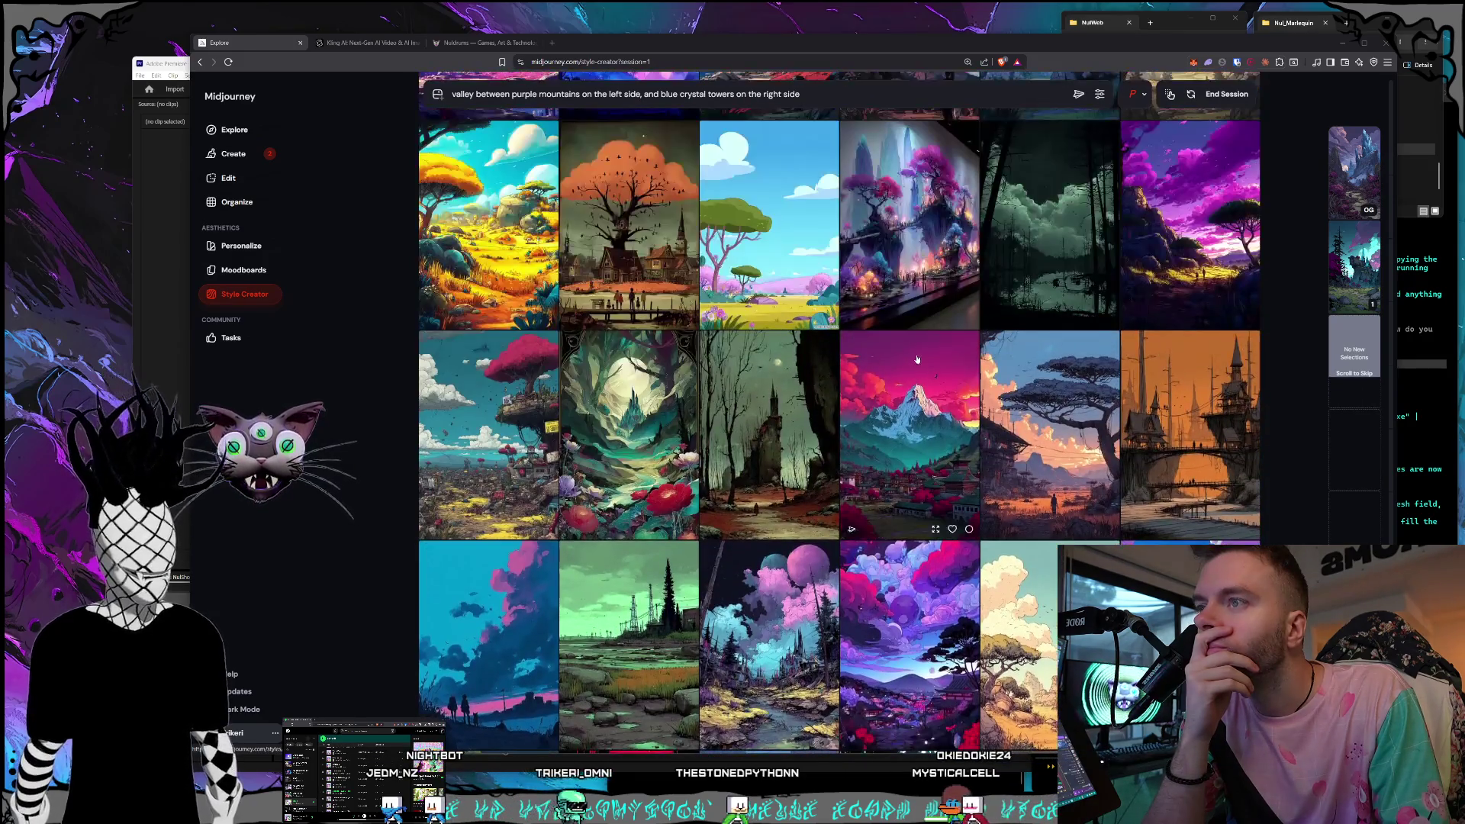
pyautogui.scroll(-3, 912, 384)
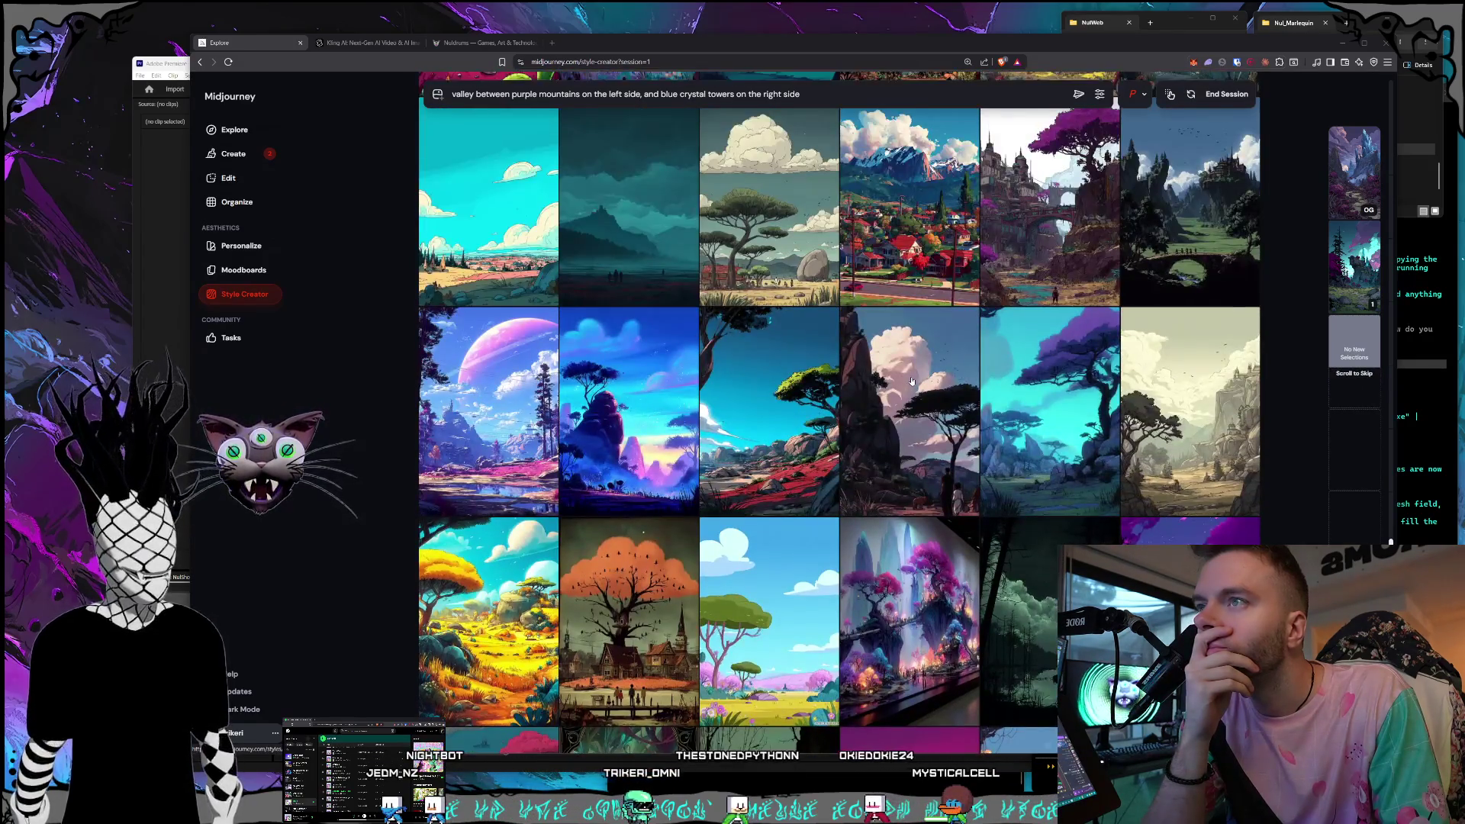
pyautogui.scroll(-3, 918, 379)
pyautogui.scroll(-3, 918, 379)
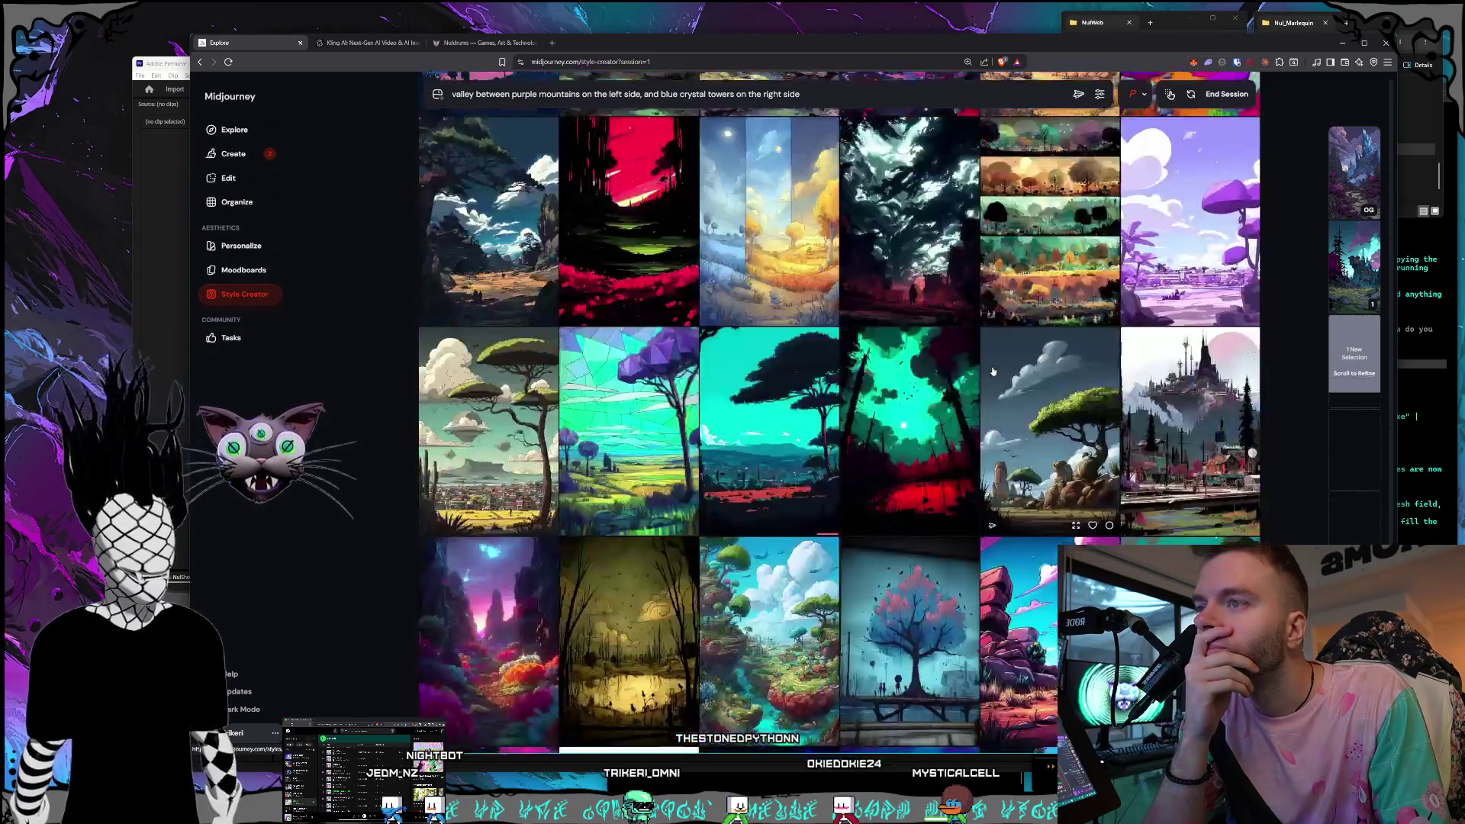
pyautogui.scroll(-3, 989, 373)
pyautogui.scroll(-3, 990, 374)
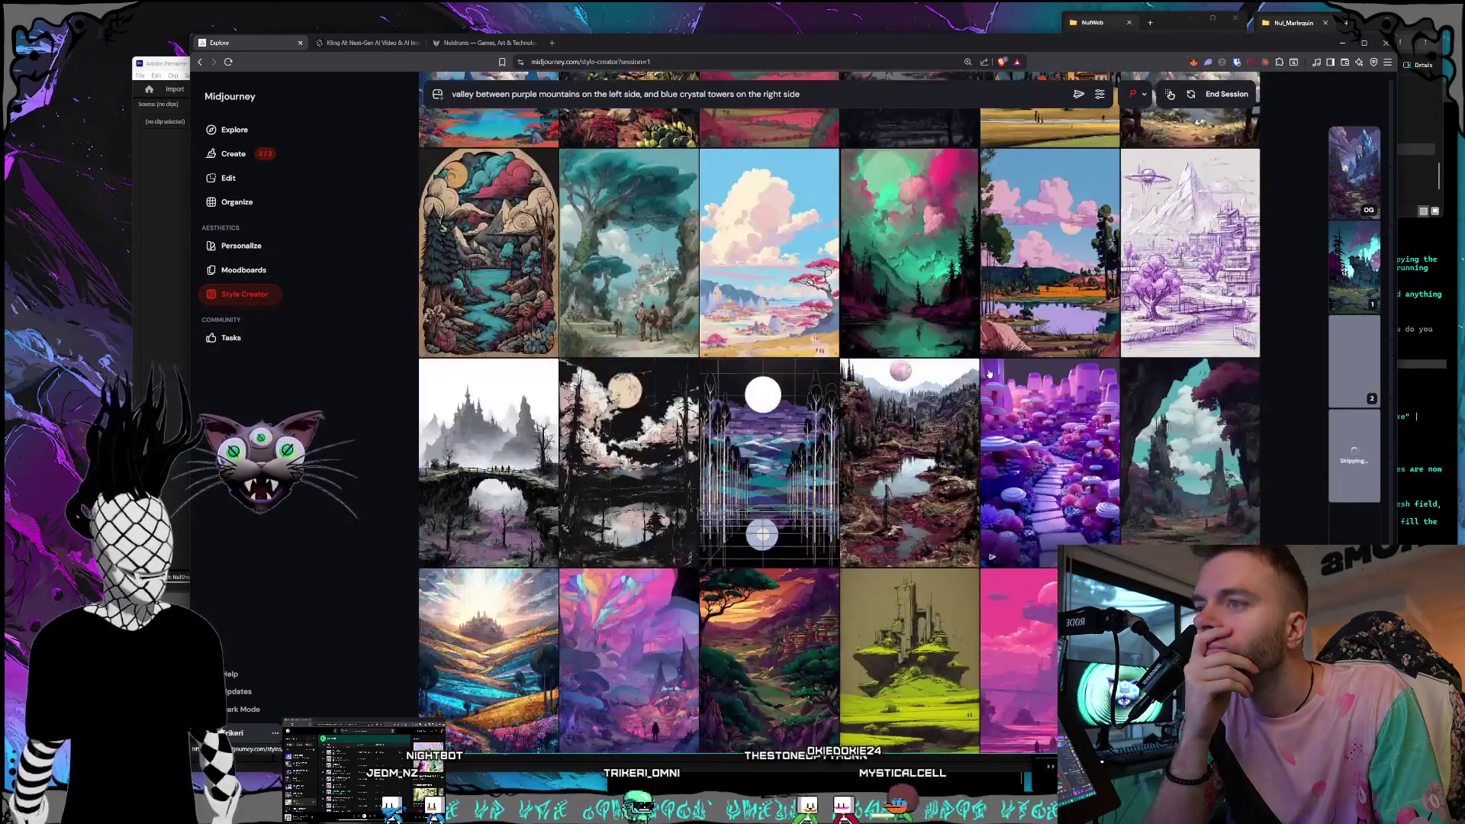
# Scroll down past several landscape batches to the cloud-and-mountain card and lone purple tree.
pyautogui.scroll(-3, 990, 373)
pyautogui.scroll(-3, 989, 372)
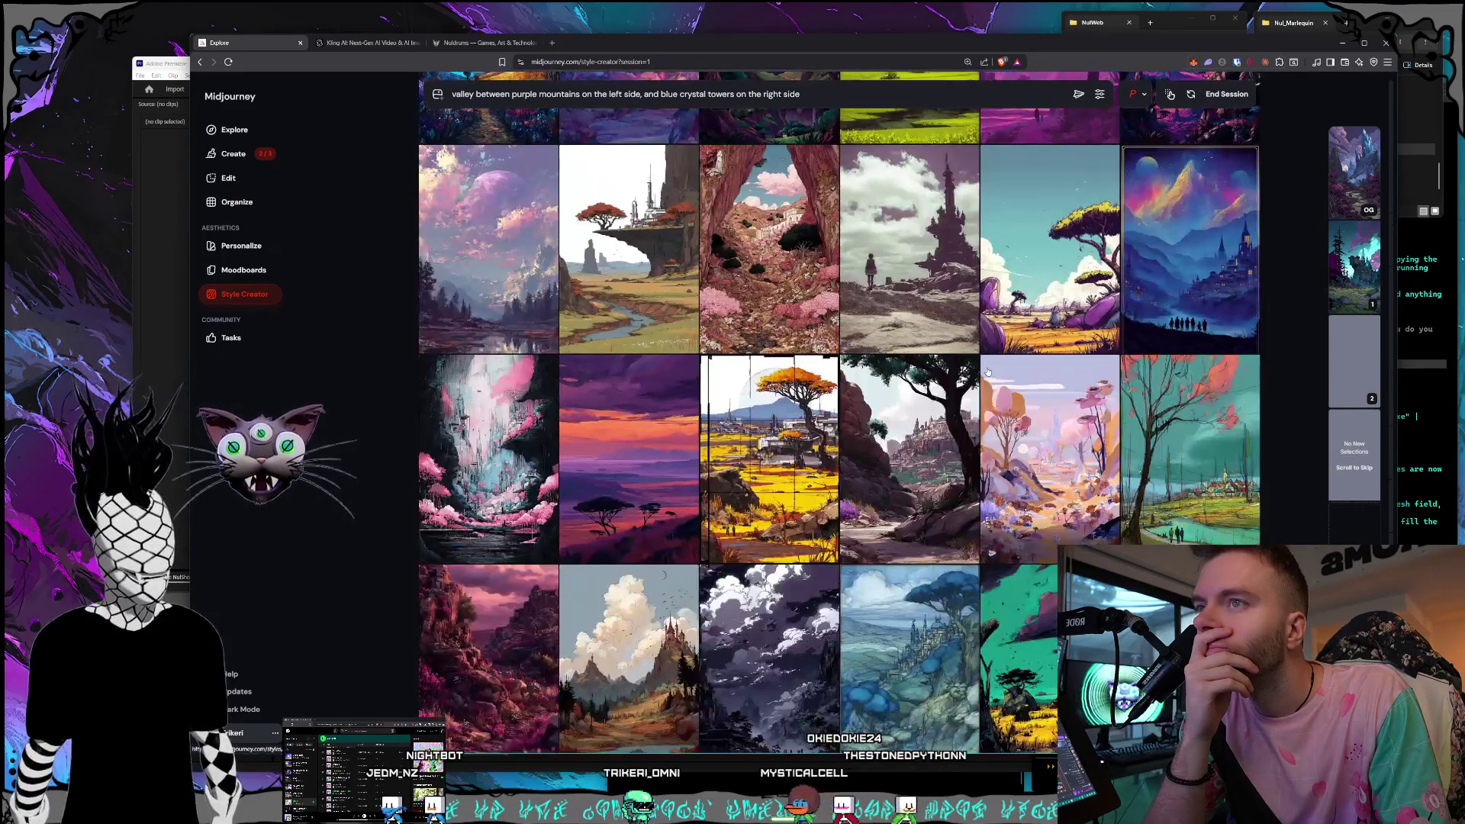
pyautogui.scroll(-3, 988, 371)
pyautogui.scroll(-3, 988, 371)
pyautogui.scroll(-3, 987, 371)
pyautogui.scroll(-3, 986, 372)
pyautogui.scroll(-3, 986, 371)
pyautogui.scroll(-3, 985, 371)
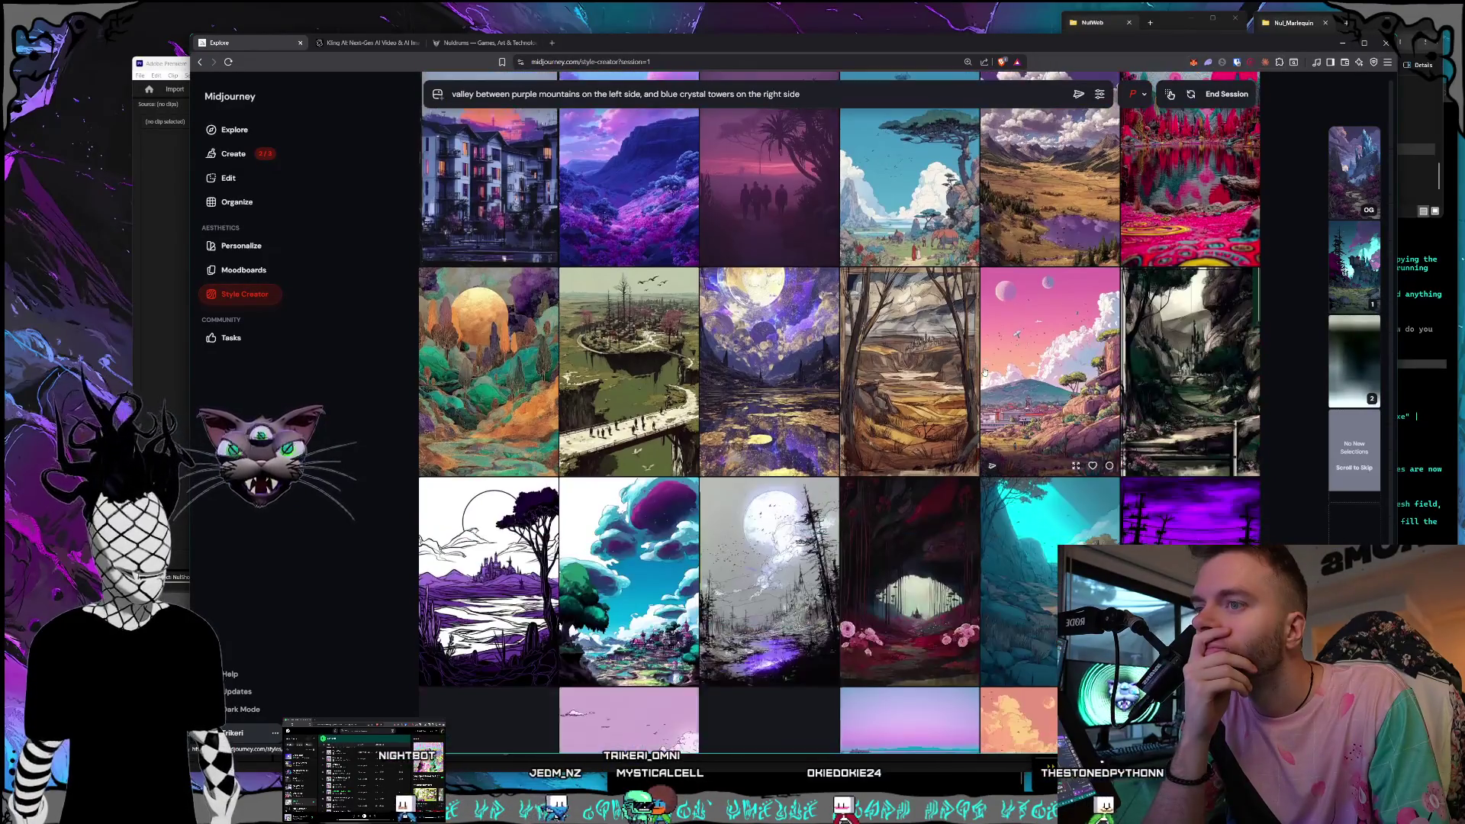
pyautogui.scroll(-3, 984, 372)
pyautogui.scroll(-3, 984, 371)
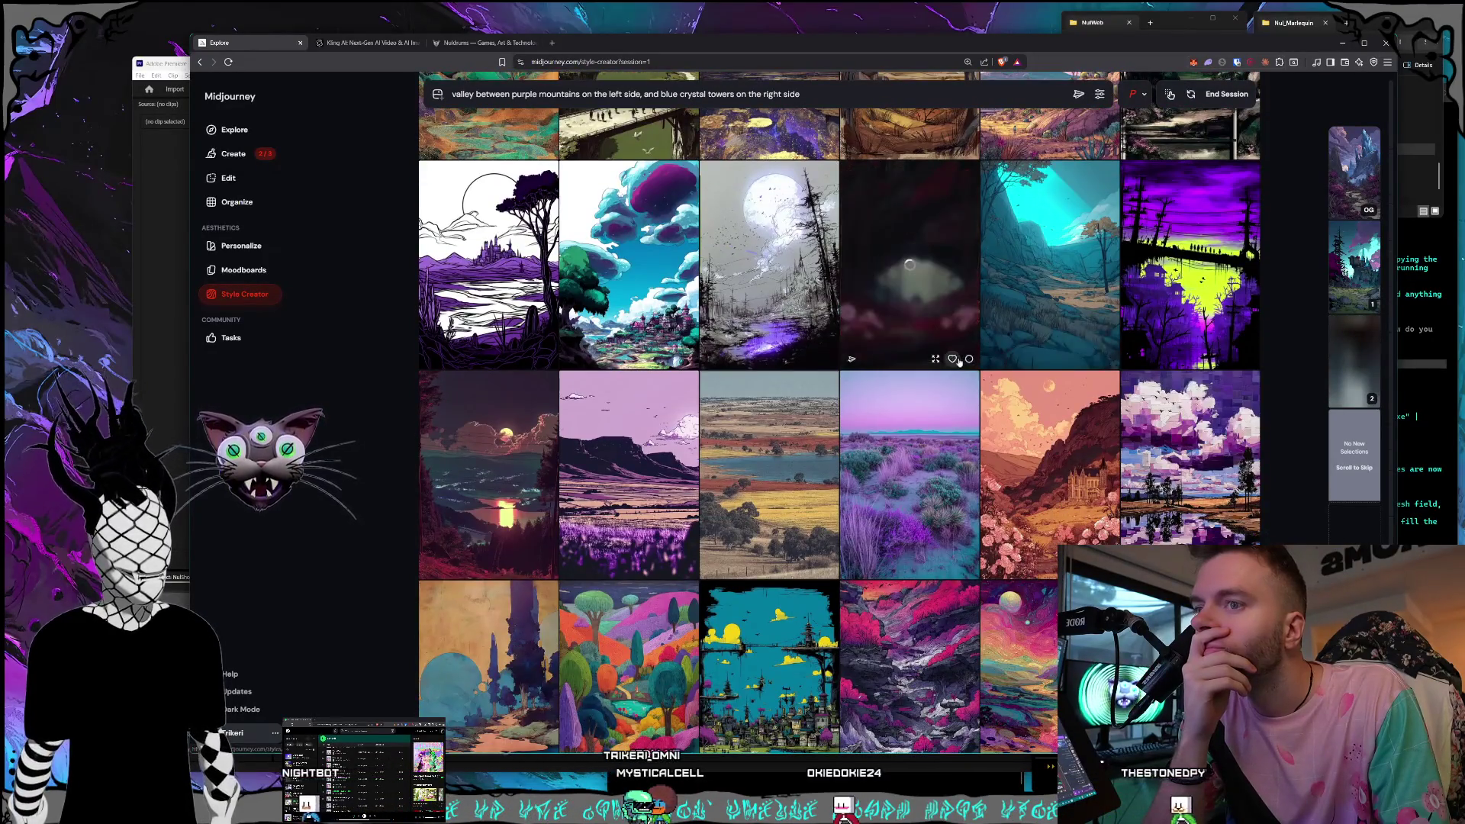
pyautogui.scroll(-3, 895, 346)
pyautogui.scroll(-2, 858, 340)
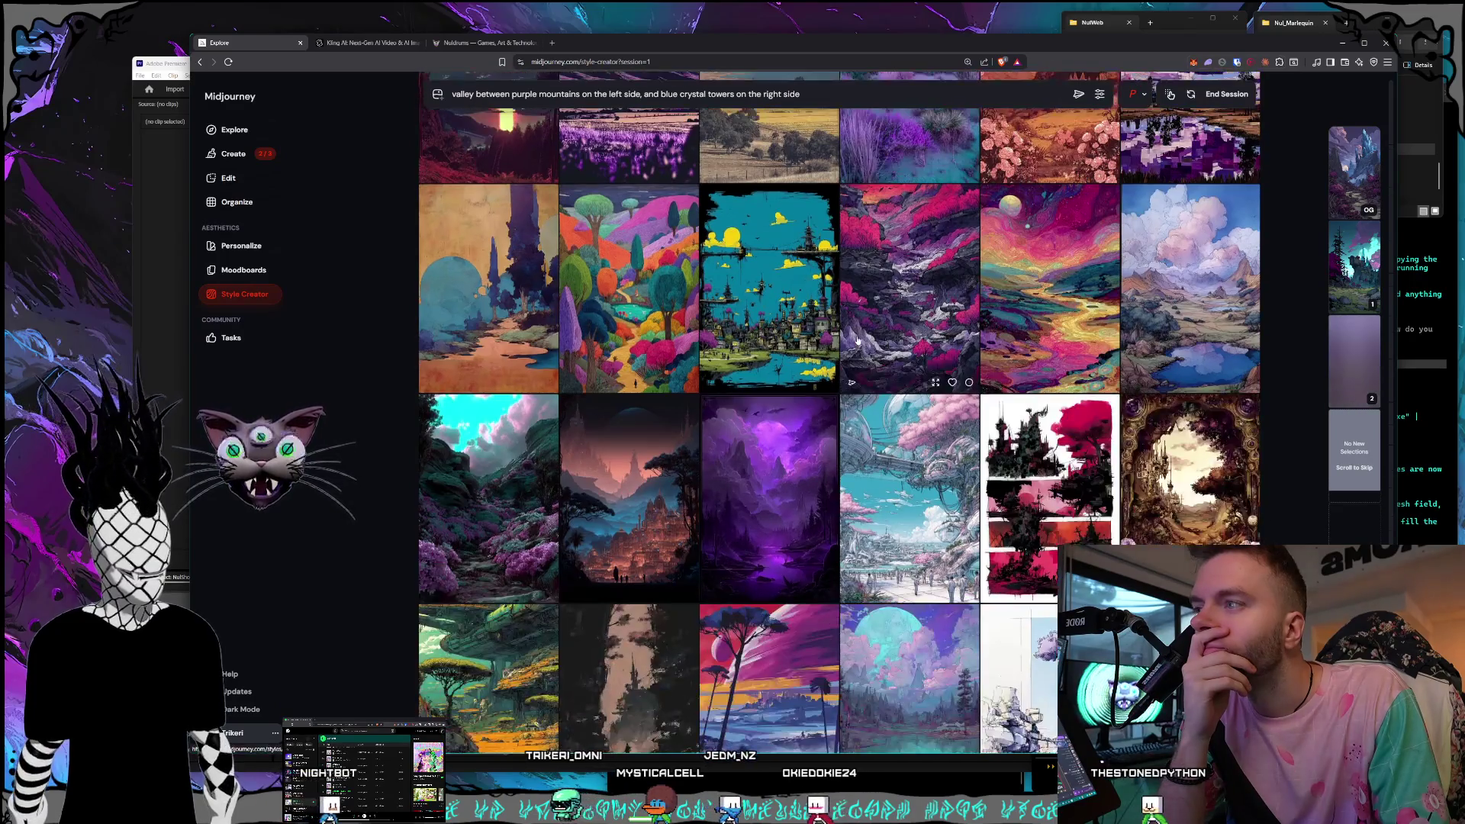
pyautogui.scroll(-2, 857, 341)
pyautogui.scroll(-2, 858, 341)
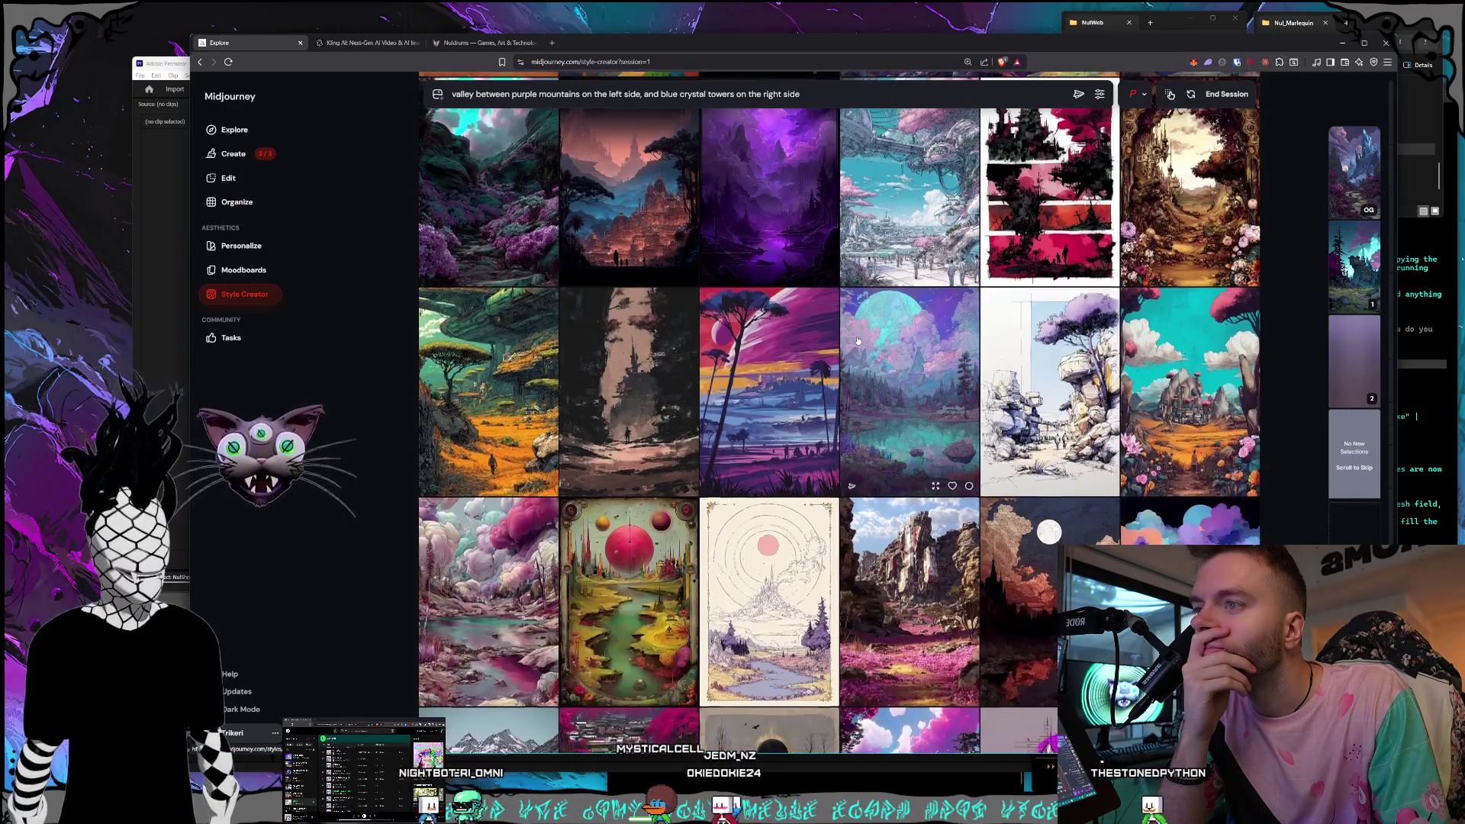
pyautogui.scroll(-2, 858, 340)
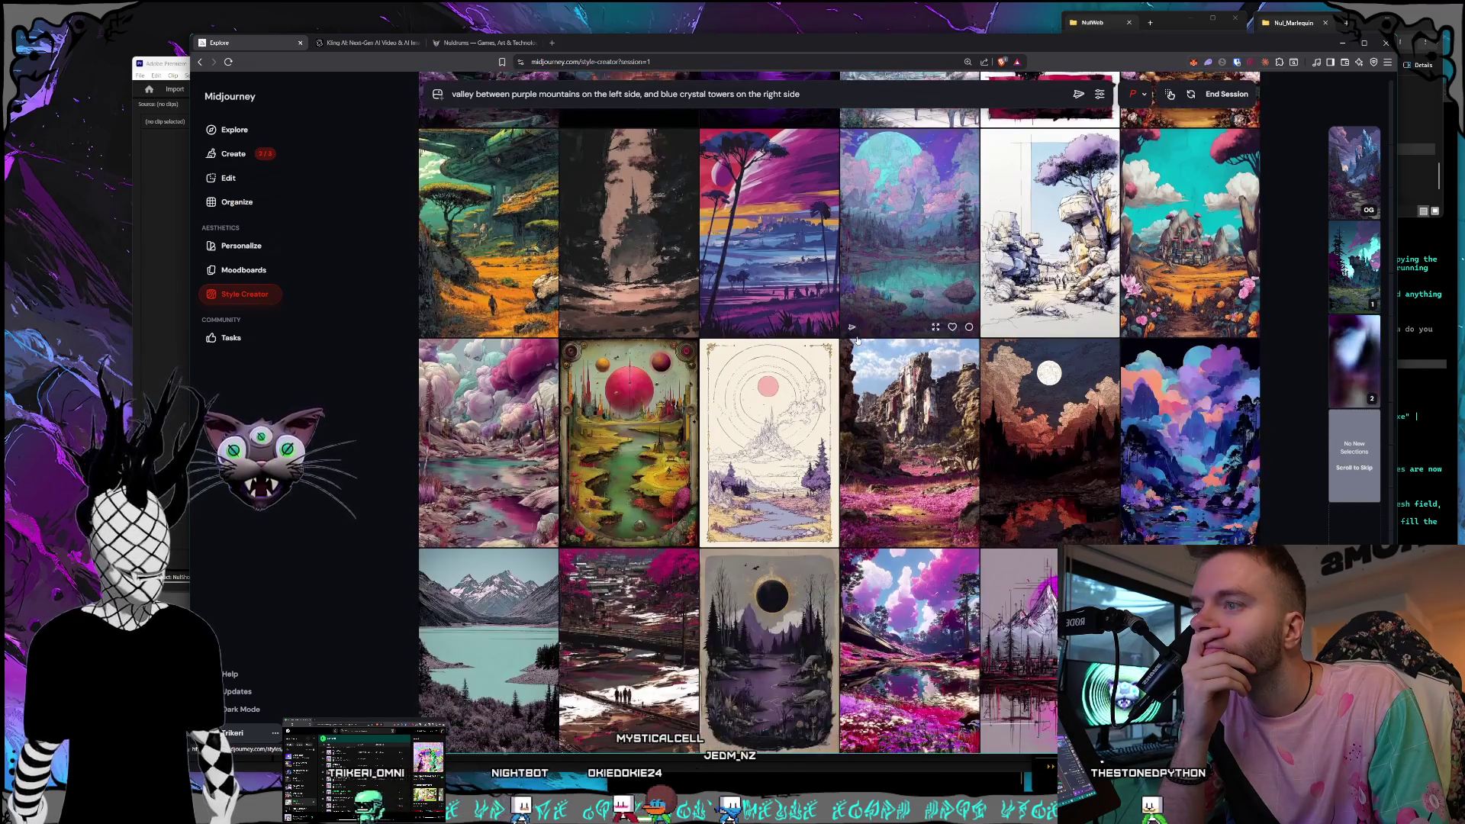
pyautogui.scroll(-2, 858, 340)
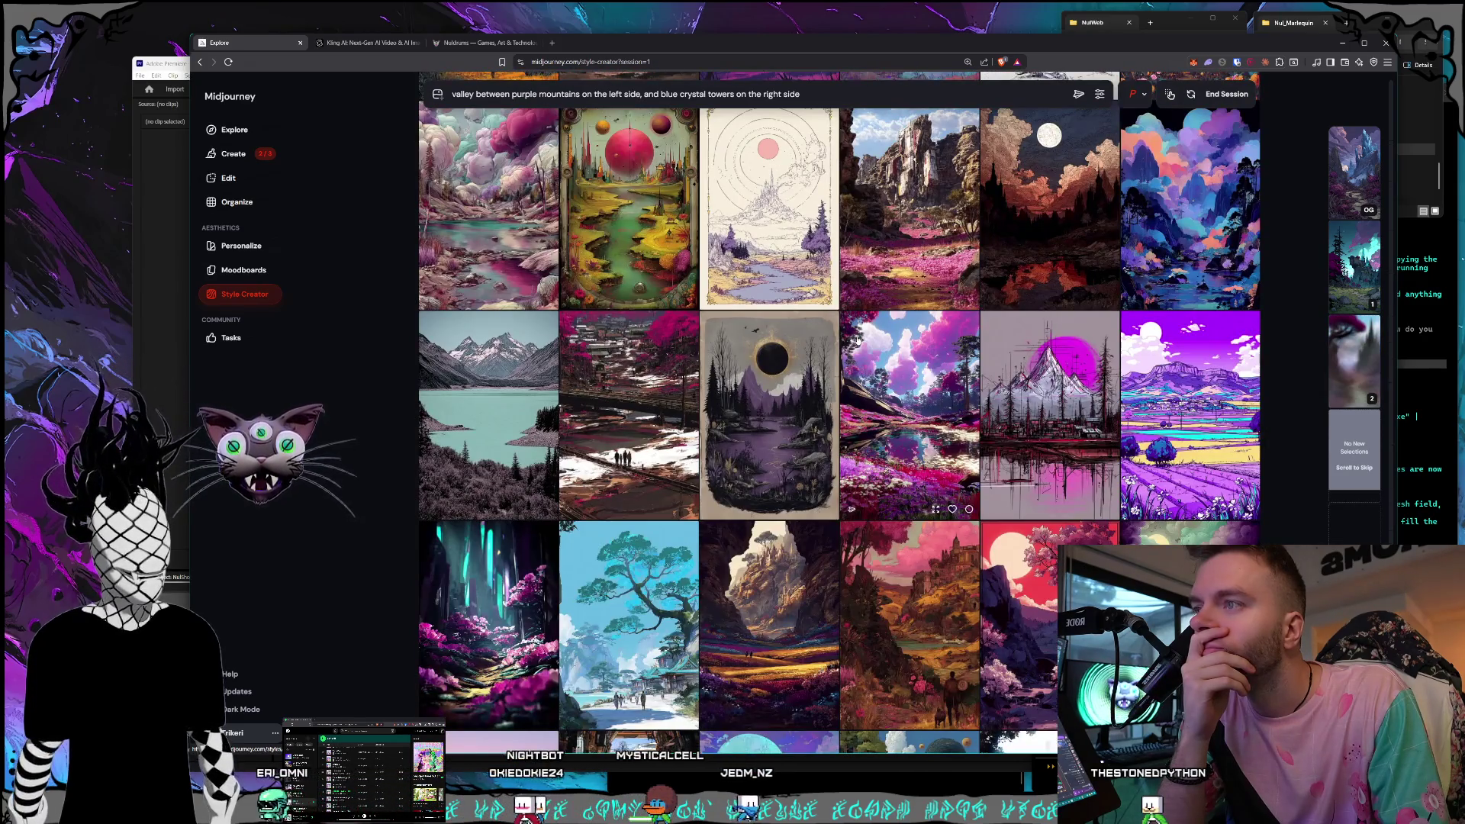
pyautogui.scroll(-2, 858, 341)
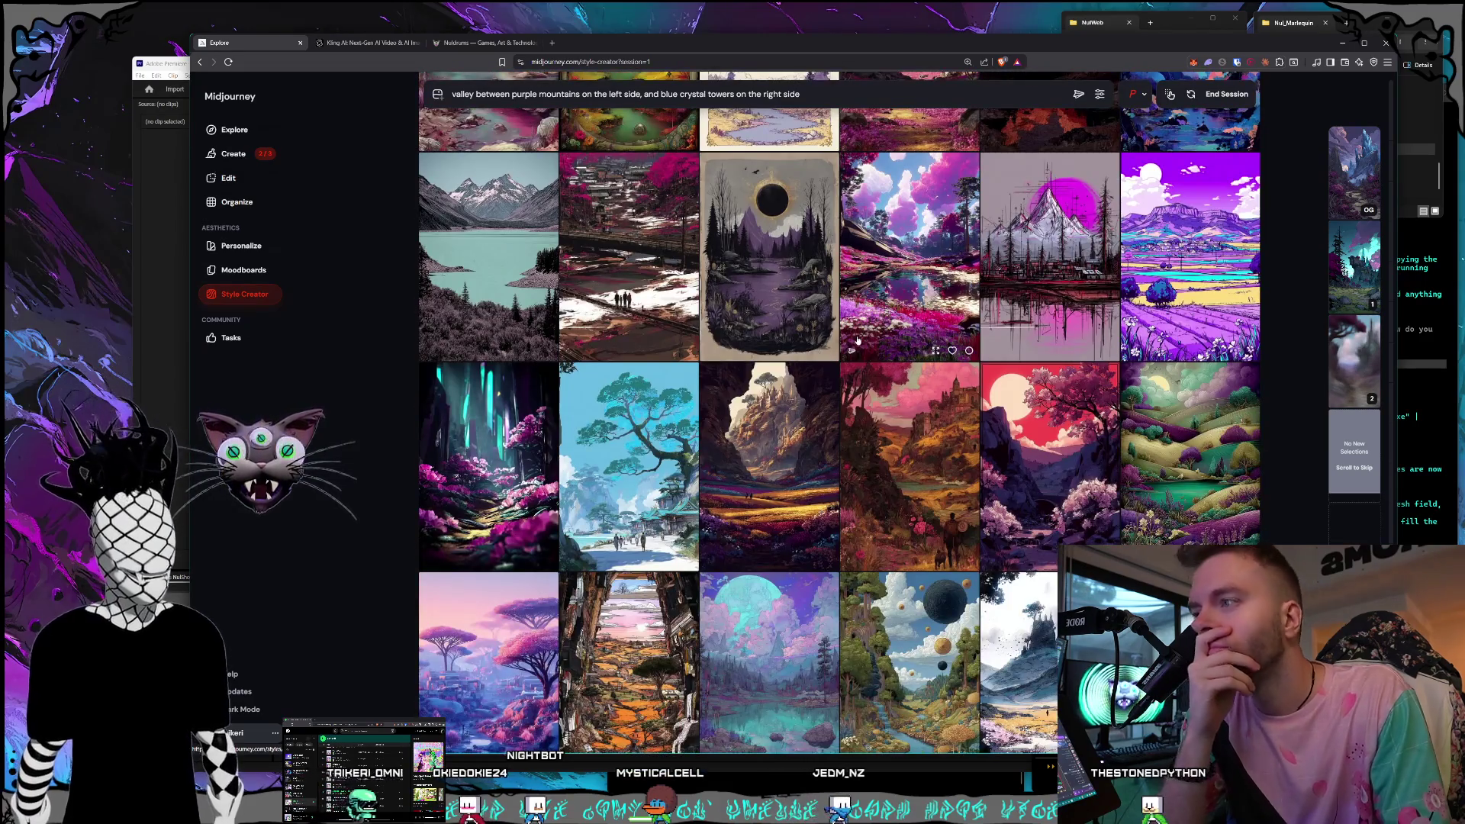
pyautogui.scroll(-3, 858, 341)
pyautogui.scroll(-1, 863, 337)
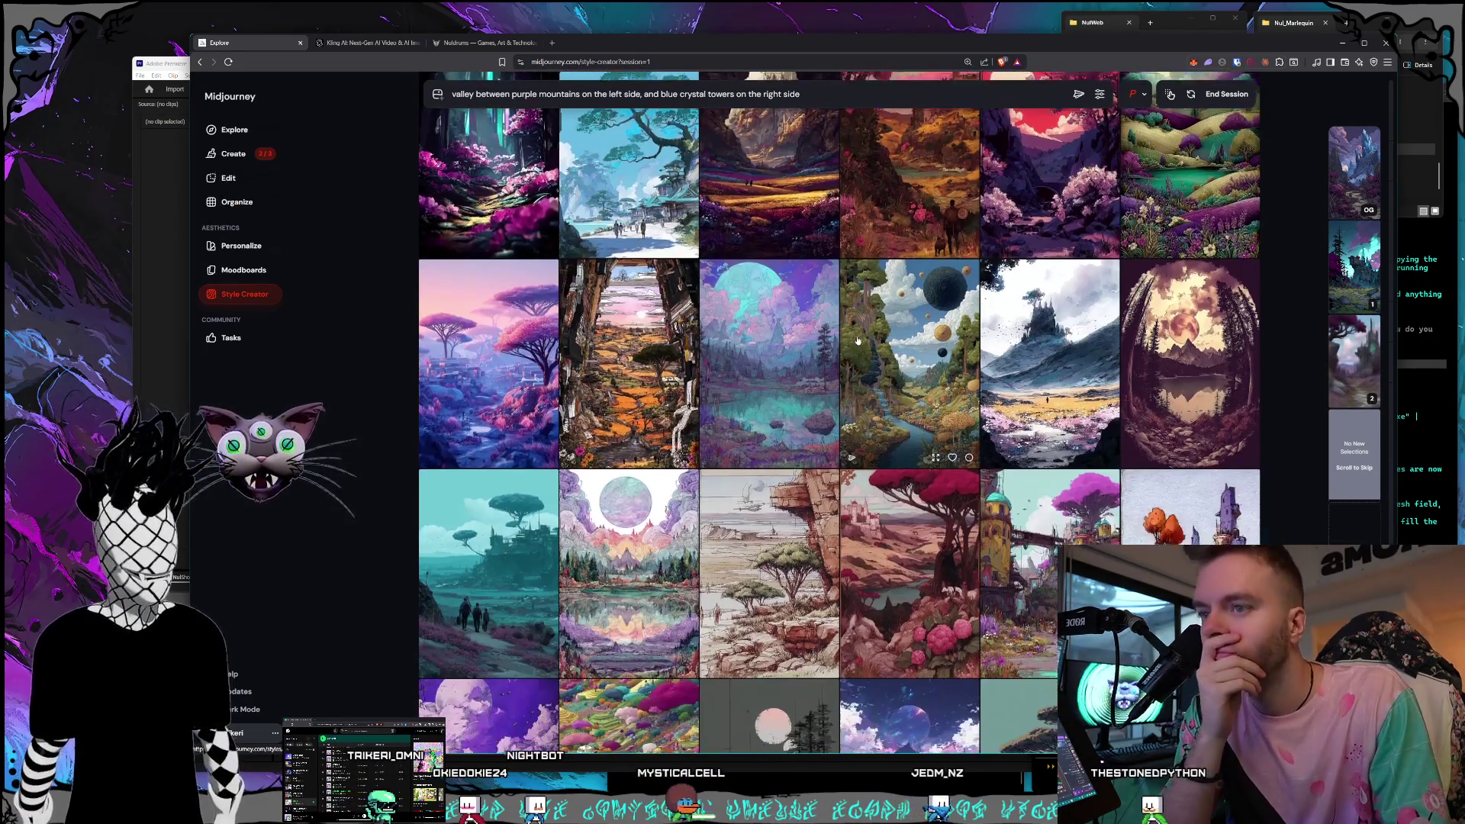
pyautogui.scroll(-1, 873, 333)
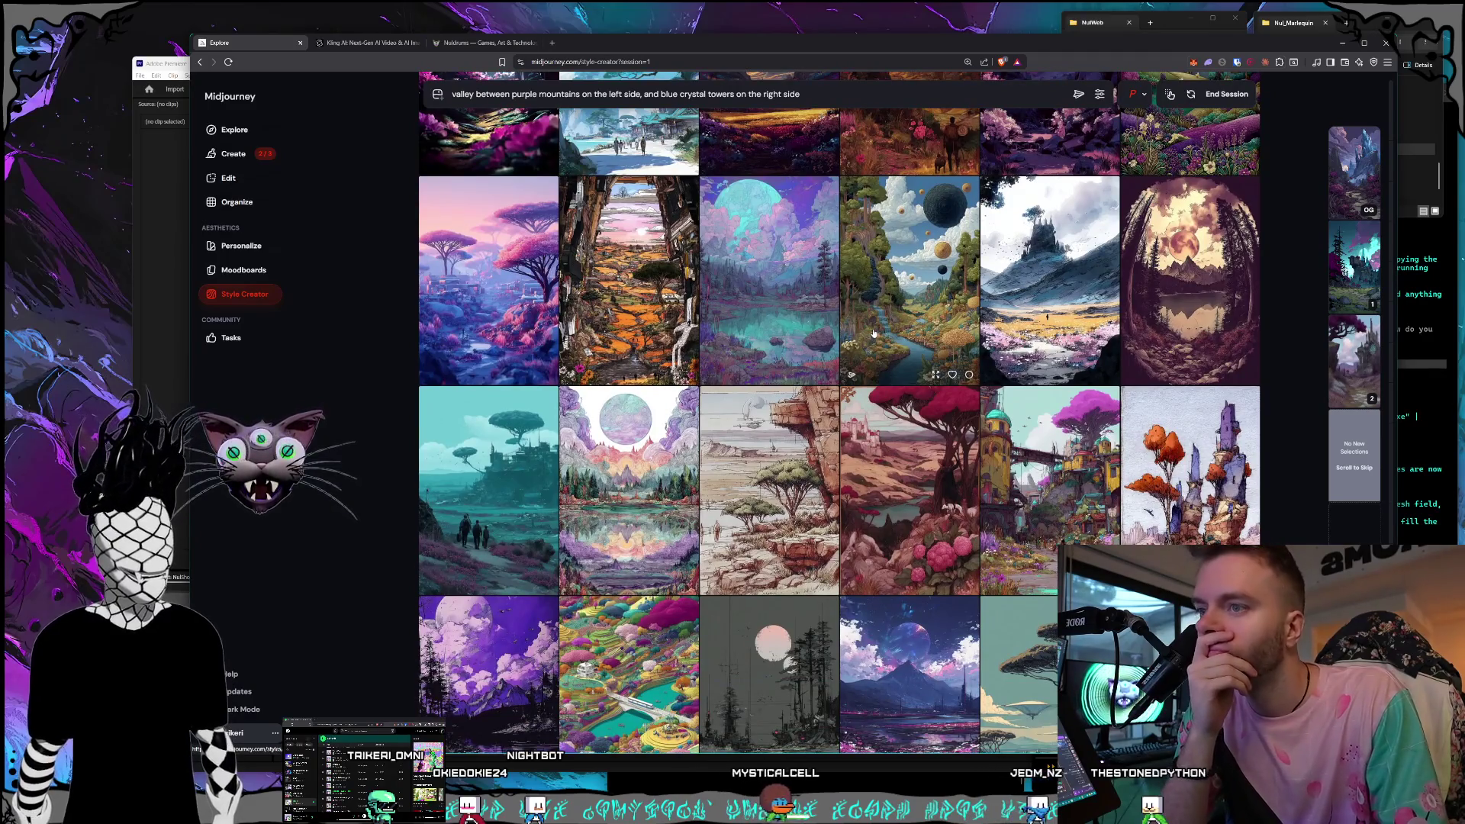
pyautogui.scroll(-1, 874, 334)
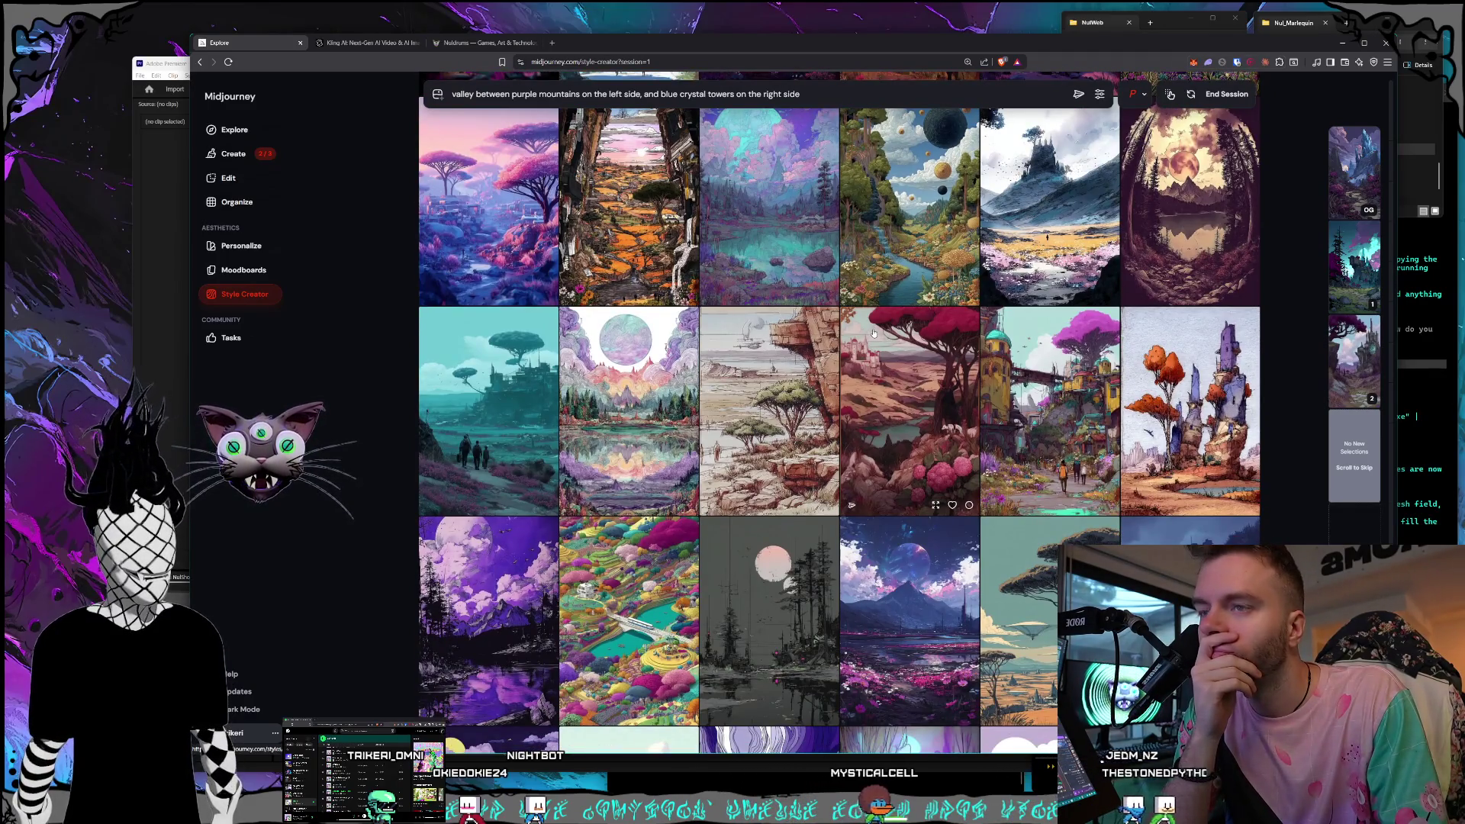
pyautogui.scroll(1, 873, 333)
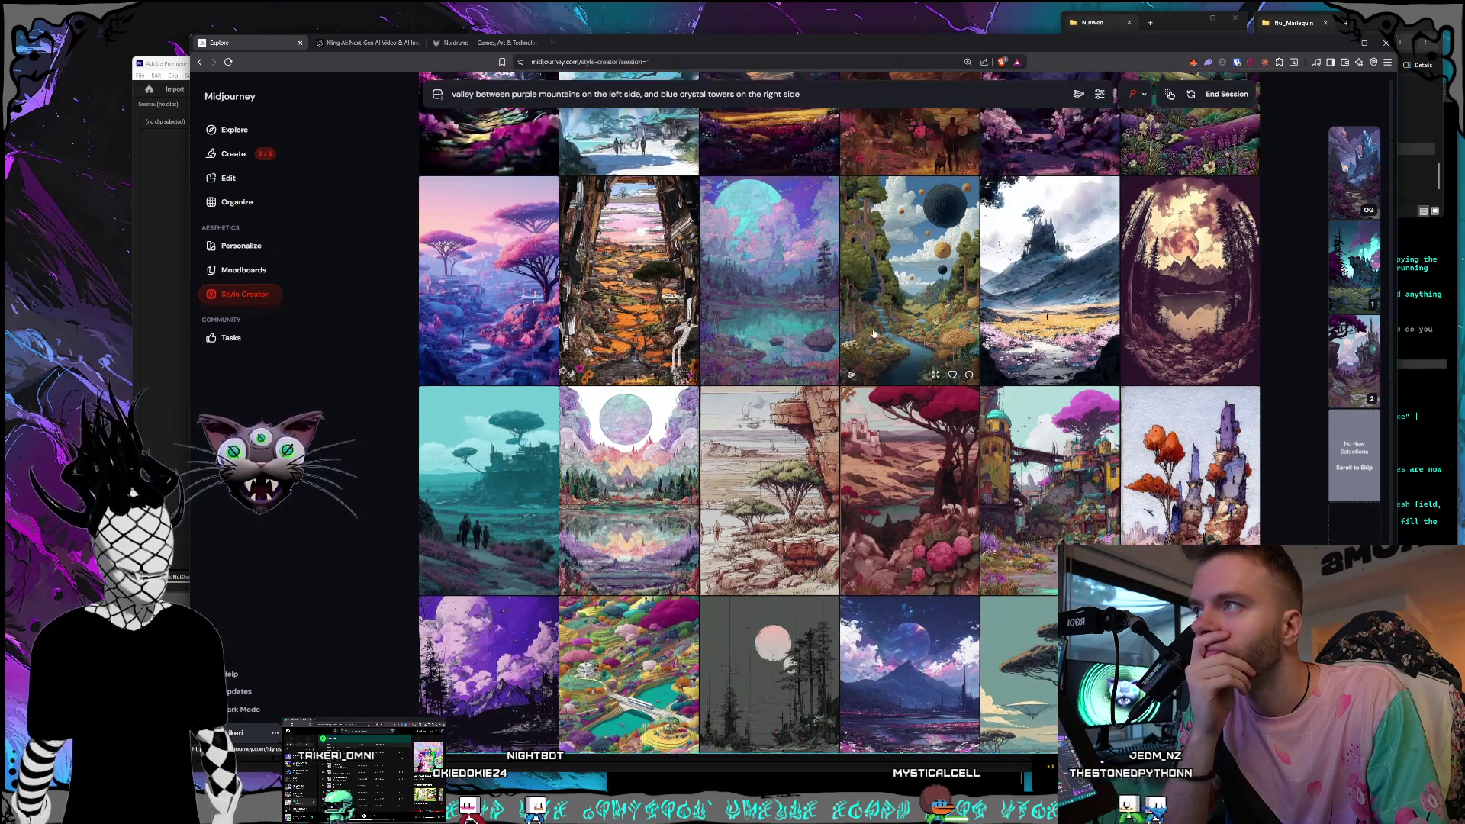
pyautogui.scroll(-3, 906, 231)
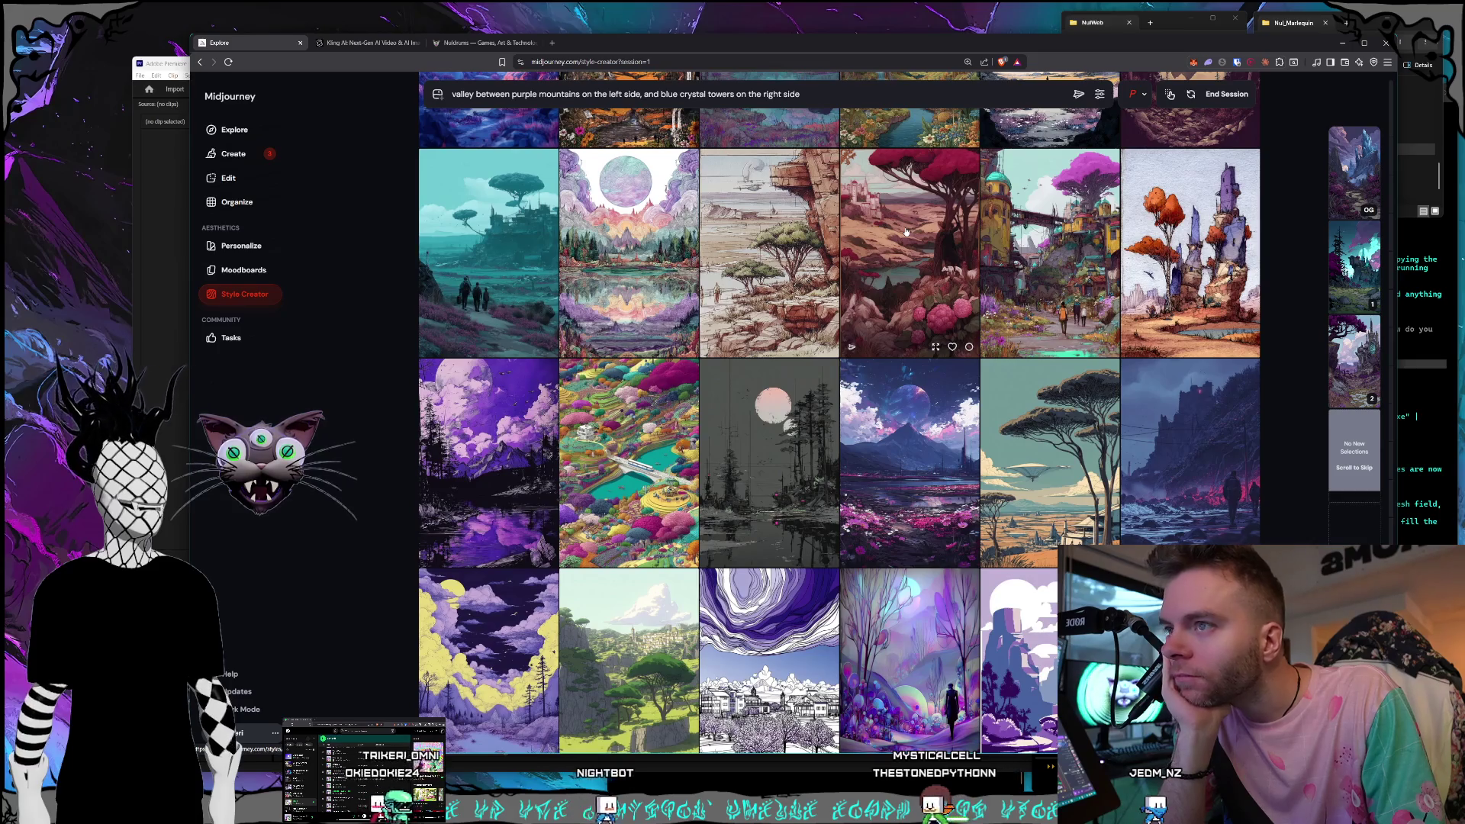
pyautogui.scroll(1, 905, 231)
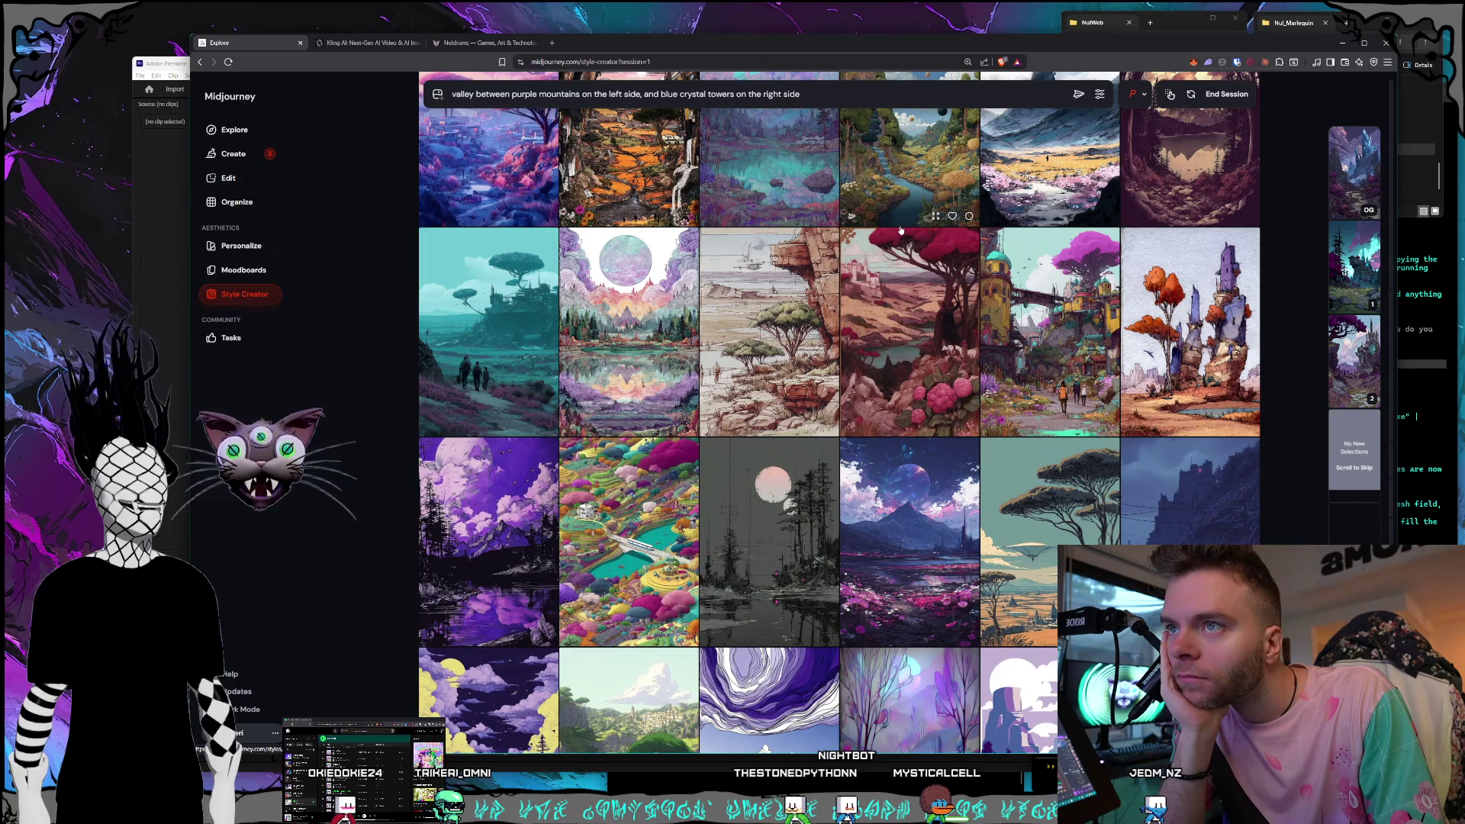
pyautogui.scroll(-5, 901, 231)
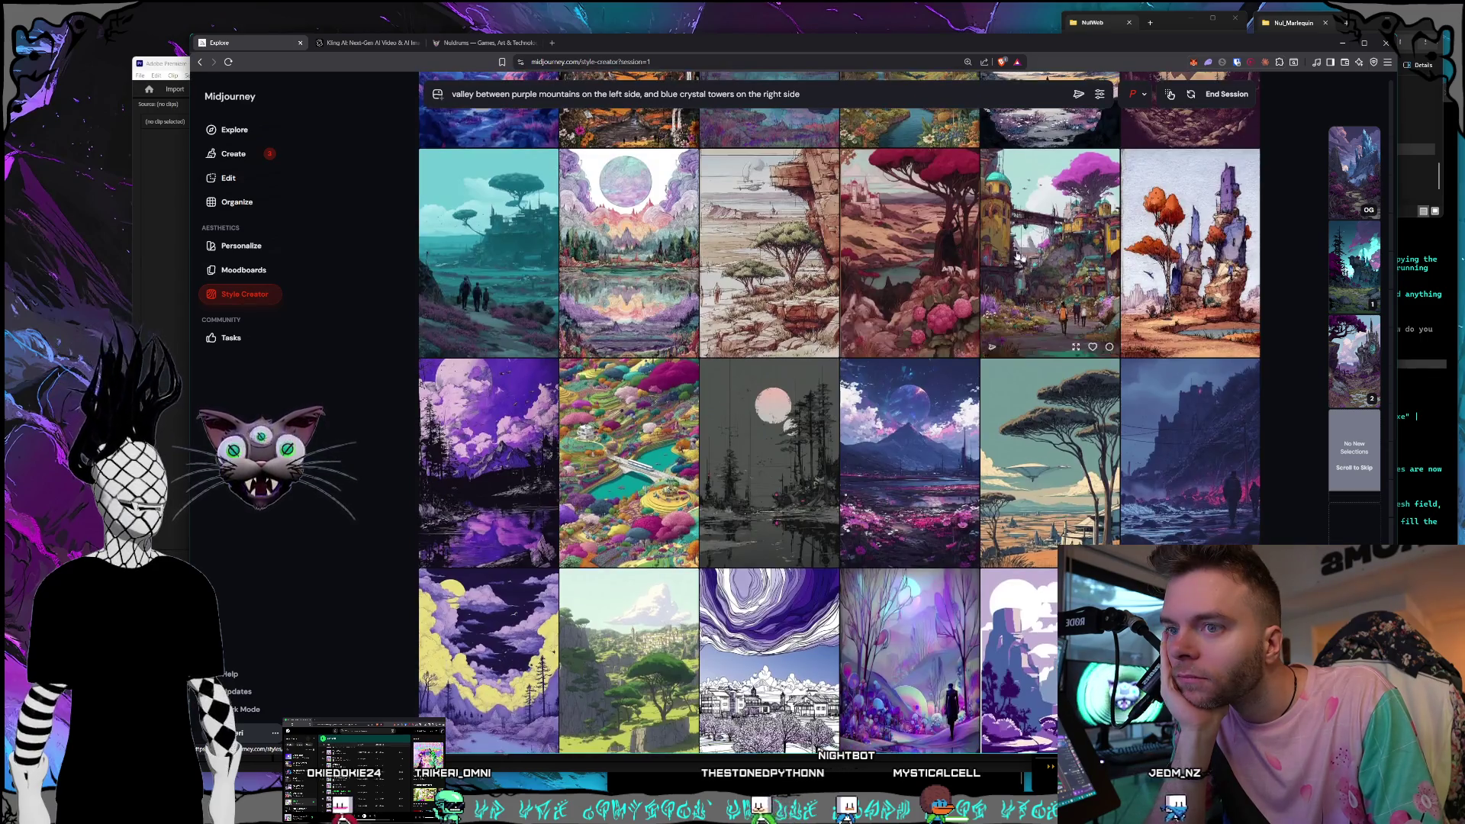
pyautogui.scroll(-2, 959, 244)
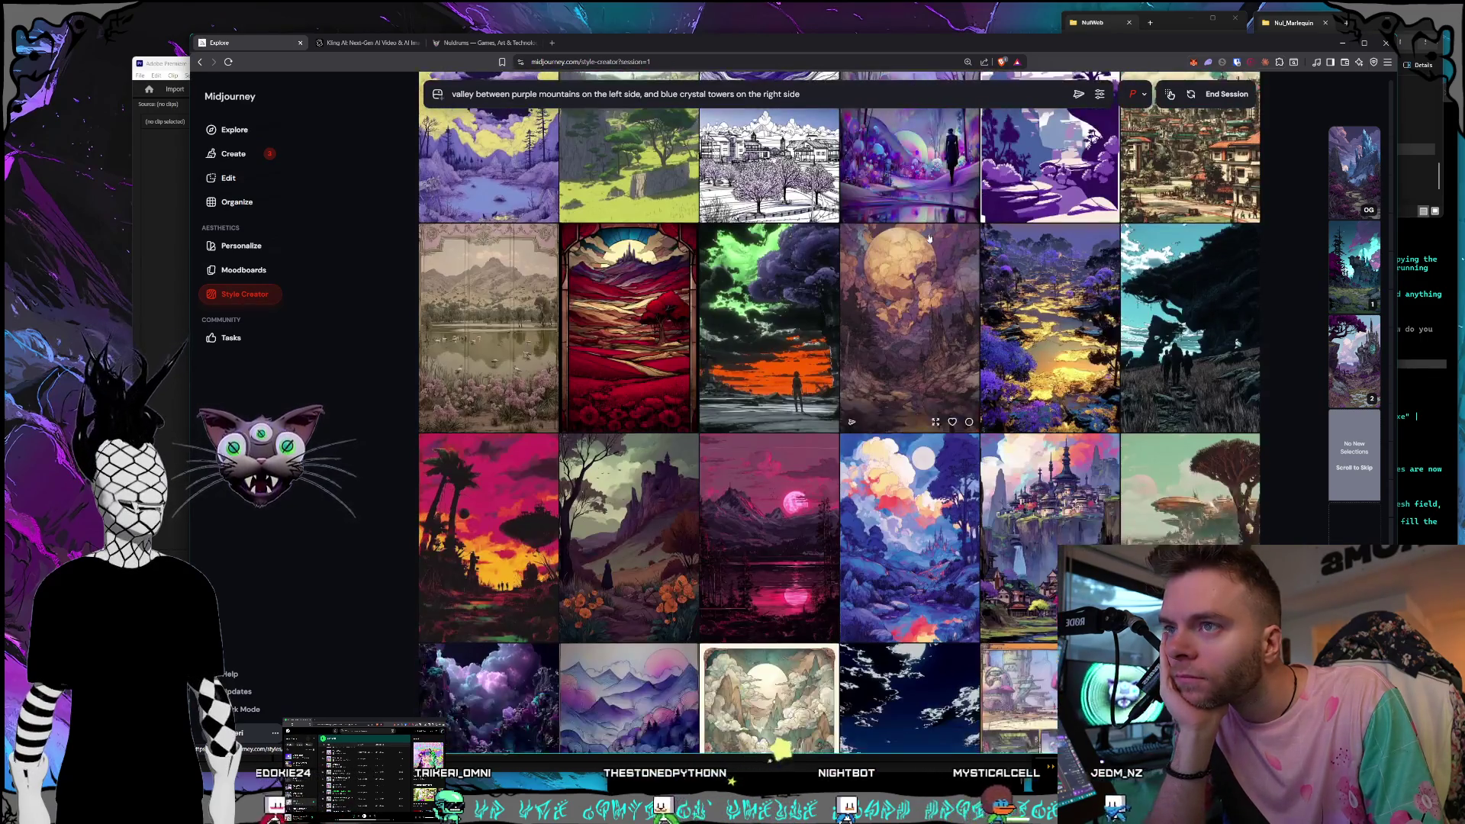
pyautogui.scroll(-2, 928, 238)
pyautogui.scroll(-3, 929, 238)
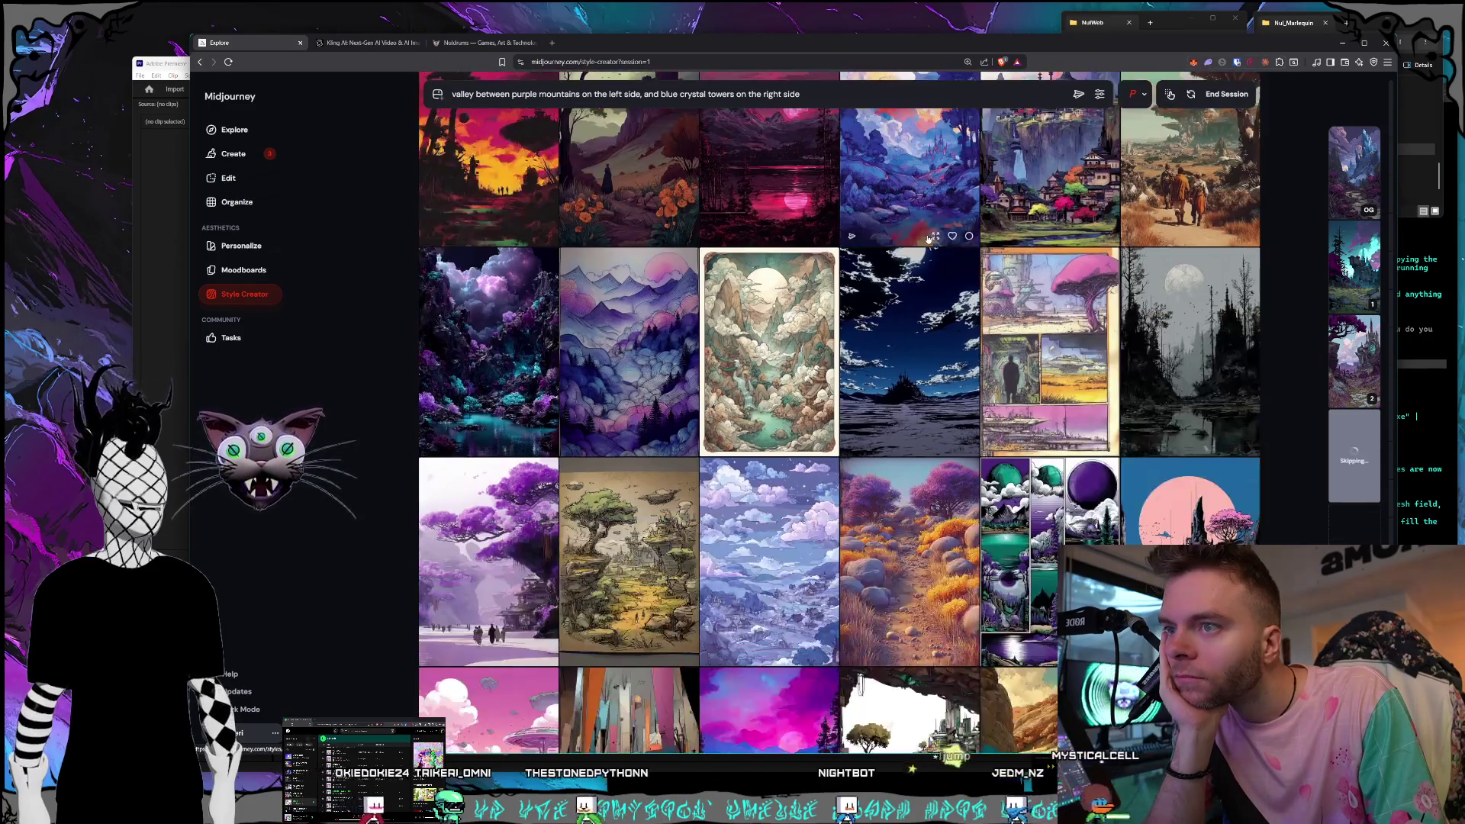
pyautogui.scroll(-2, 928, 238)
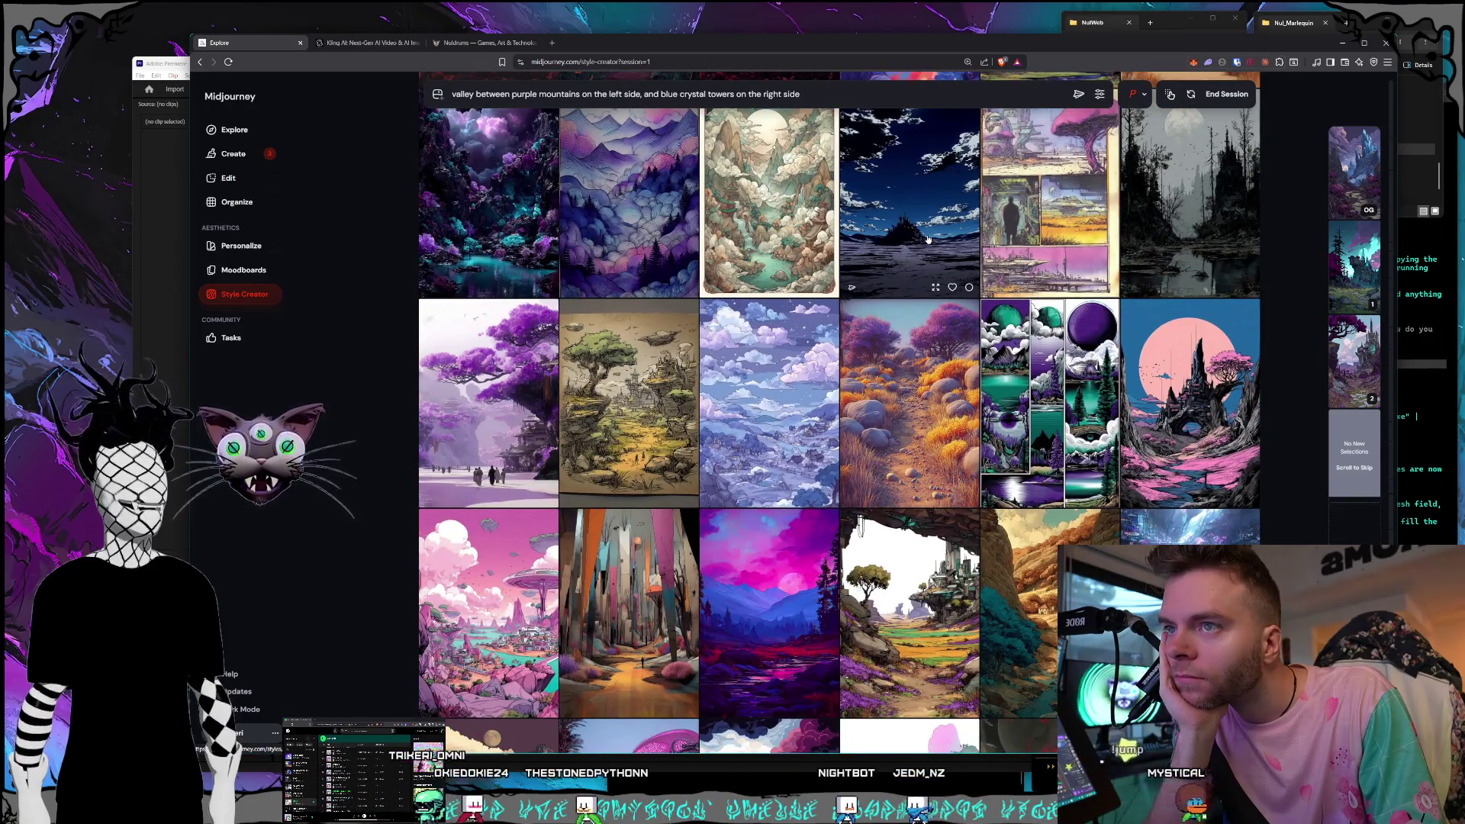
pyautogui.scroll(-2, 928, 238)
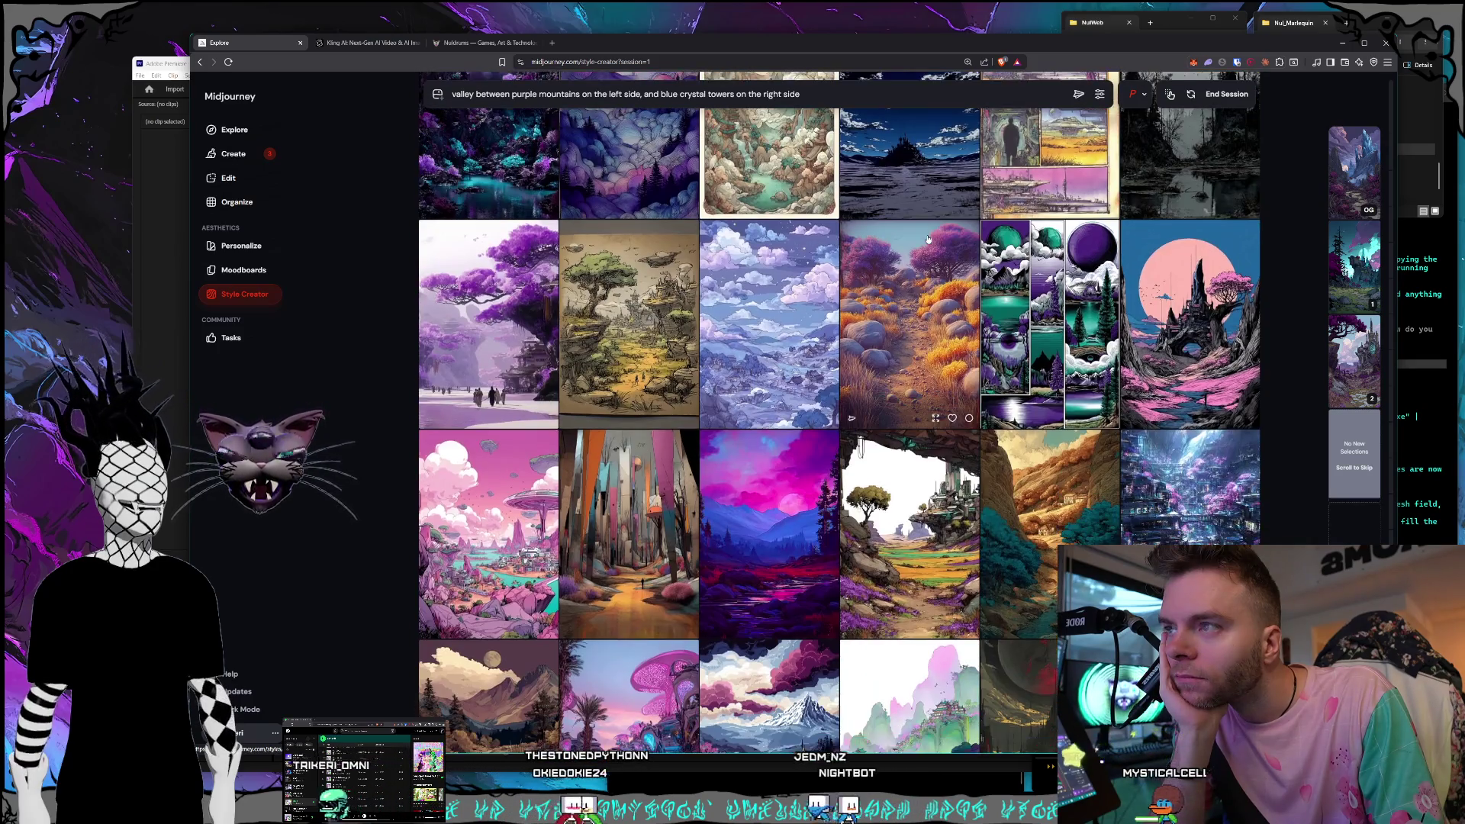
pyautogui.scroll(-2, 929, 238)
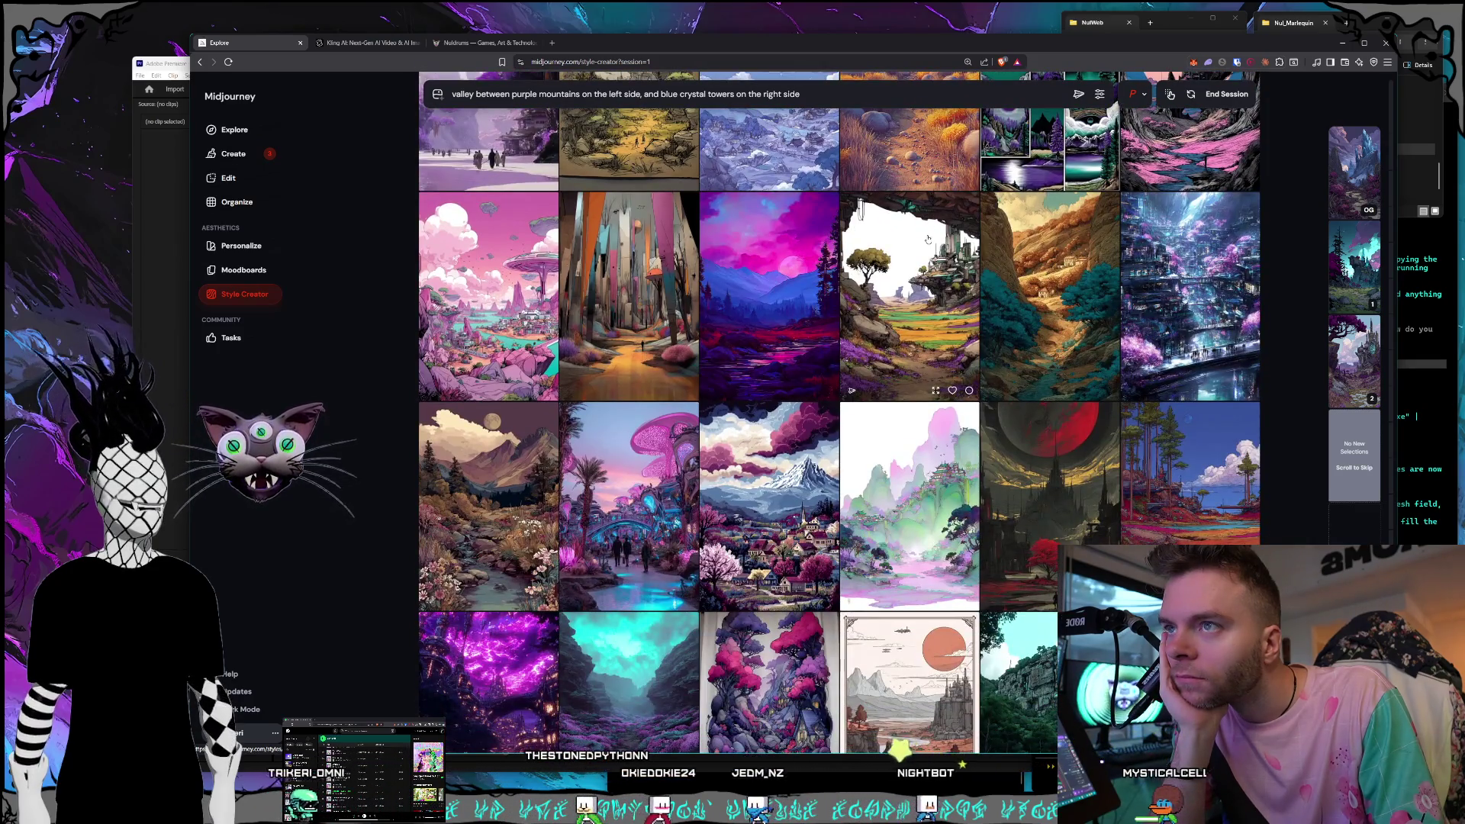
pyautogui.scroll(-2, 925, 239)
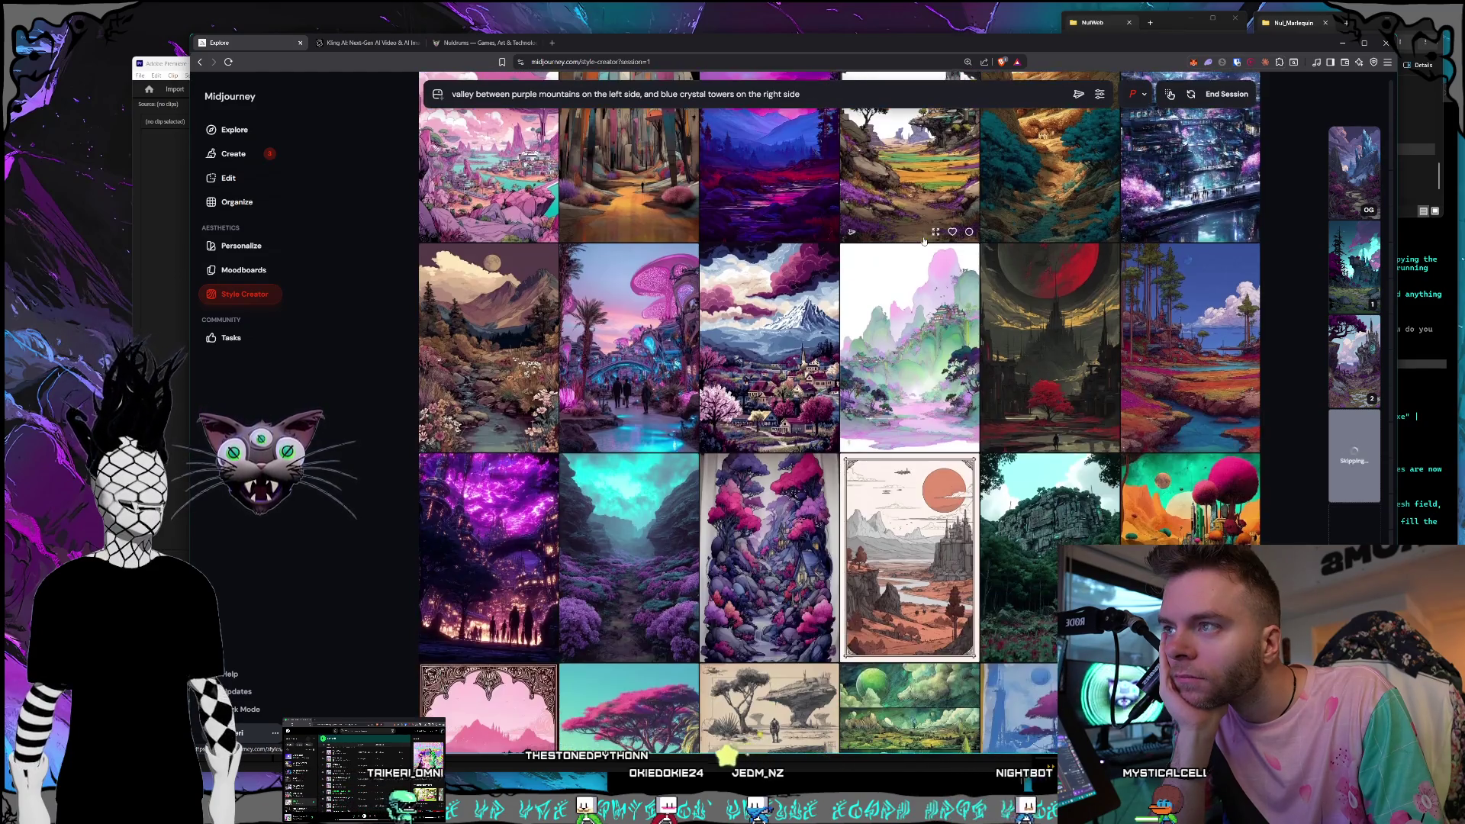
pyautogui.scroll(-2, 923, 241)
pyautogui.scroll(-2, 923, 241)
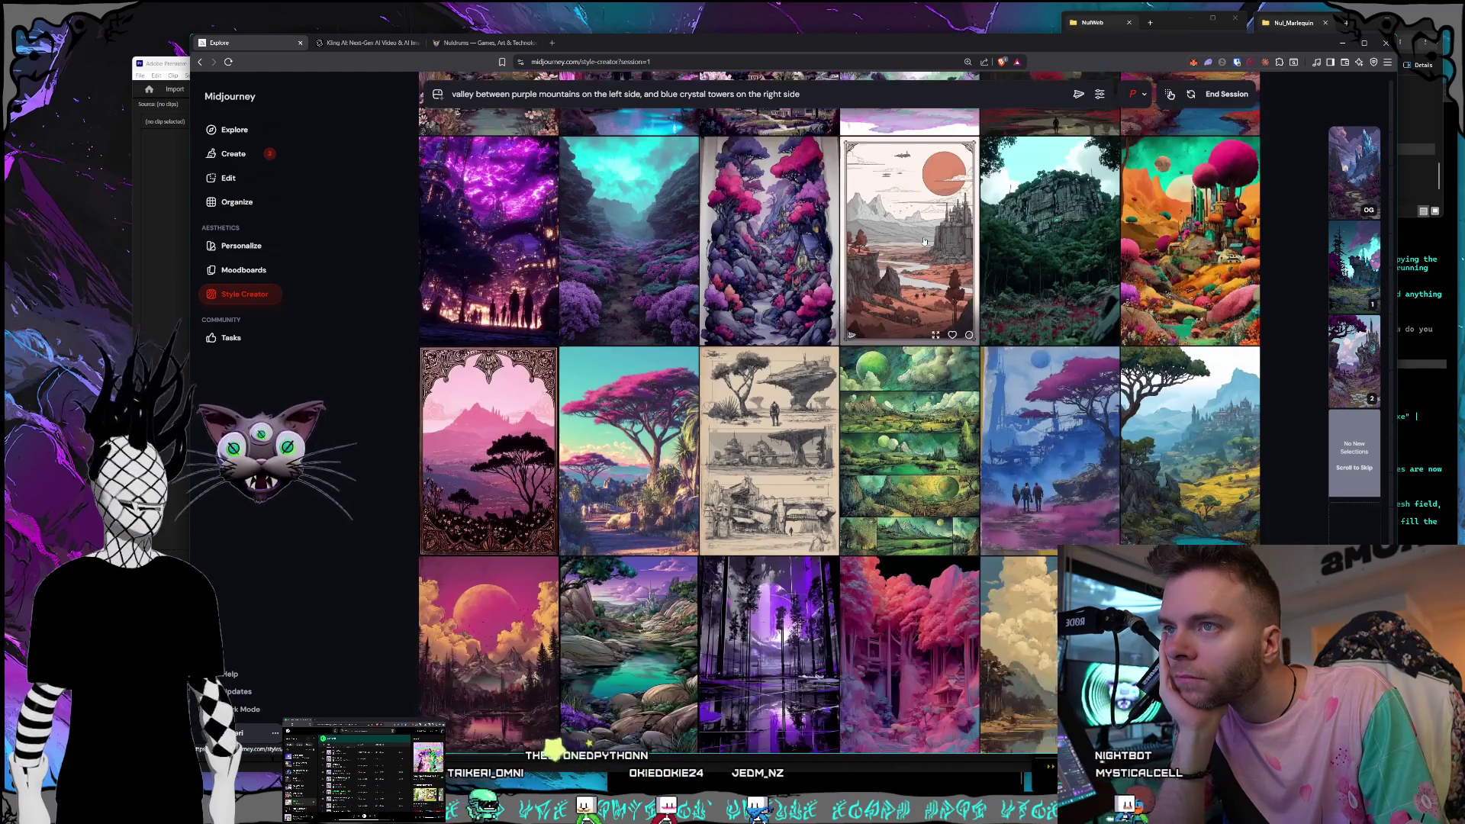
pyautogui.scroll(-4, 924, 241)
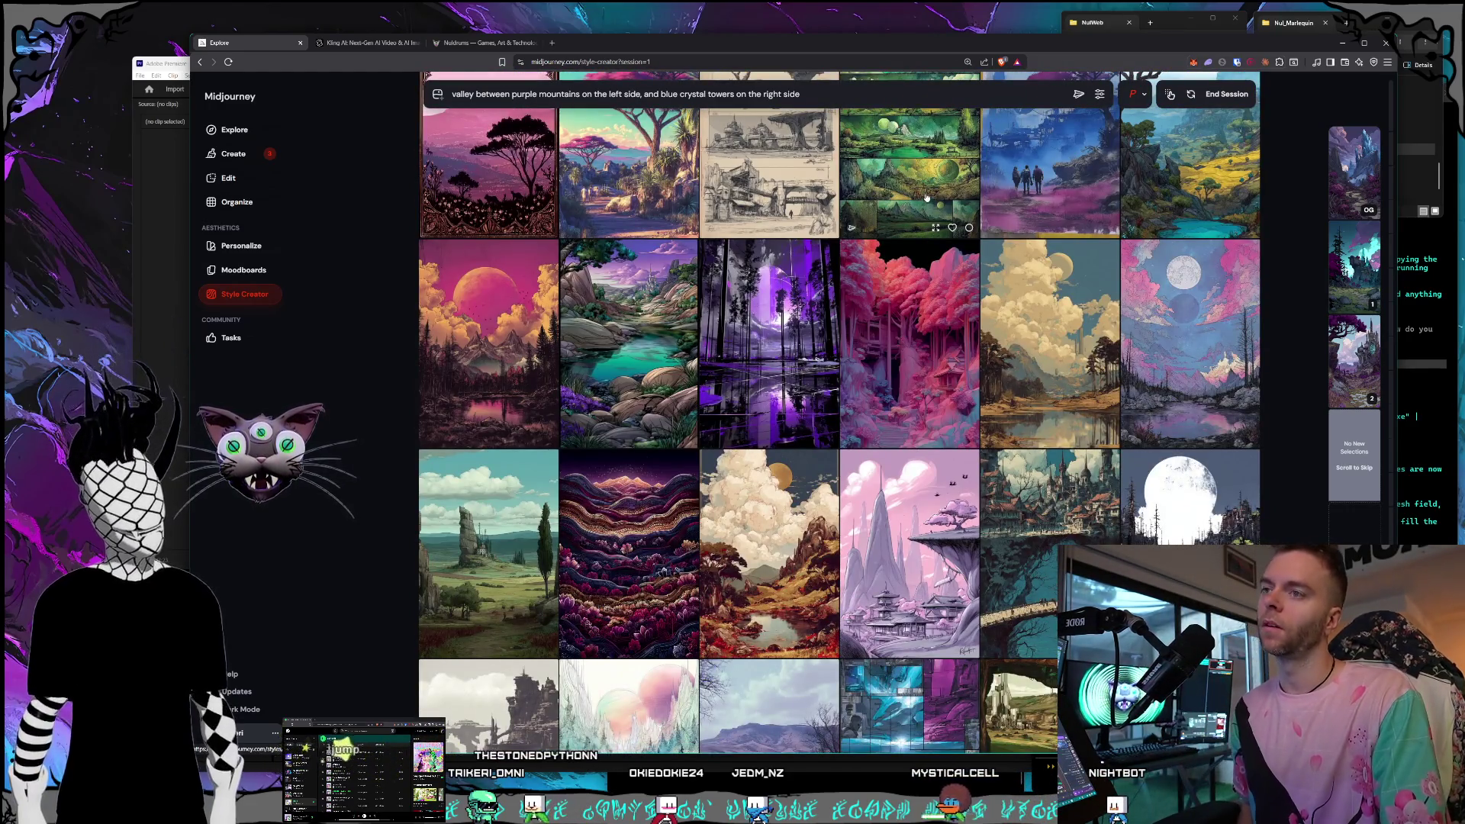
pyautogui.scroll(-4, 926, 200)
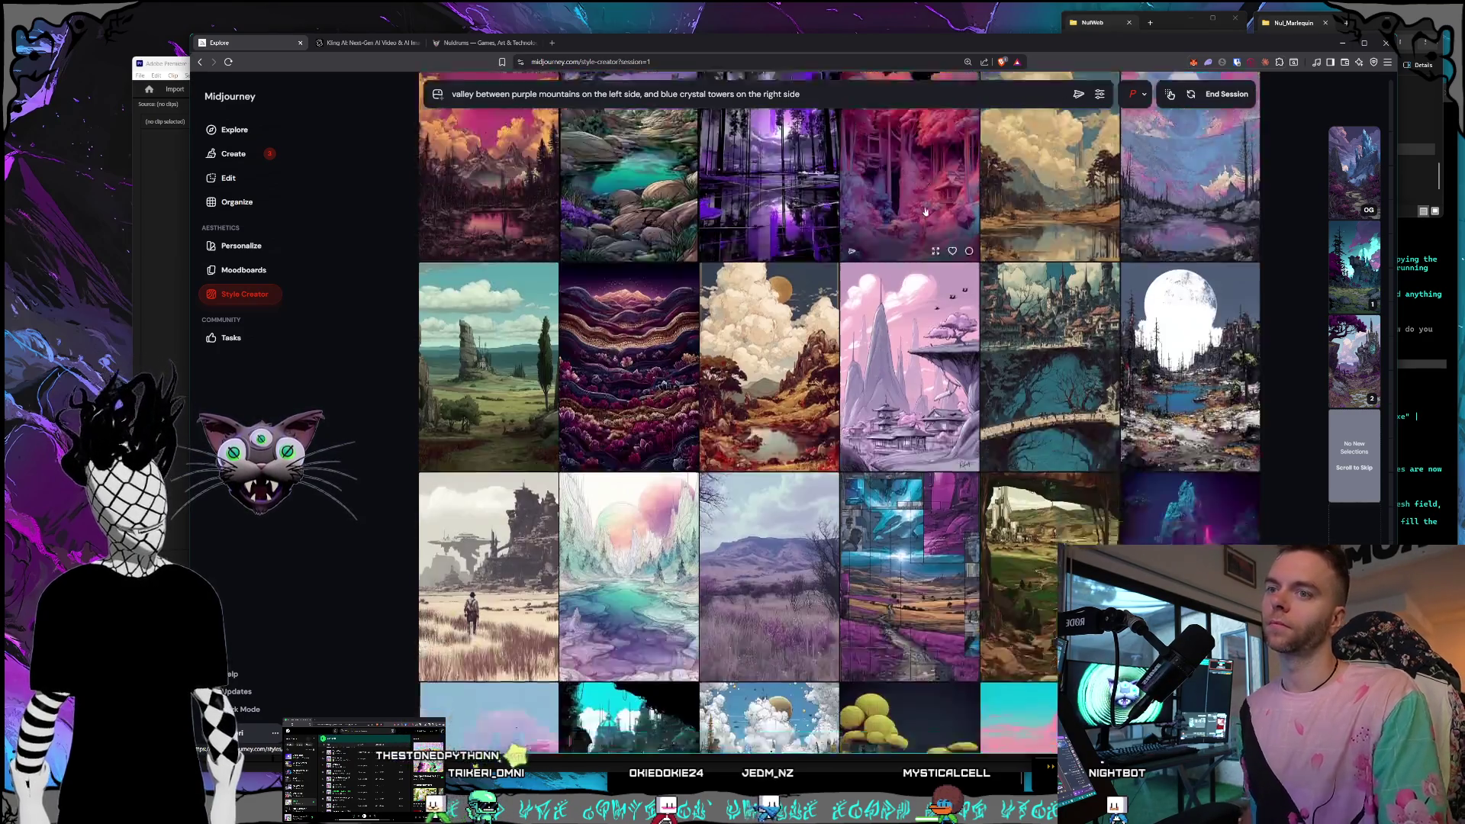
pyautogui.scroll(-2, 926, 207)
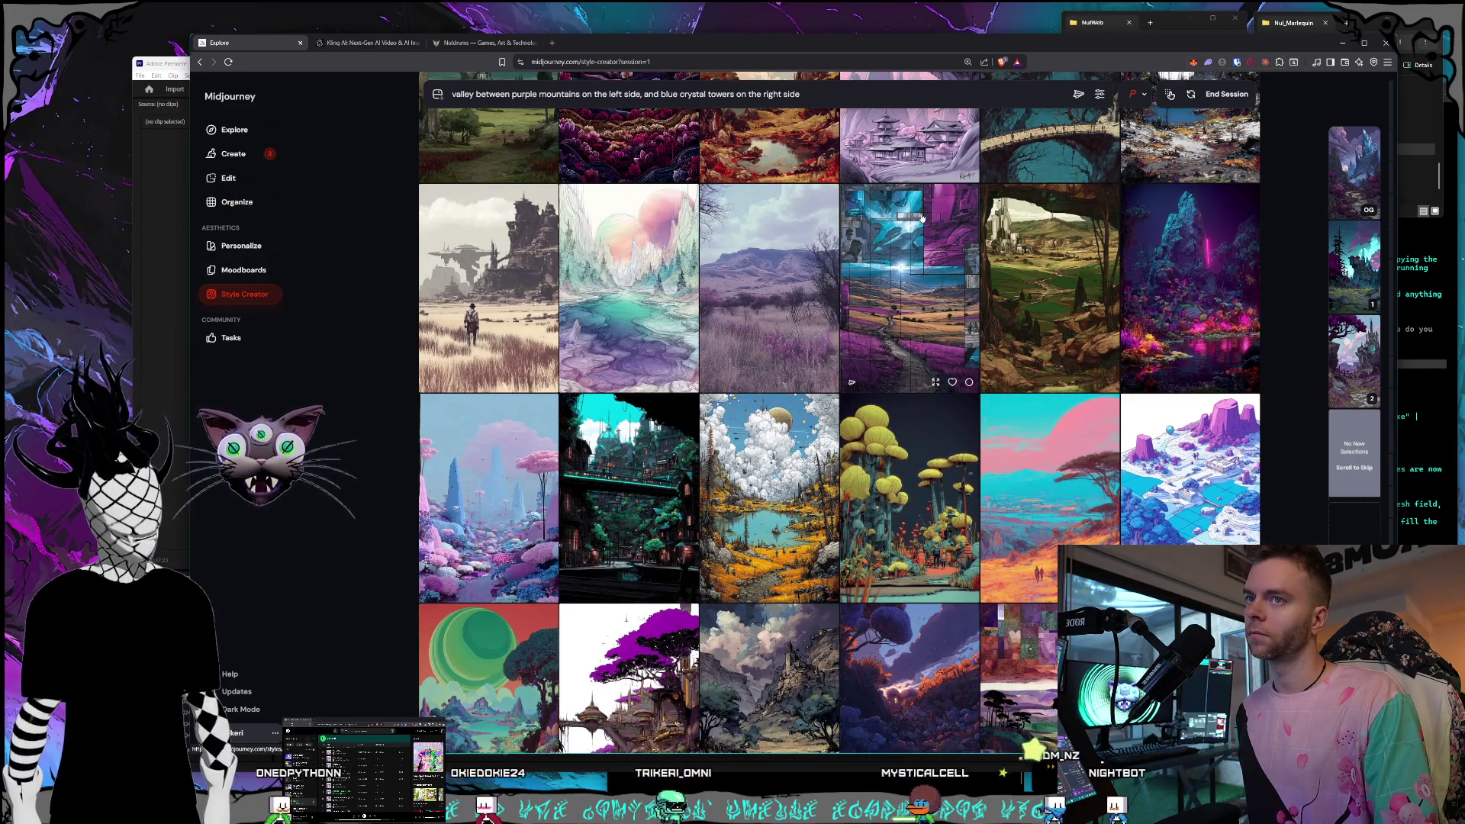
pyautogui.scroll(-2, 921, 219)
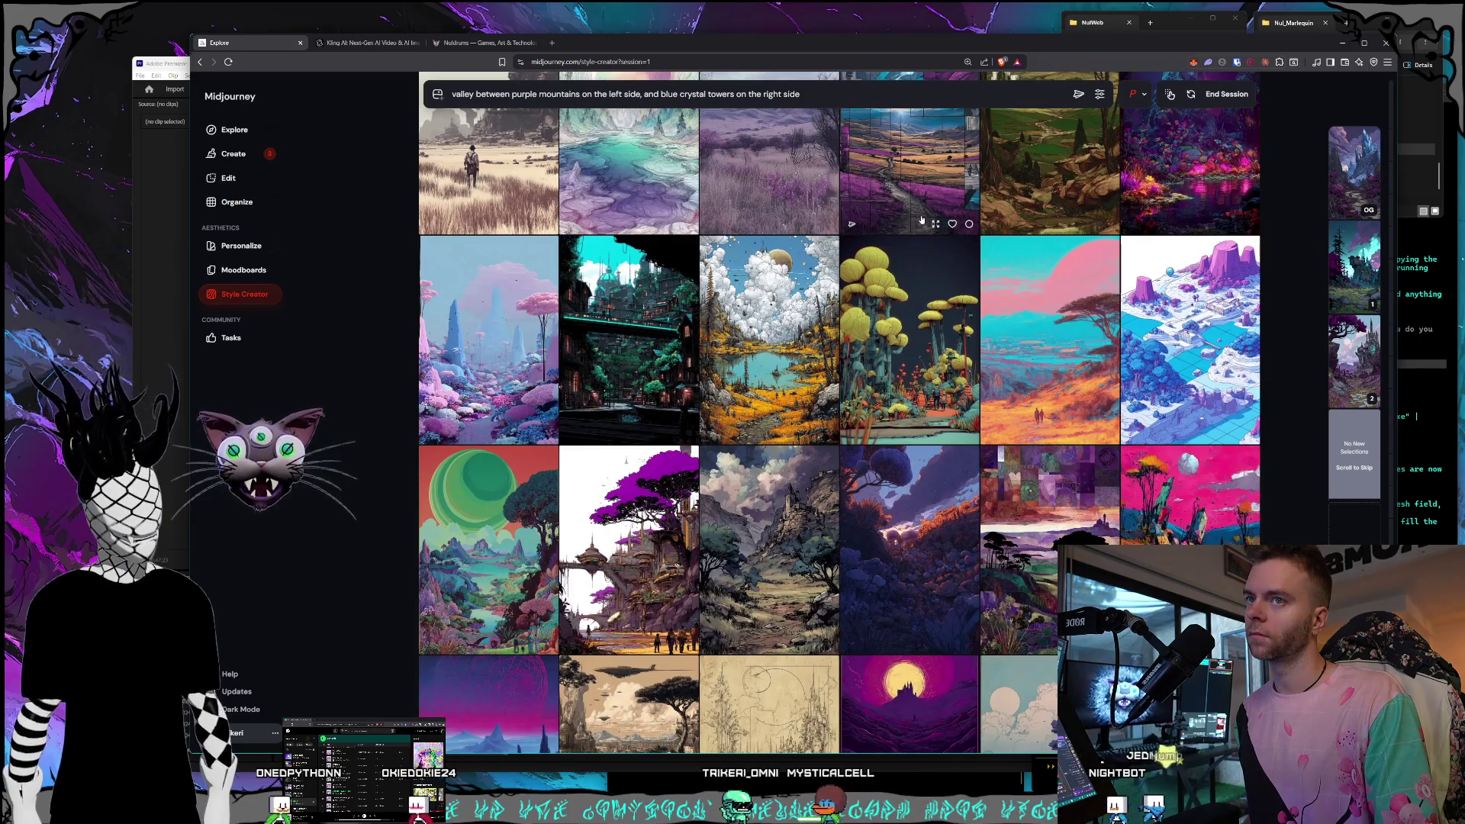
pyautogui.scroll(-2, 922, 219)
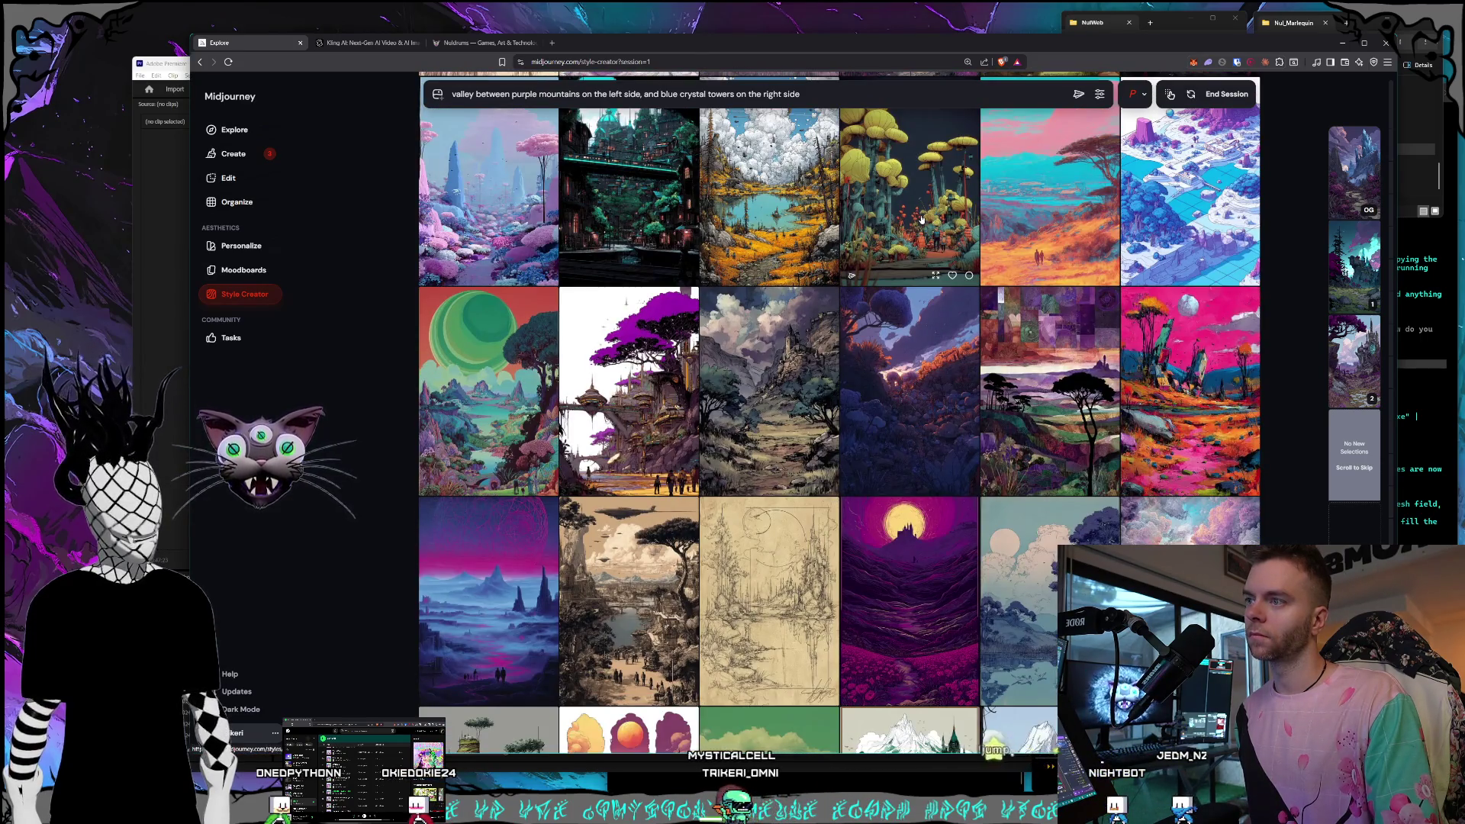
pyautogui.scroll(-3, 921, 219)
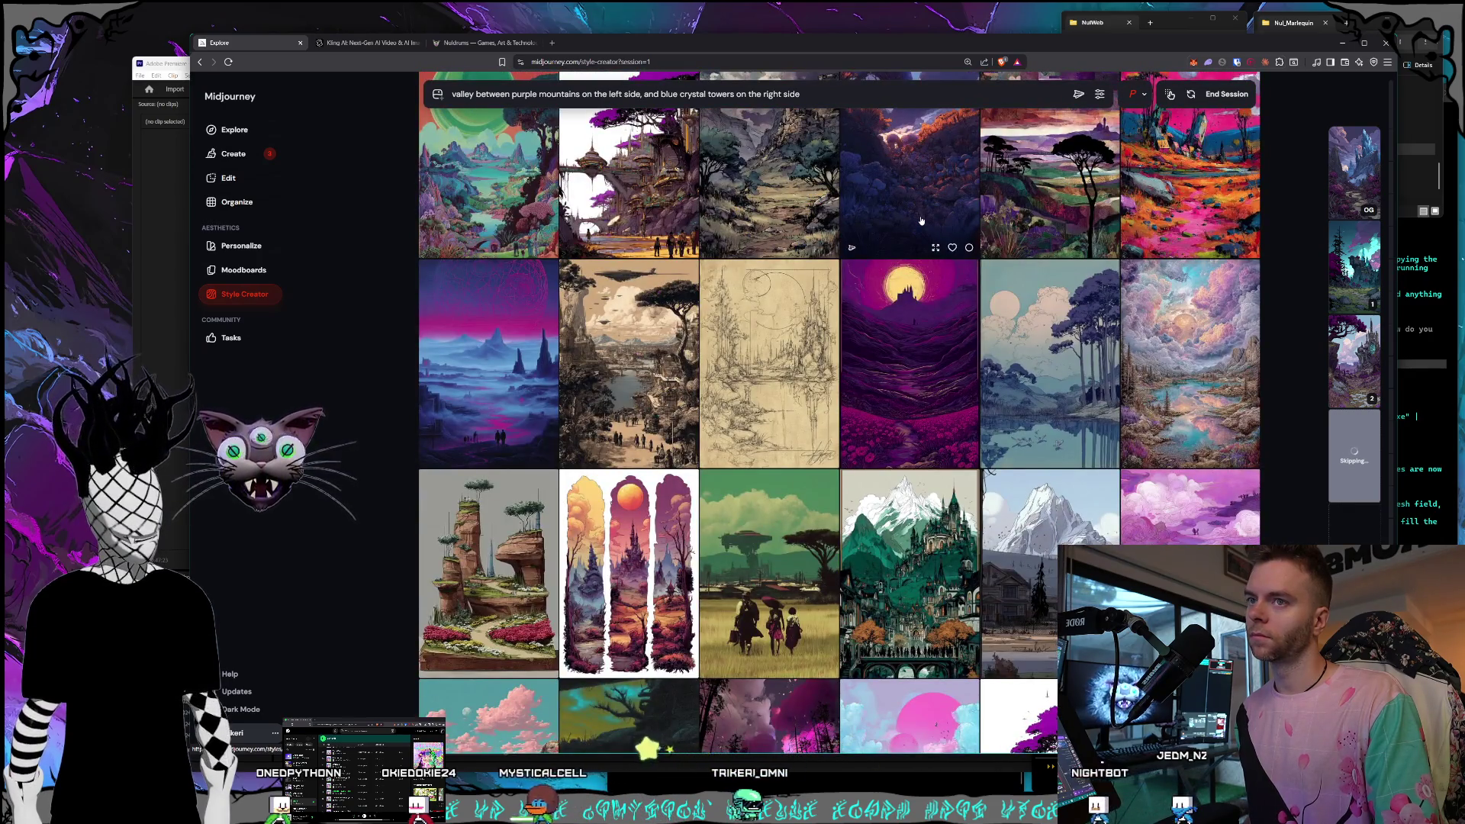
pyautogui.scroll(-3, 922, 220)
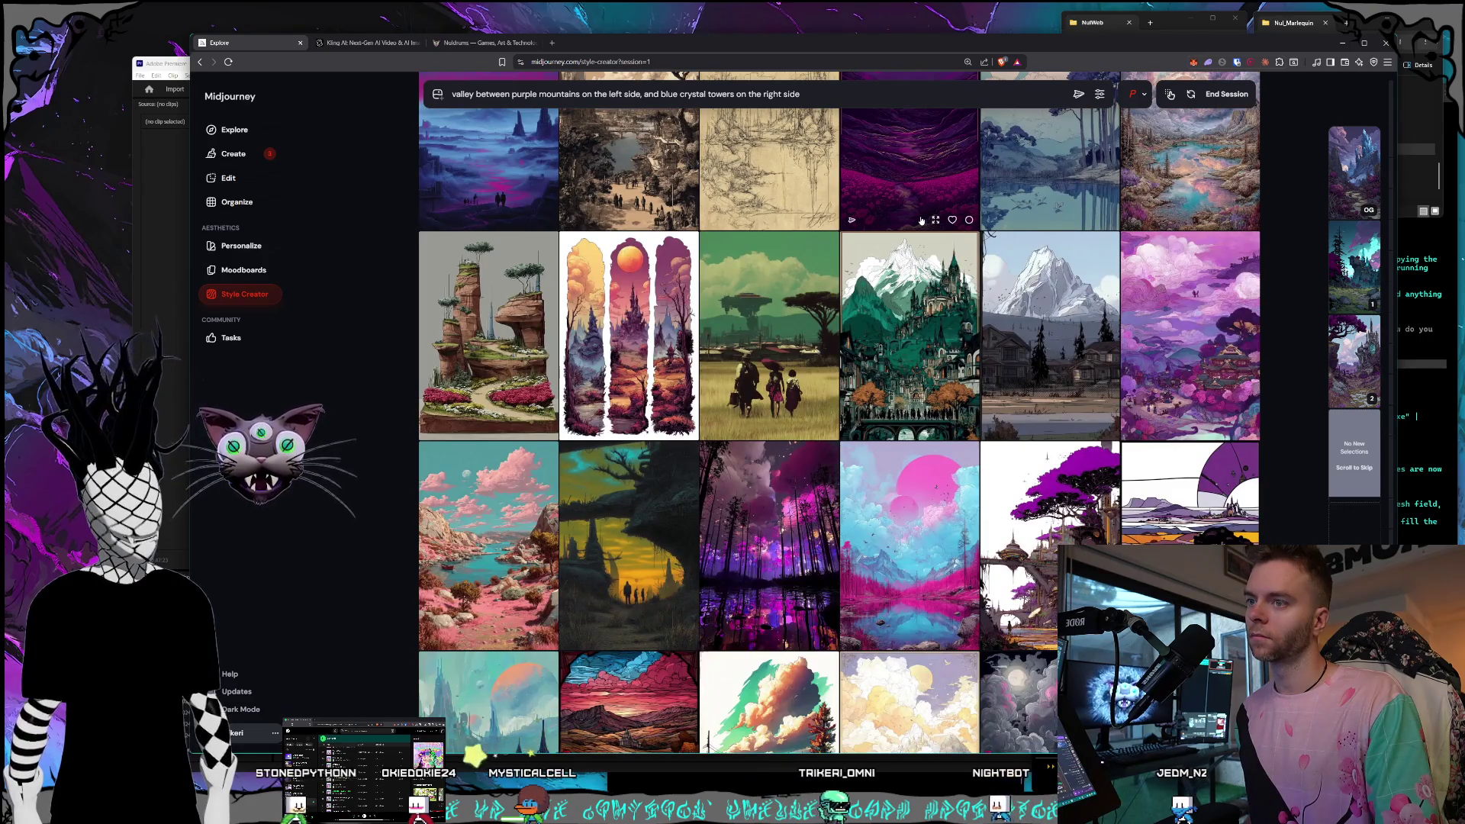
pyautogui.scroll(-2, 921, 220)
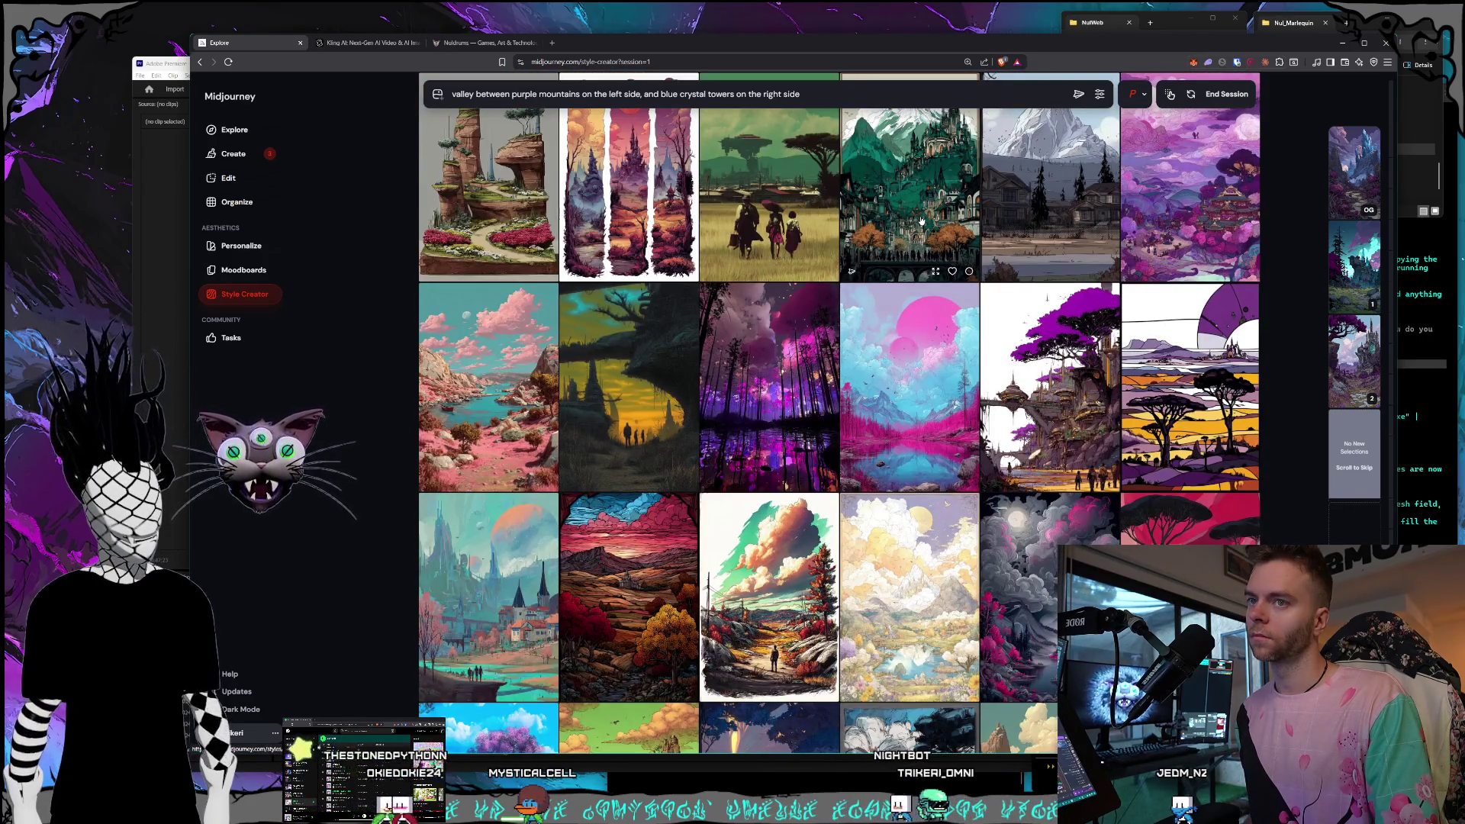
pyautogui.scroll(-3, 921, 220)
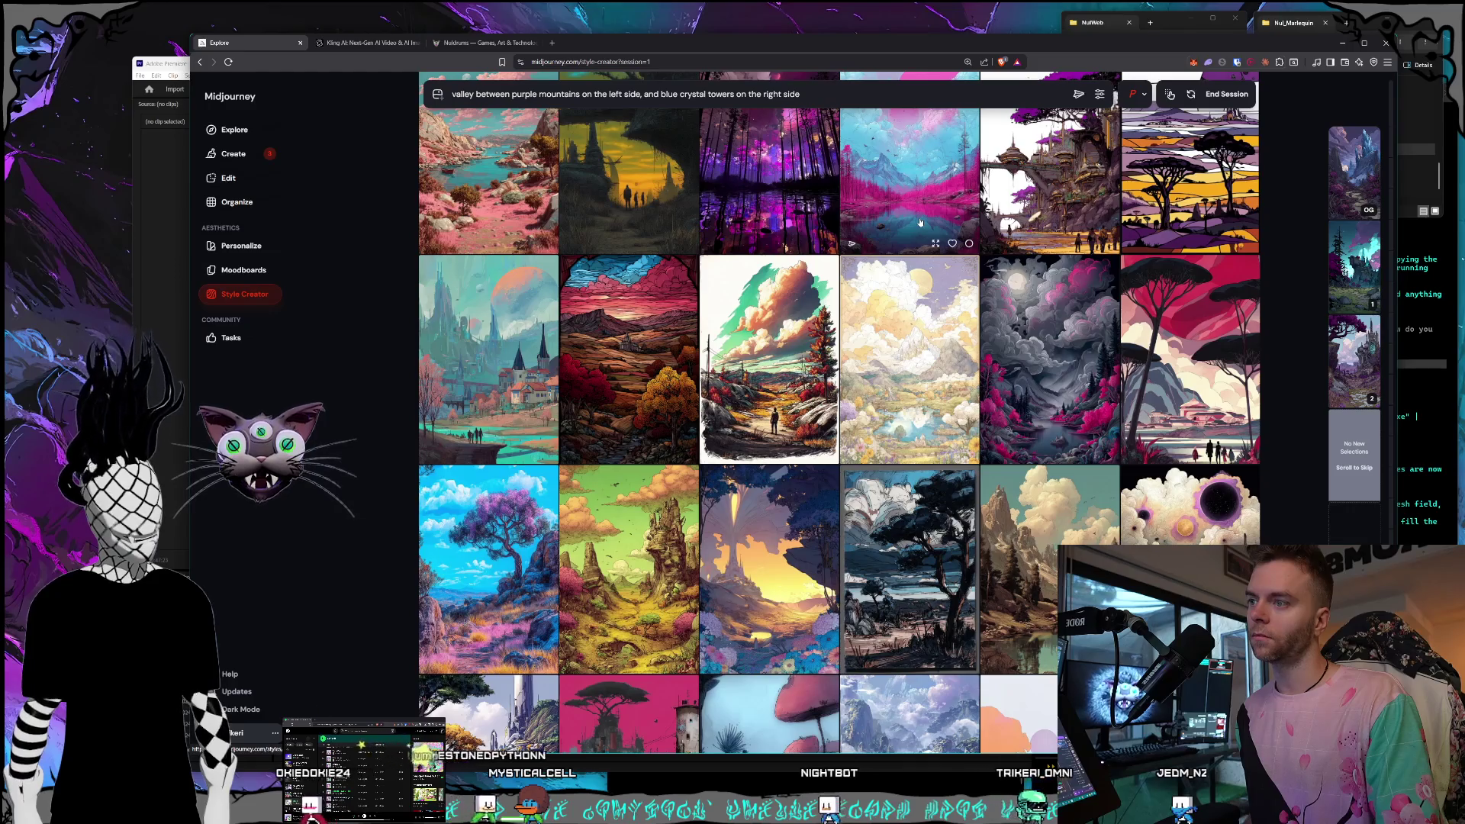
pyautogui.scroll(-4, 920, 222)
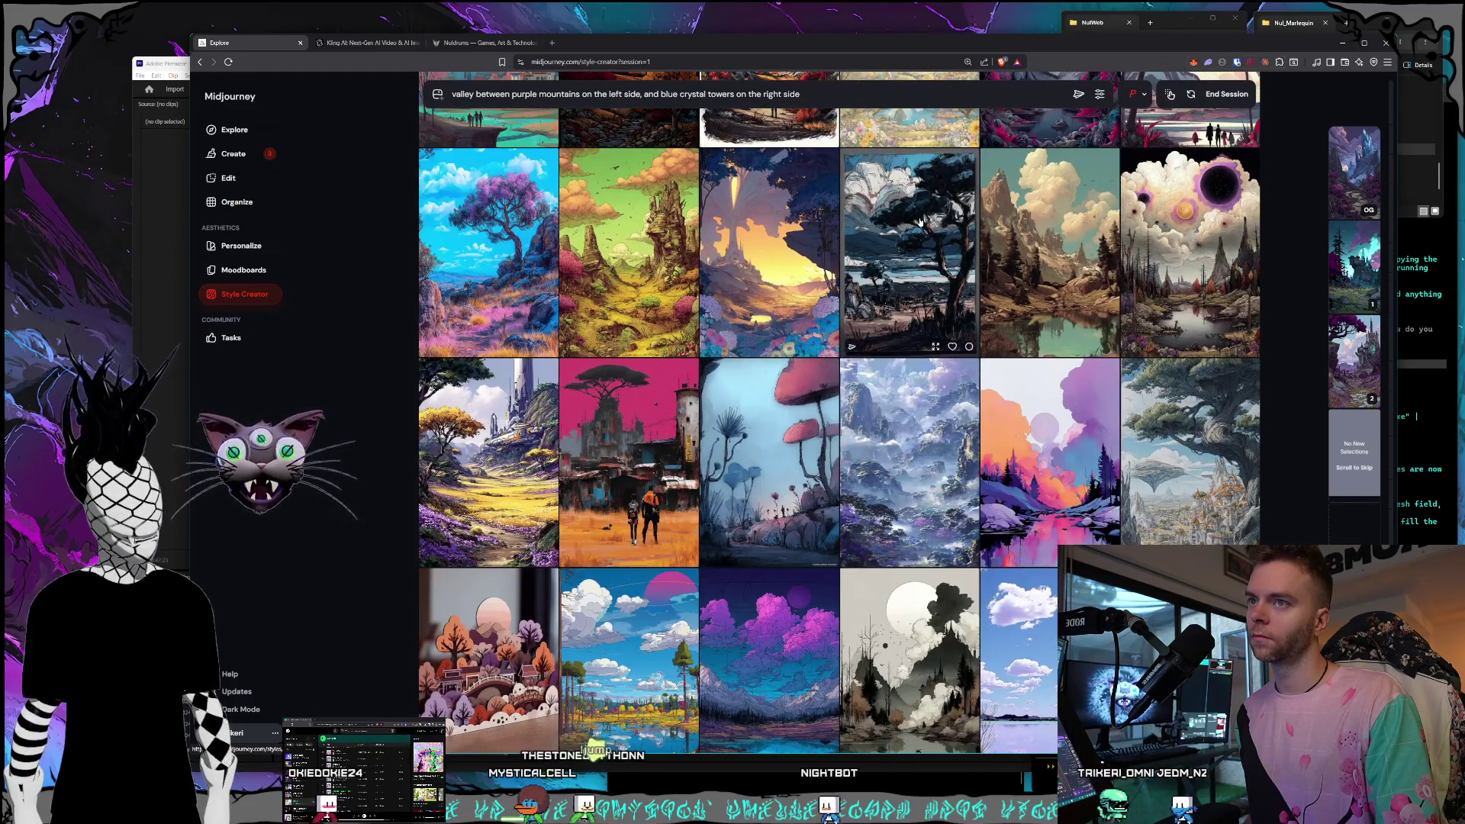
pyautogui.scroll(-2, 920, 221)
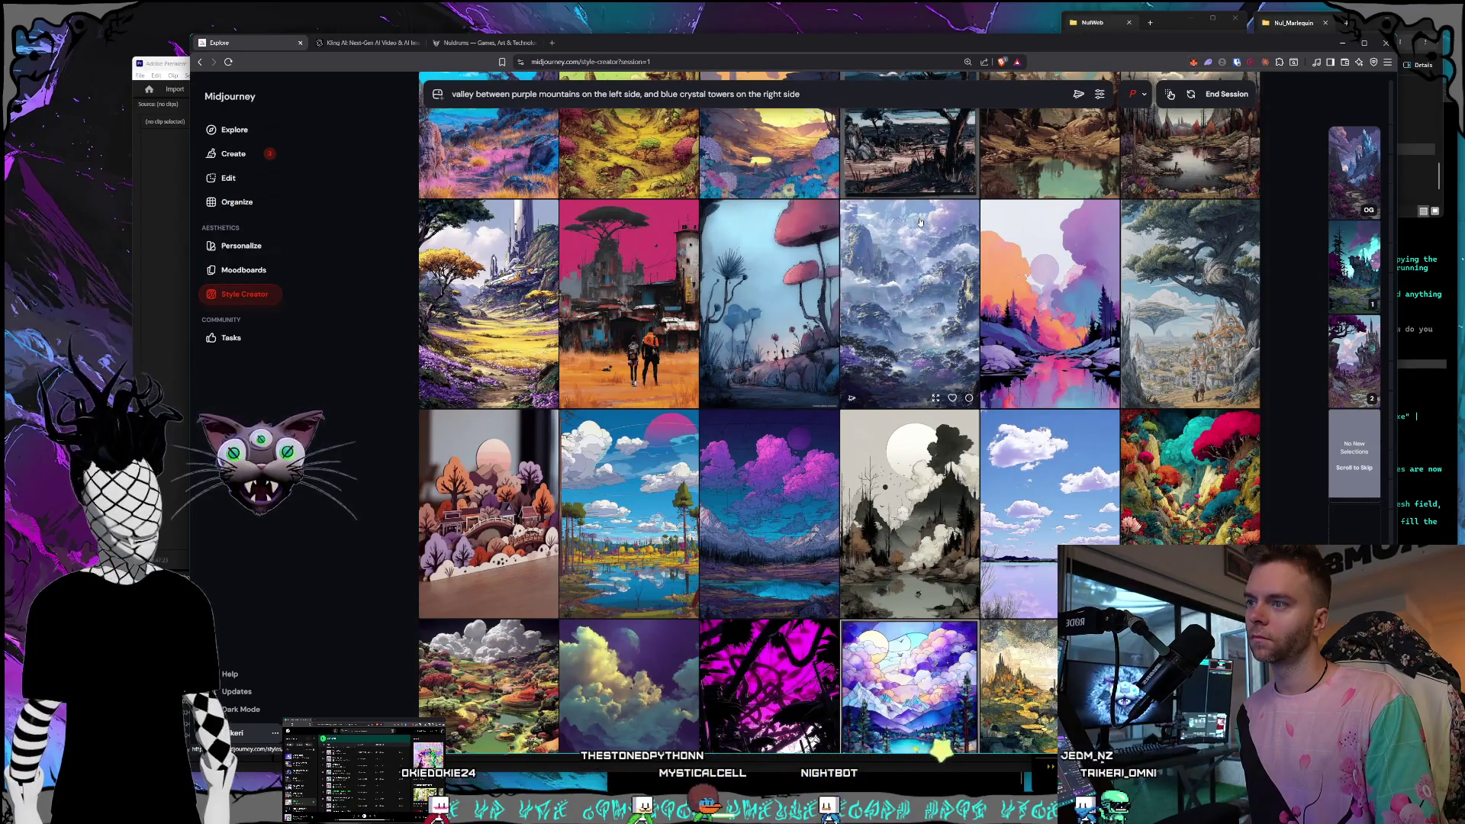
pyautogui.scroll(-2, 920, 221)
pyautogui.scroll(-2, 919, 222)
pyautogui.scroll(-2, 918, 223)
pyautogui.scroll(-2, 918, 222)
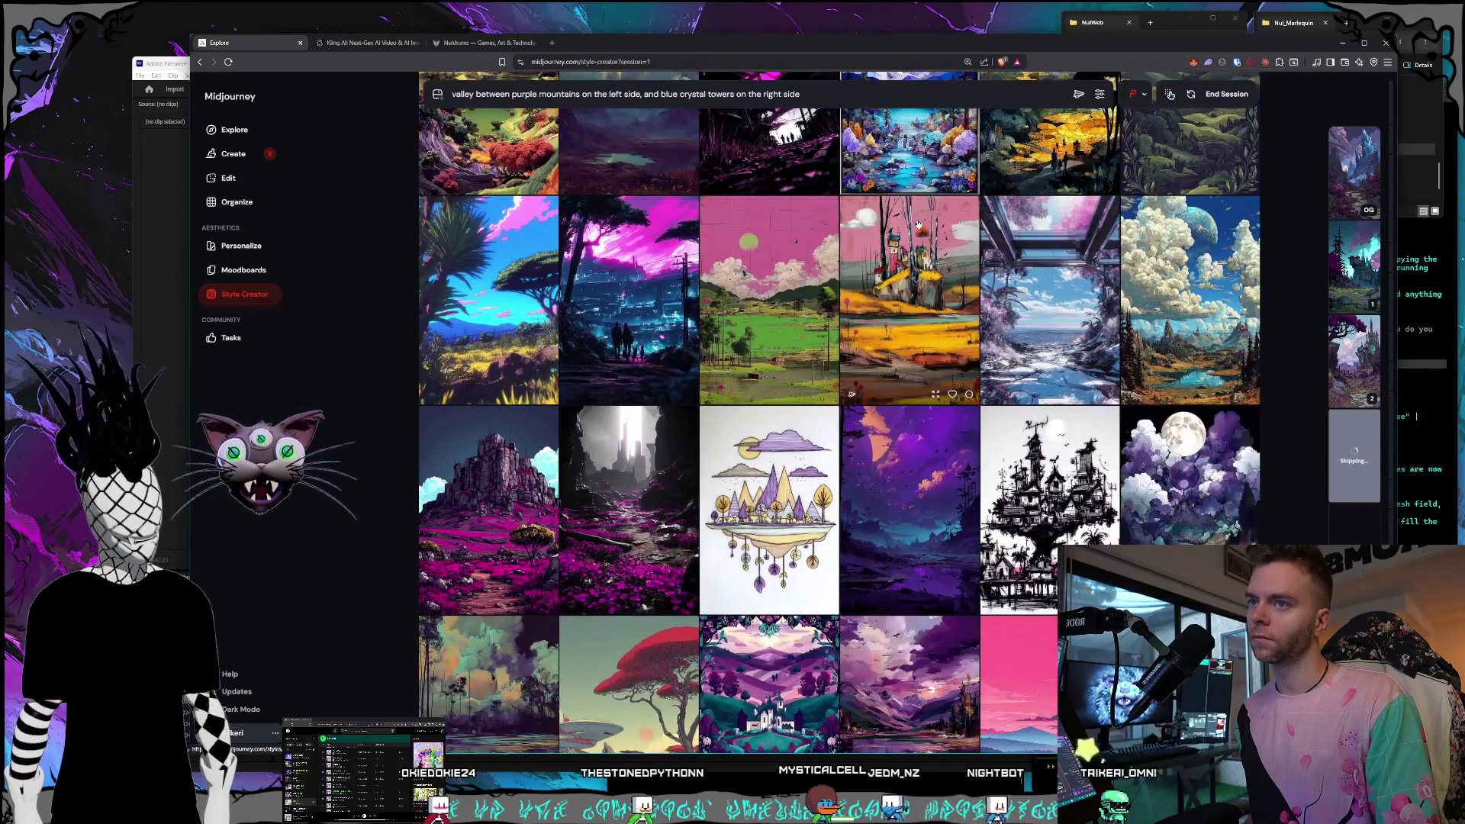
pyautogui.scroll(-2, 918, 223)
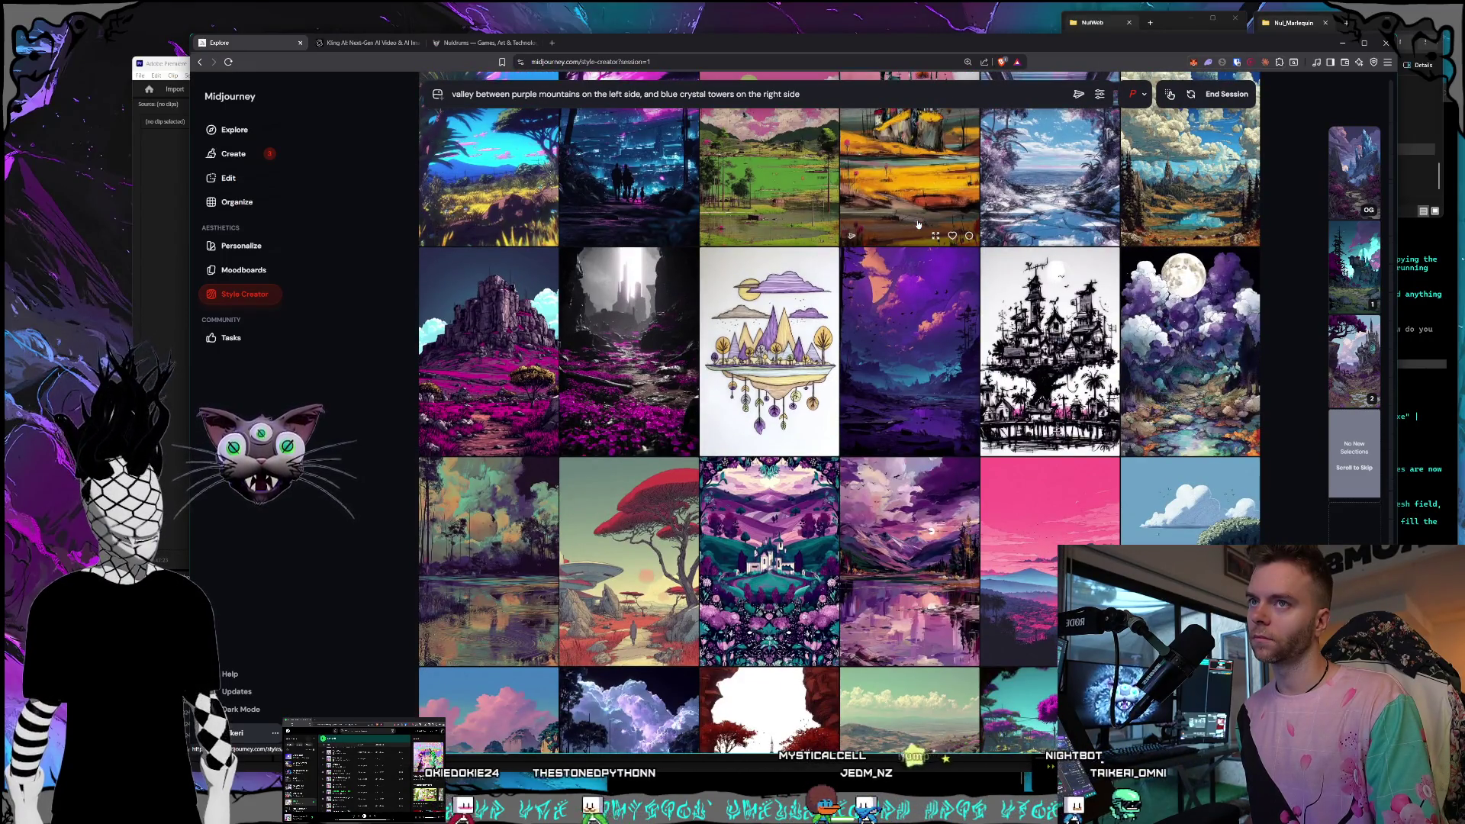
pyautogui.scroll(-2, 918, 223)
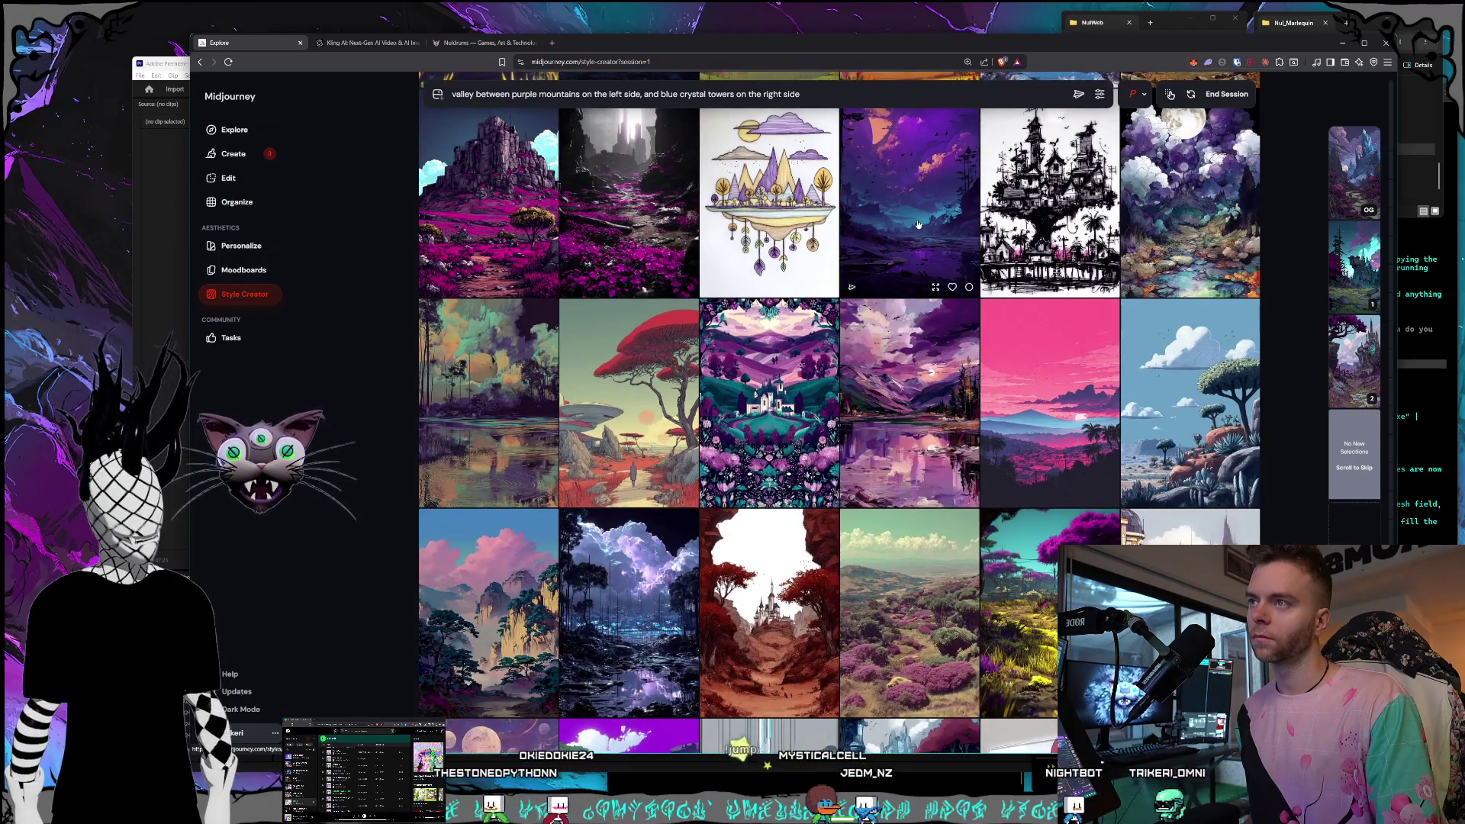
pyautogui.scroll(-3, 918, 223)
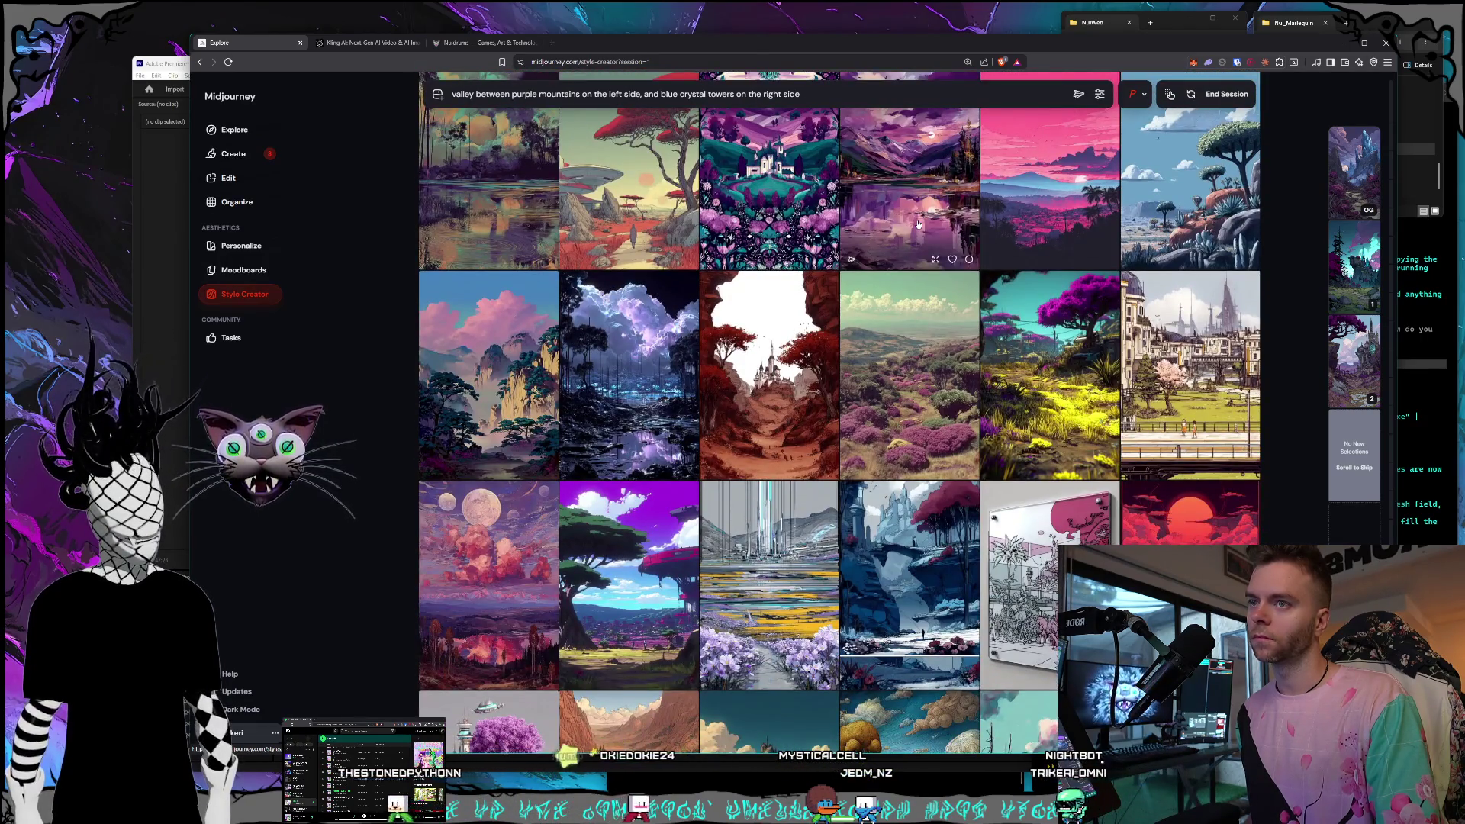
pyautogui.scroll(-3, 918, 223)
pyautogui.scroll(-3, 910, 247)
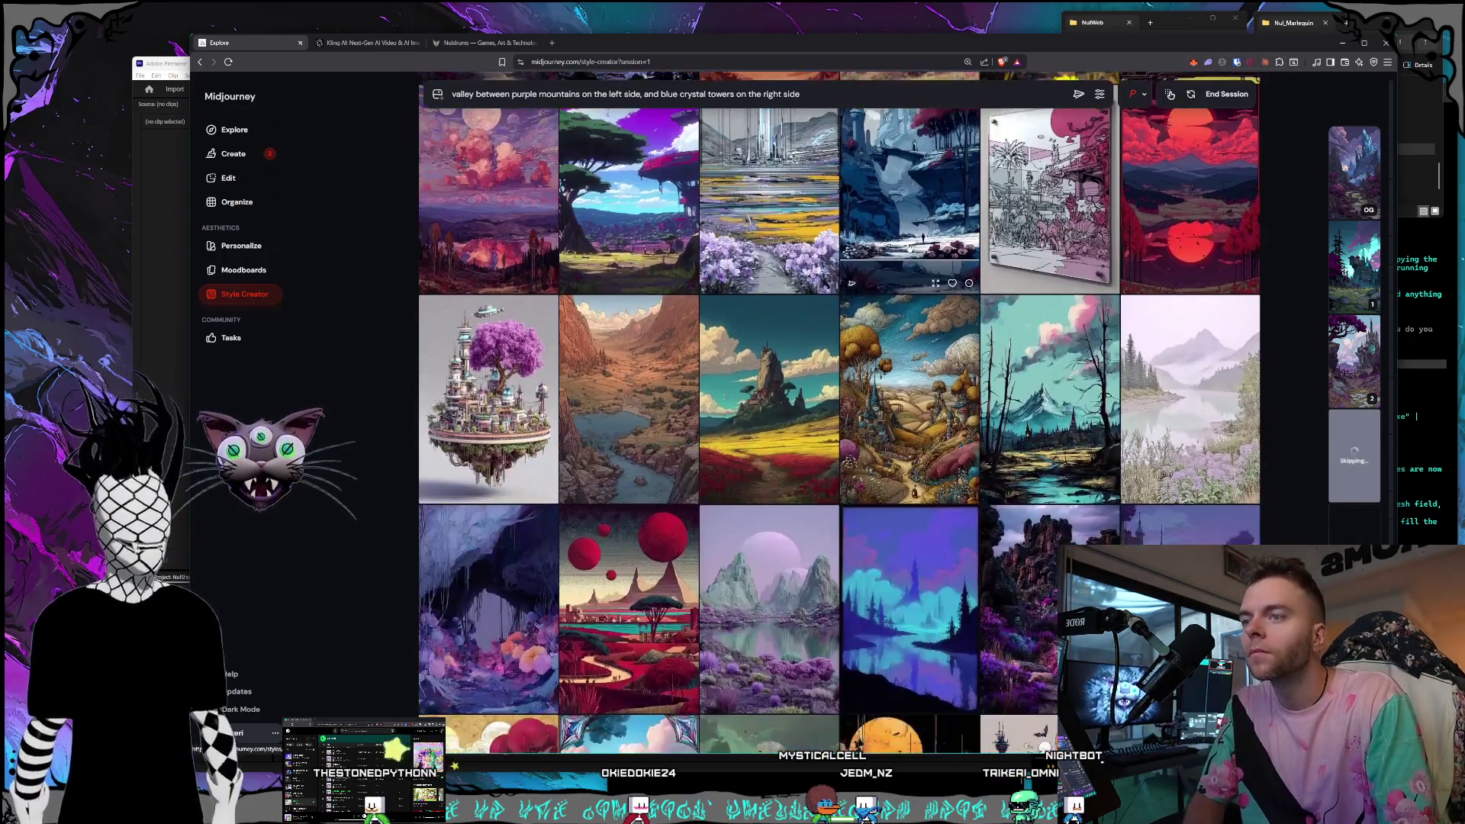
pyautogui.scroll(-3, 911, 229)
pyautogui.scroll(-1, 914, 206)
pyautogui.scroll(-1, 913, 207)
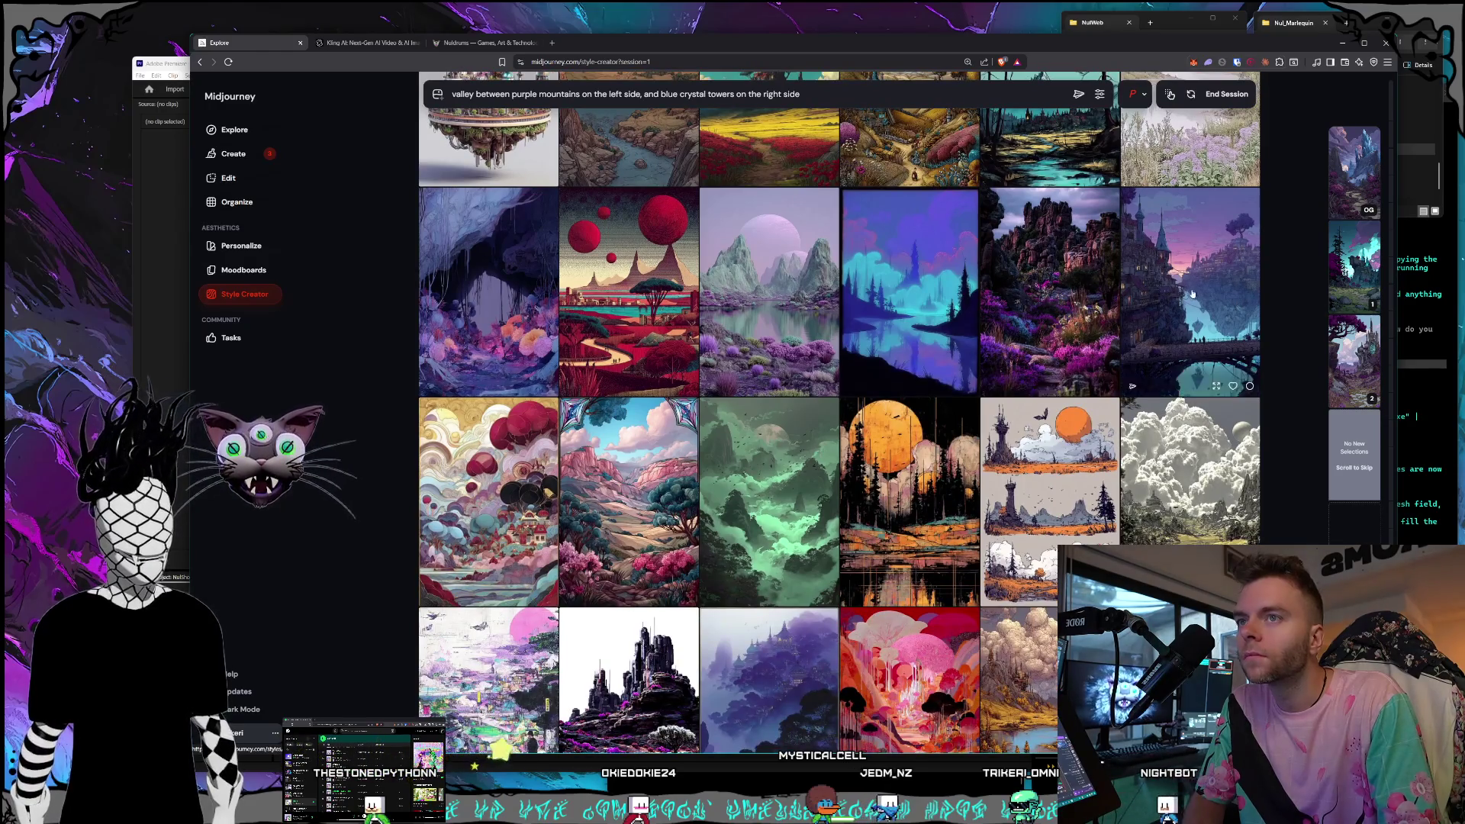
pyautogui.scroll(-5, 1005, 244)
pyautogui.scroll(-5, 1005, 244)
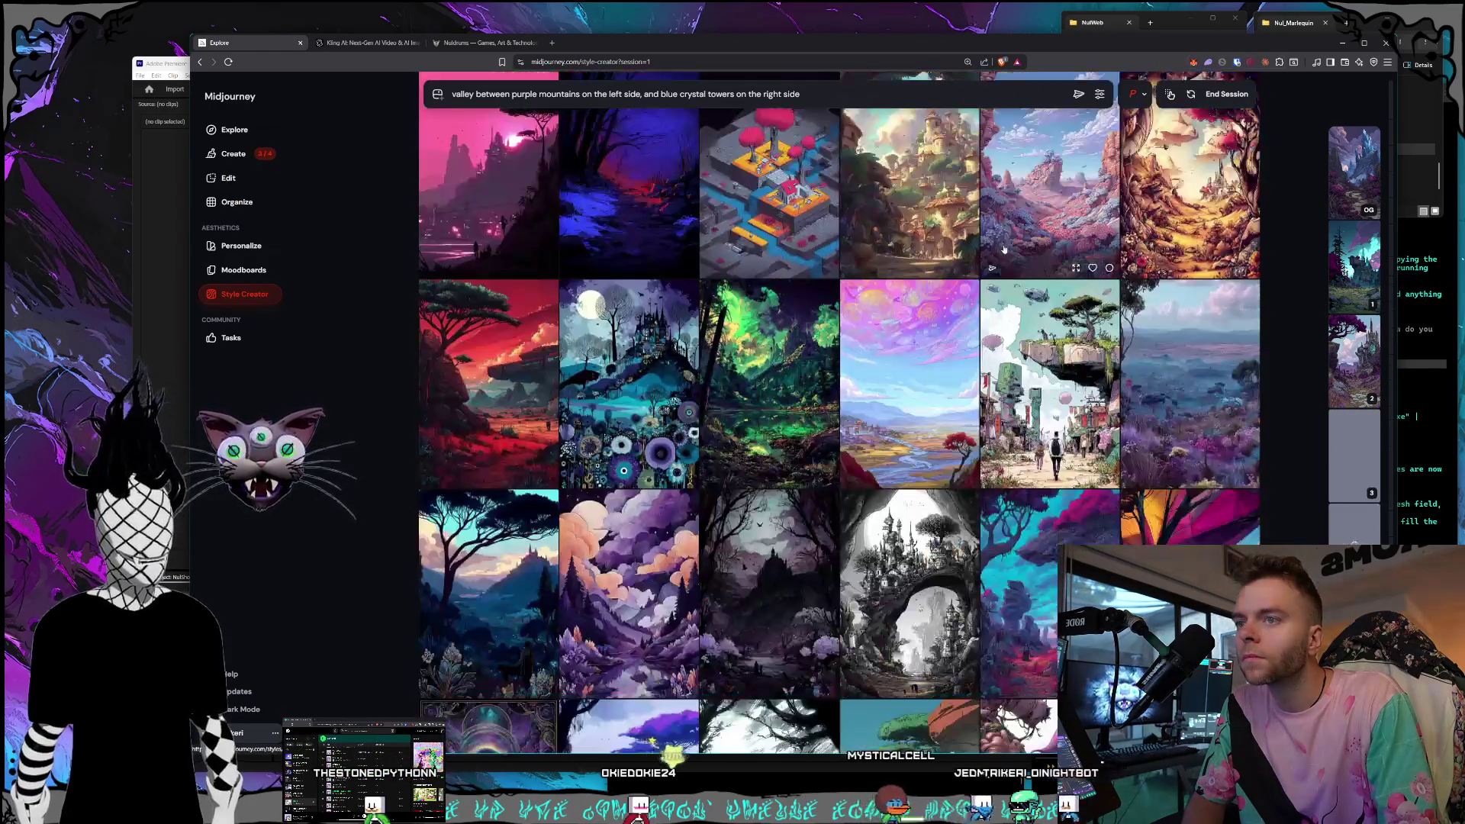
pyautogui.scroll(3, 1041, 225)
pyautogui.scroll(-10, 1042, 226)
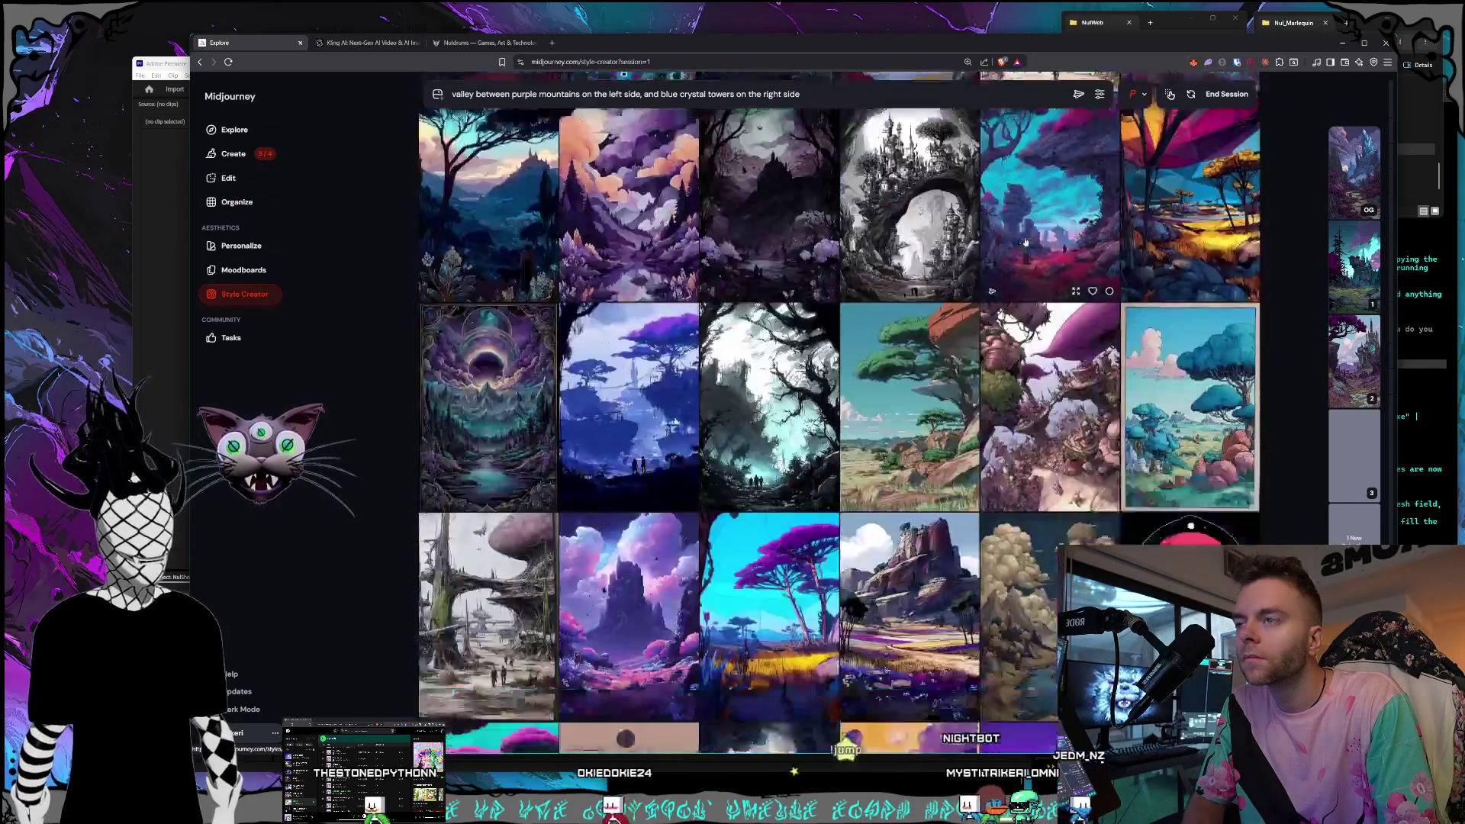
pyautogui.scroll(-8, 1024, 245)
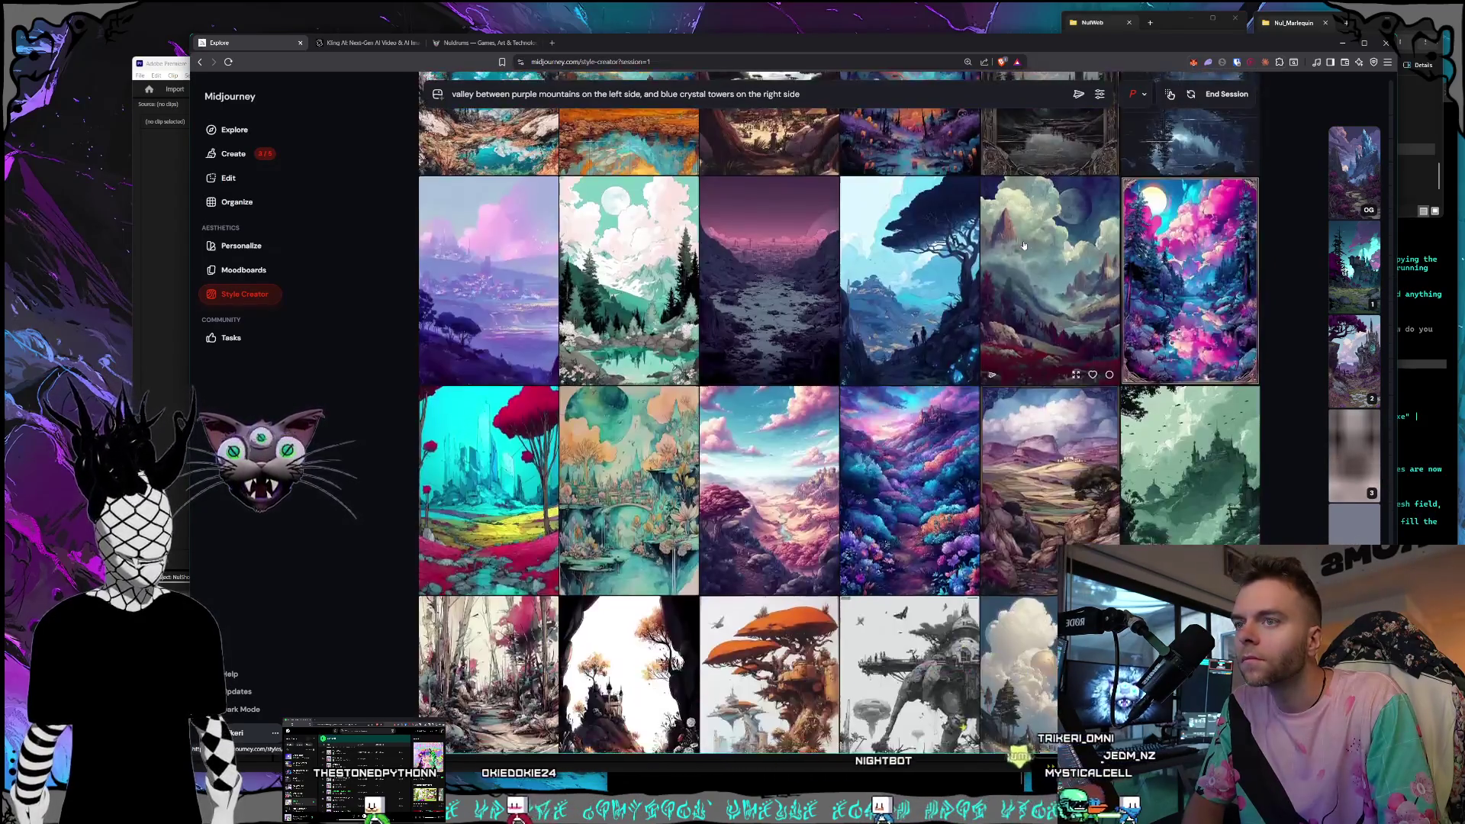
pyautogui.scroll(-3, 1024, 244)
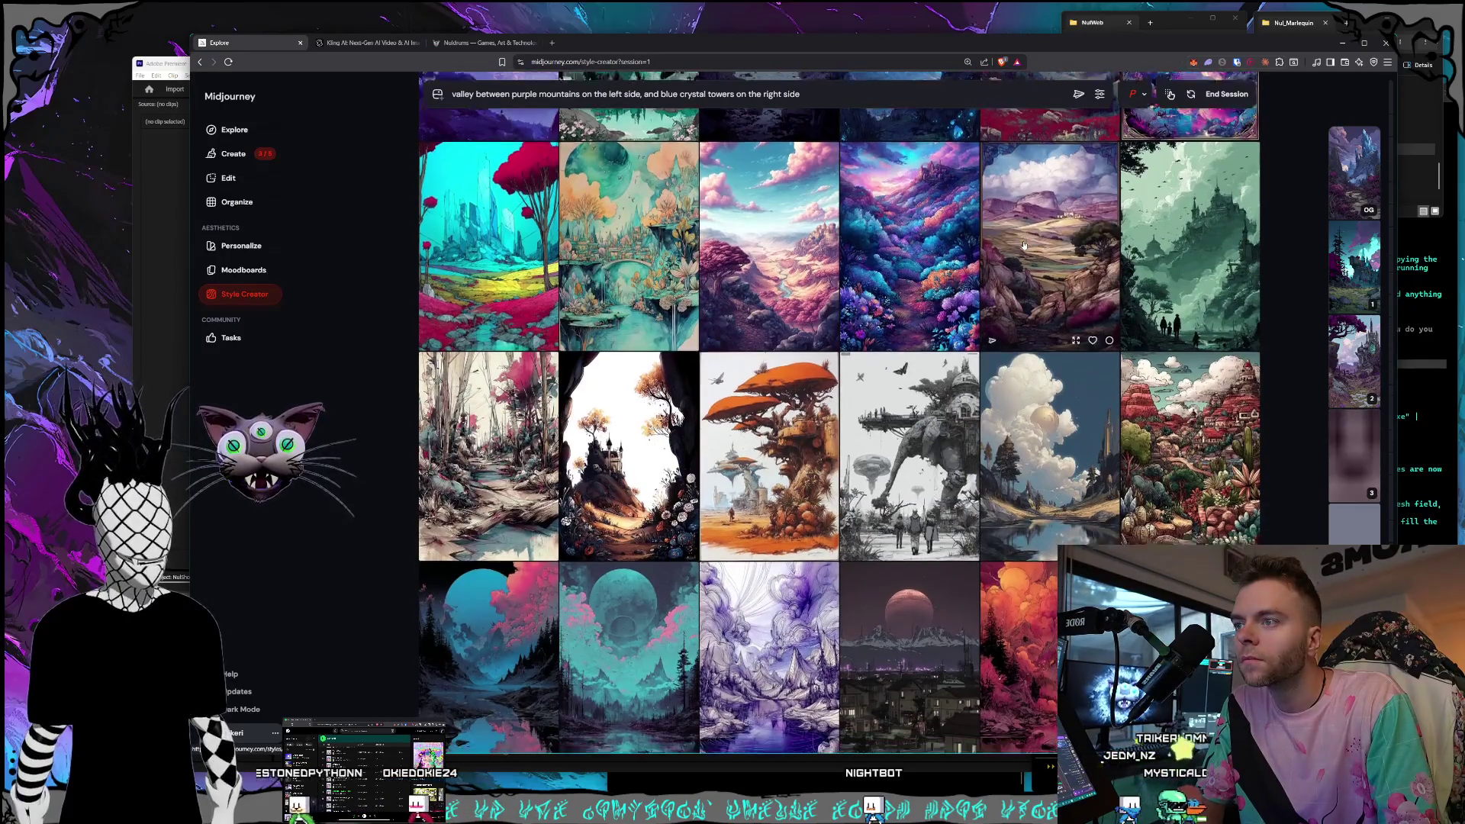
pyautogui.scroll(-2, 1024, 244)
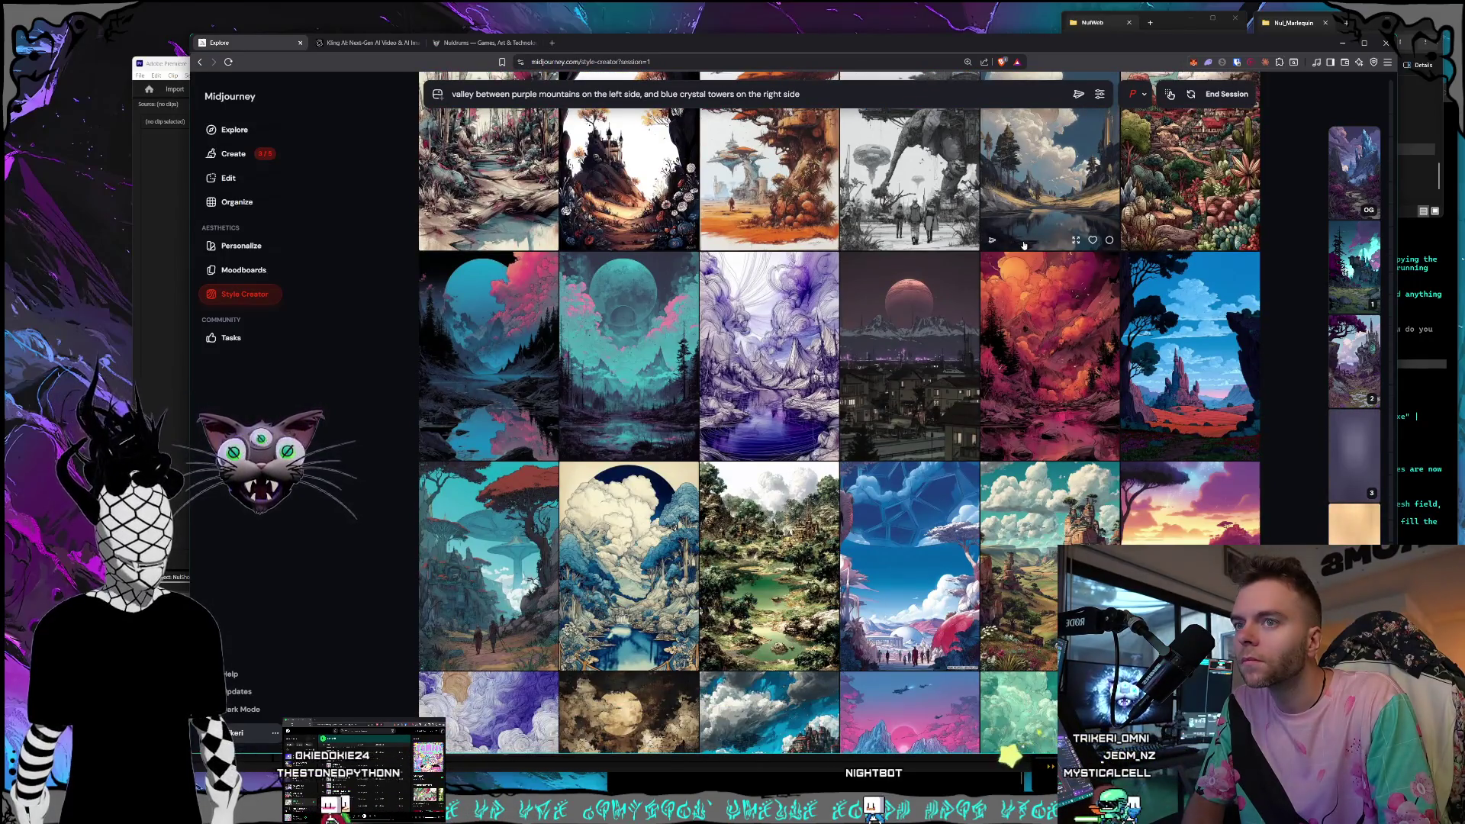
pyautogui.scroll(-2, 1023, 244)
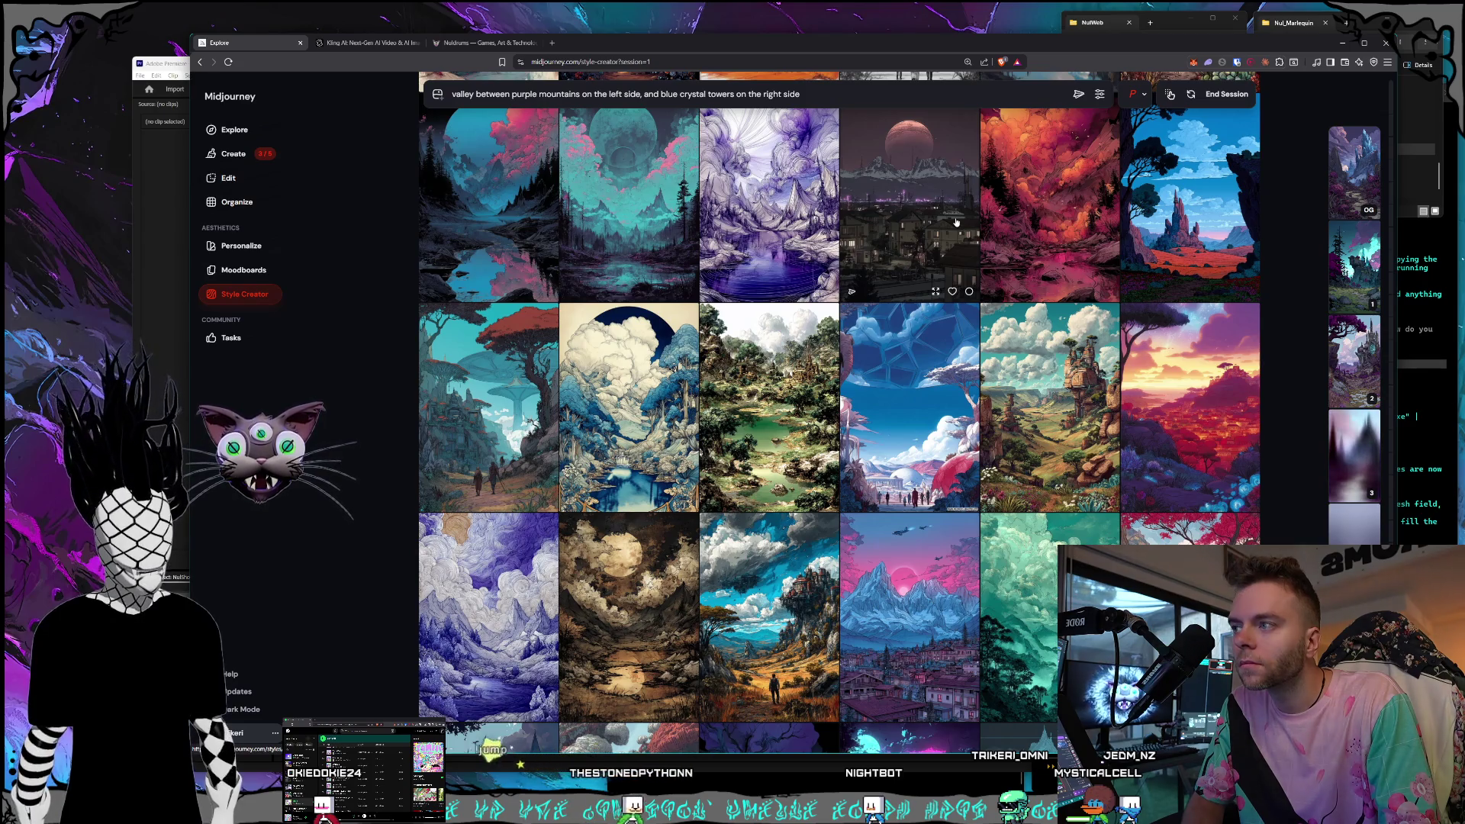
pyautogui.scroll(-2, 956, 222)
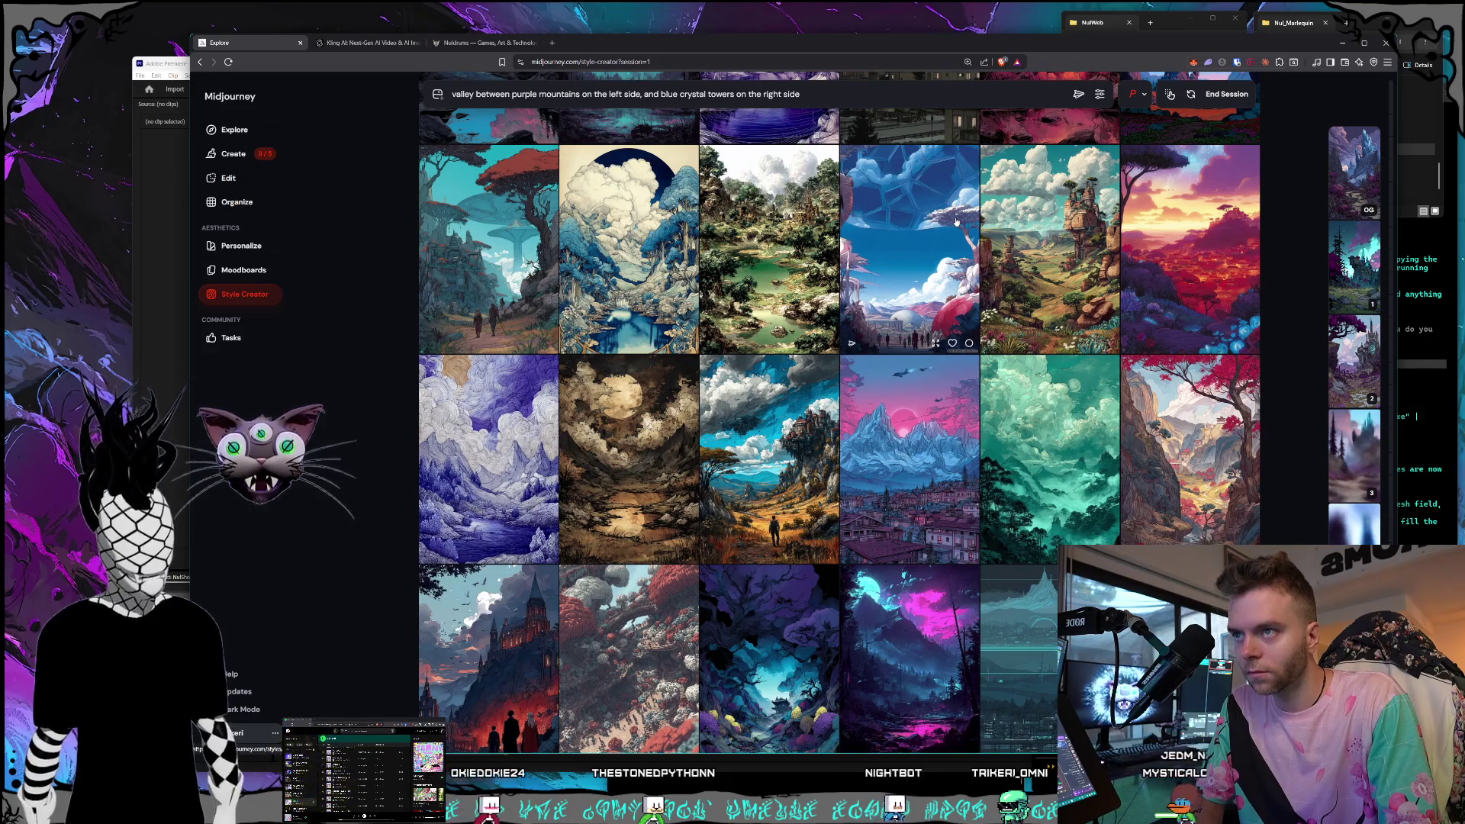
pyautogui.scroll(-4, 955, 221)
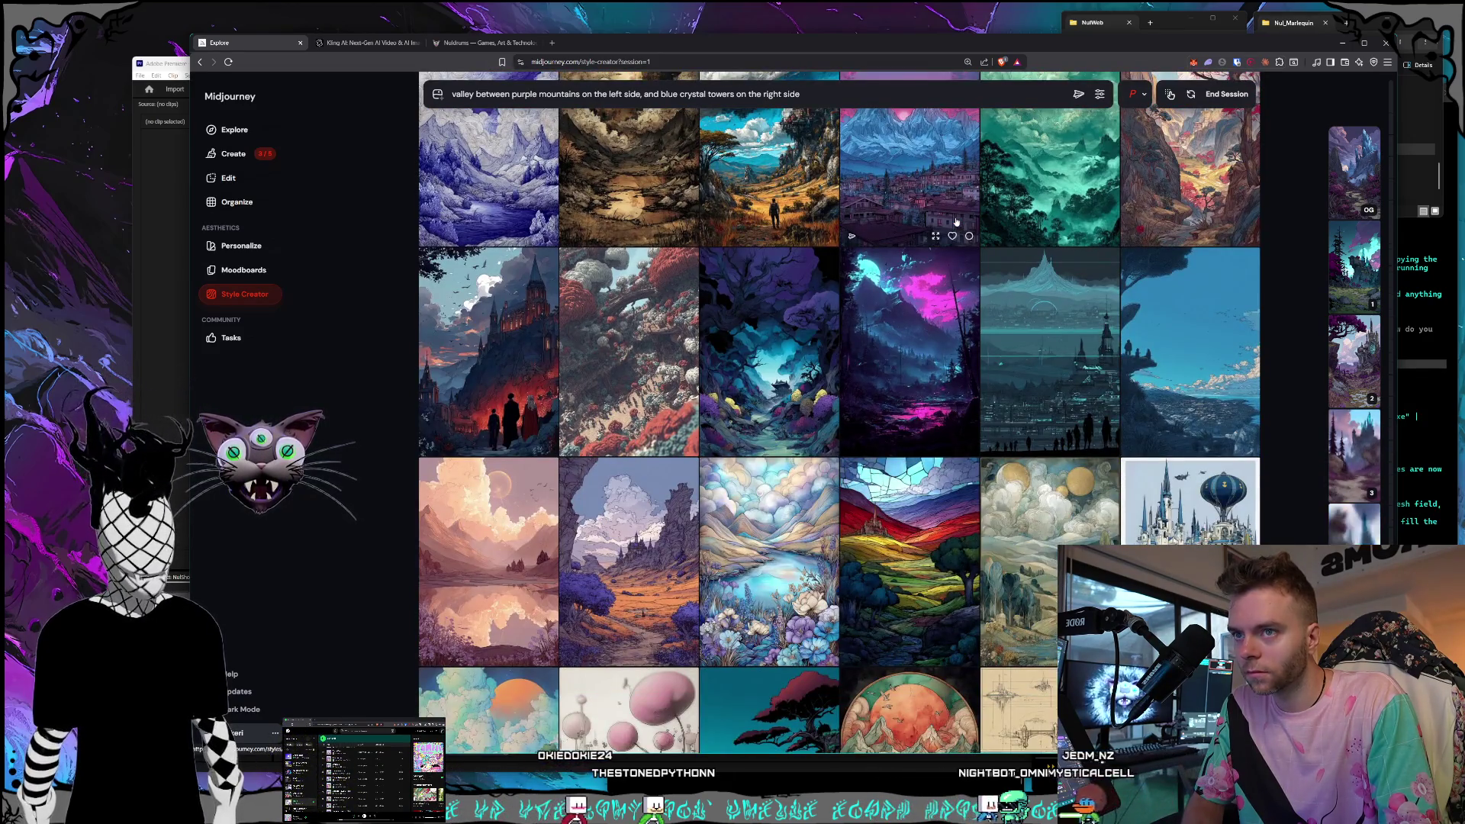
pyautogui.scroll(-4, 956, 221)
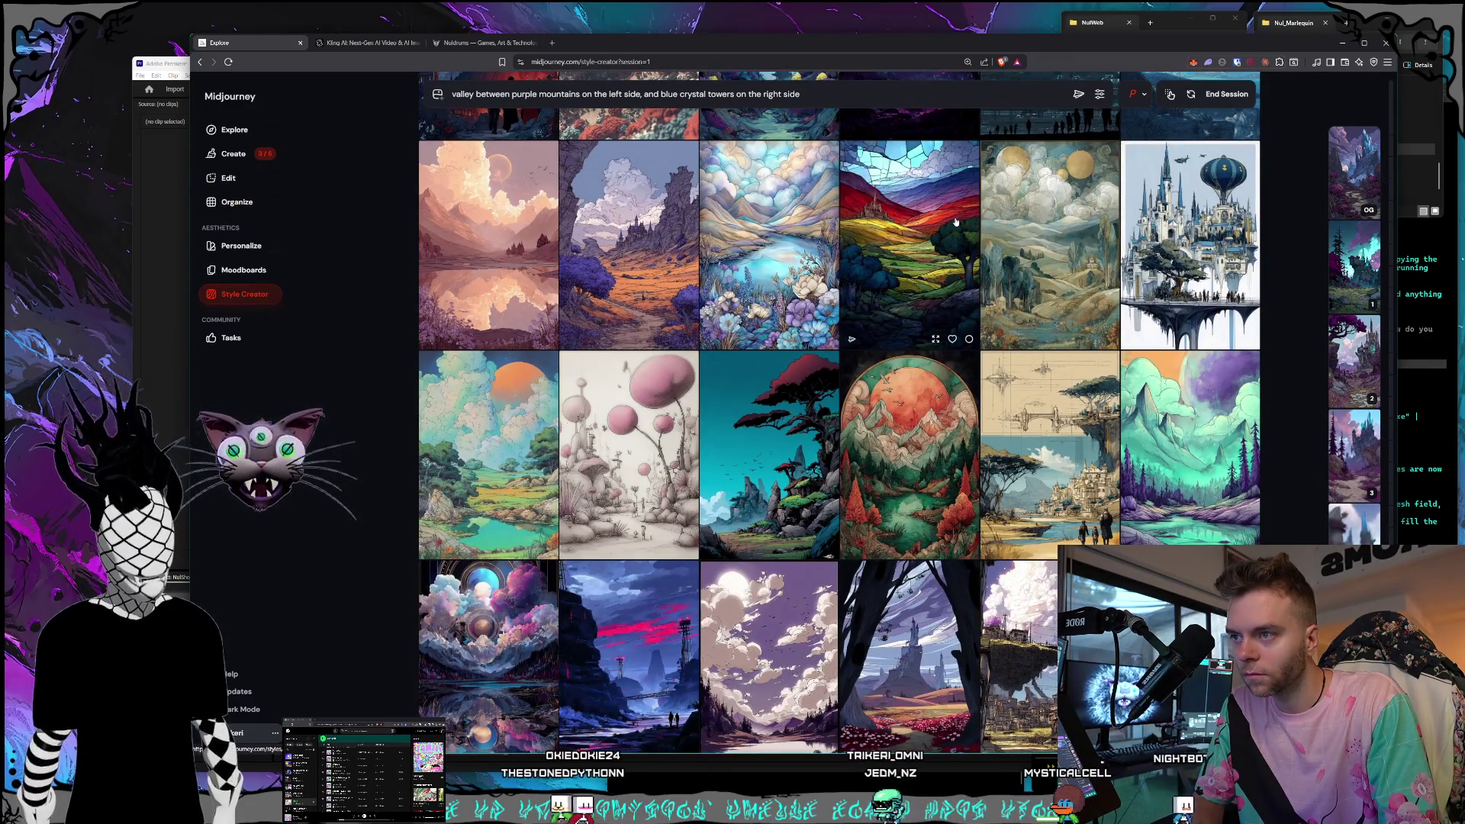
pyautogui.scroll(-2, 956, 221)
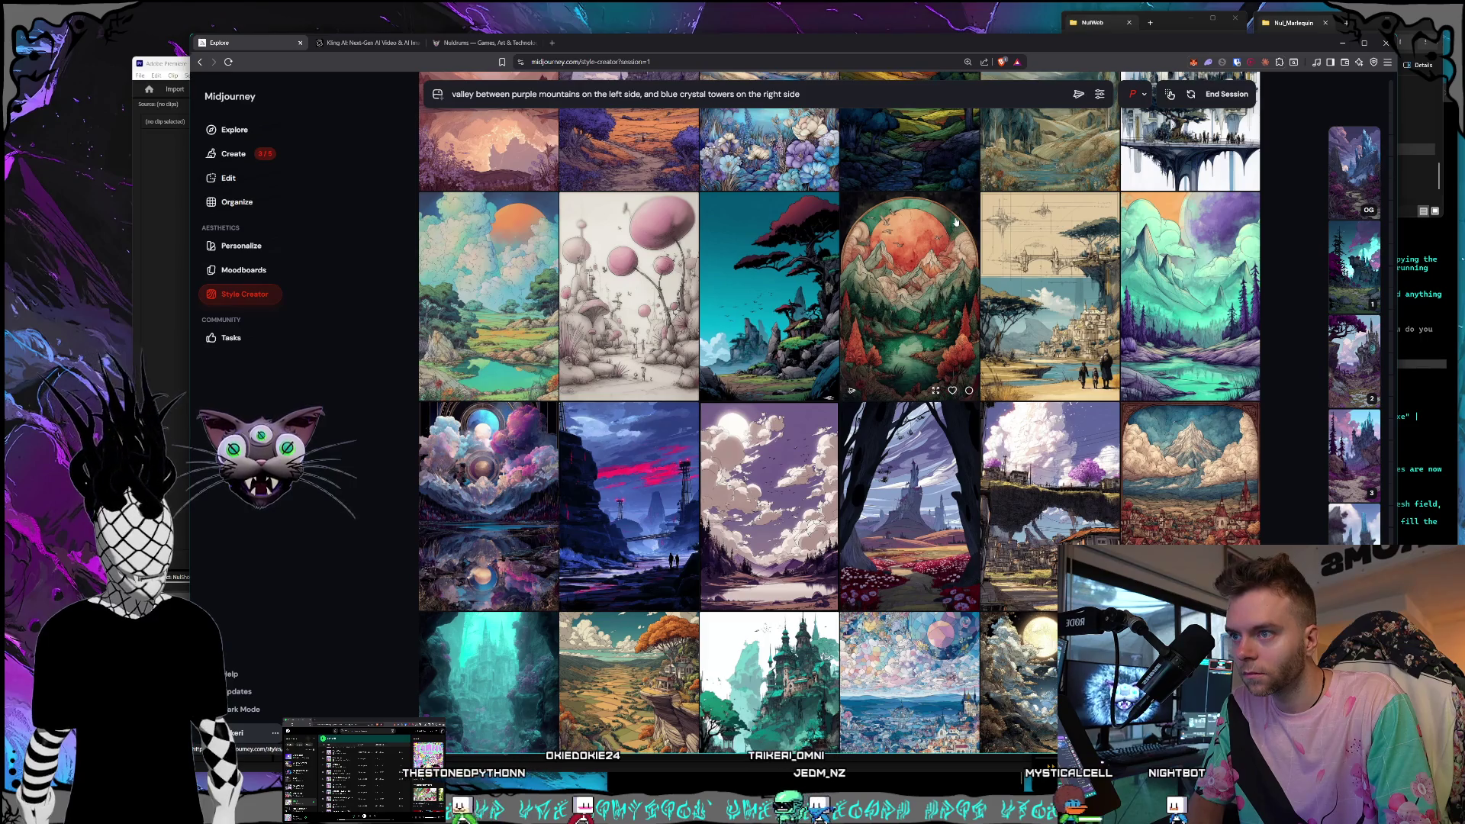
pyautogui.scroll(-1, 956, 222)
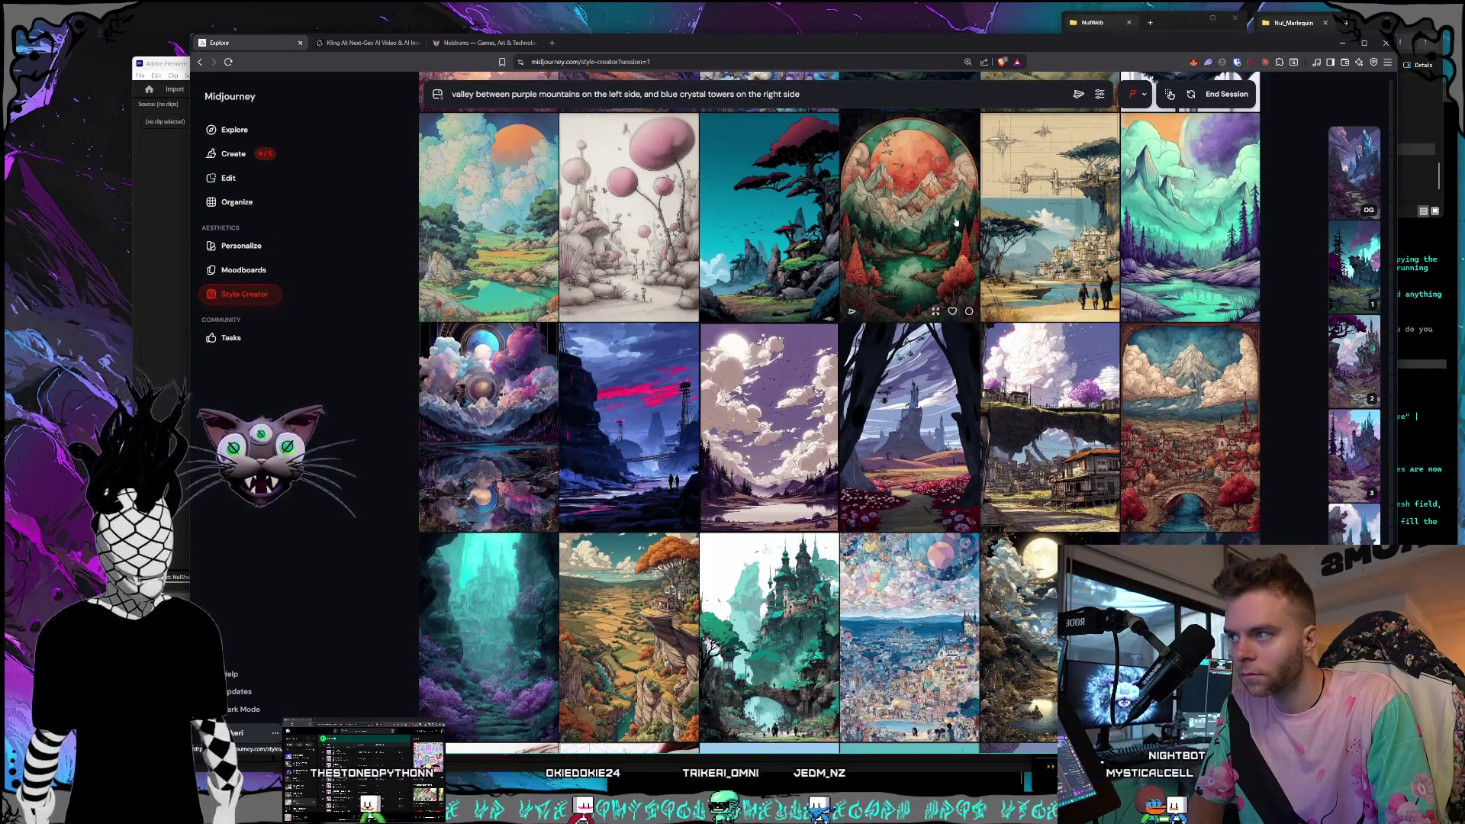
pyautogui.scroll(-3, 956, 221)
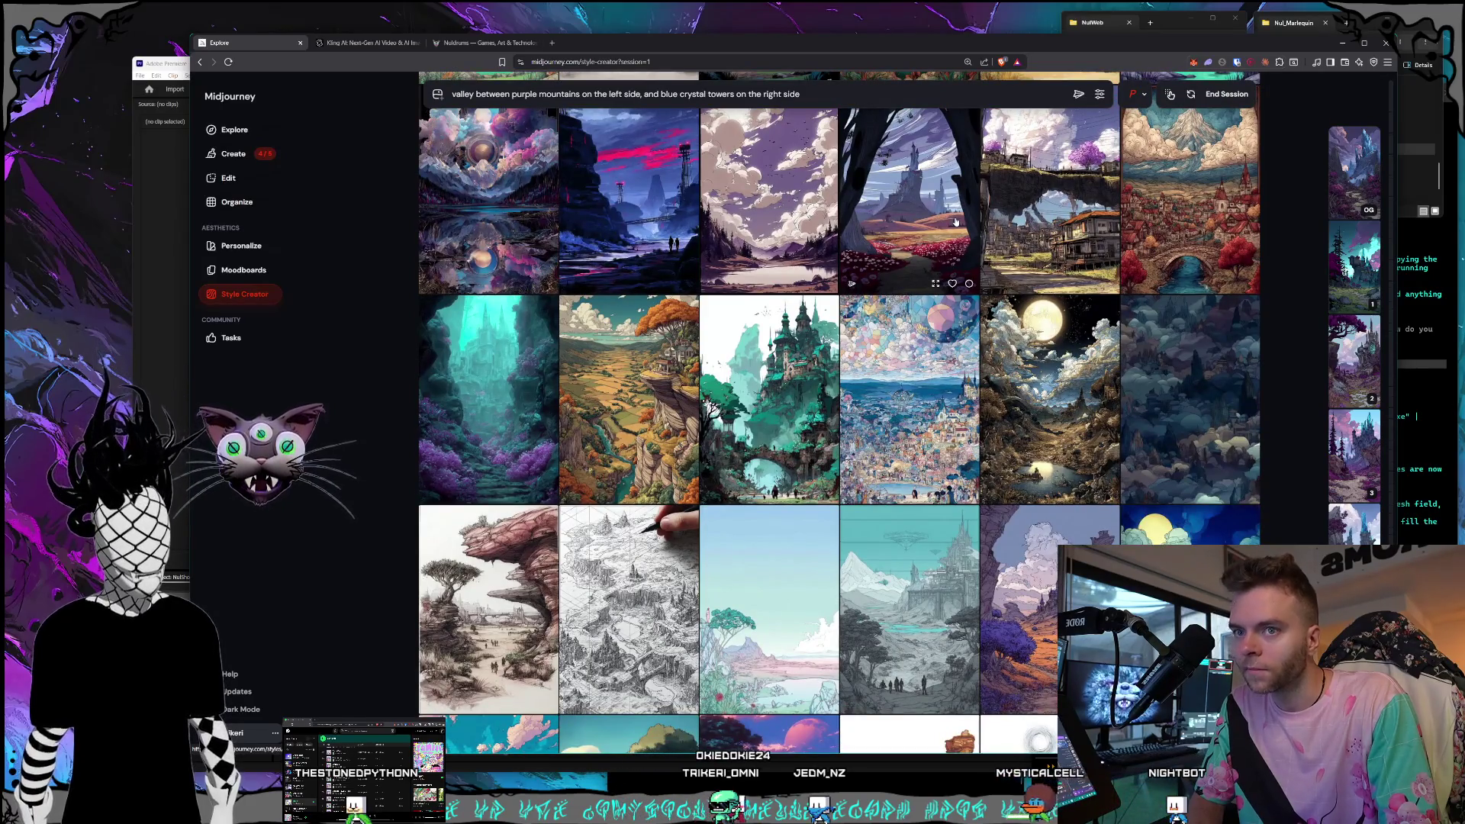
pyautogui.scroll(-3, 956, 221)
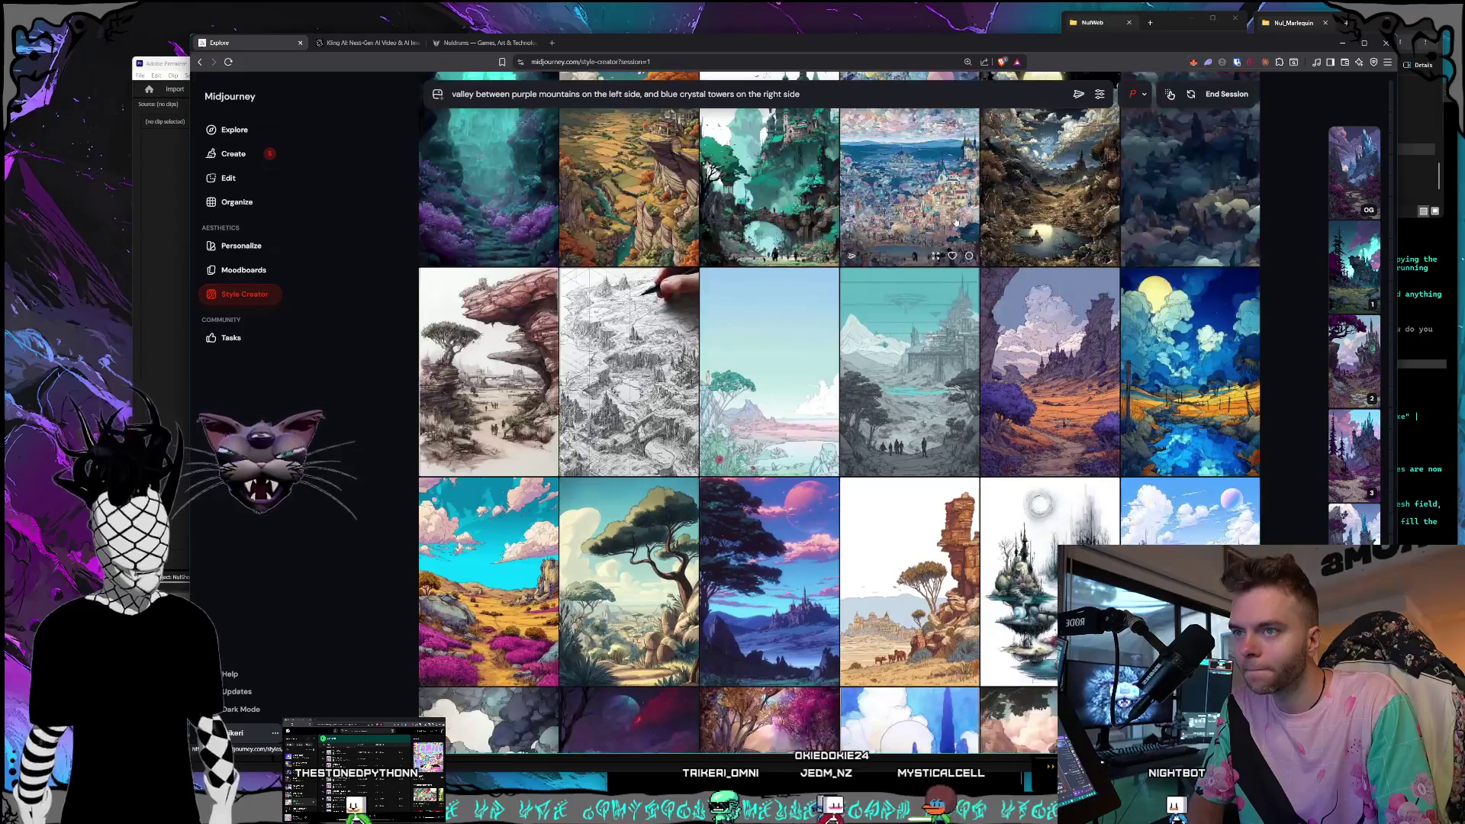
pyautogui.scroll(-6, 1002, 283)
# Scroll further down the Style Creator grid without choosing any images.
pyautogui.scroll(-10, 1002, 282)
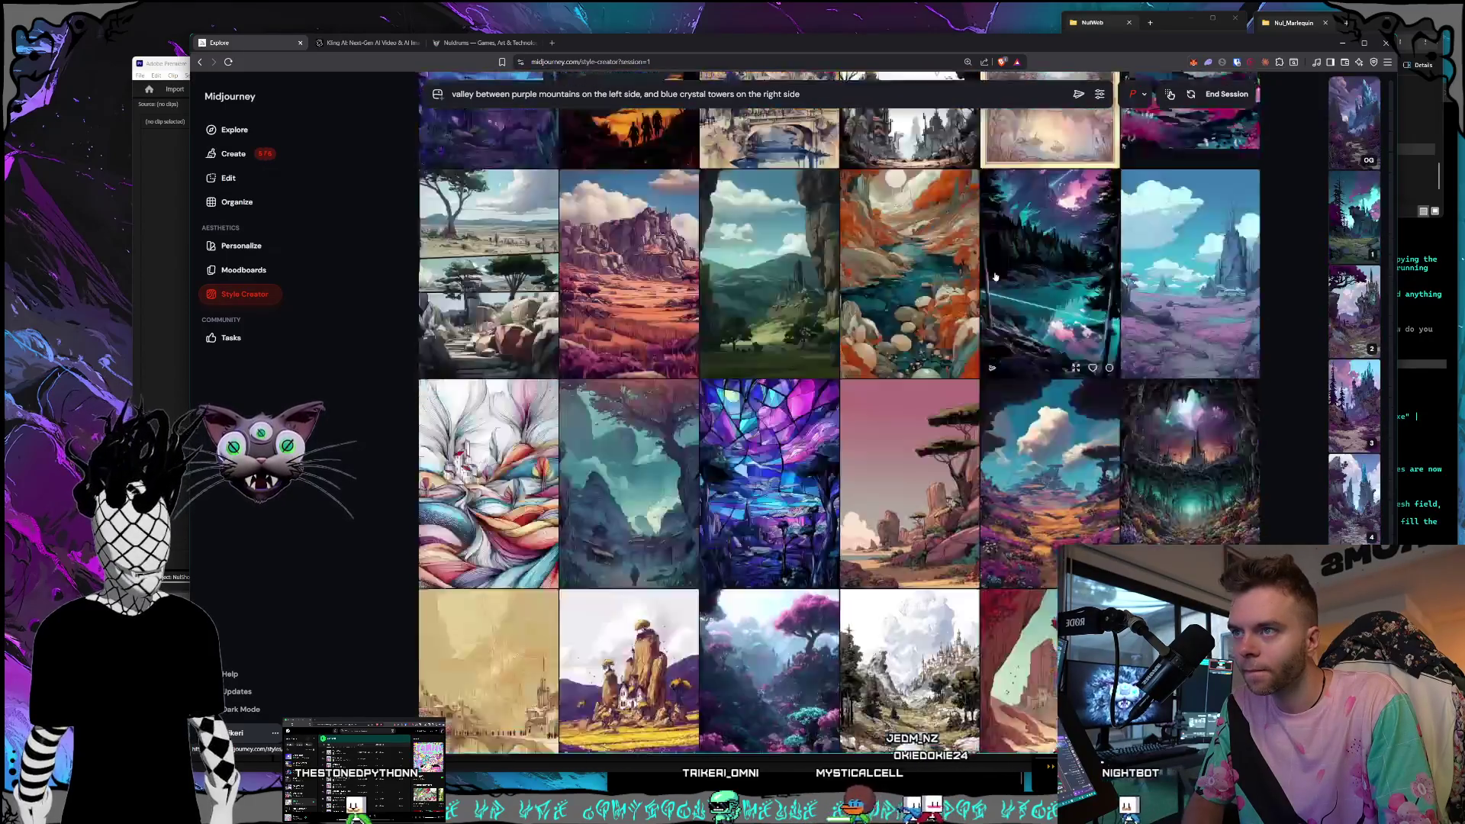
pyautogui.scroll(-10, 994, 272)
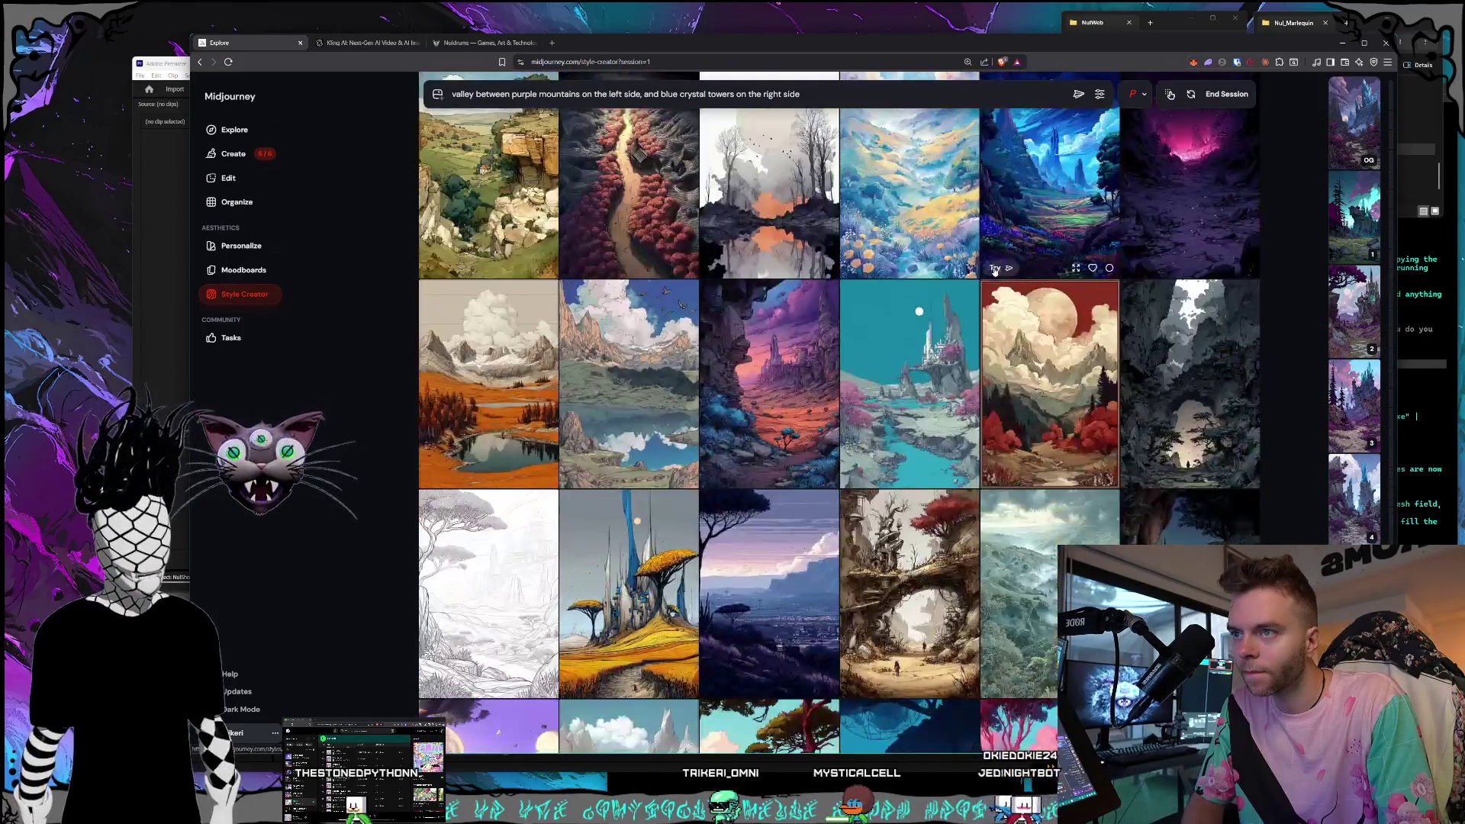
pyautogui.scroll(-3, 953, 255)
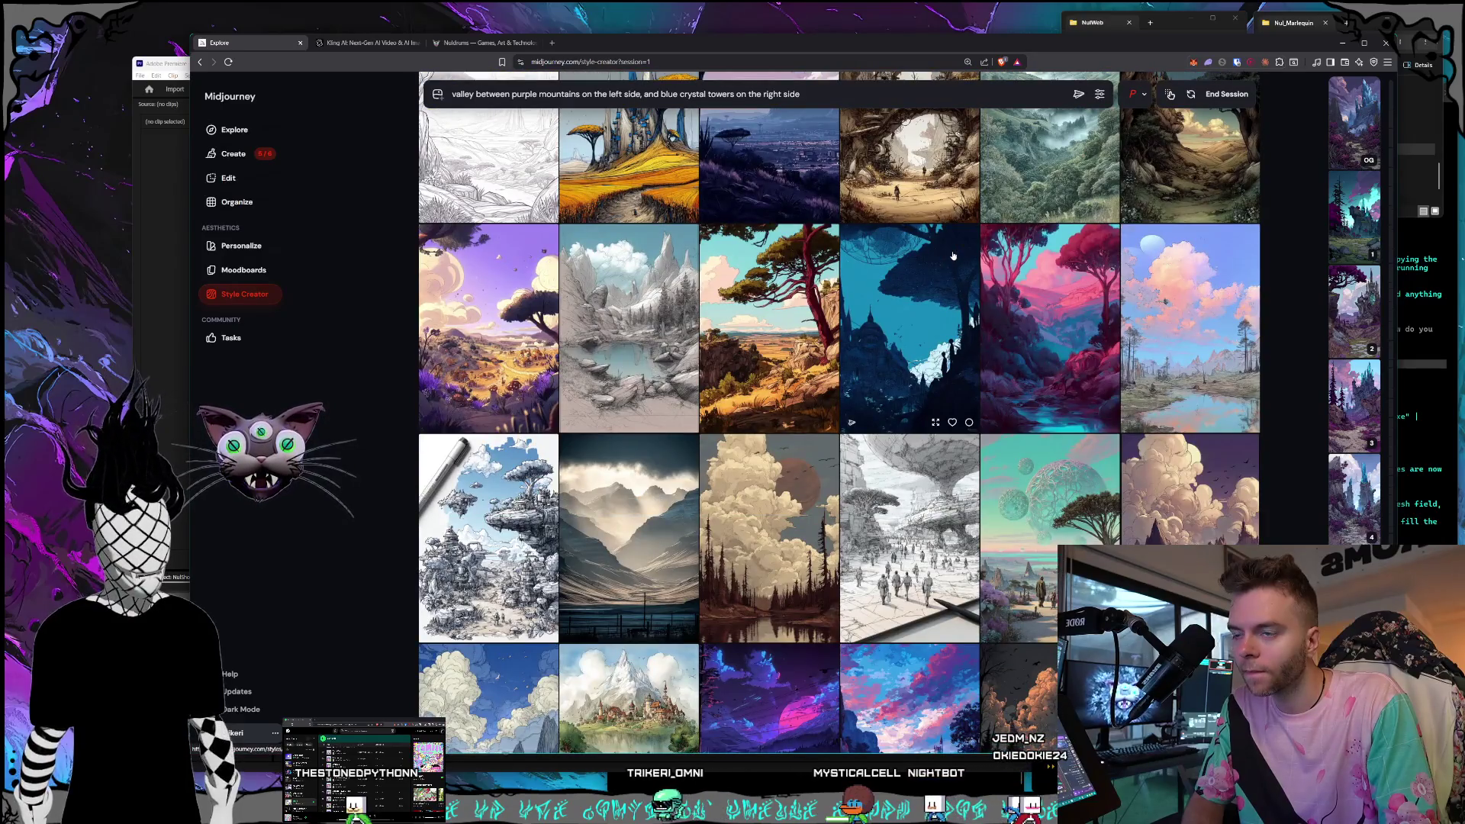
pyautogui.scroll(-5, 953, 255)
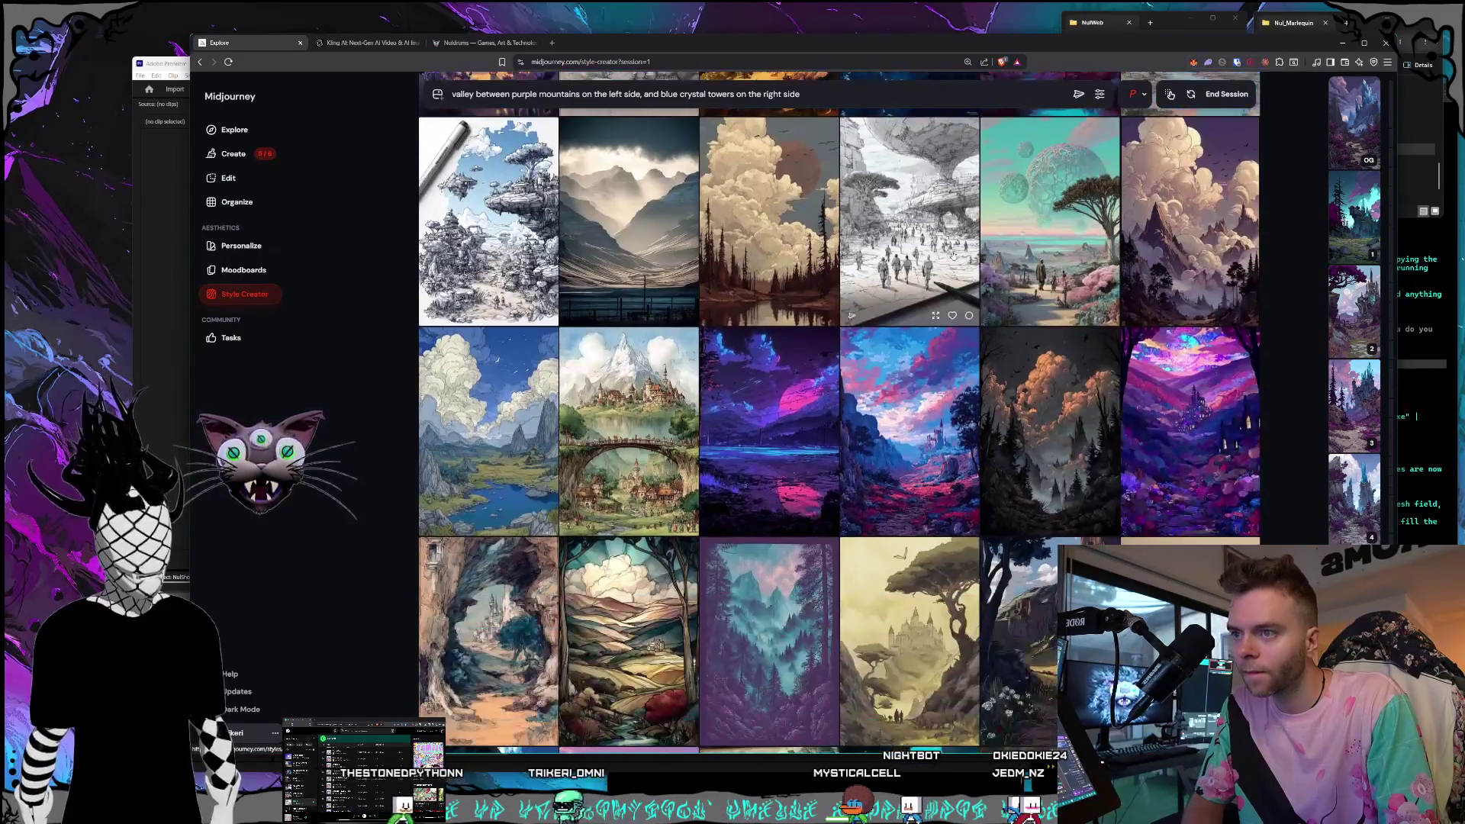
pyautogui.scroll(-3, 952, 255)
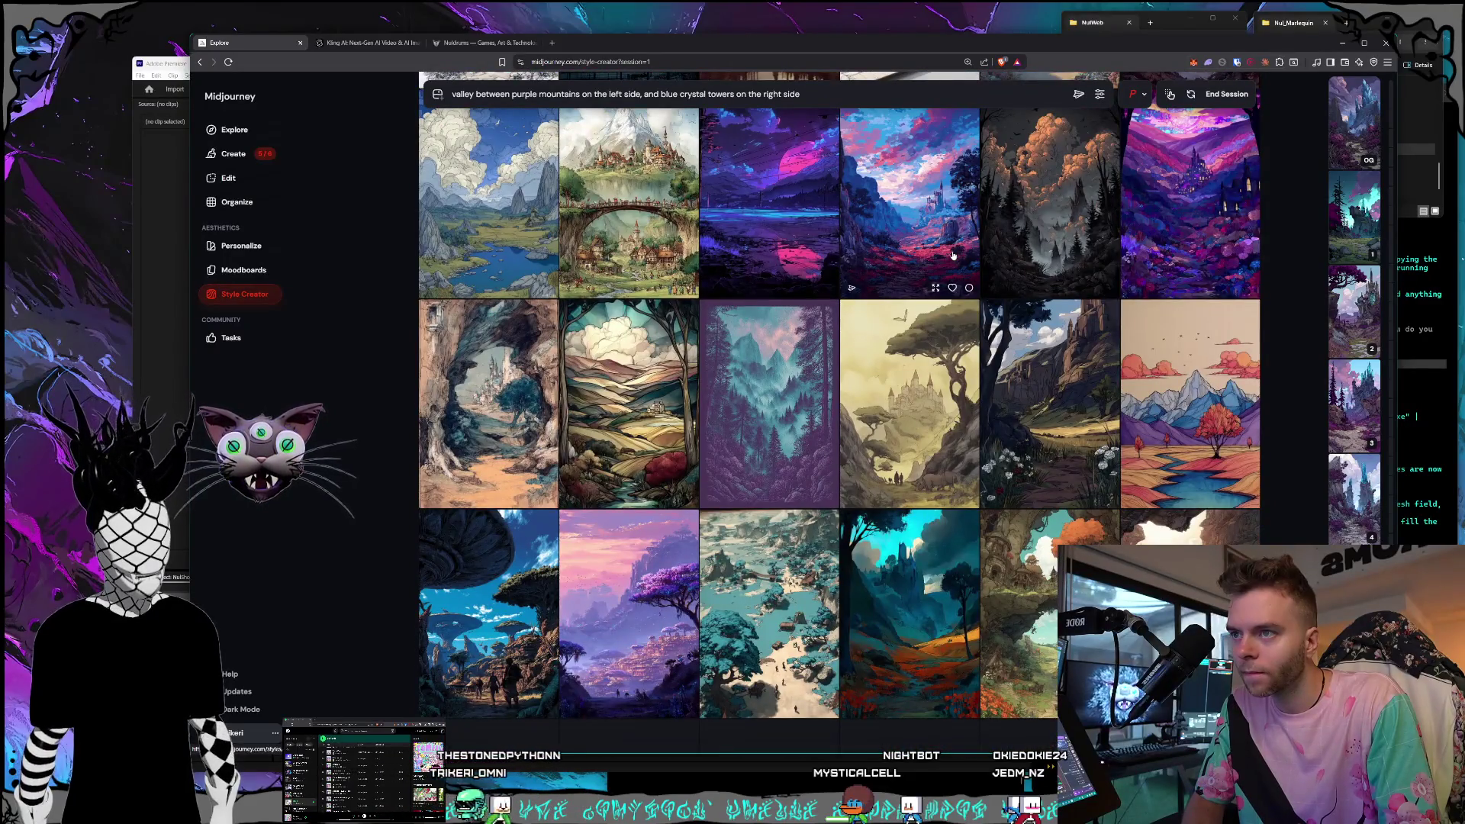
pyautogui.scroll(-3, 953, 255)
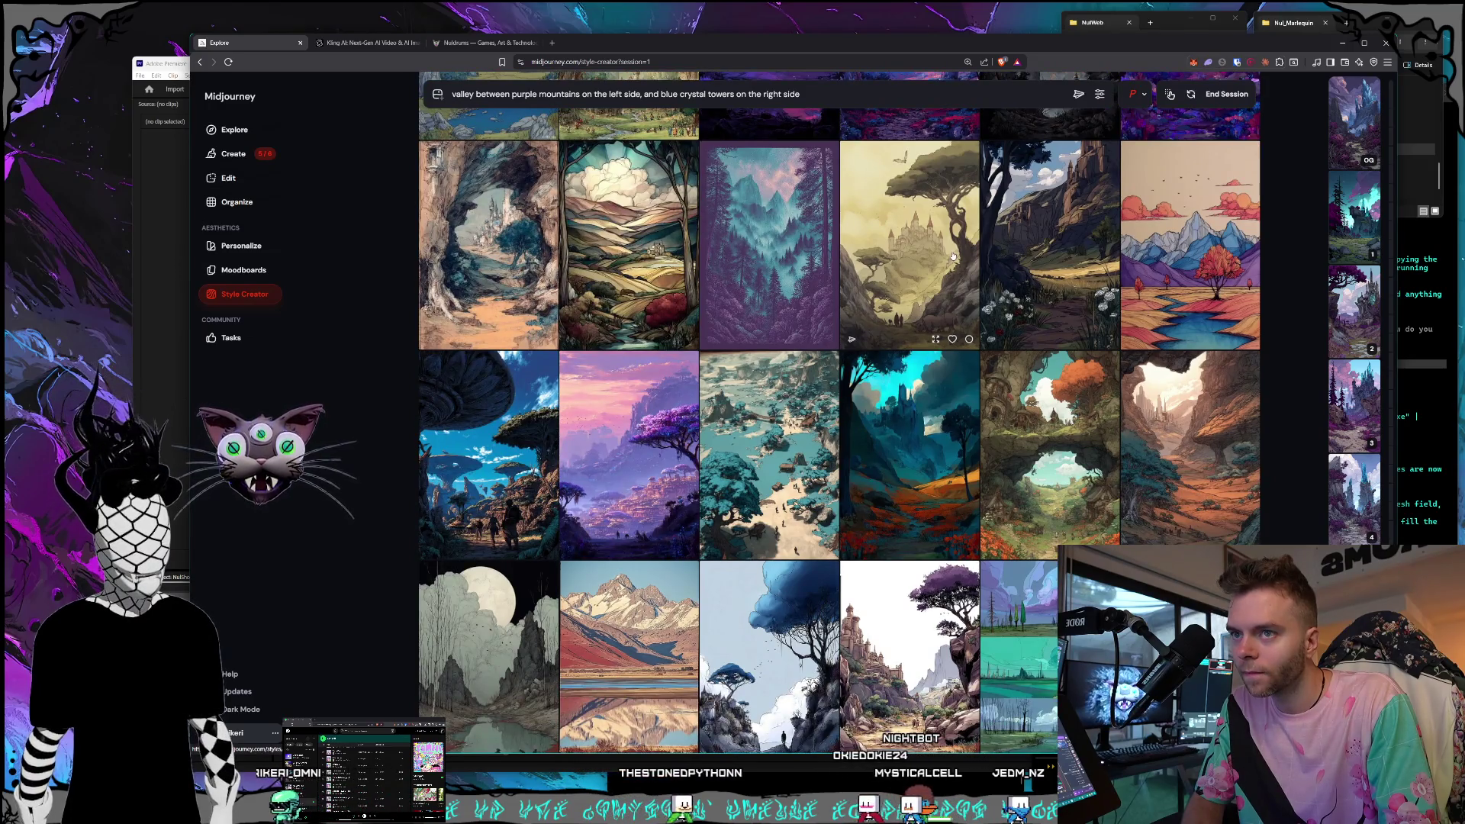
pyautogui.scroll(-3, 919, 248)
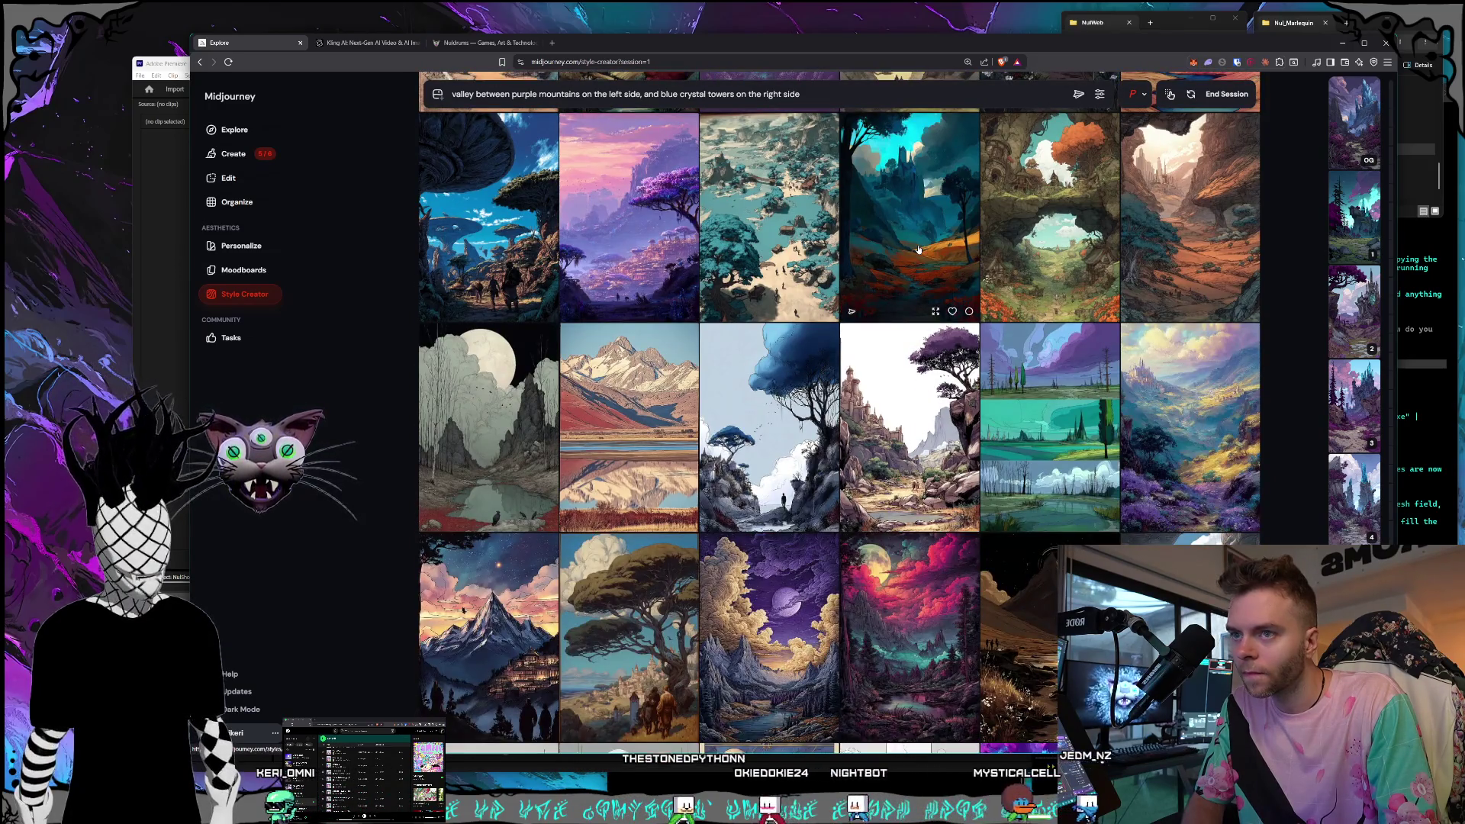
pyautogui.scroll(-2, 918, 250)
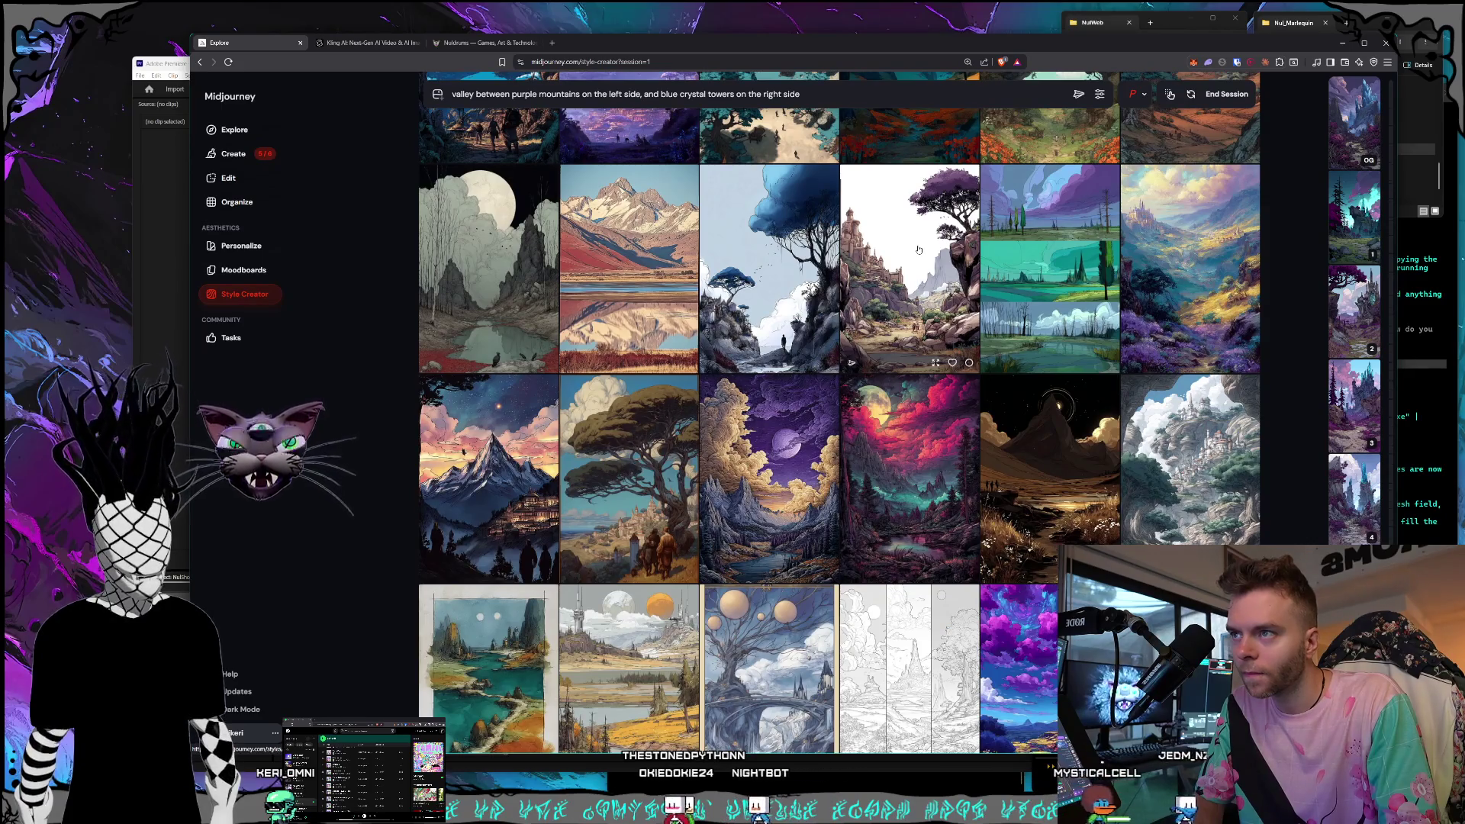
pyautogui.scroll(-3, 918, 249)
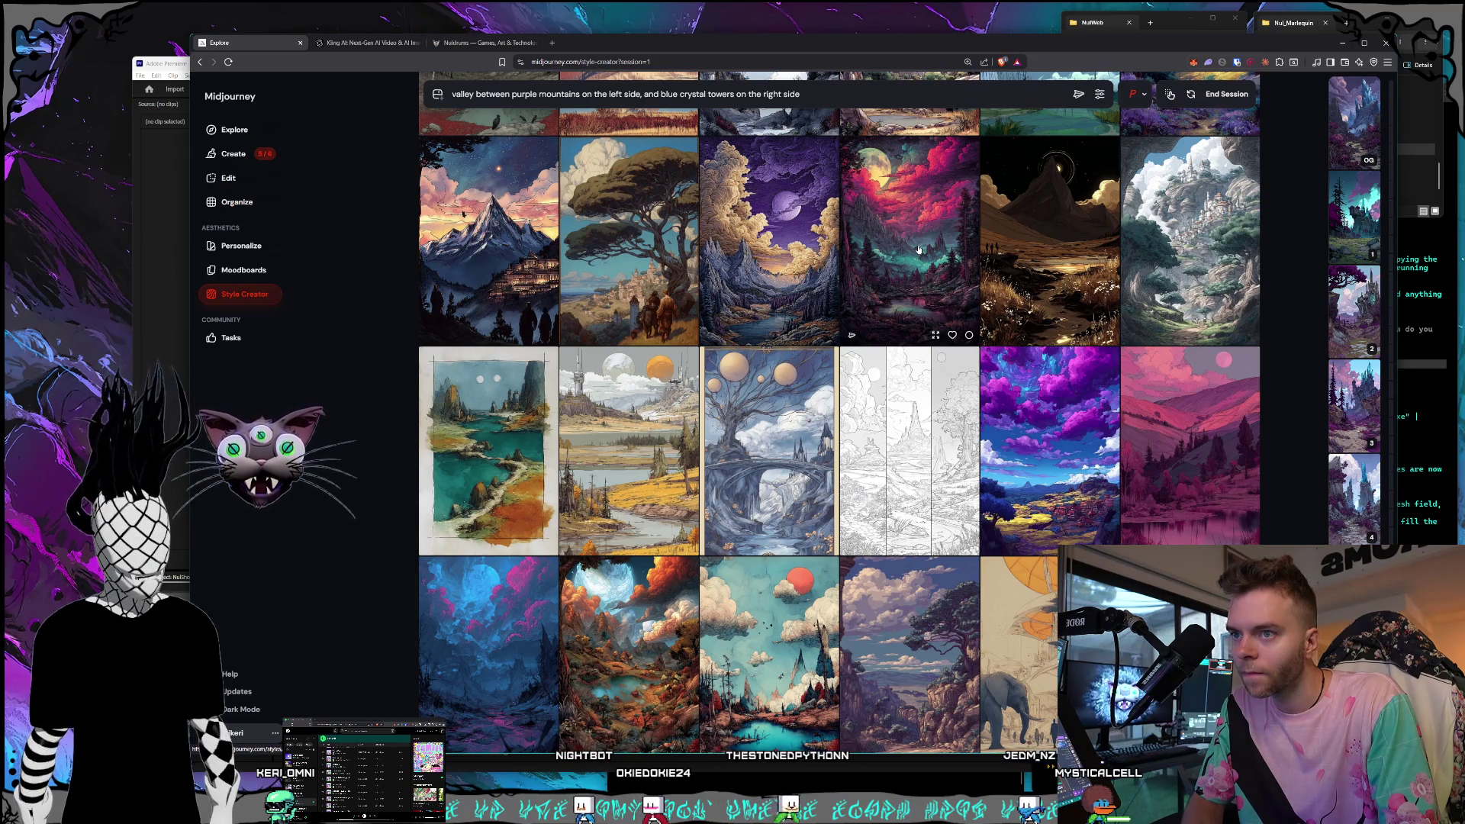
pyautogui.scroll(-2, 919, 249)
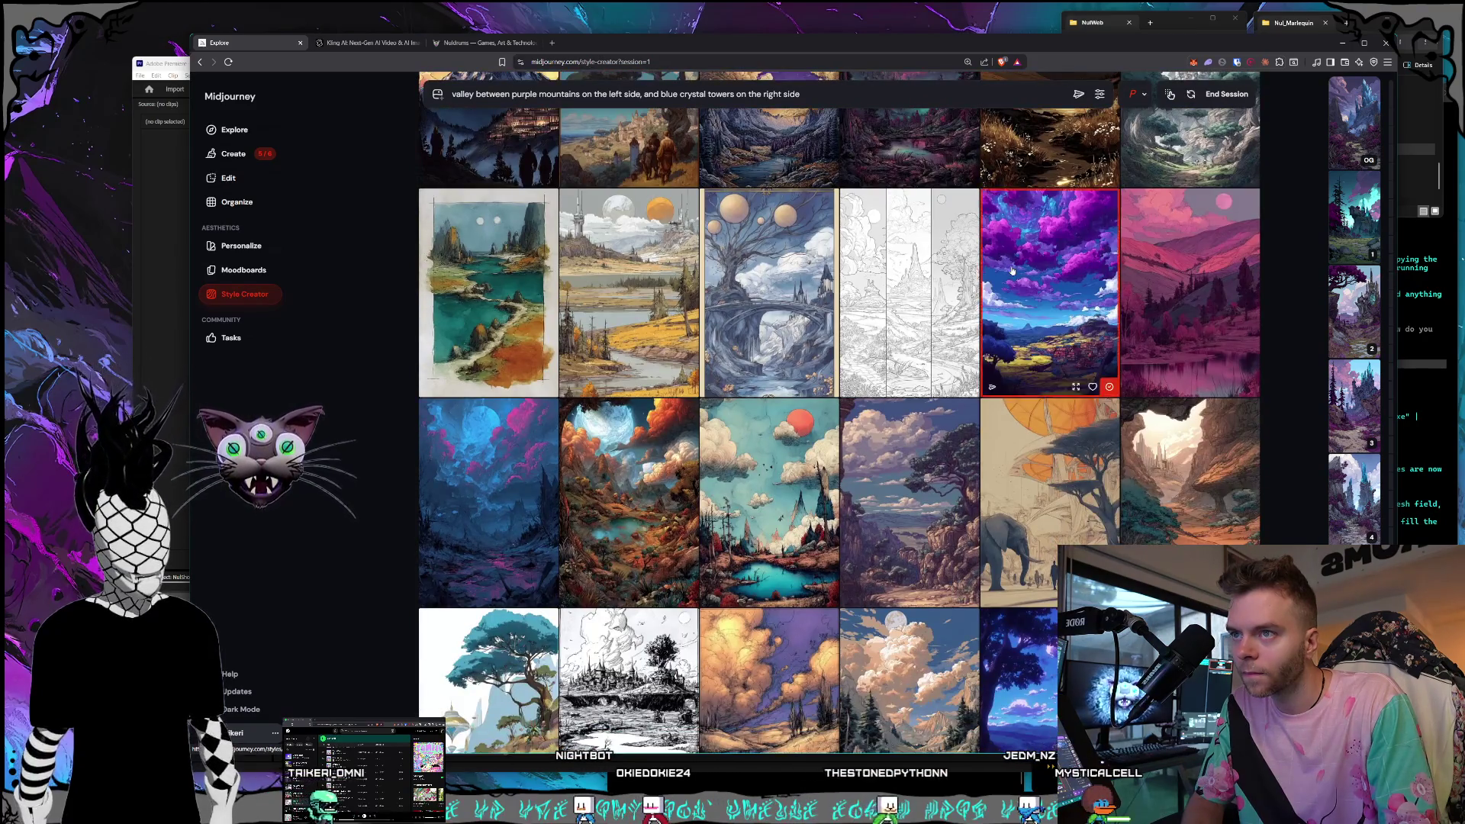
pyautogui.scroll(-10, 992, 267)
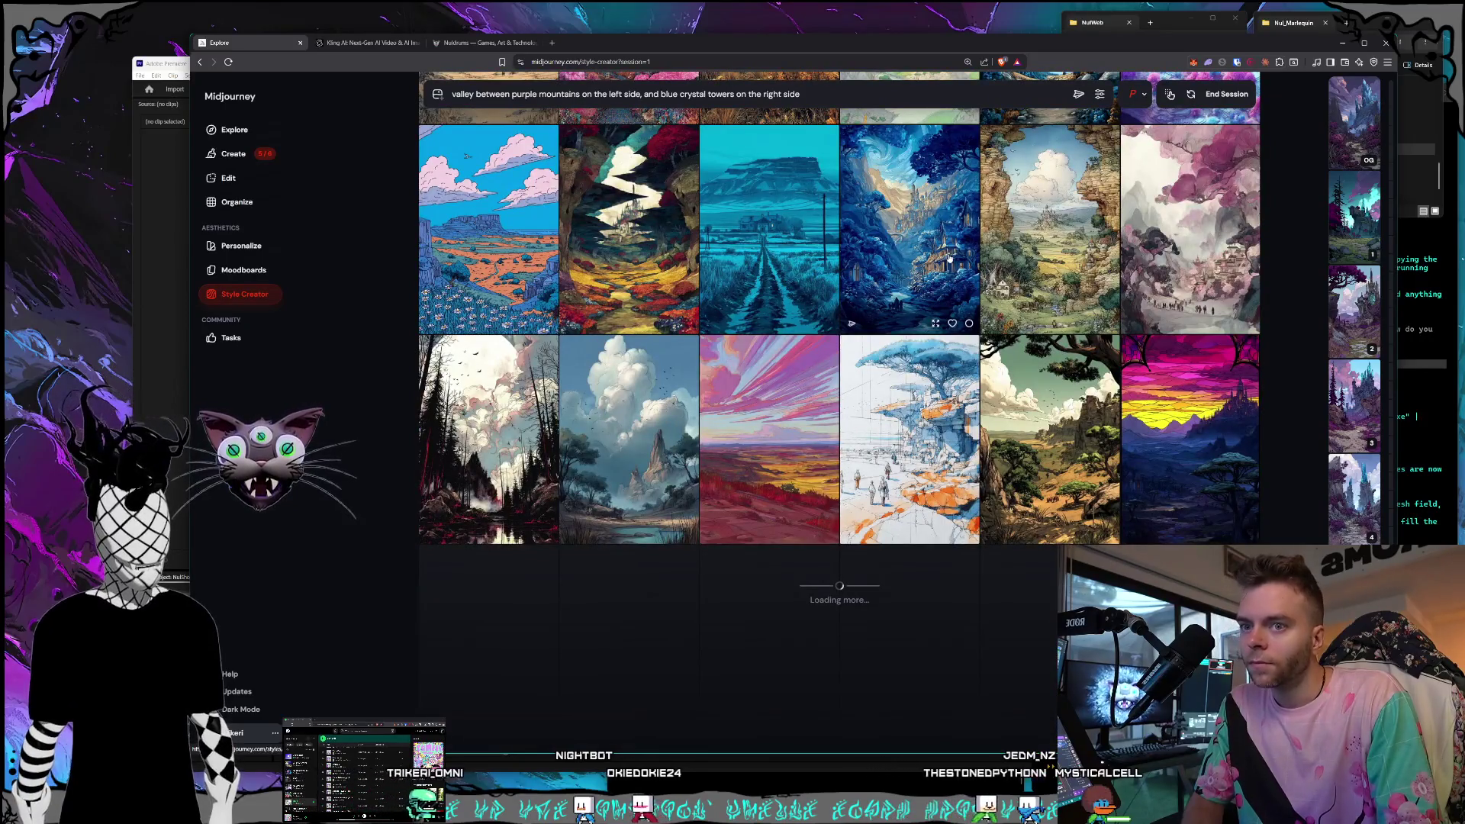
pyautogui.scroll(-10, 949, 260)
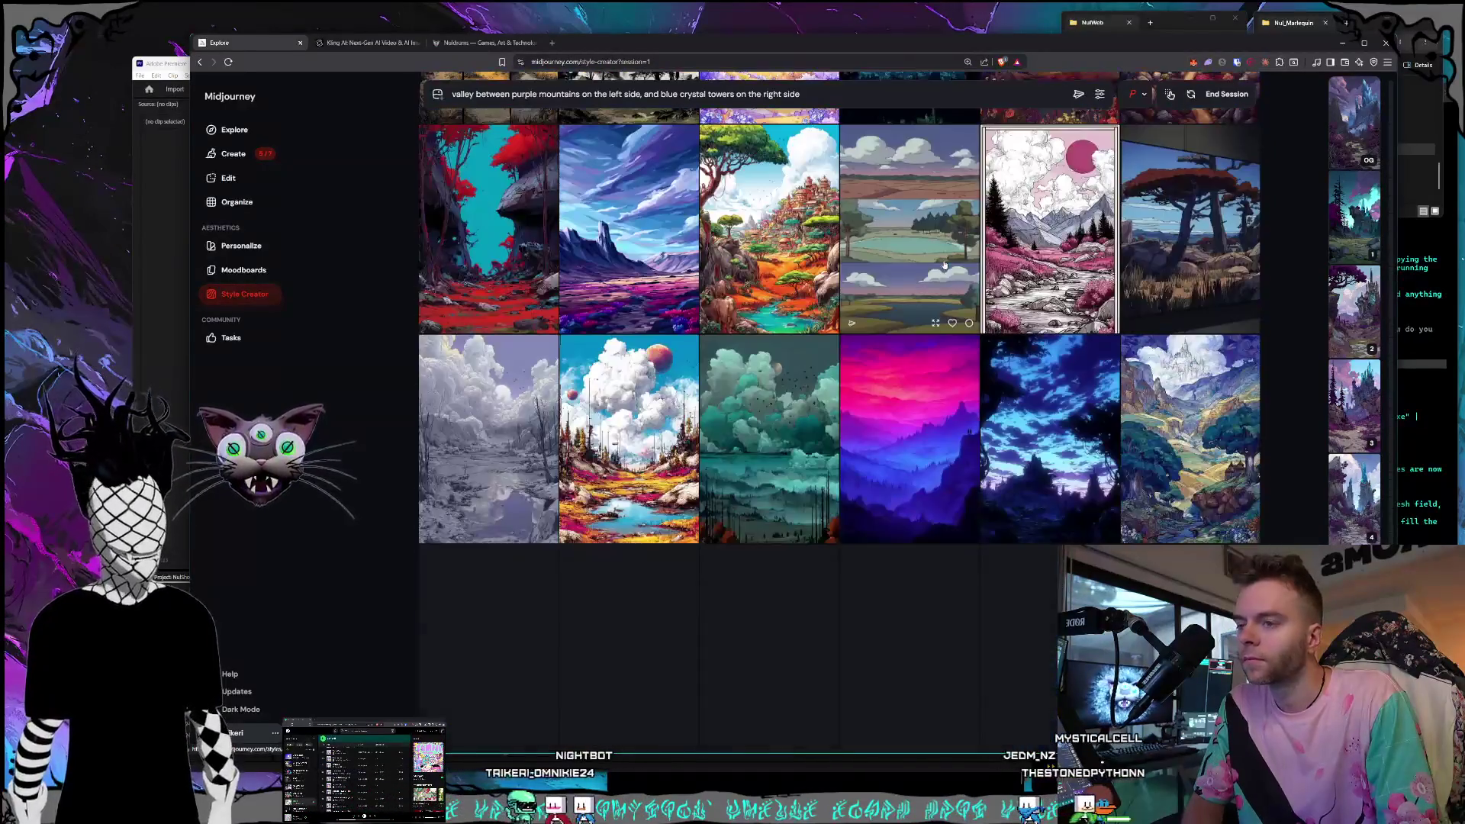
pyautogui.scroll(-3, 945, 264)
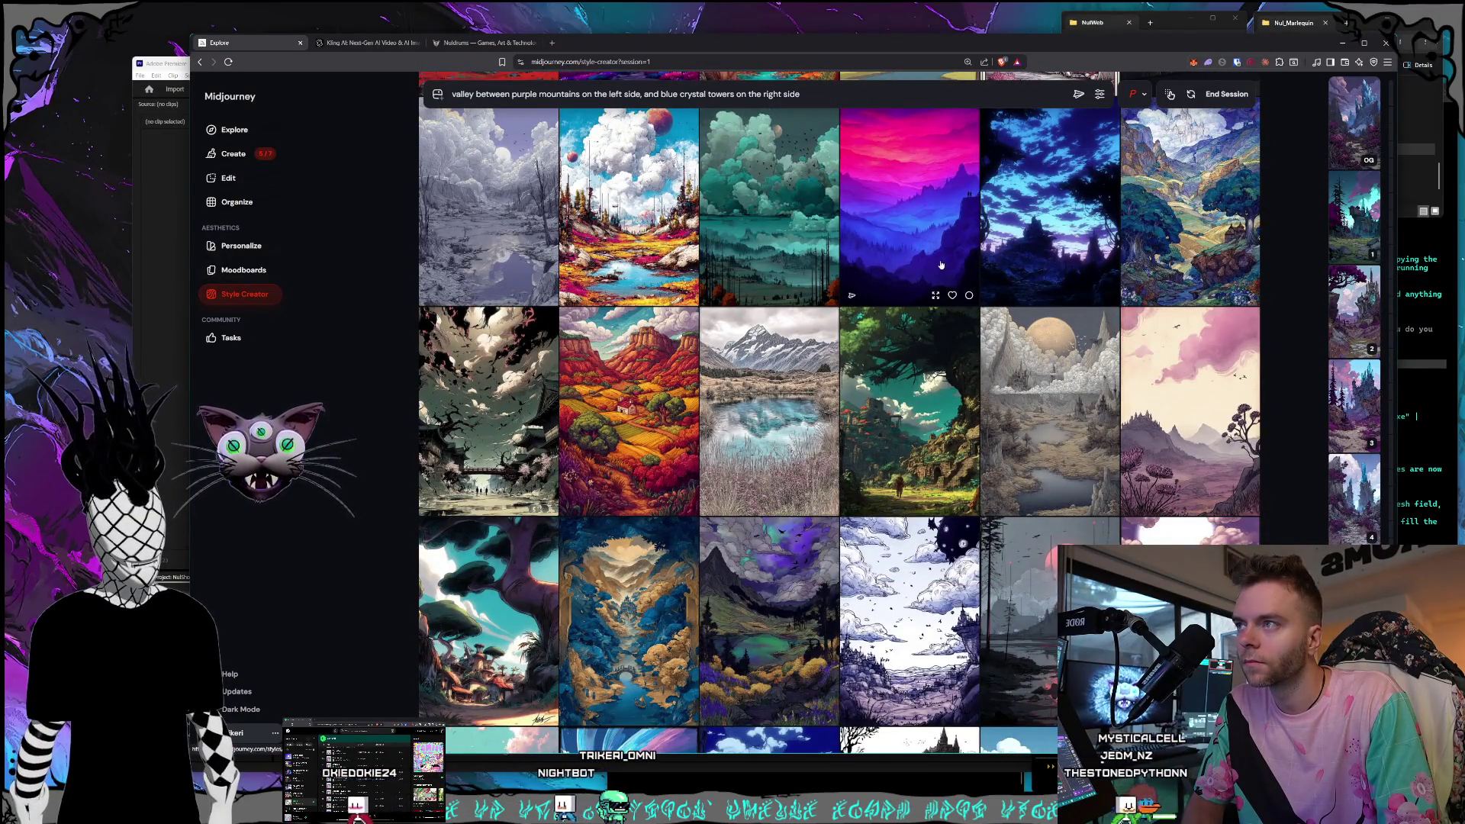
pyautogui.scroll(-3, 940, 265)
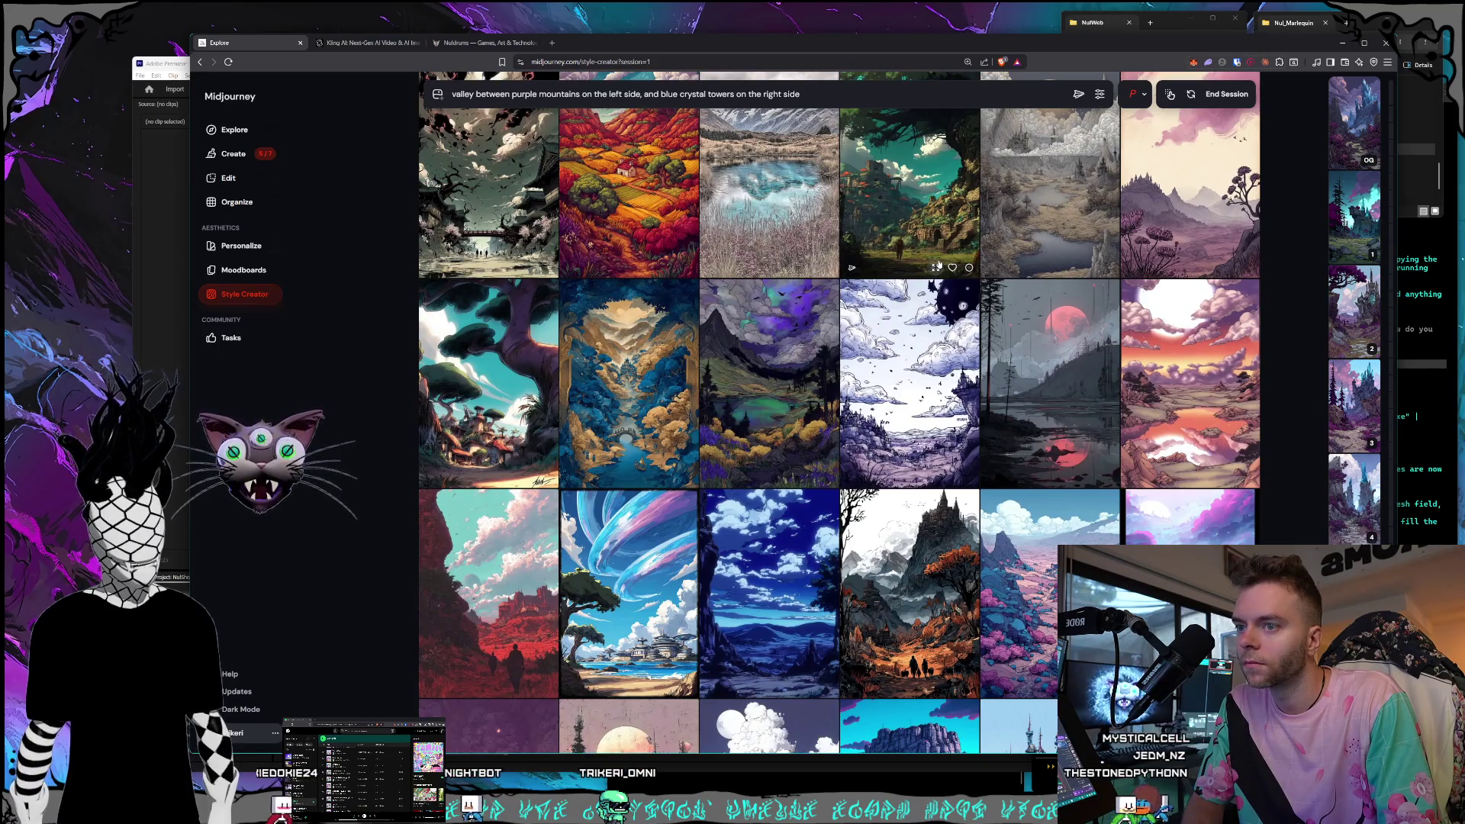
pyautogui.scroll(-1, 936, 264)
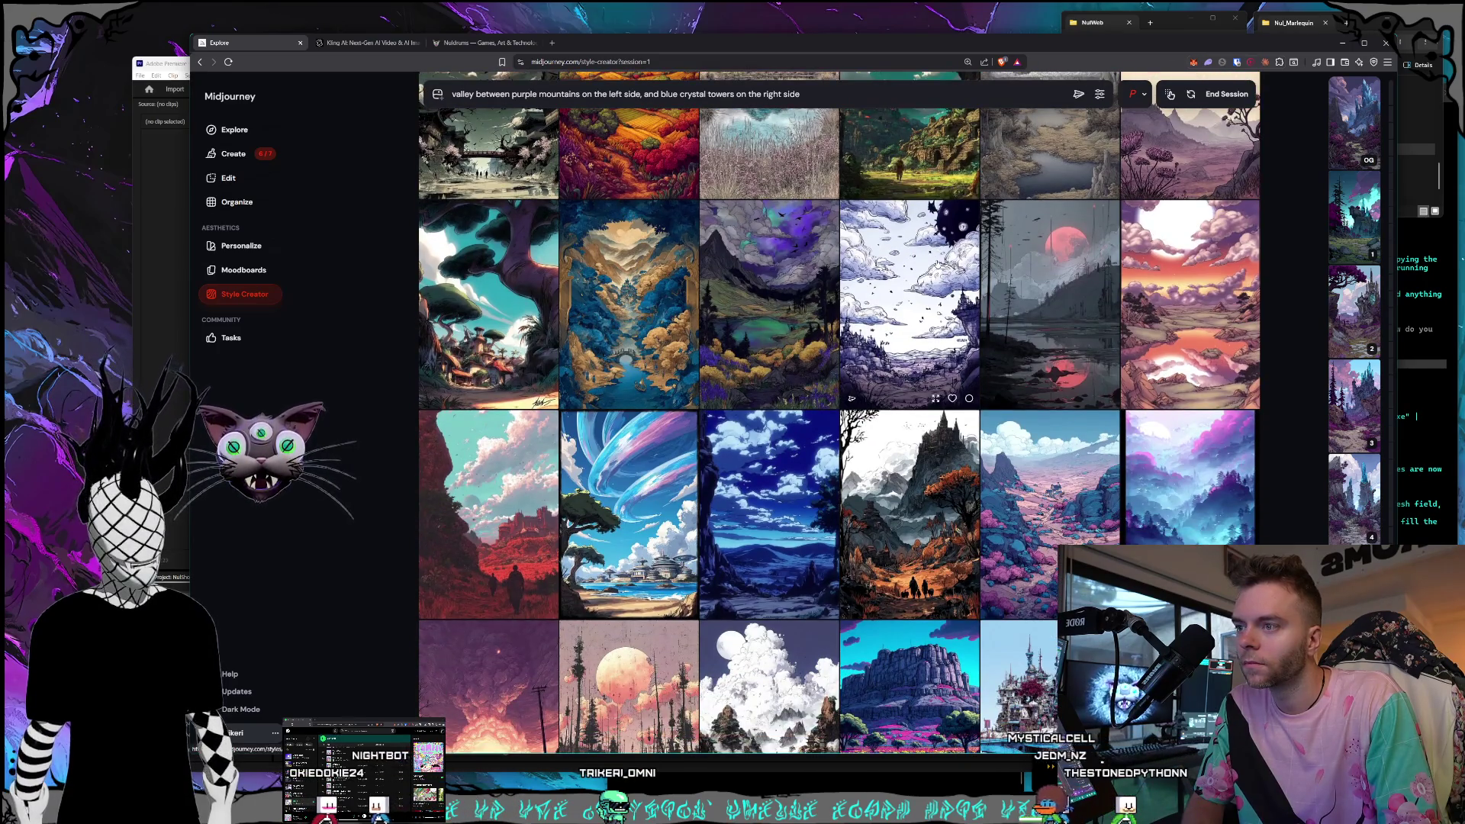
pyautogui.scroll(-2, 938, 265)
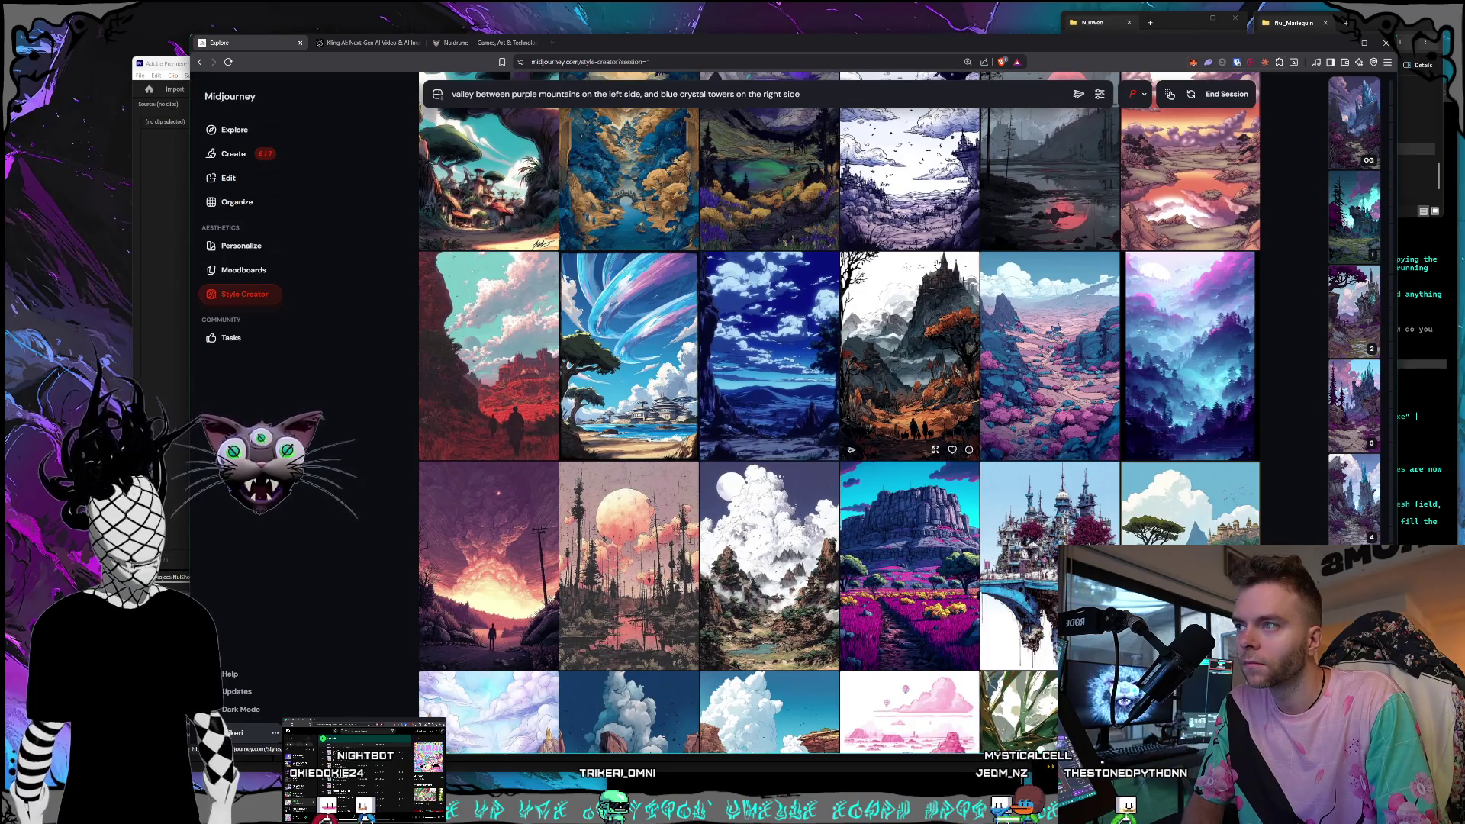
pyautogui.scroll(-3, 936, 265)
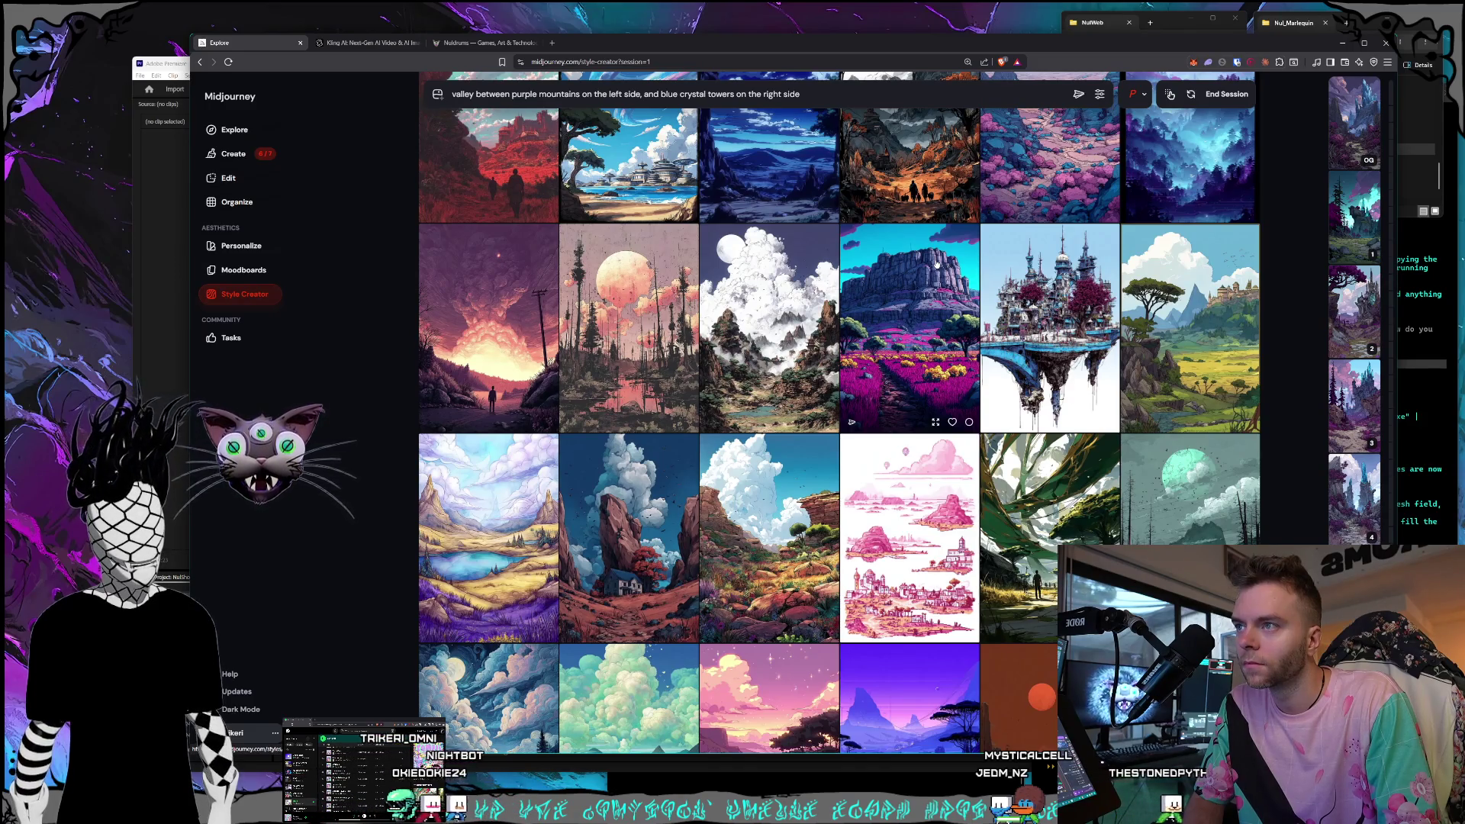
pyautogui.scroll(-2, 936, 263)
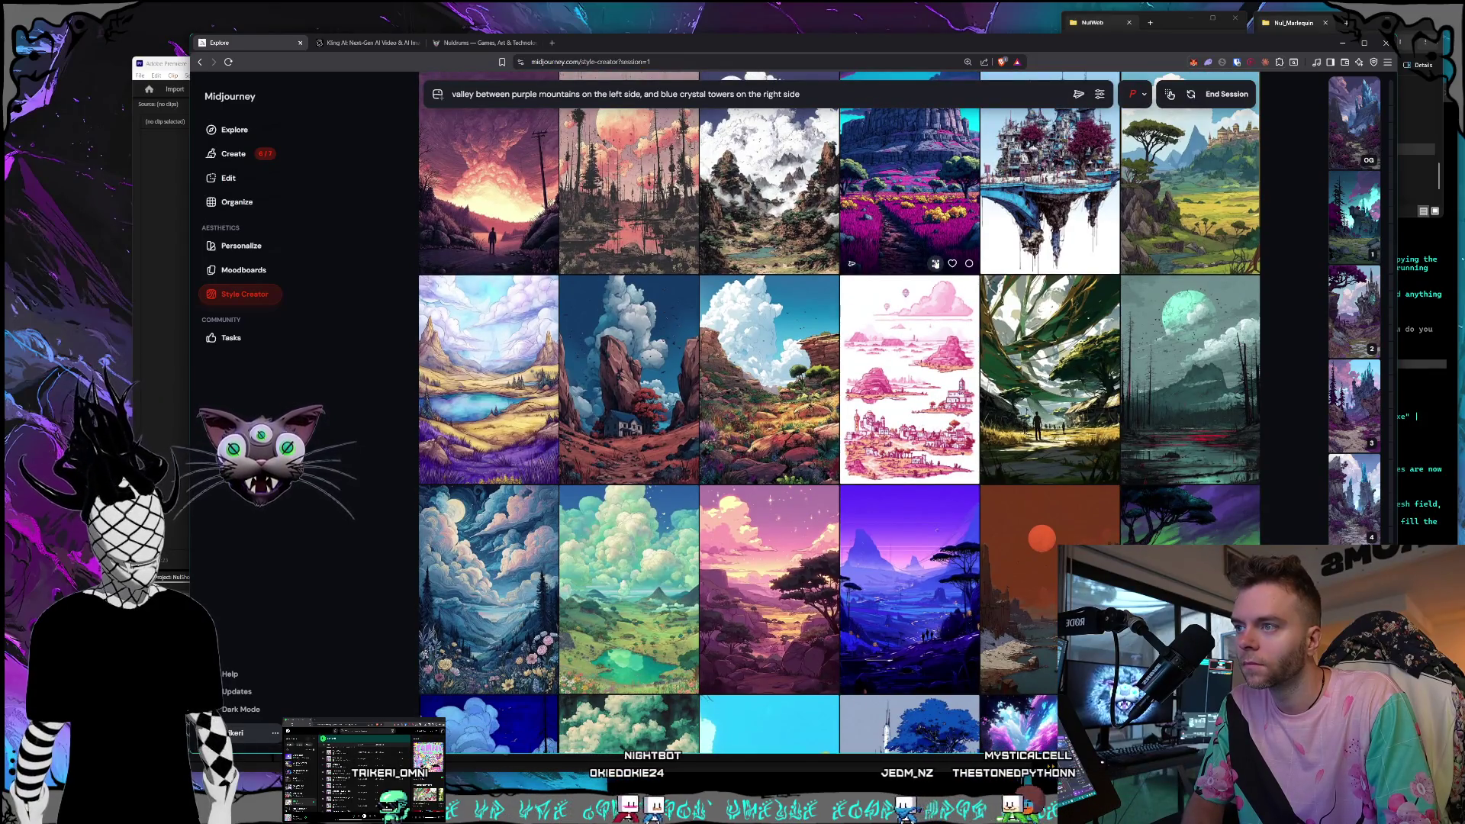
pyautogui.scroll(-1, 812, 257)
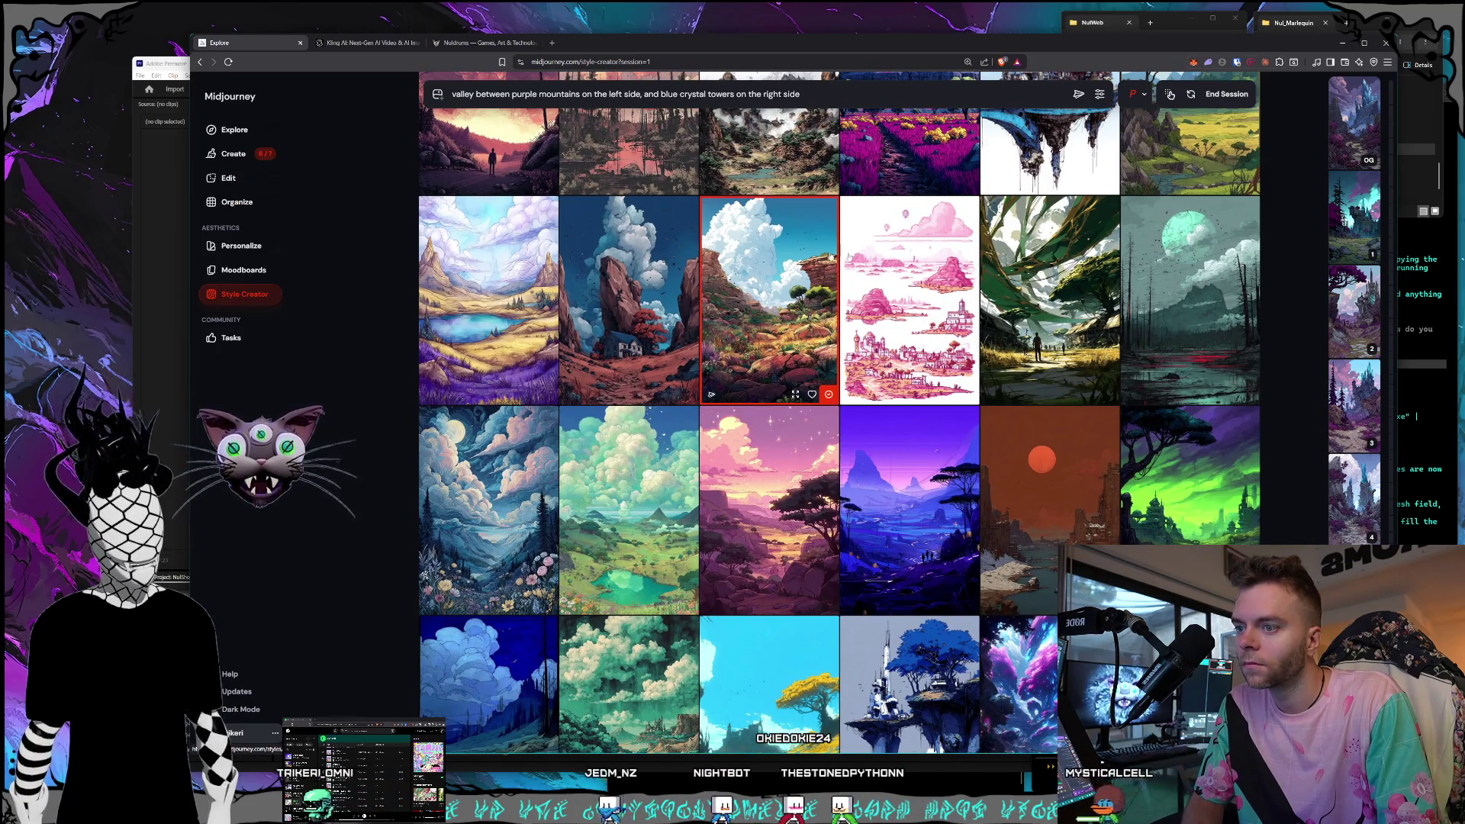
pyautogui.scroll(-10, 840, 258)
pyautogui.scroll(-3, 867, 259)
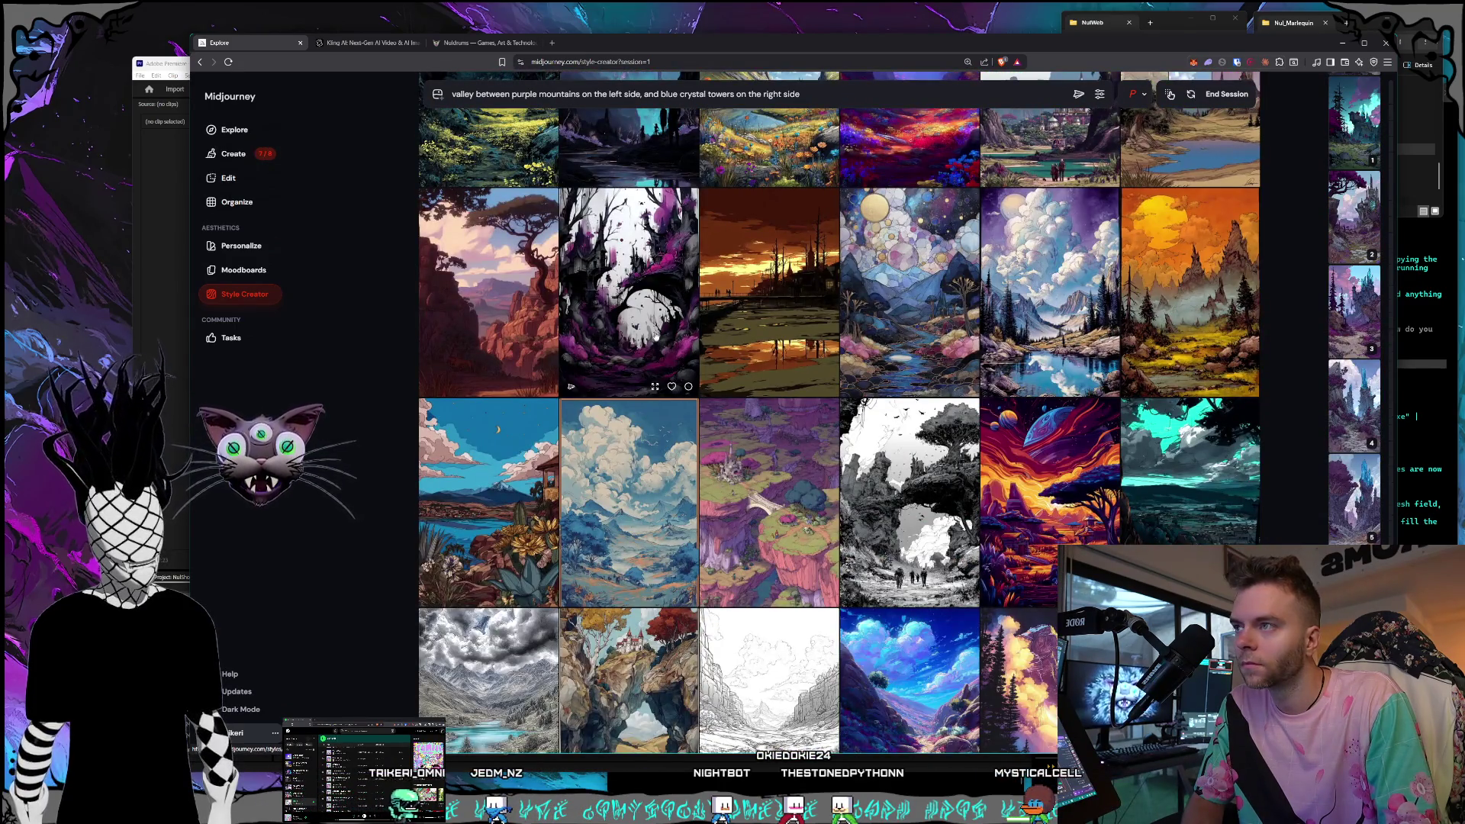
pyautogui.scroll(-10, 840, 305)
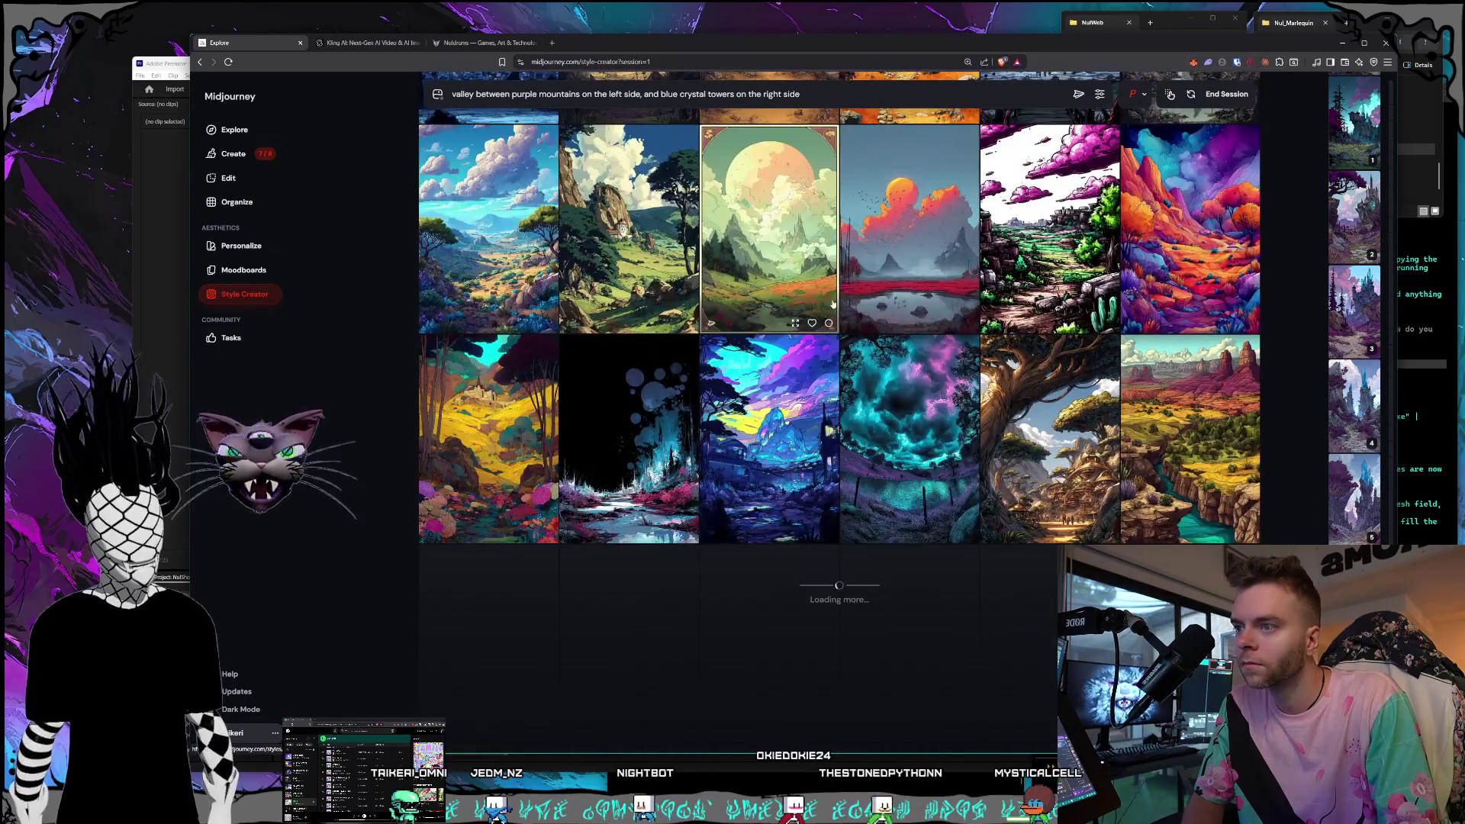
pyautogui.scroll(-5, 834, 303)
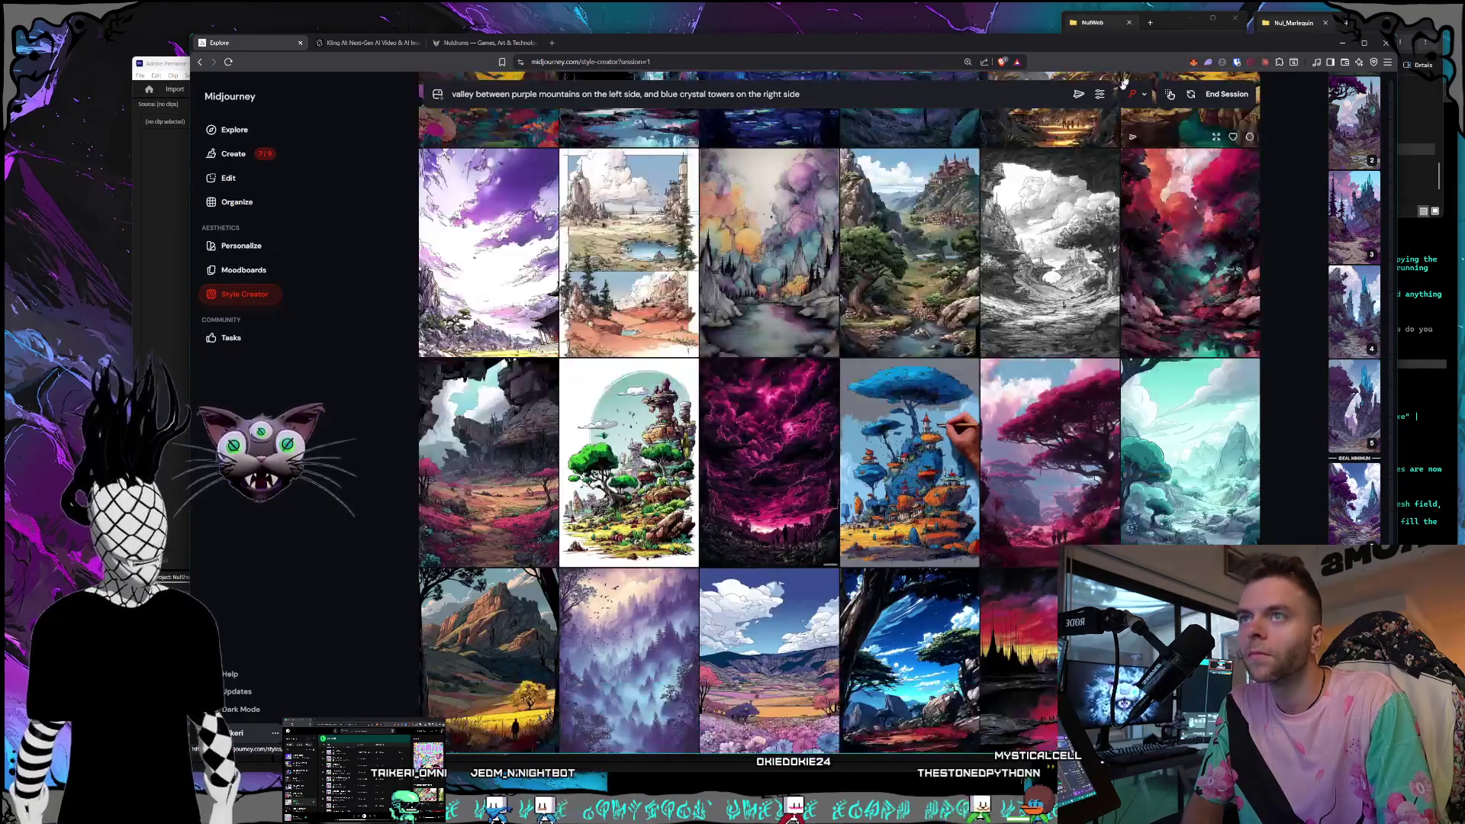
# End the style session and return to Create's purple-valley, blue-crystal-spire images.
pyautogui.click(1226, 94)
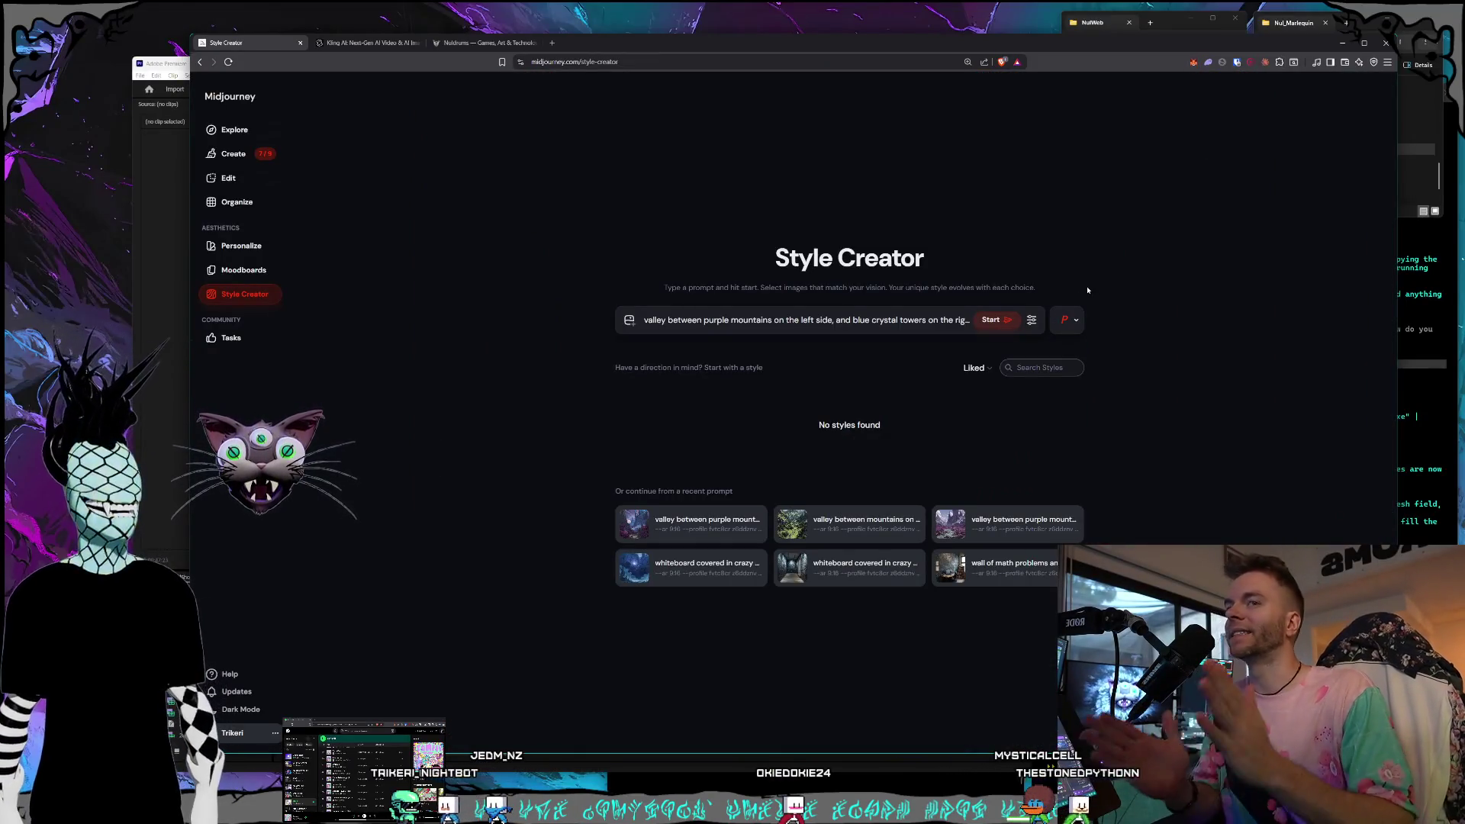
pyautogui.click(990, 319)
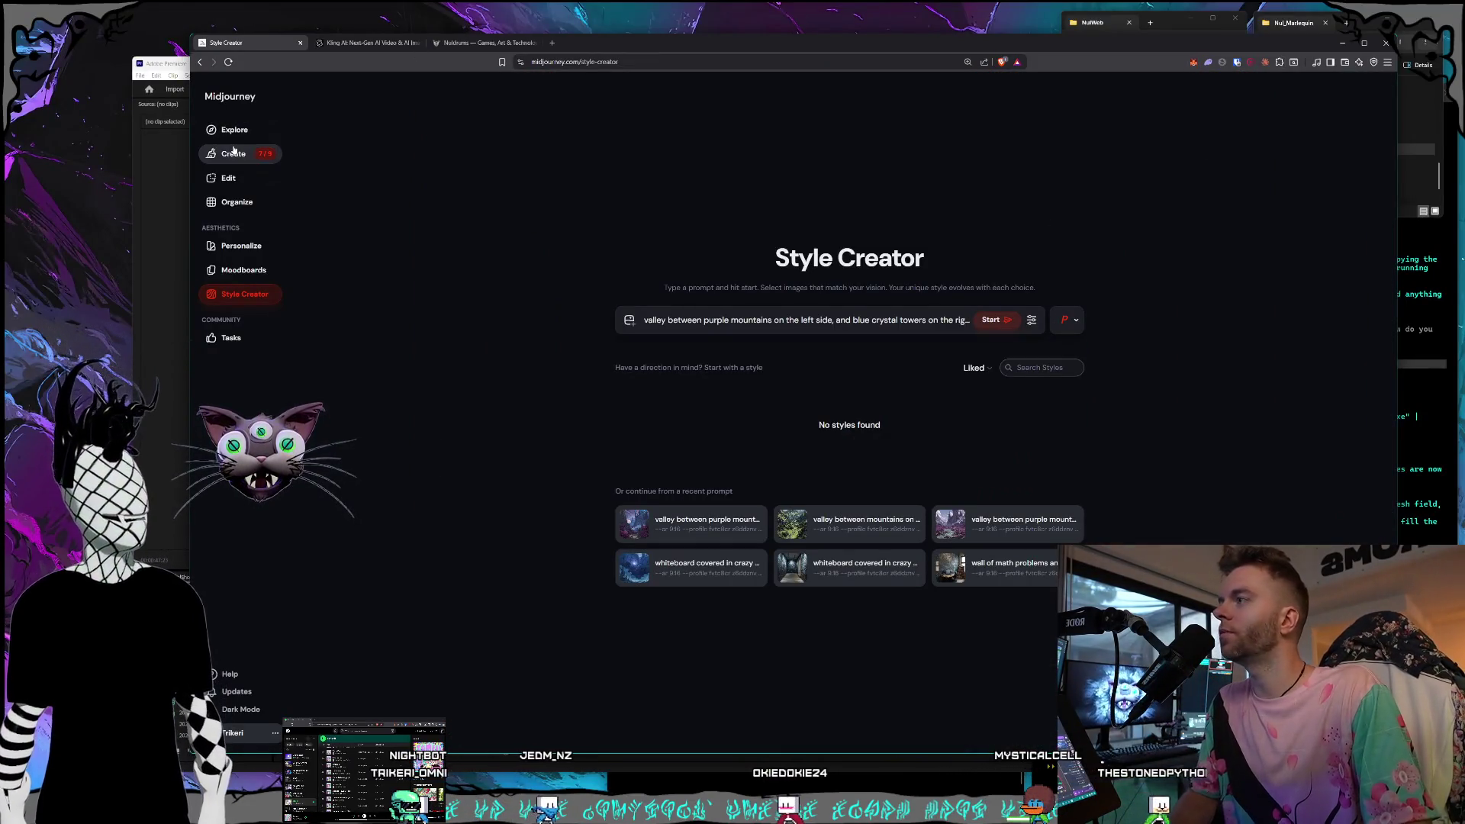
pyautogui.scroll(-10, 611, 268)
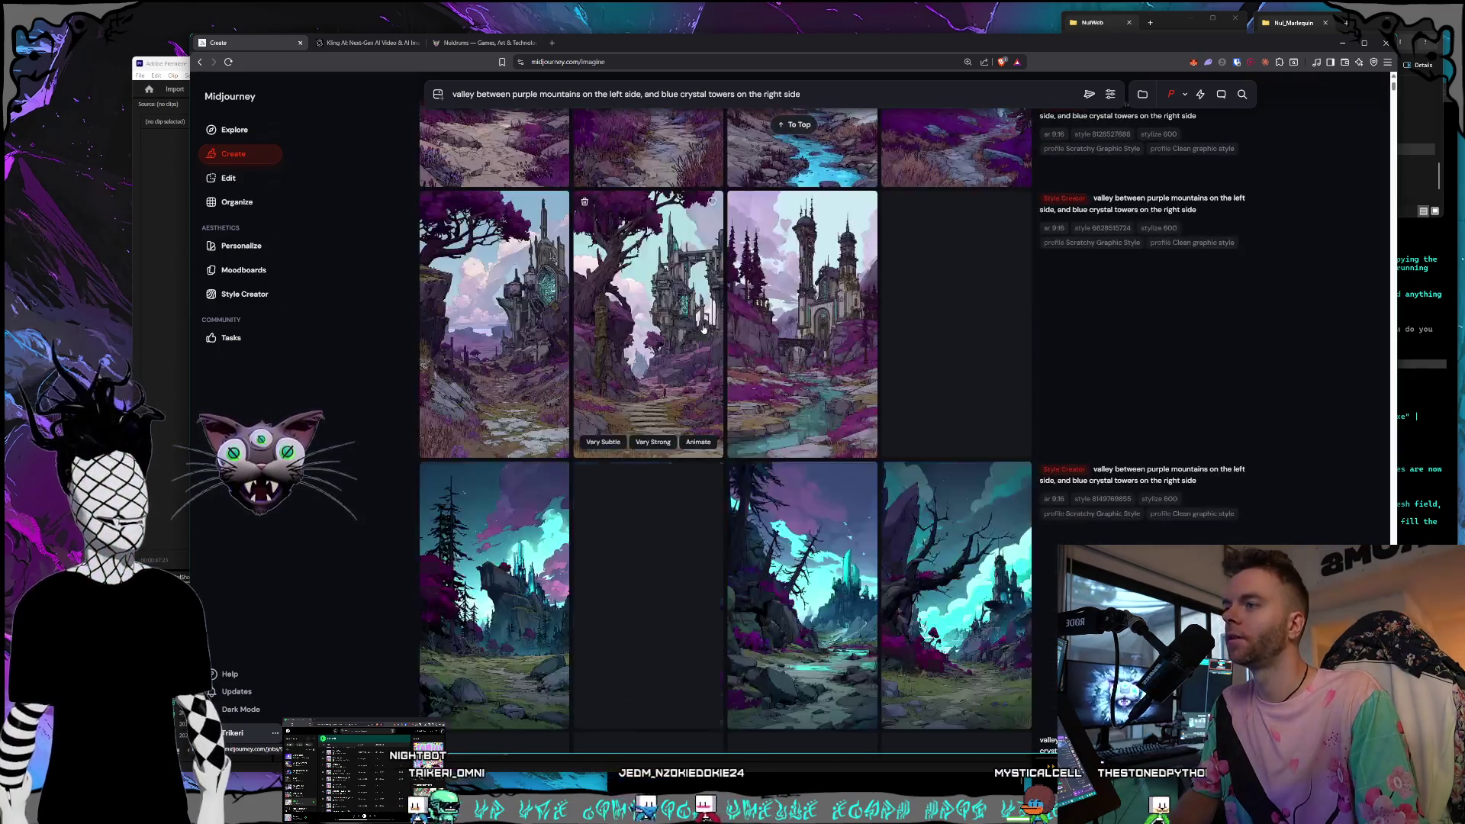
pyautogui.scroll(-1, 750, 351)
pyautogui.scroll(2, 839, 366)
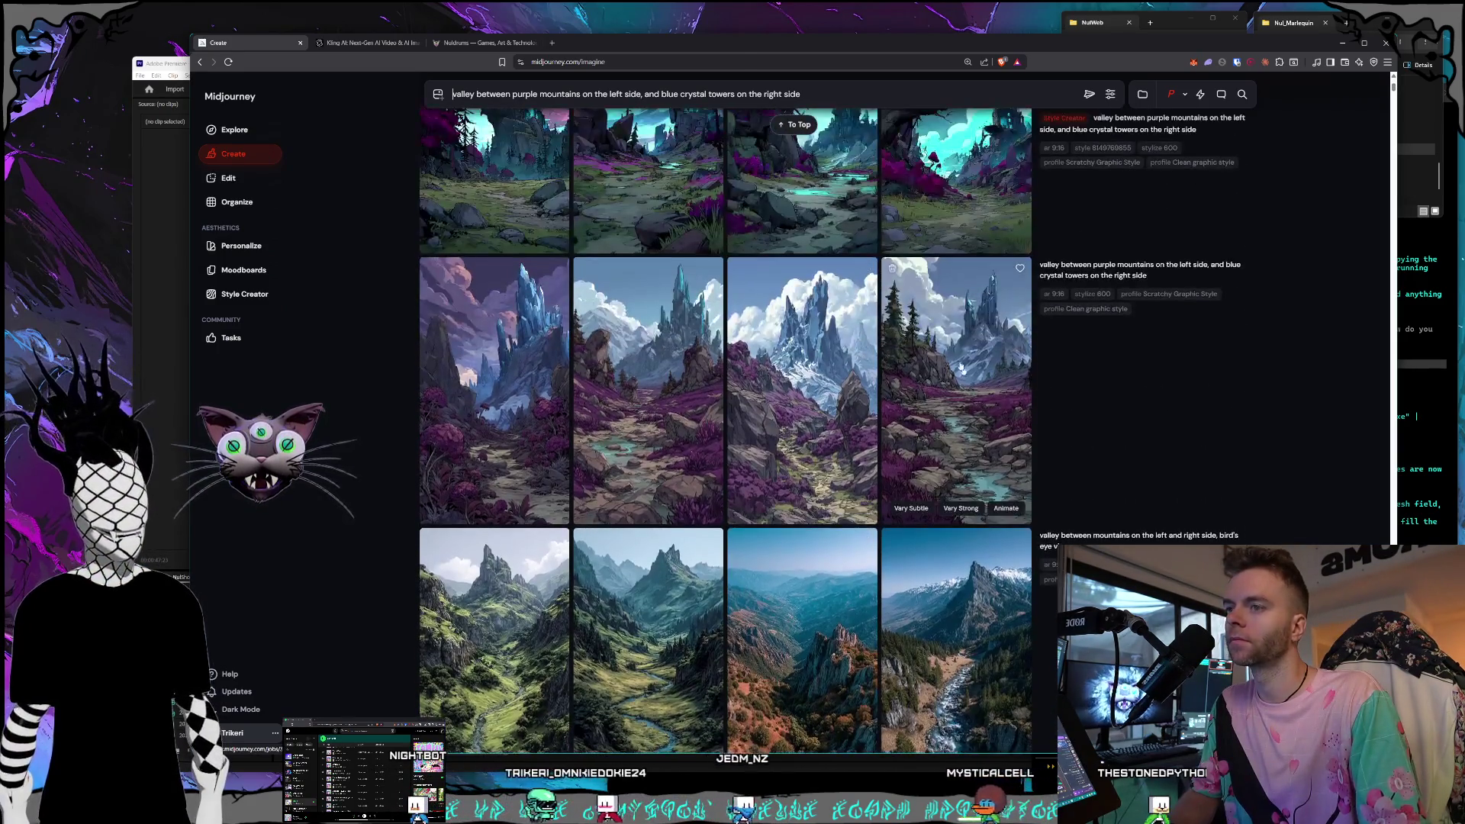
# Open the fourth valley image full-size and step back to the stone-path, teal-spire render (stylize 600).
pyautogui.click(991, 390)
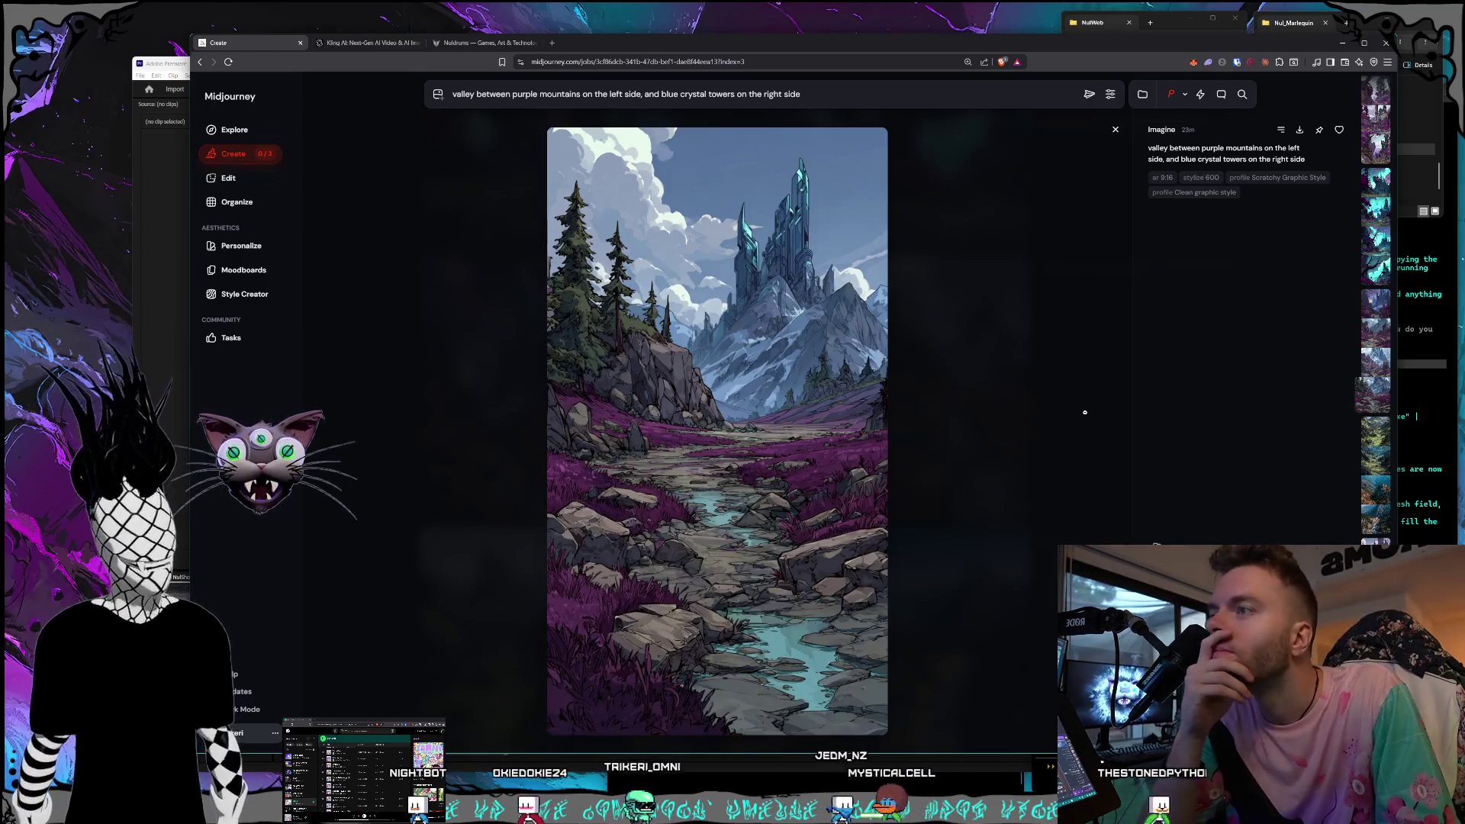
pyautogui.press('Left')
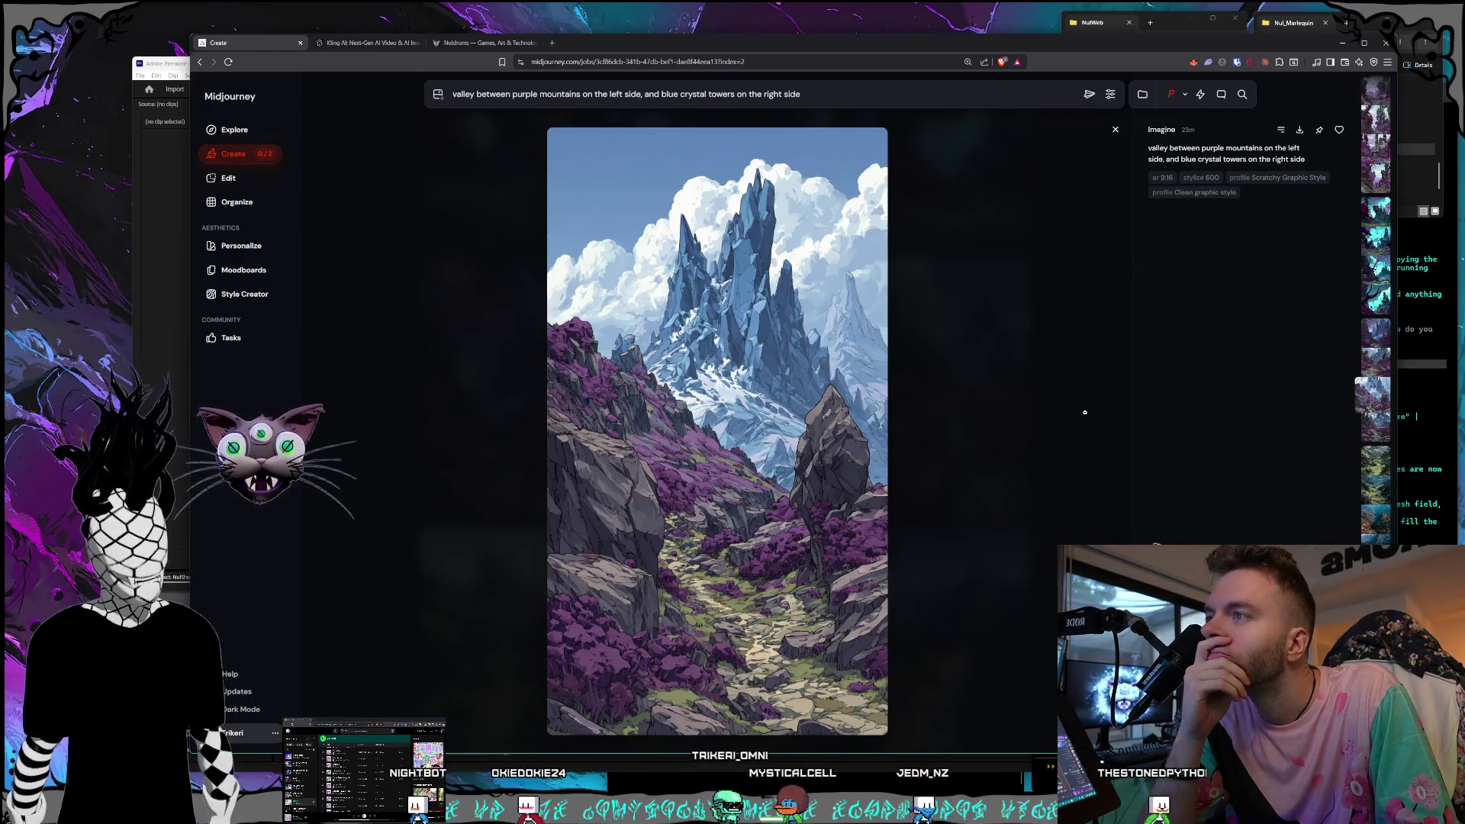
pyautogui.press('Left')
pyautogui.press('Left')
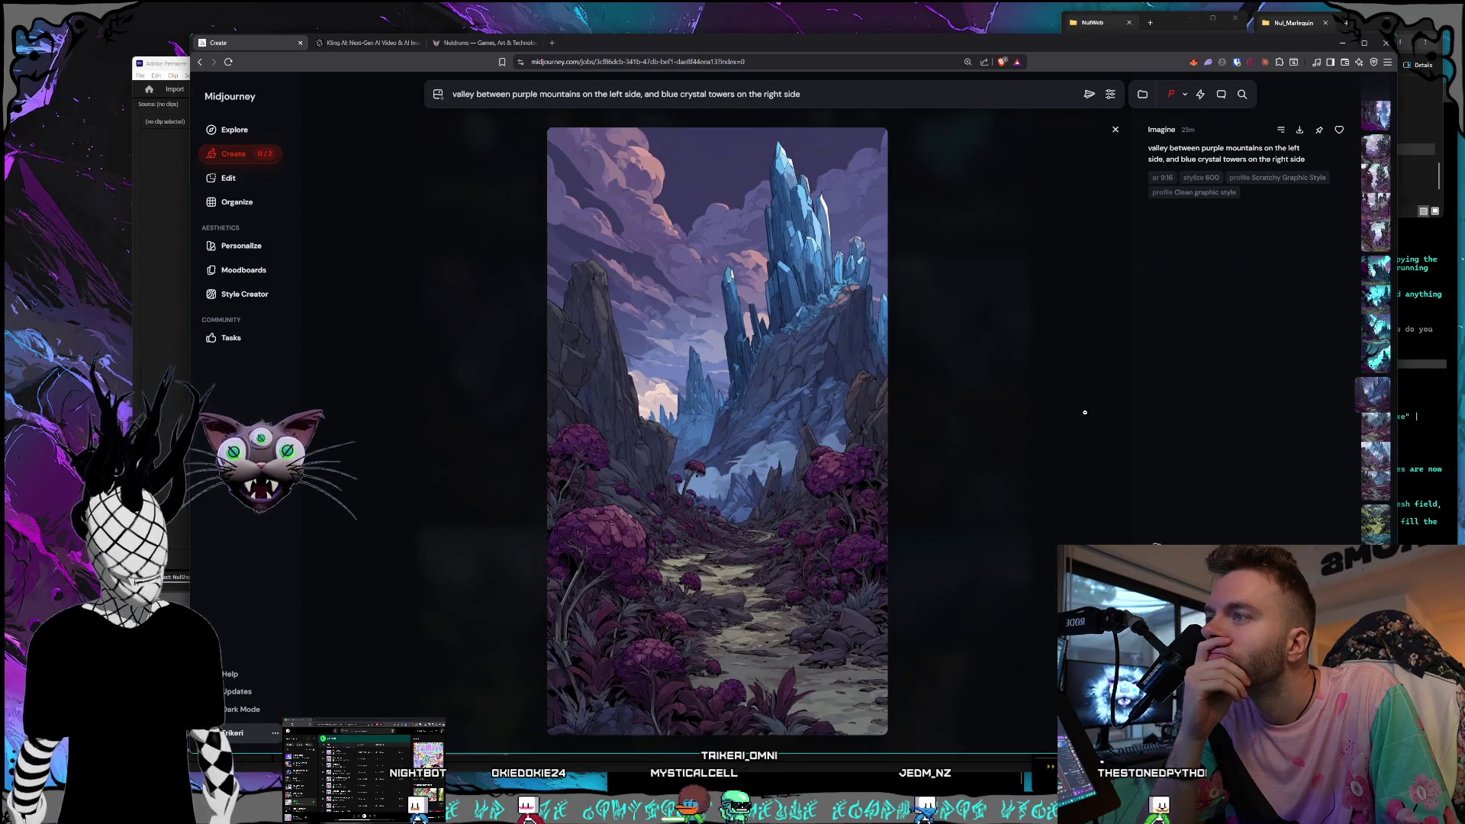
pyautogui.press('Left')
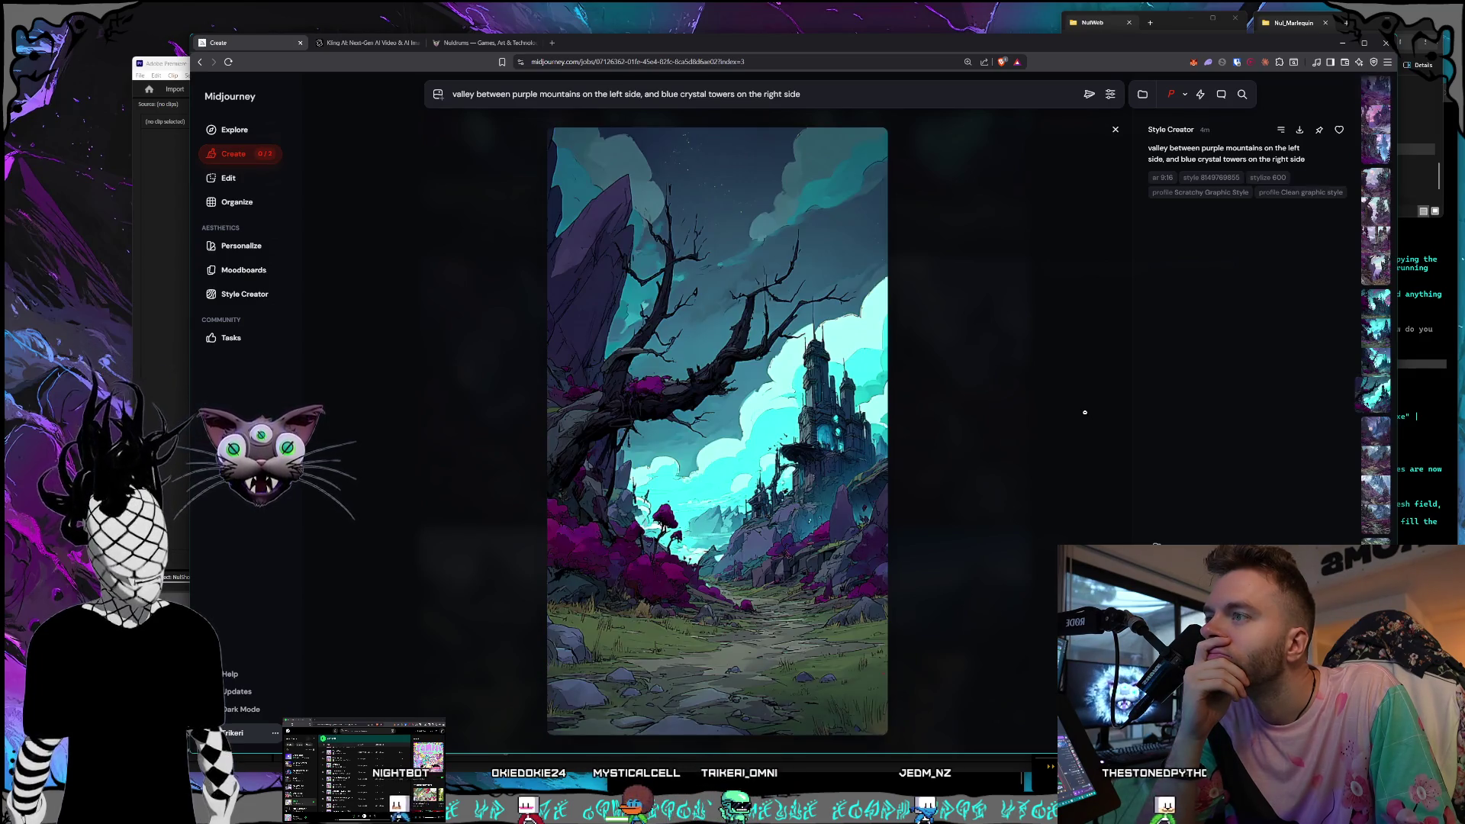
pyautogui.press('Left')
pyautogui.press('Left')
pyautogui.press('Left')
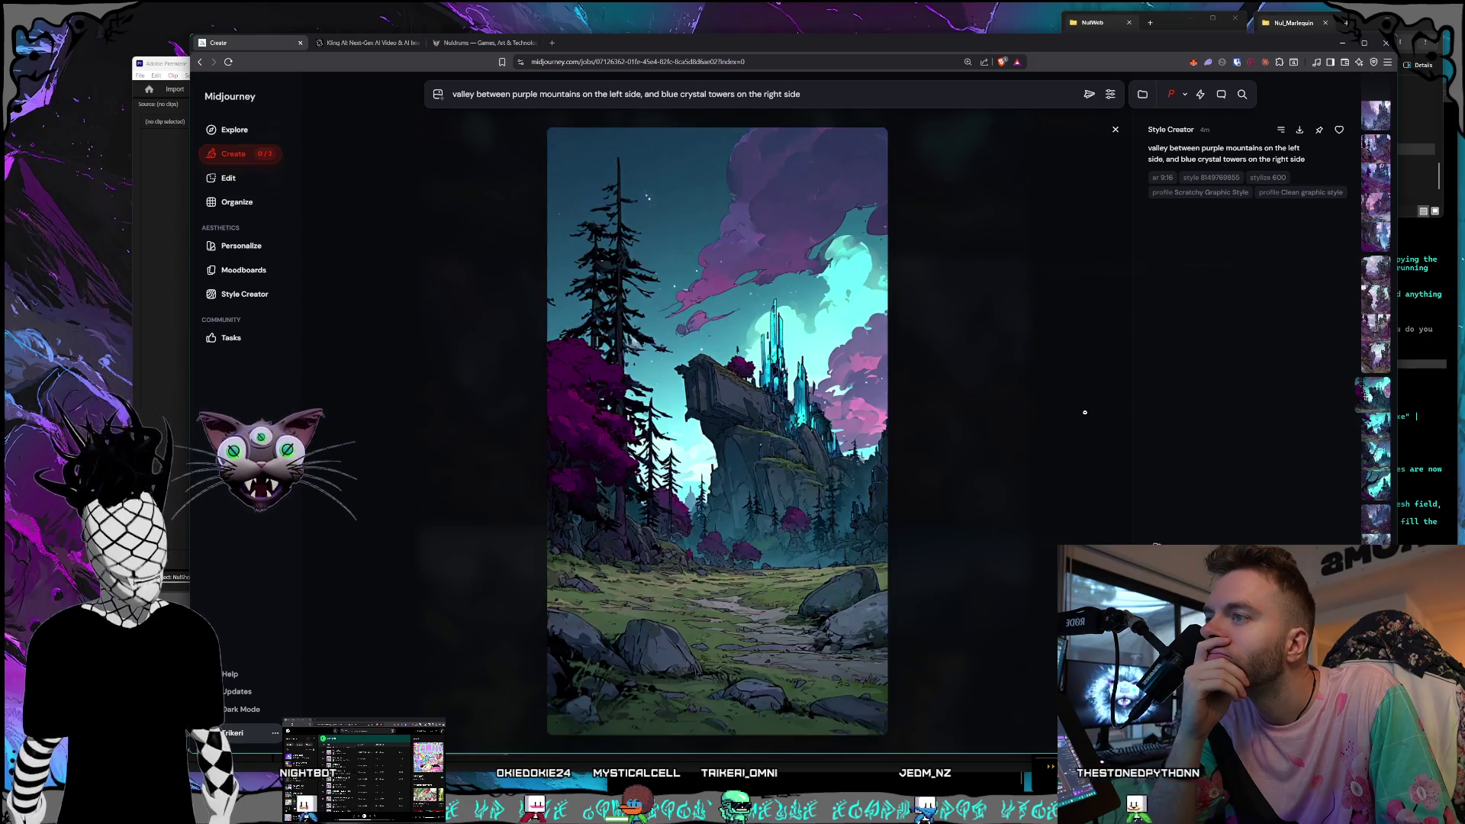
pyautogui.press('Left')
pyautogui.press('Left')
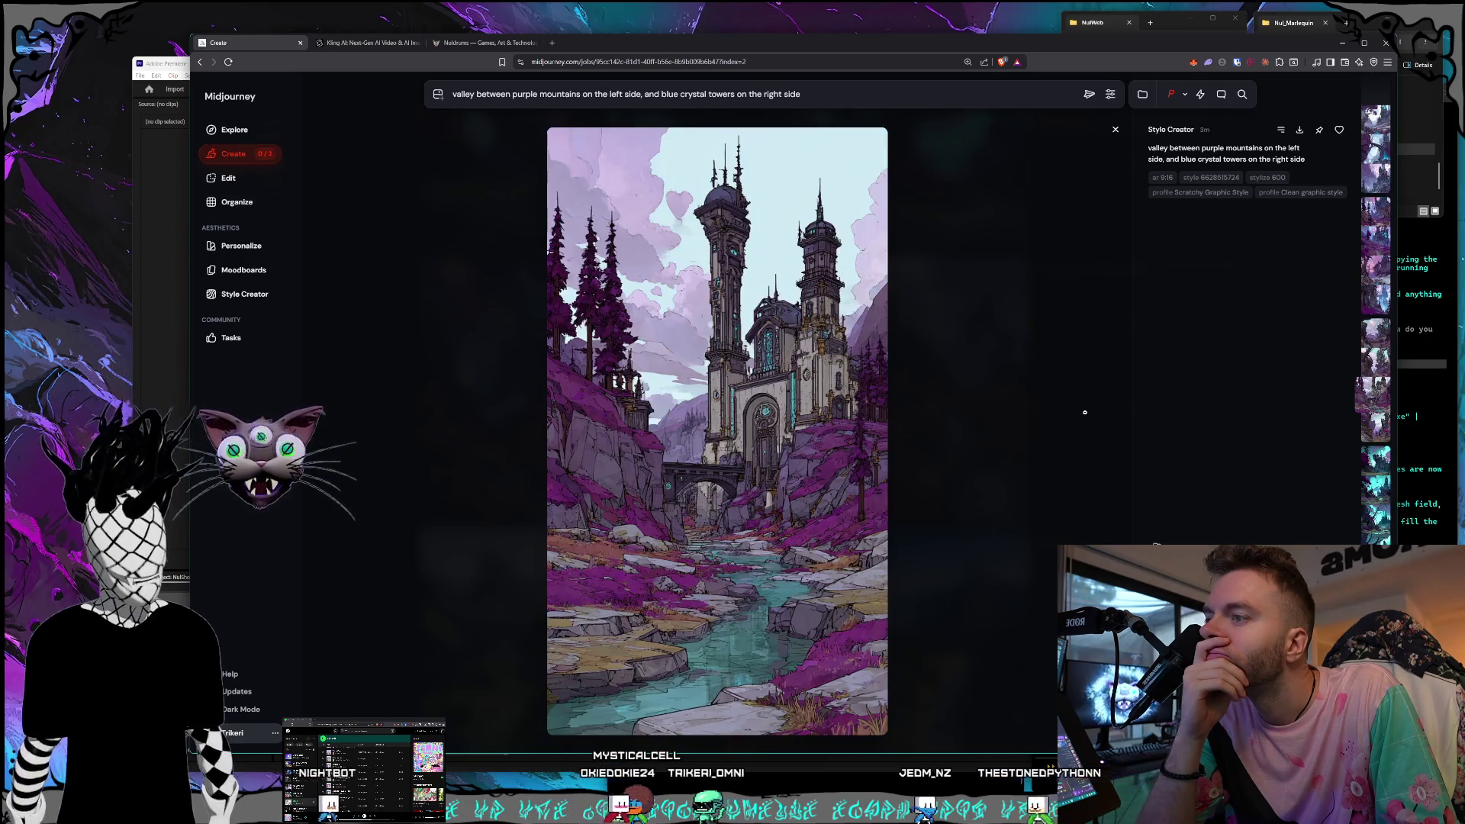
pyautogui.press('Left')
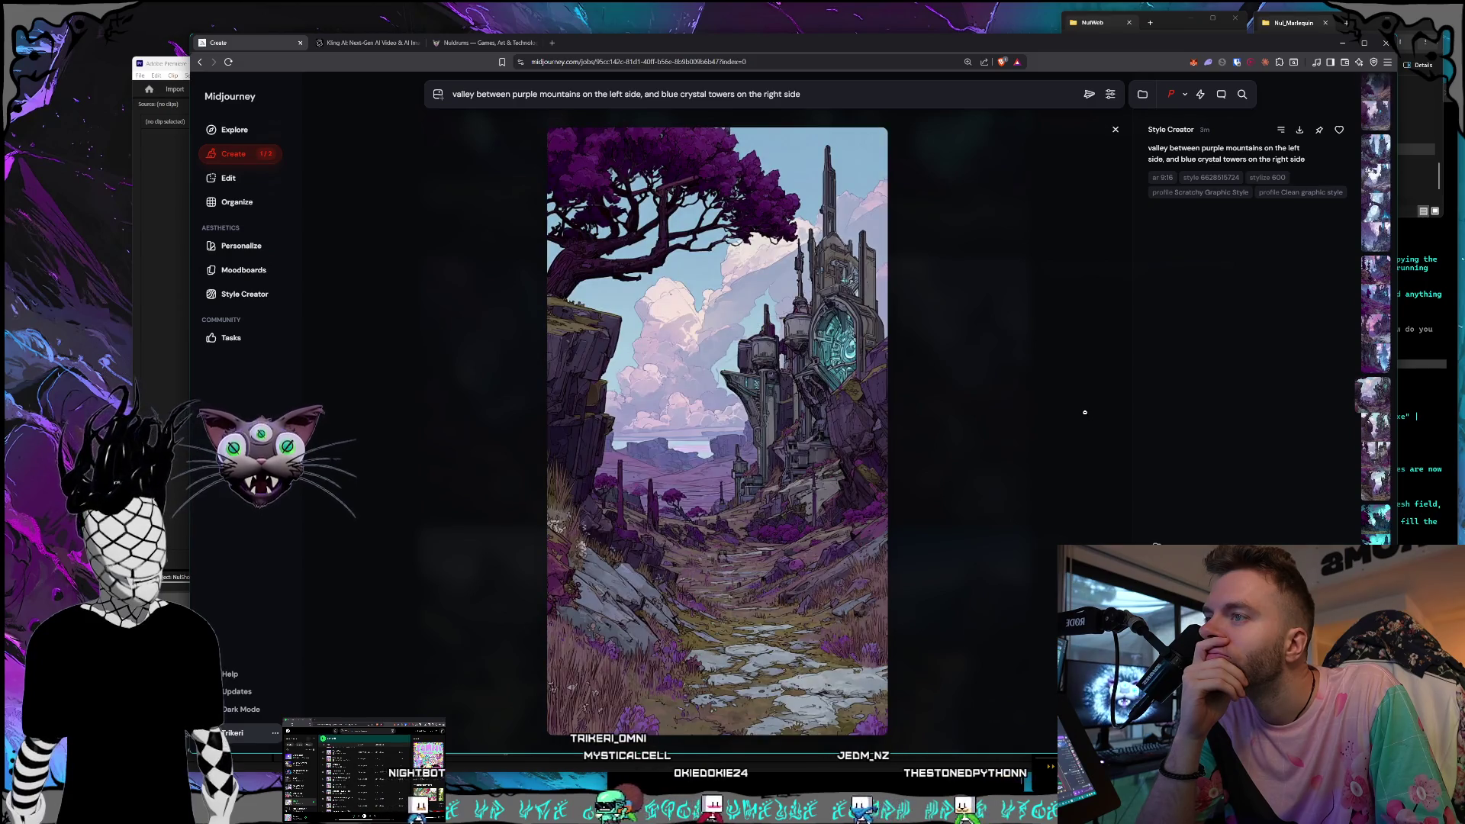
pyautogui.press('Left')
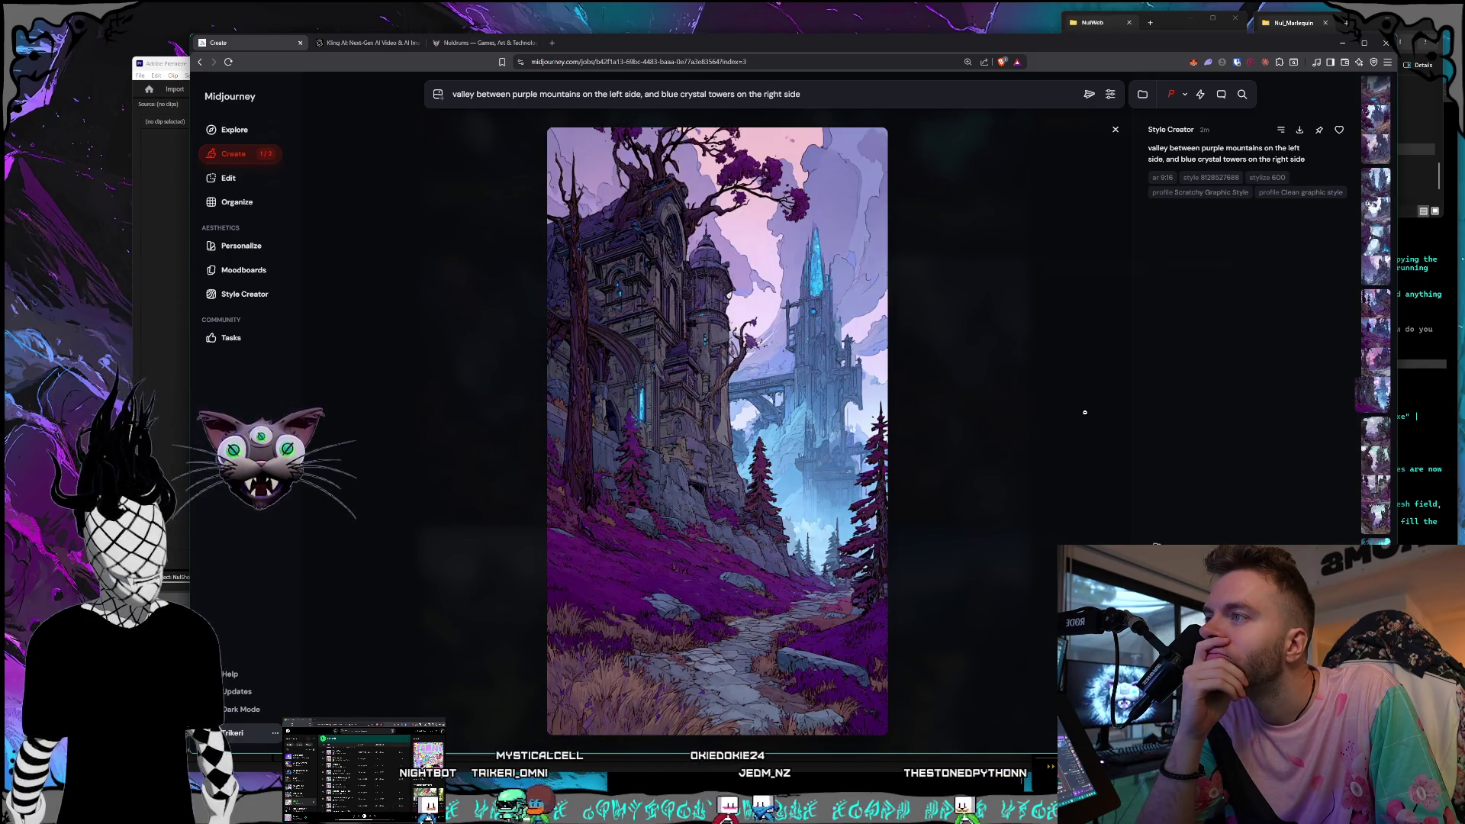
pyautogui.press('Left')
pyautogui.press('Left')
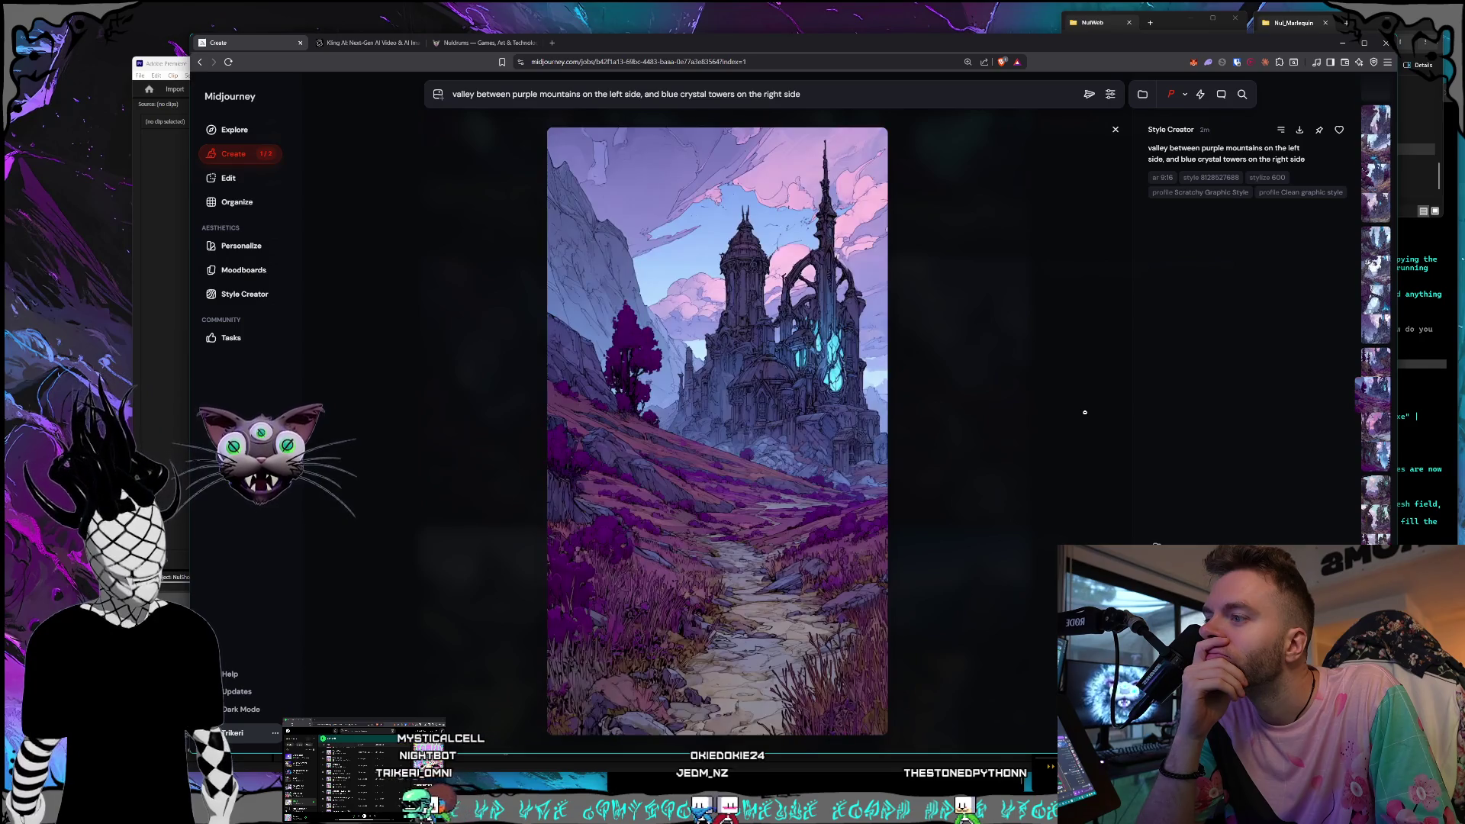
pyautogui.press('Left')
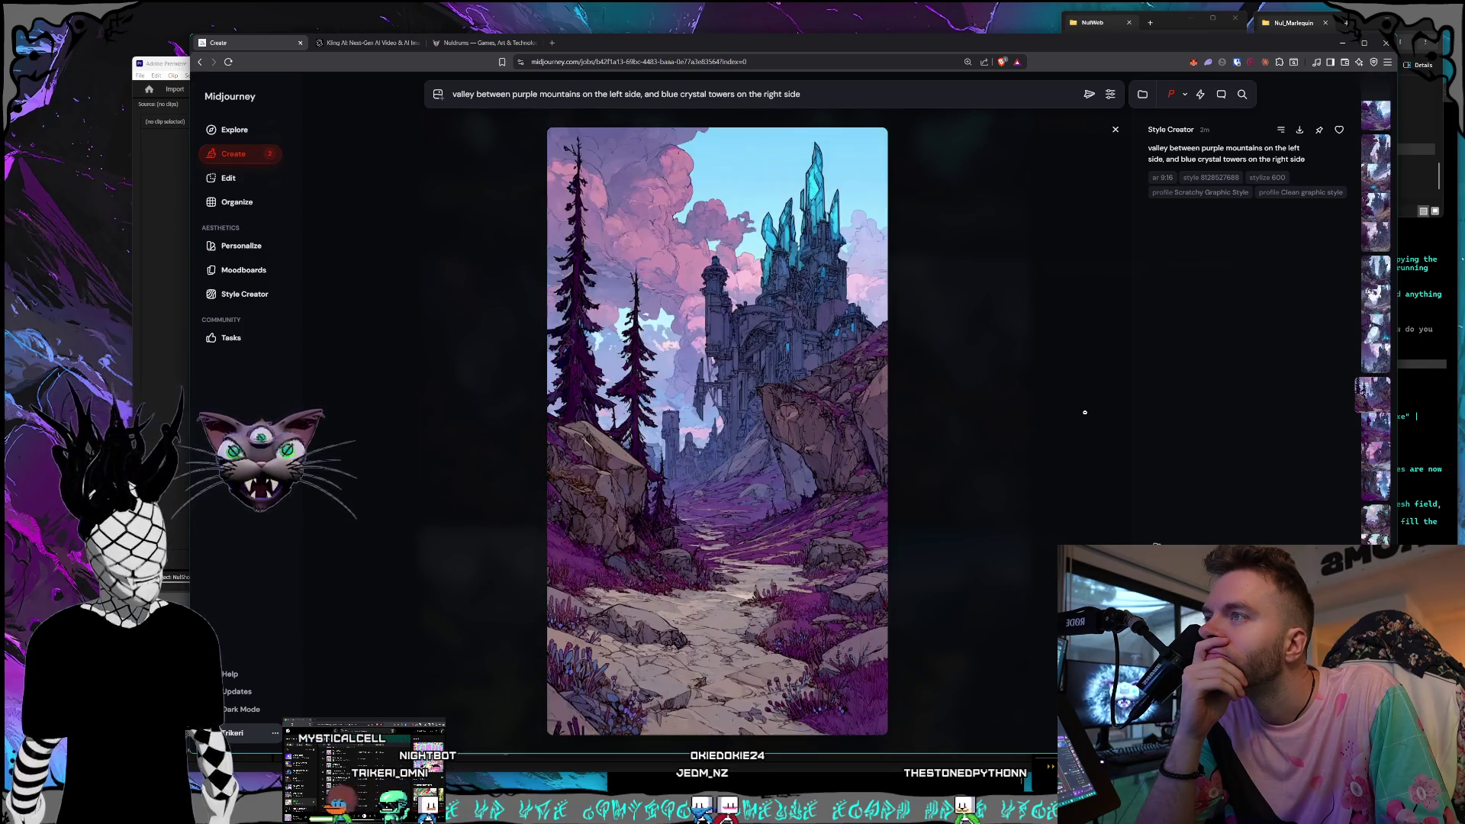
pyautogui.press('Left')
pyautogui.press('Left')
pyautogui.press('Left')
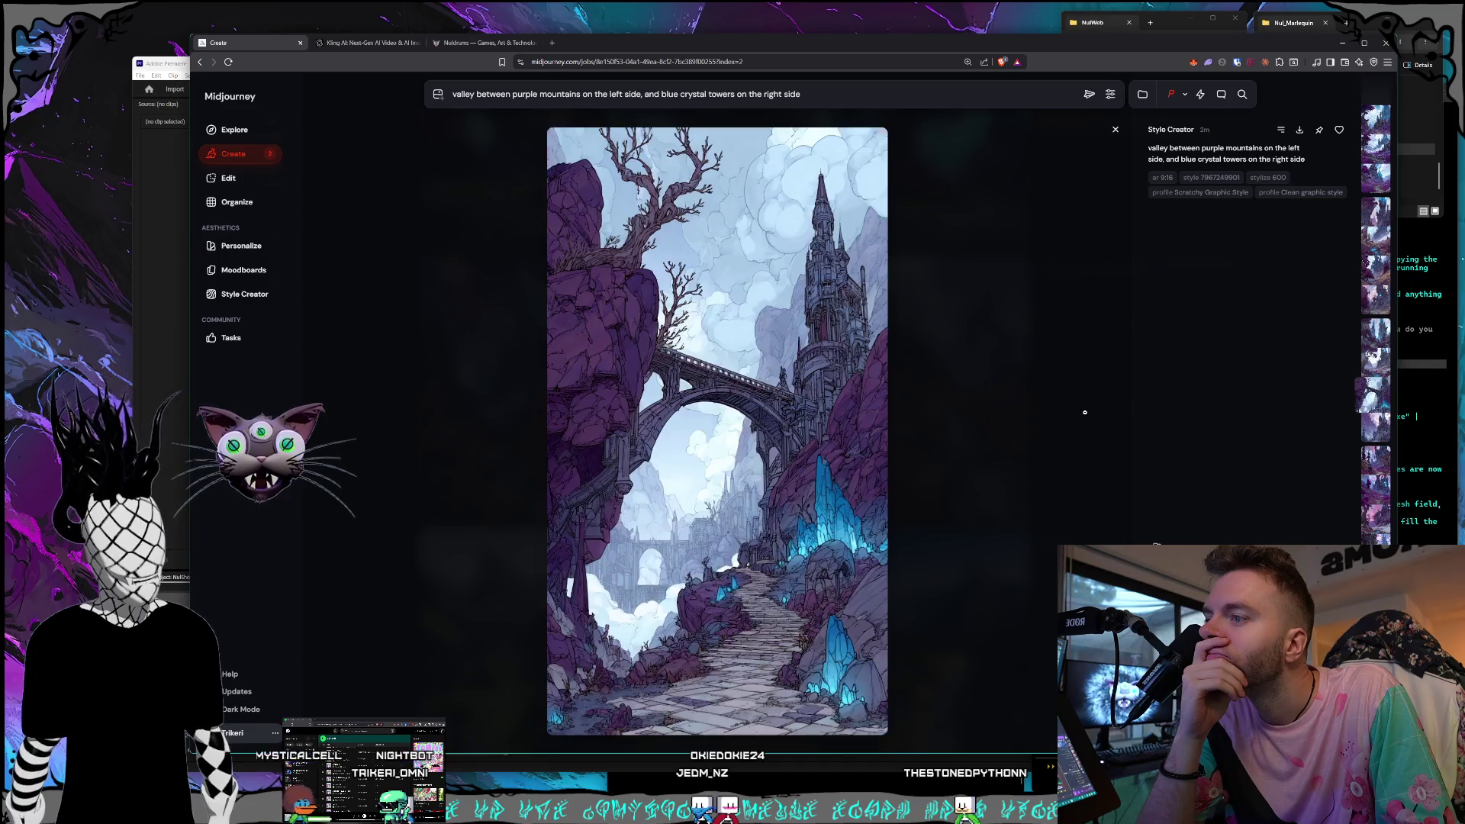
pyautogui.press('Left')
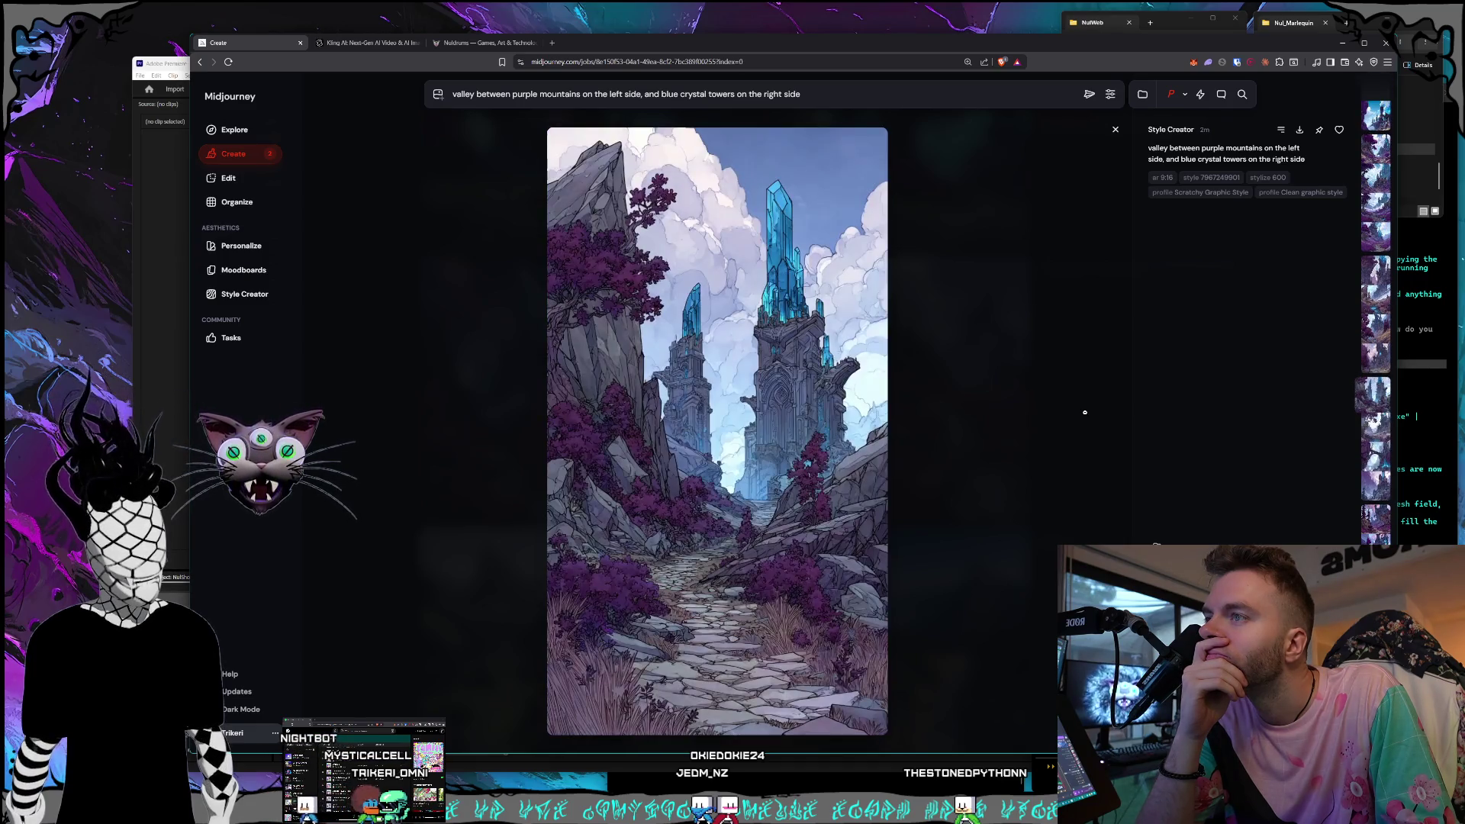
pyautogui.press('Left')
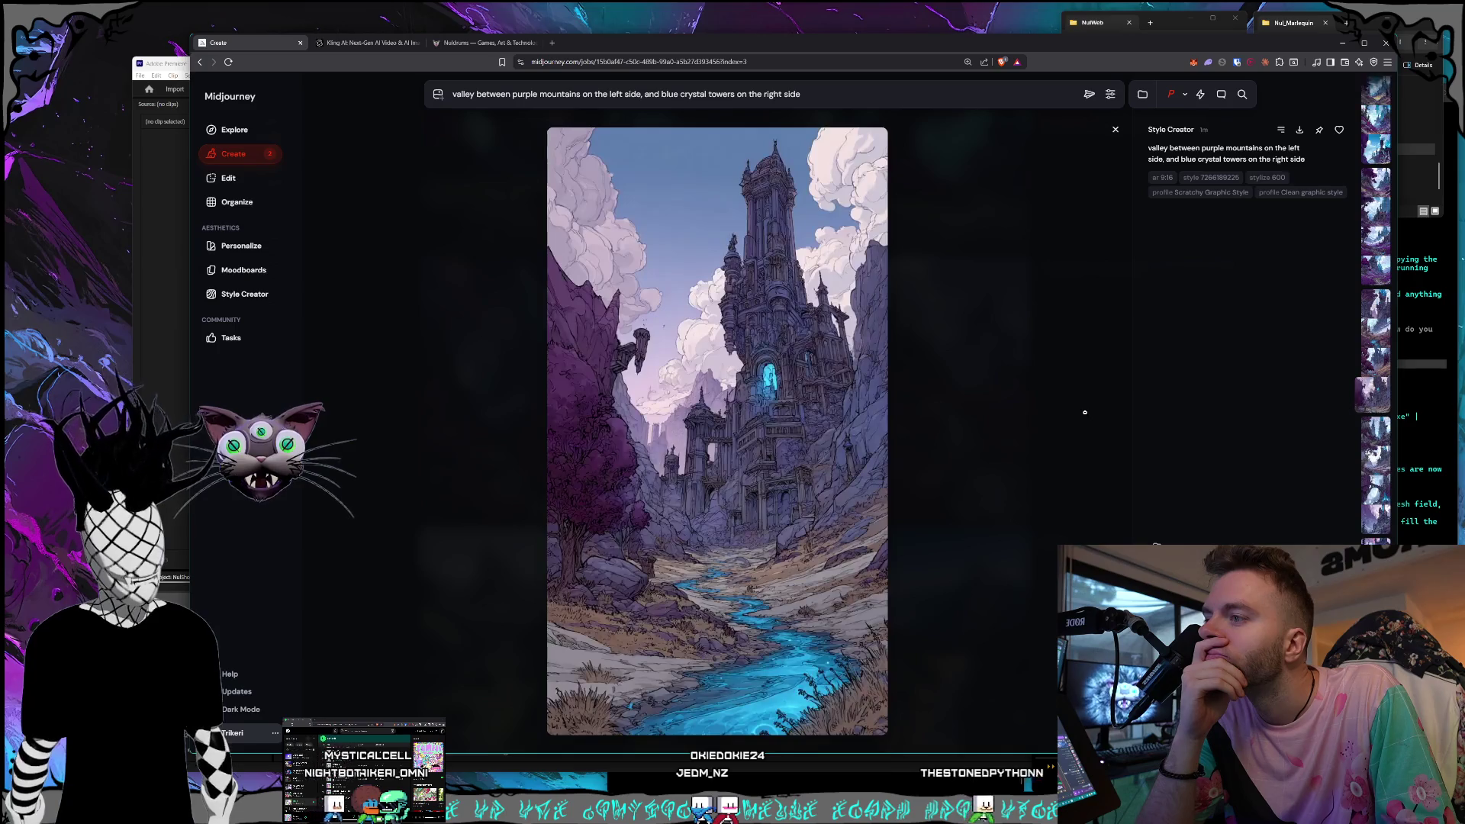
pyautogui.press('Left')
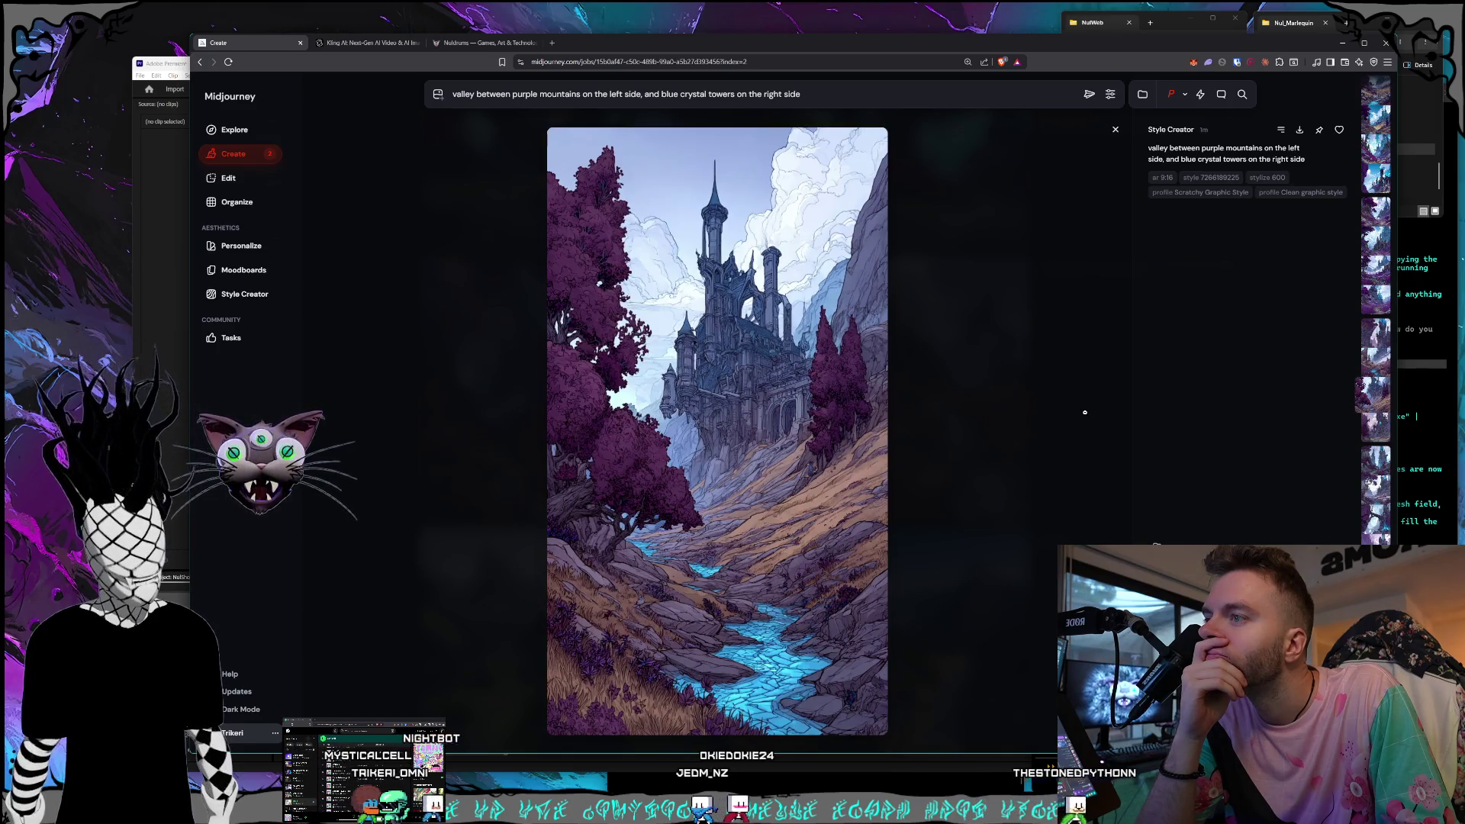
pyautogui.press('Left')
pyautogui.press('Left')
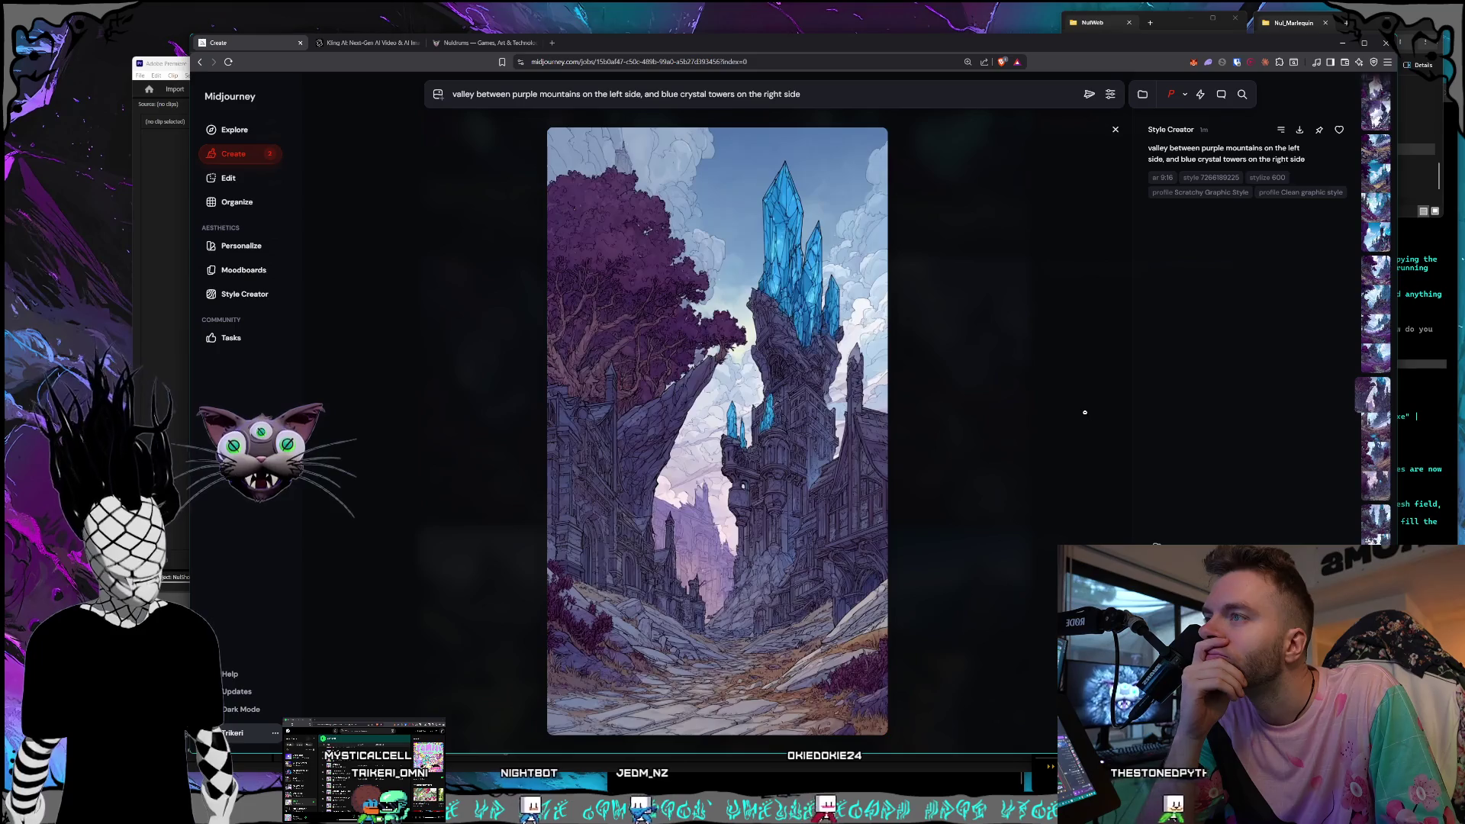
pyautogui.press('Left')
pyautogui.press('Left')
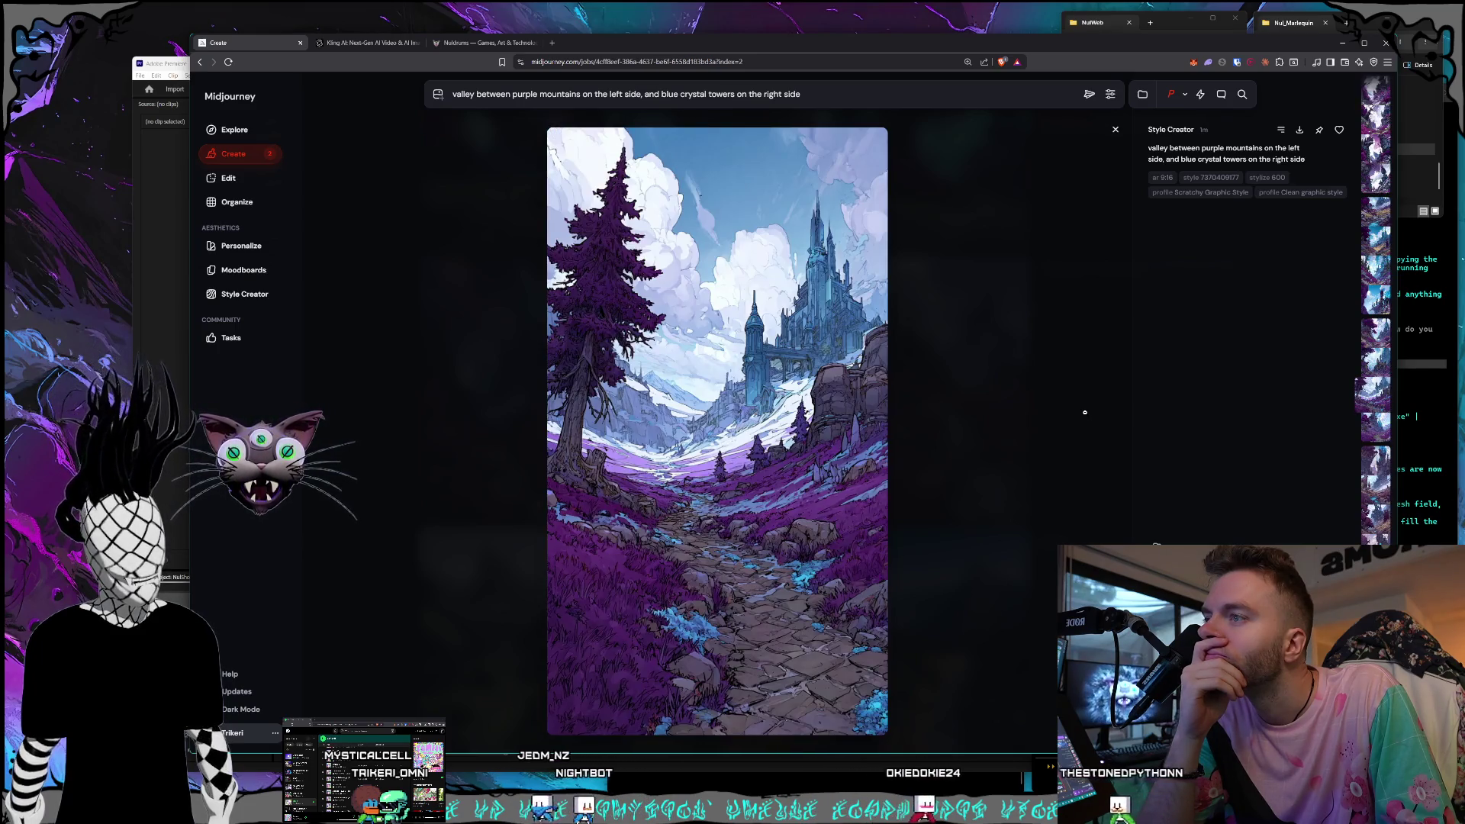
pyautogui.press('Left')
pyautogui.press('Left')
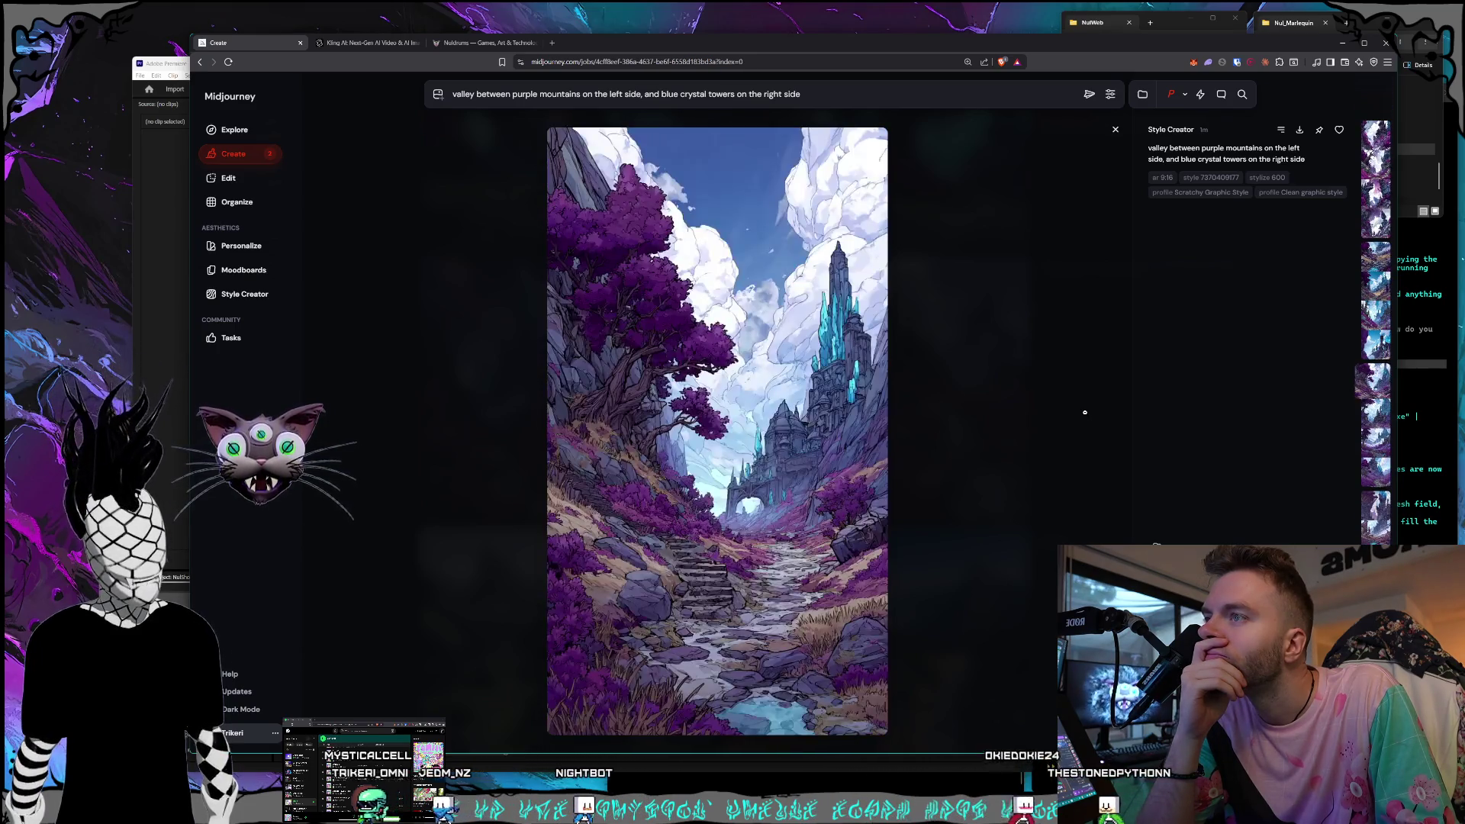
pyautogui.press('Left')
pyautogui.press('Left')
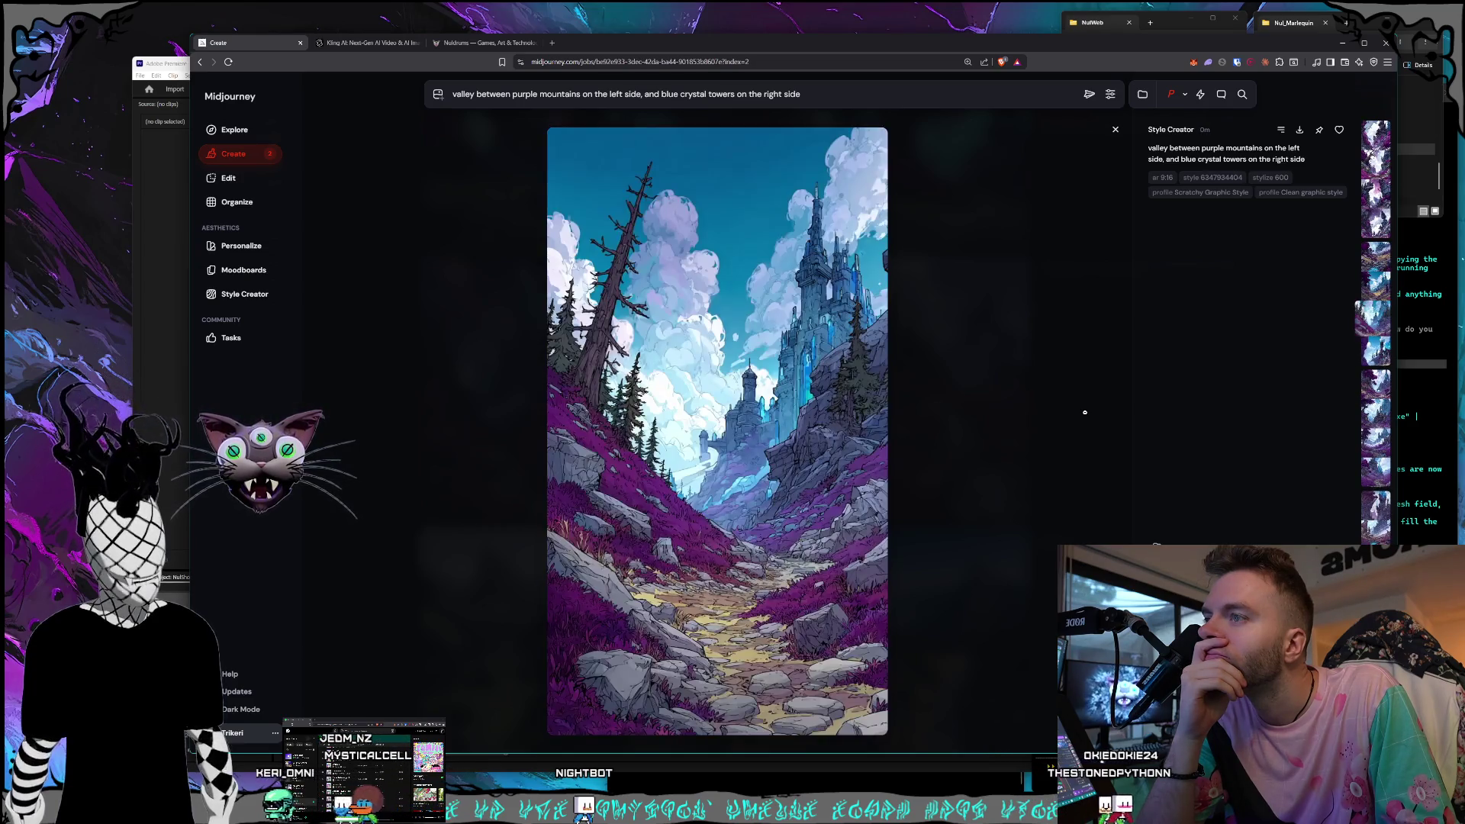
pyautogui.press('Left')
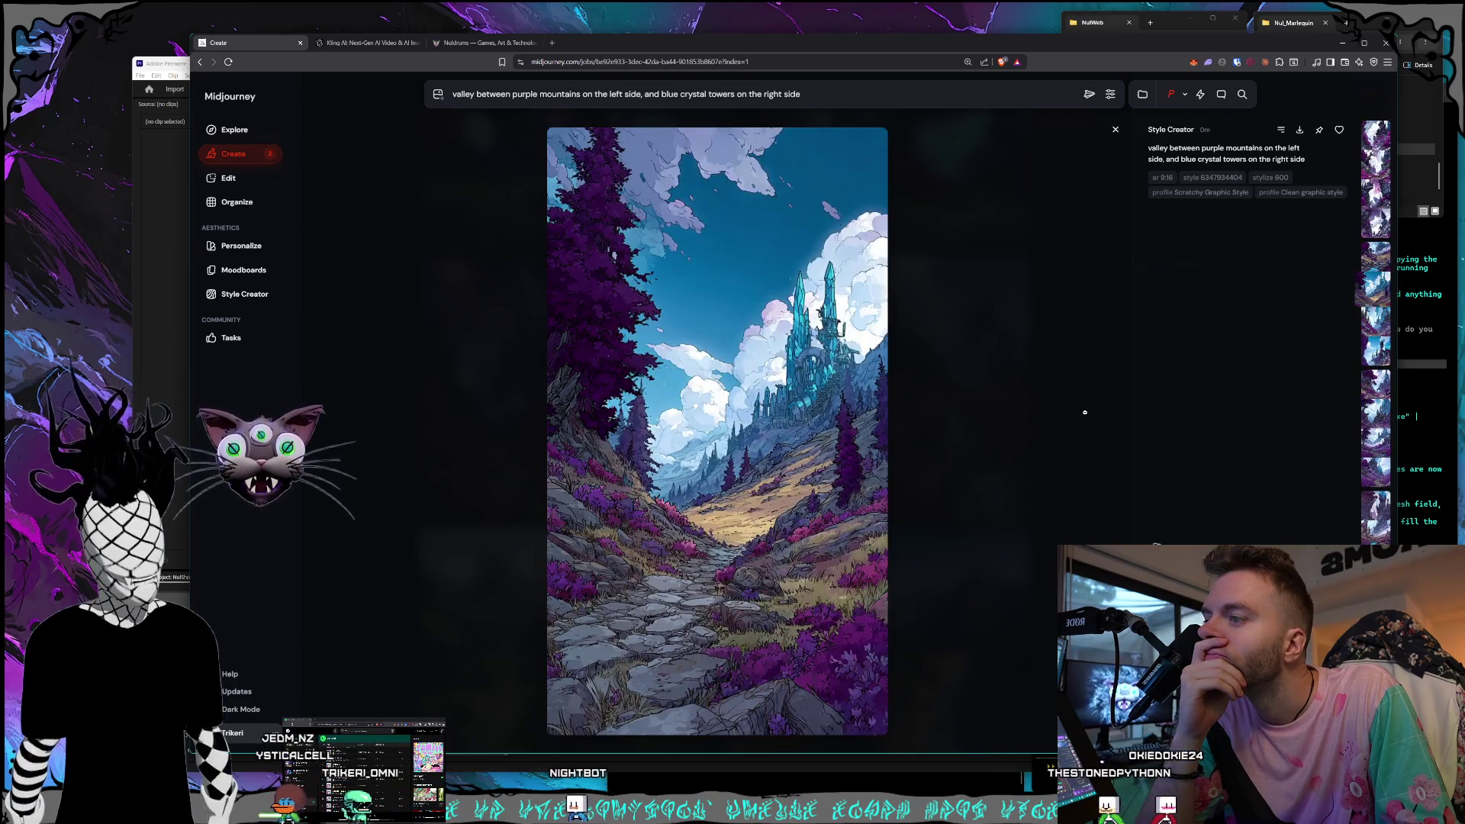
pyautogui.press('Left')
pyautogui.press('Left')
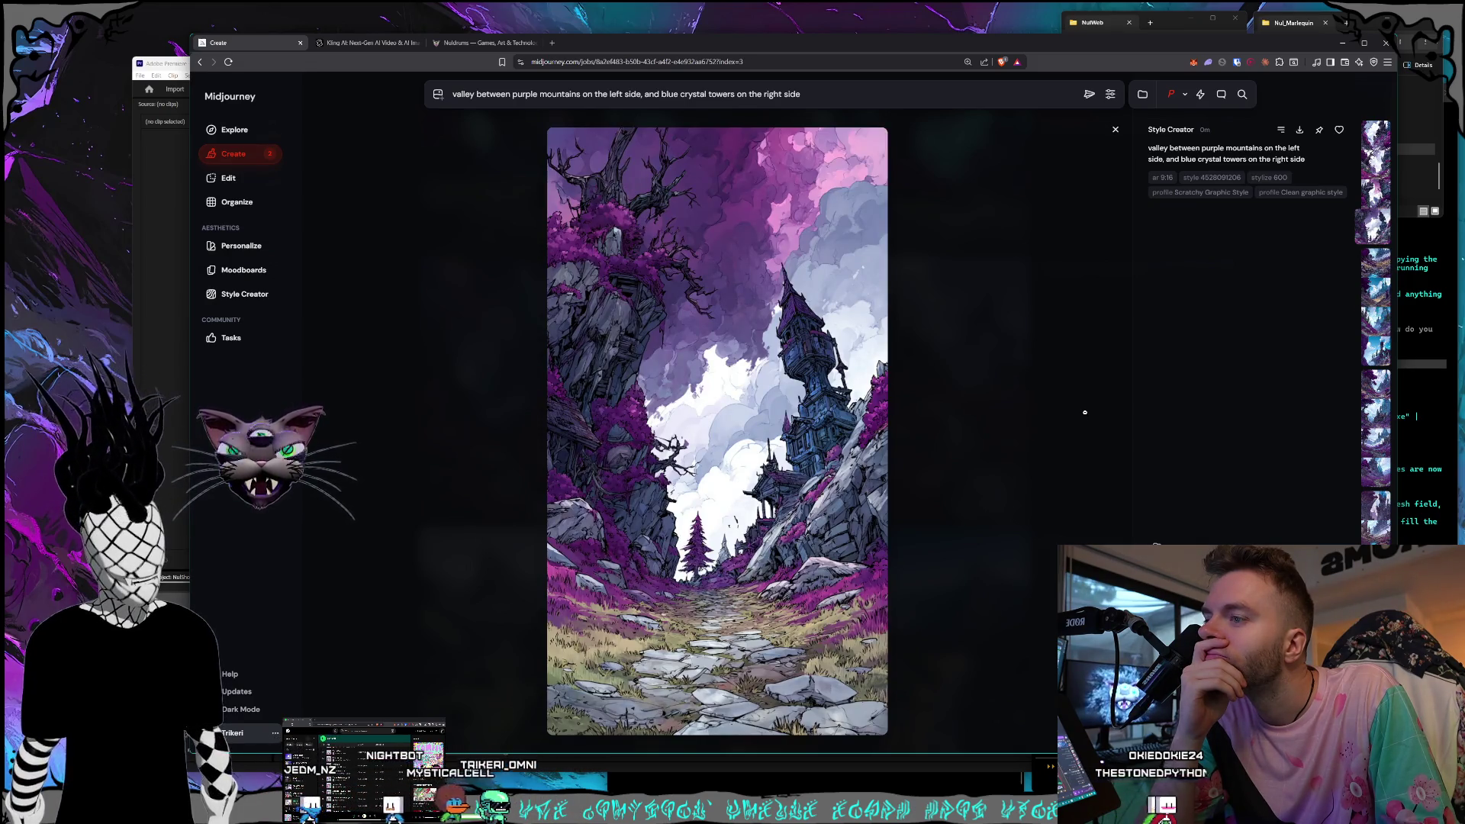
# Compare valley generations by stepping back and forth across neighbouring batches in the viewer.
pyautogui.press('Left')
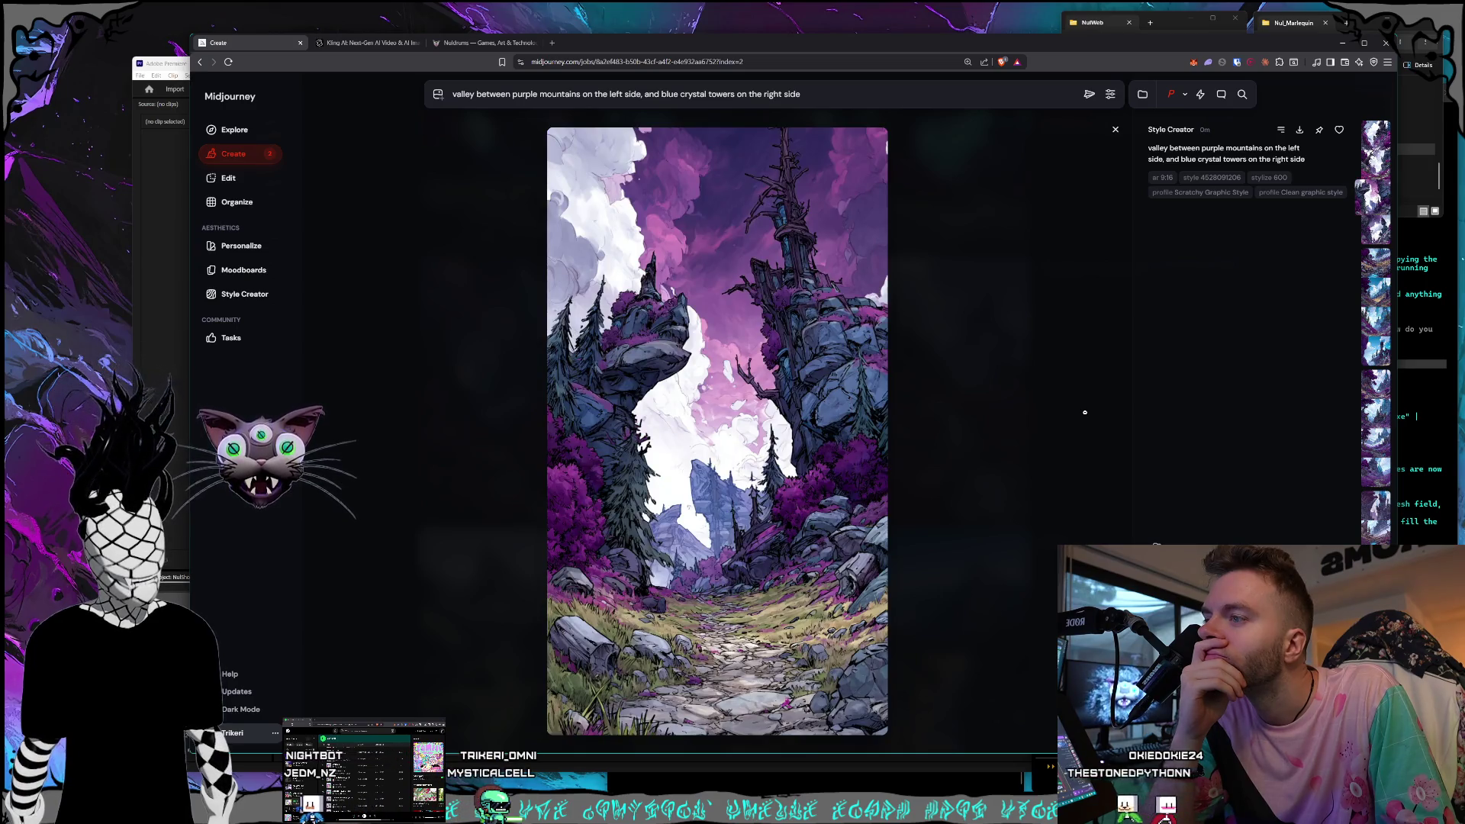
pyautogui.press('Left')
pyautogui.press('Left')
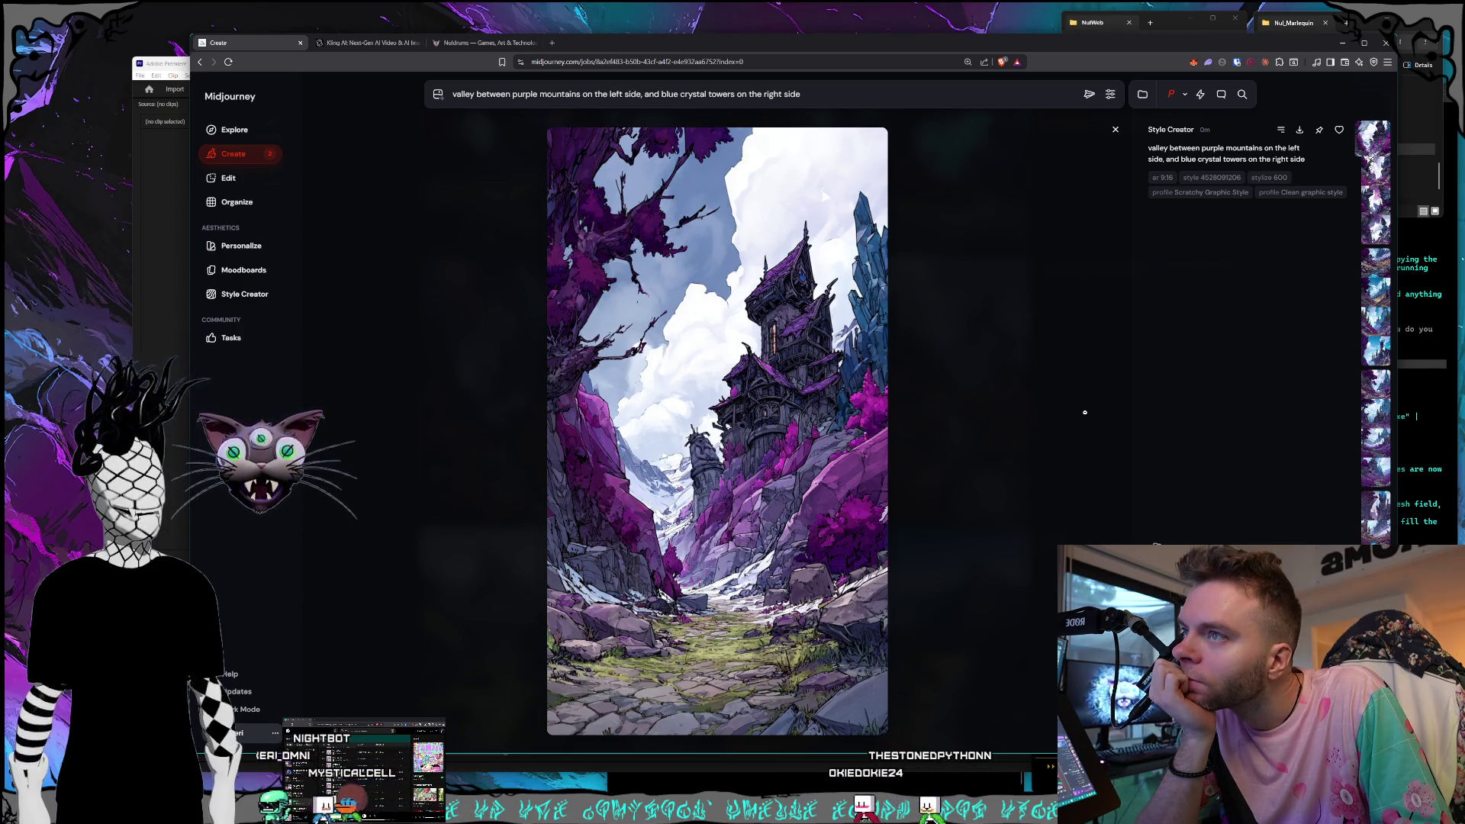
pyautogui.press('Right')
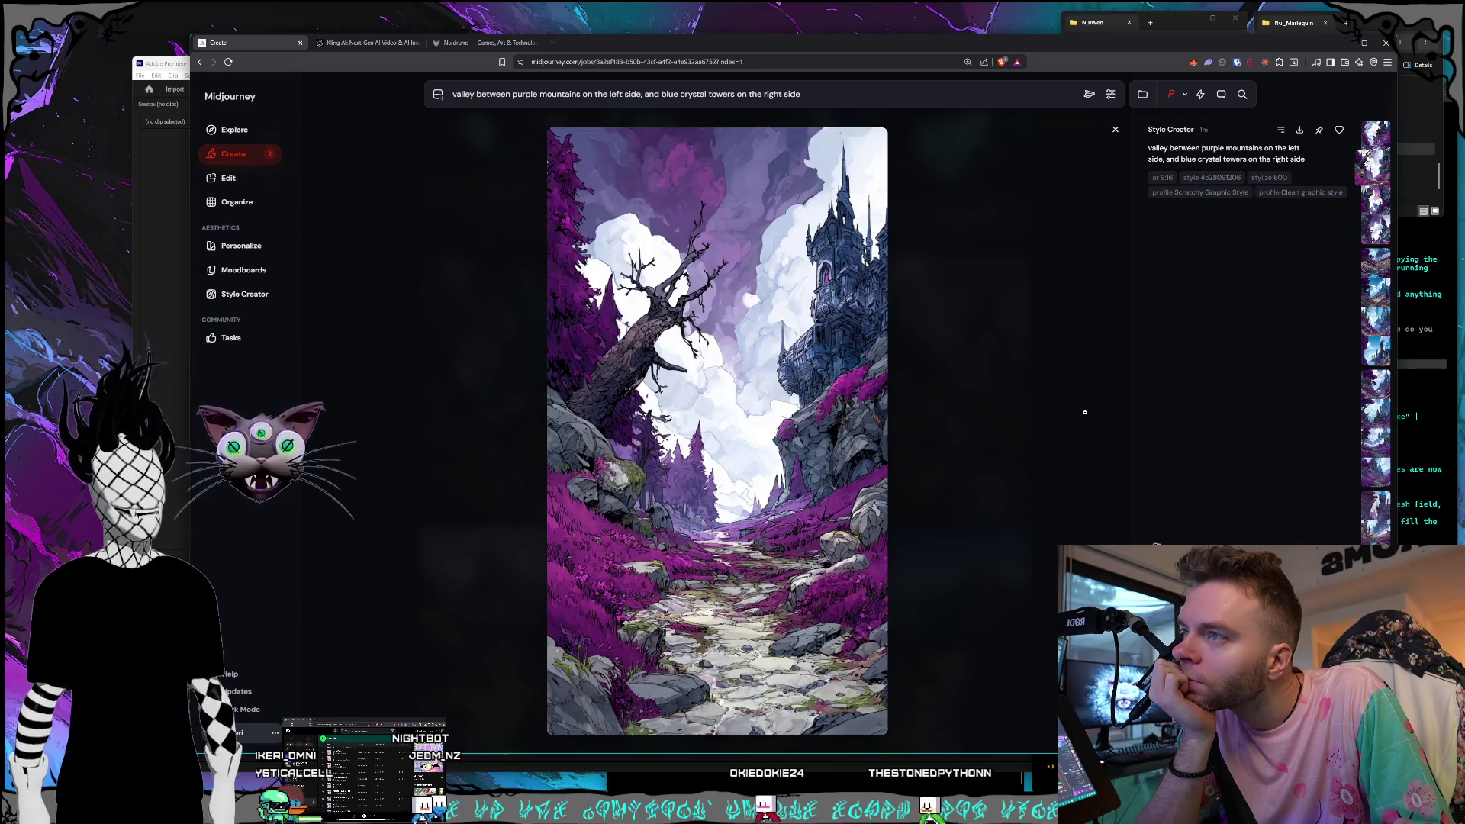
pyautogui.press('Right')
pyautogui.press('Right')
pyautogui.press('Right')
pyautogui.press('Right')
pyautogui.press('Right')
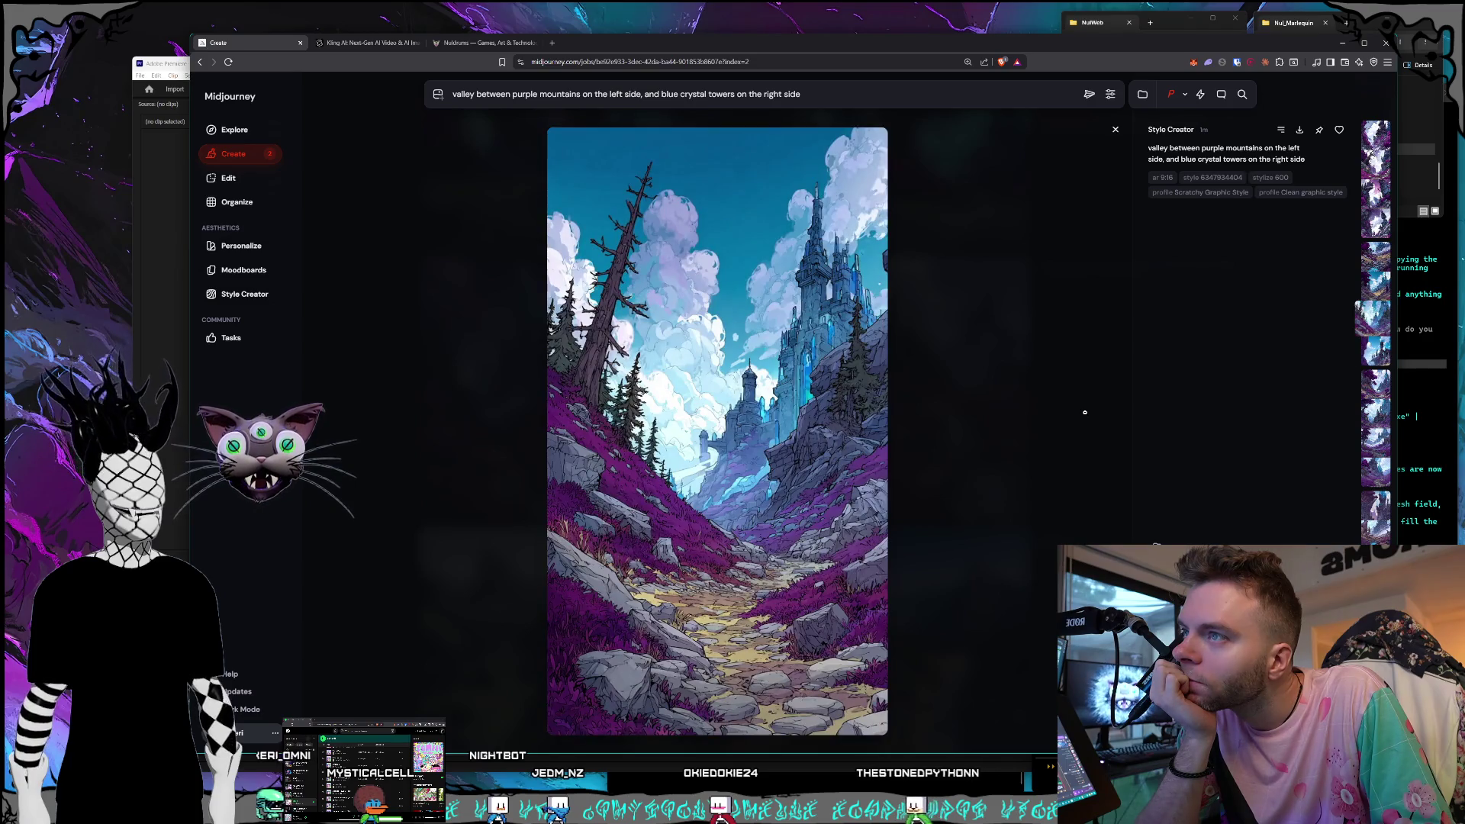
pyautogui.press('Left')
pyautogui.press('Right')
pyautogui.press('Right')
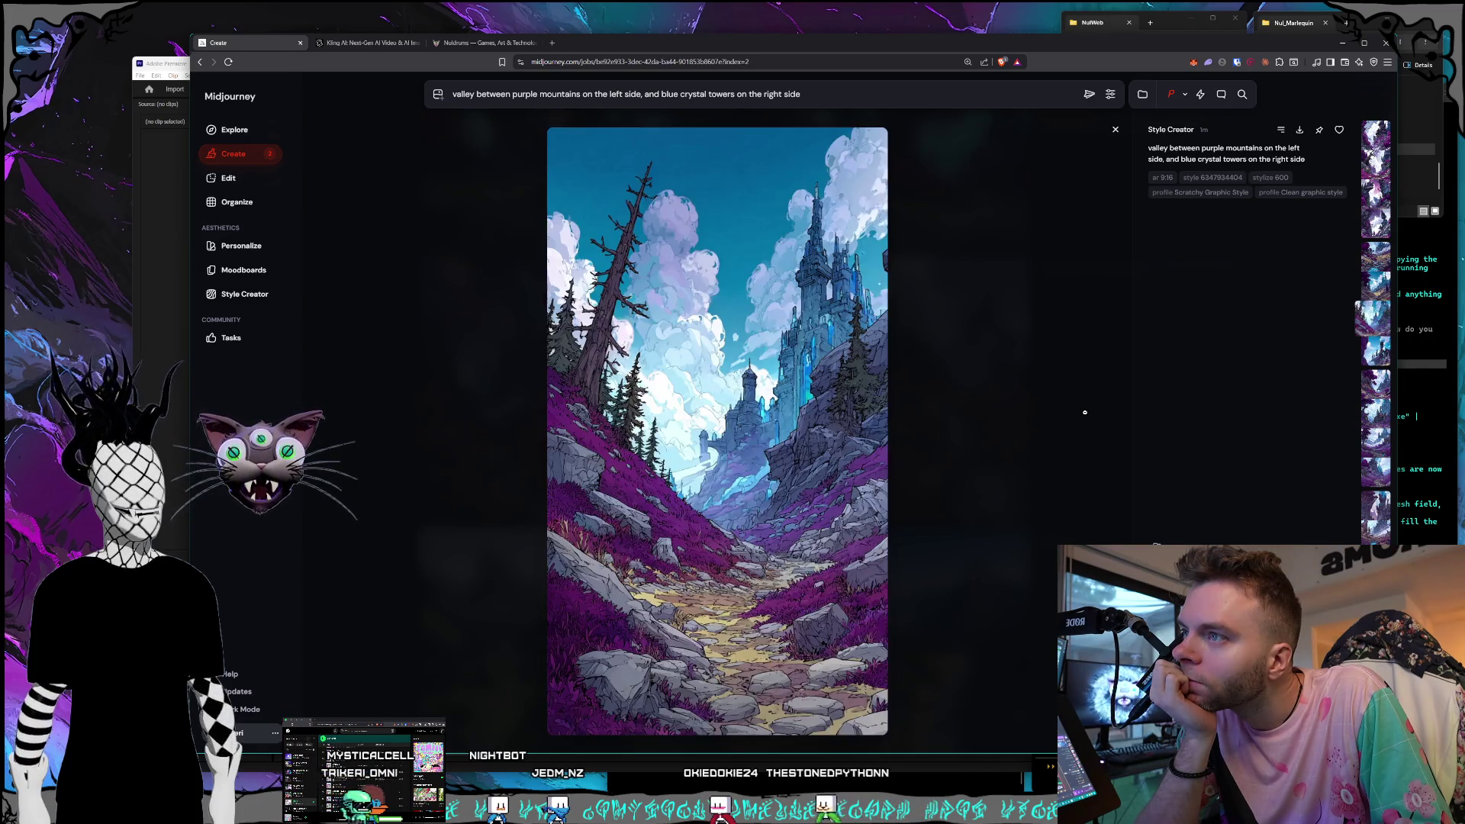
pyautogui.press('Left')
pyautogui.press('Left')
pyautogui.press('Left')
pyautogui.press('Right')
pyautogui.press('Right')
pyautogui.press('Right')
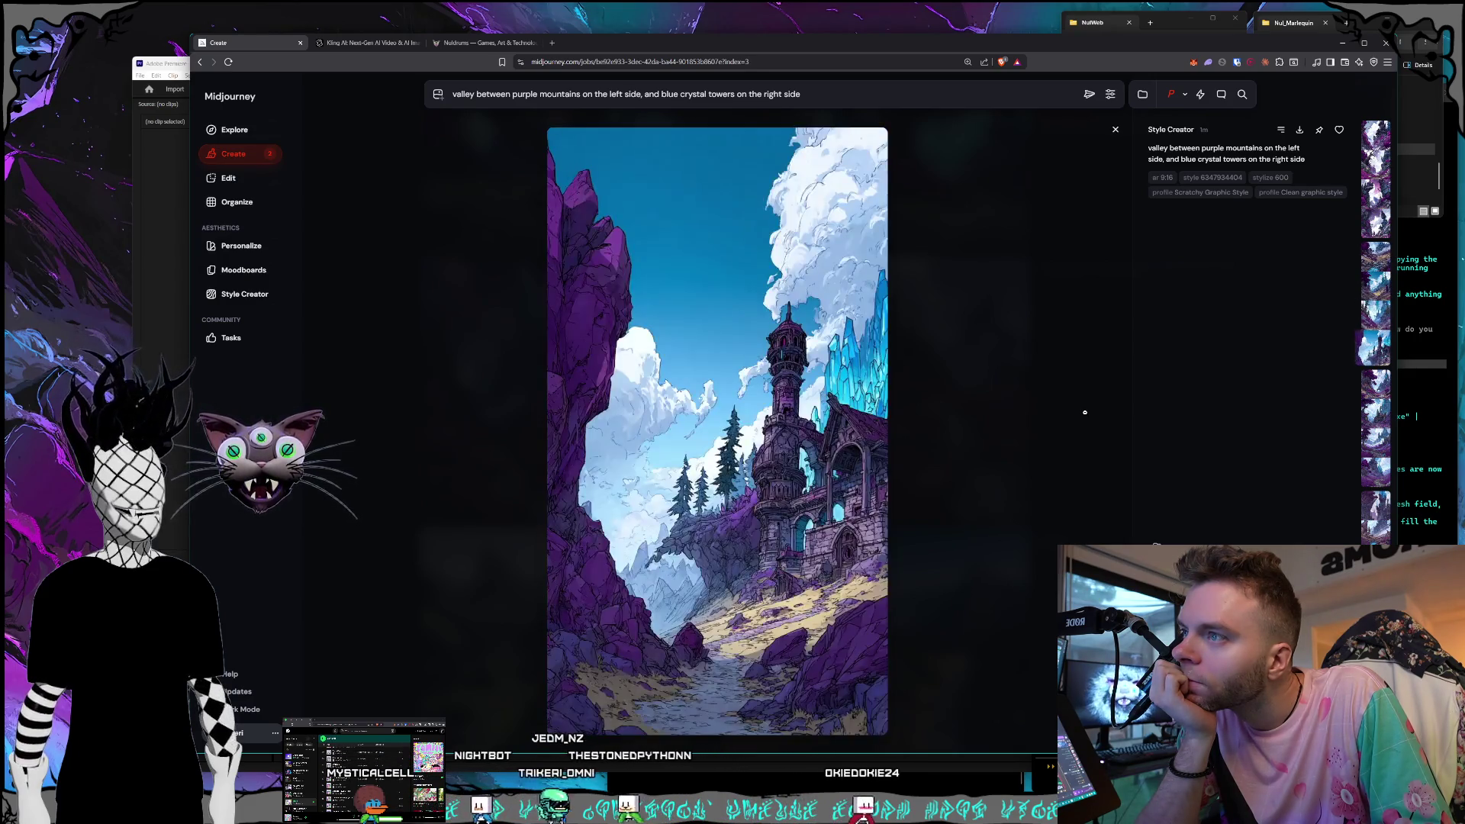
pyautogui.press('Right')
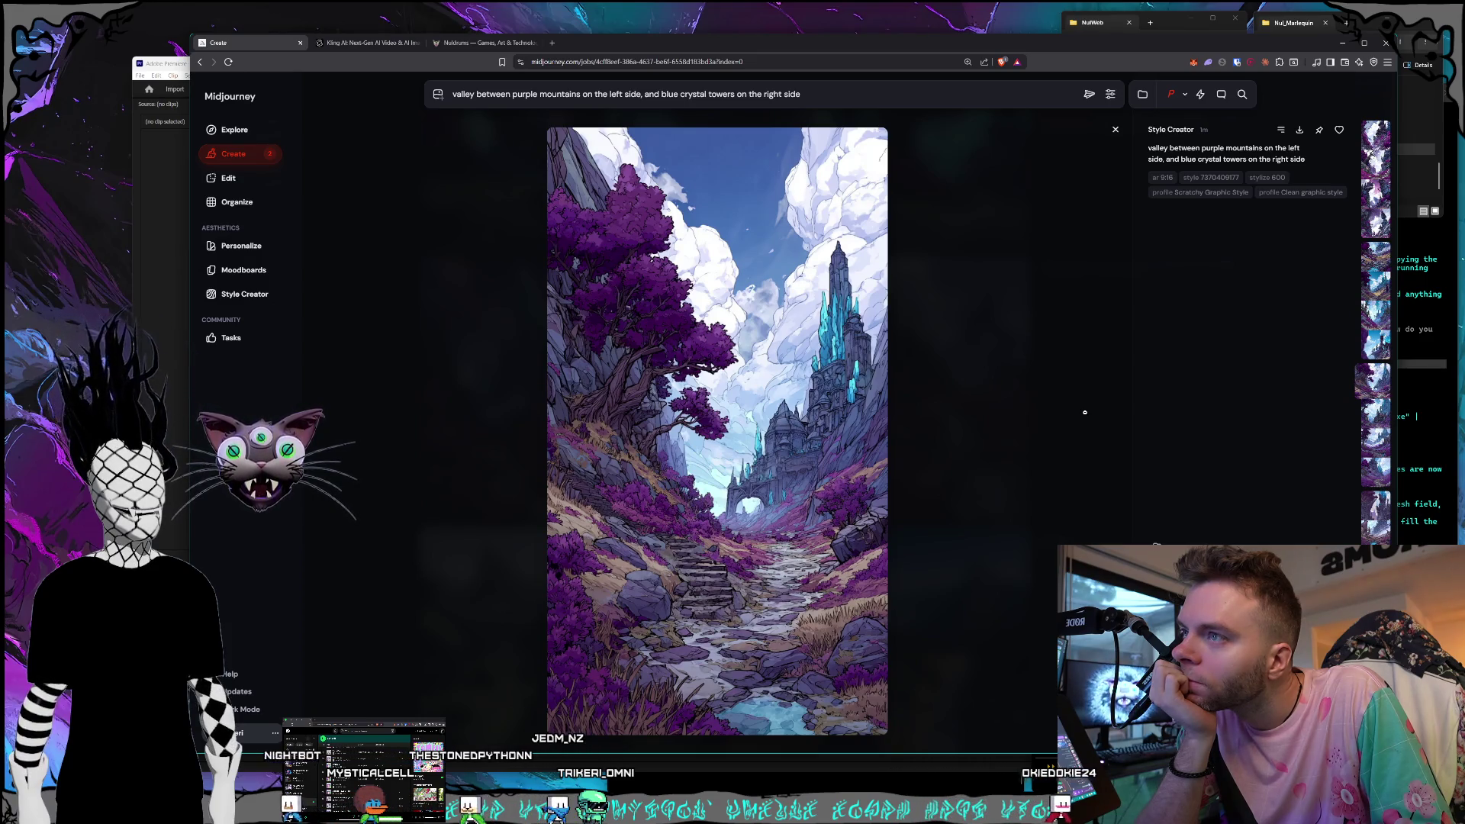
pyautogui.press('Right')
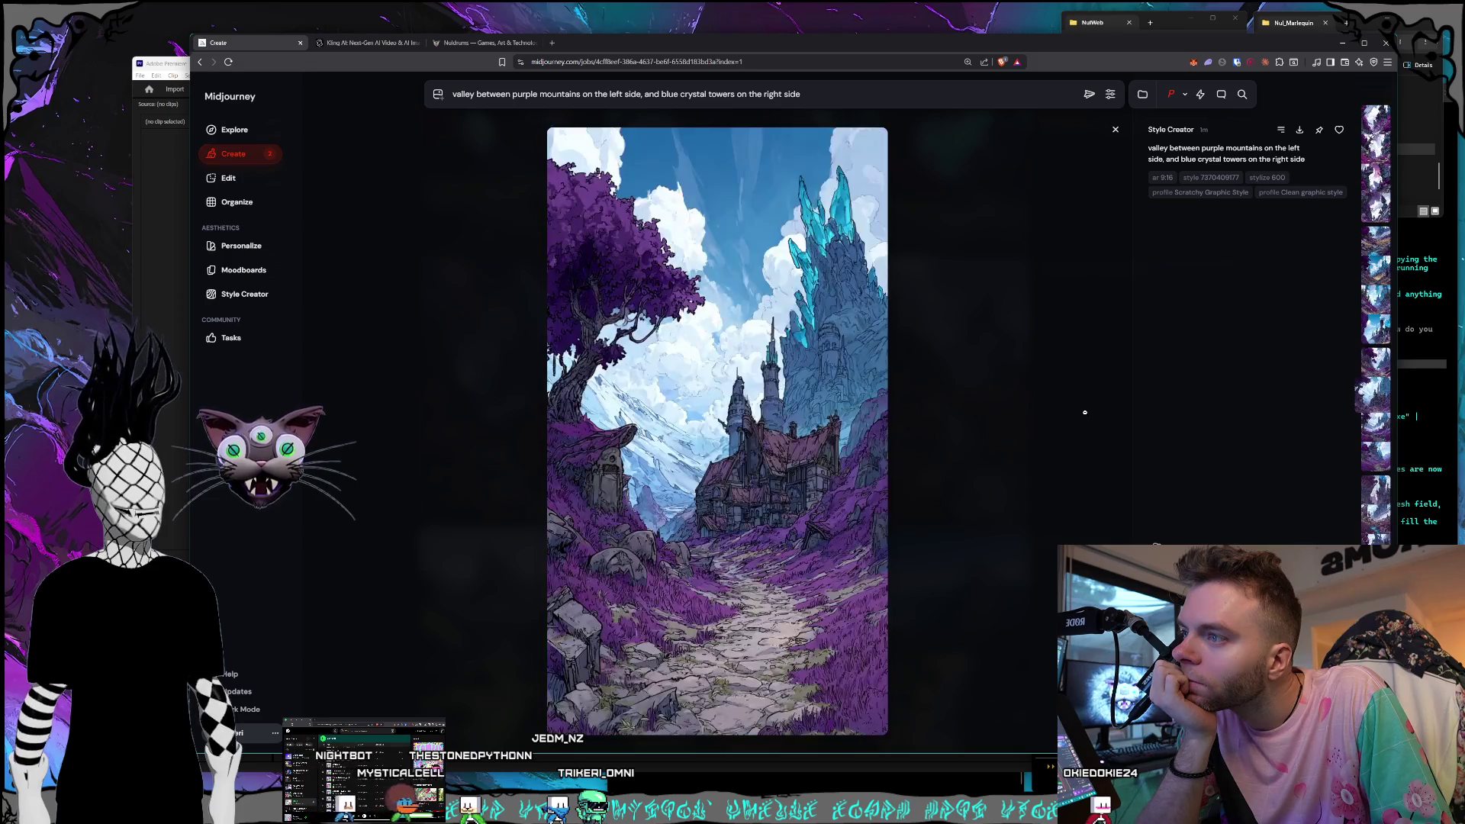
pyautogui.press('Right')
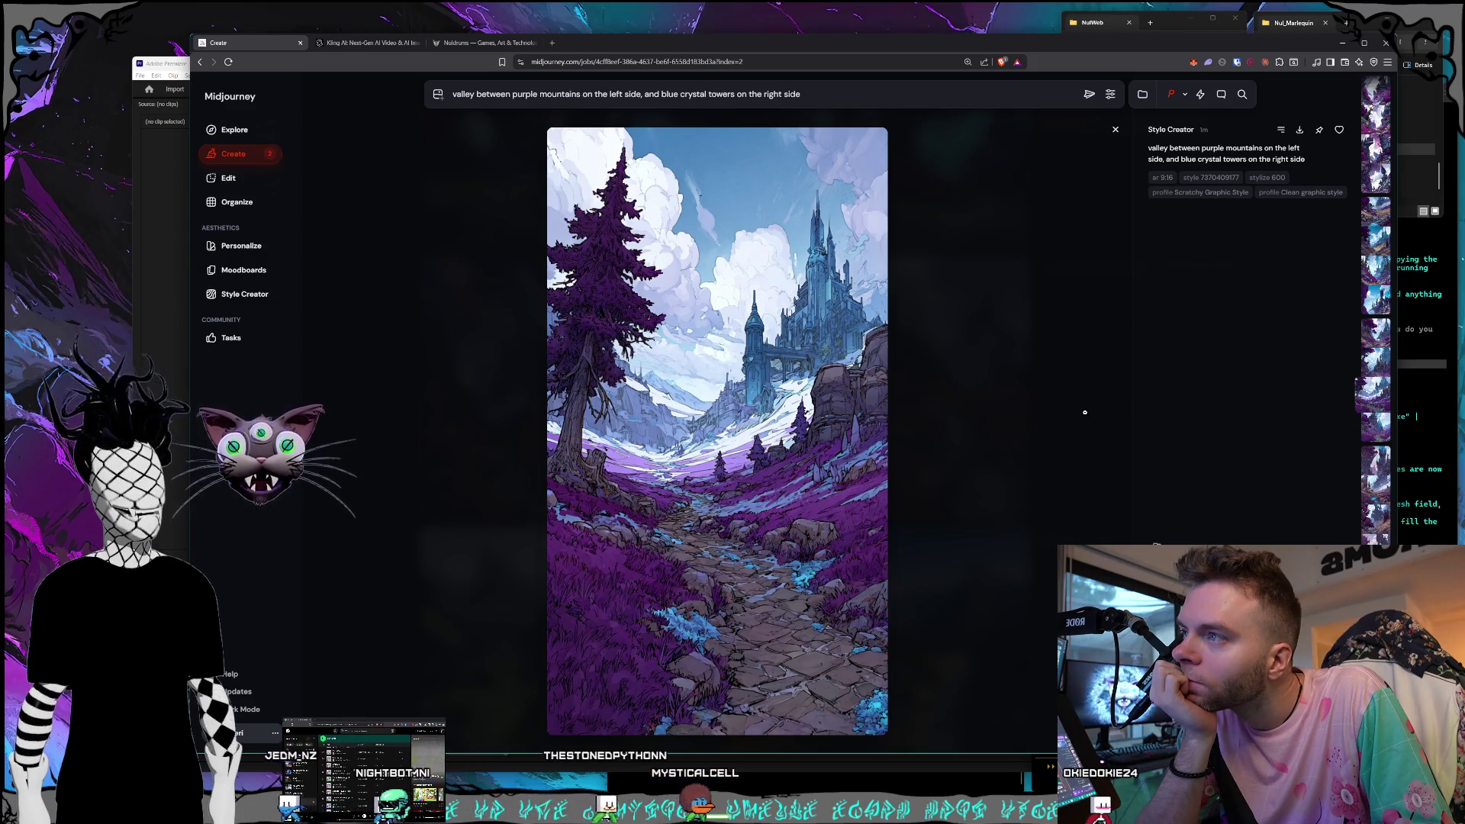
pyautogui.press('Right')
pyautogui.press('Right')
pyautogui.press('Right')
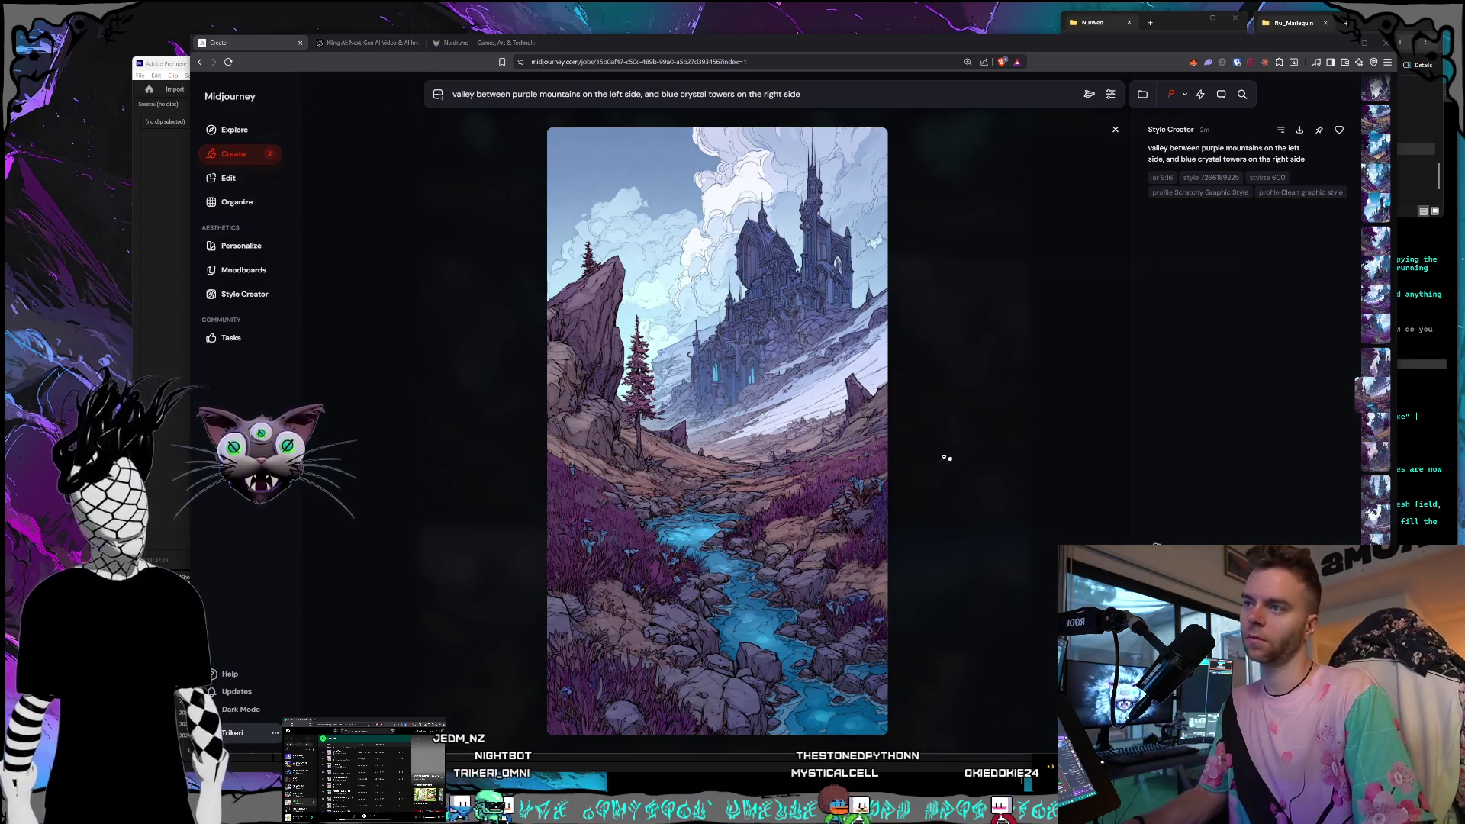
# Reopen the trees-and-crystal-towers image and browse to the tall purple pine and snowy blue castle render.
pyautogui.click(992, 450)
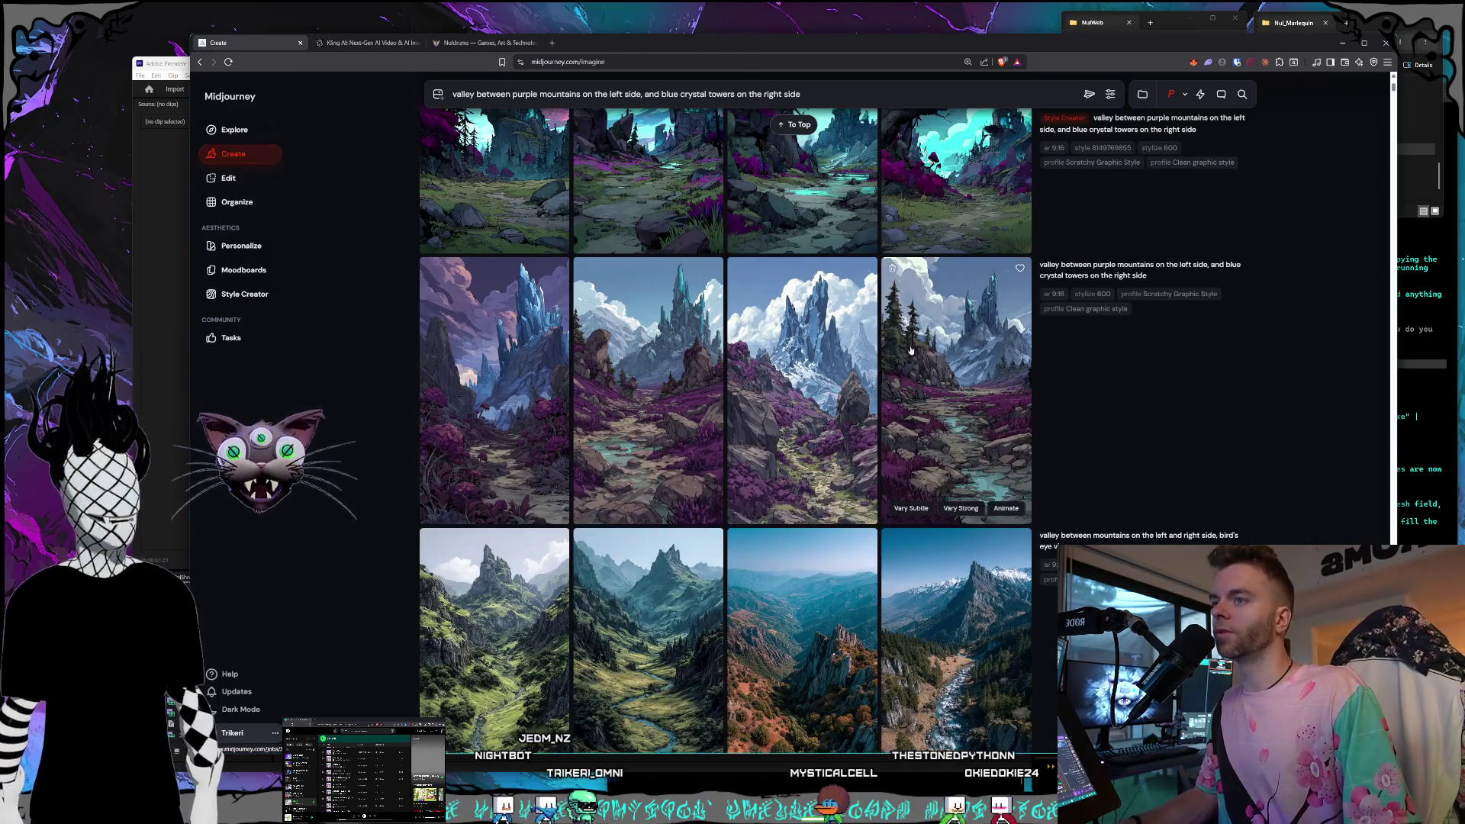
pyautogui.click(992, 451)
pyautogui.scroll(-1, 982, 466)
pyautogui.scroll(1, 981, 466)
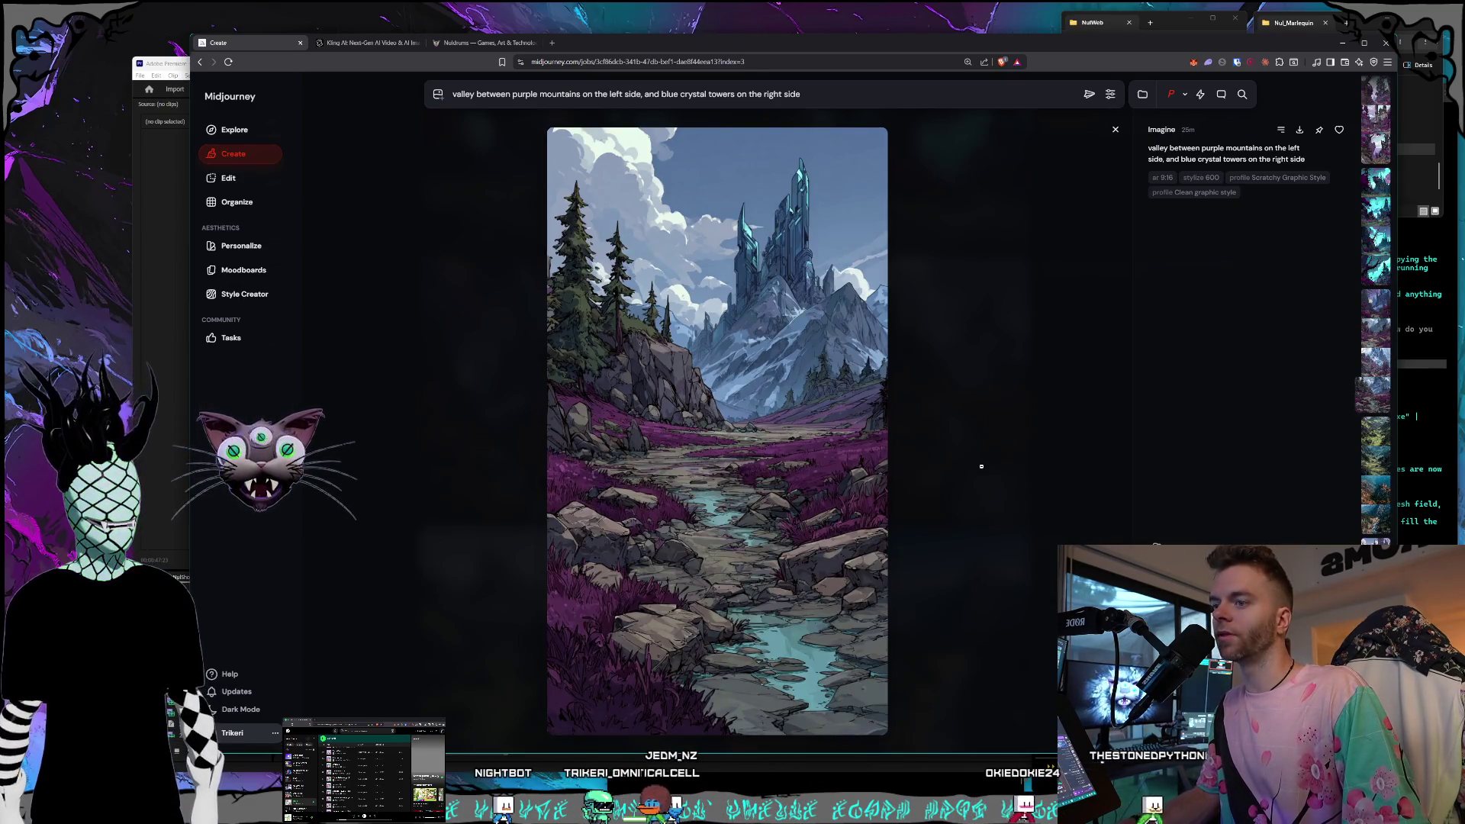
pyautogui.scroll(2, 981, 466)
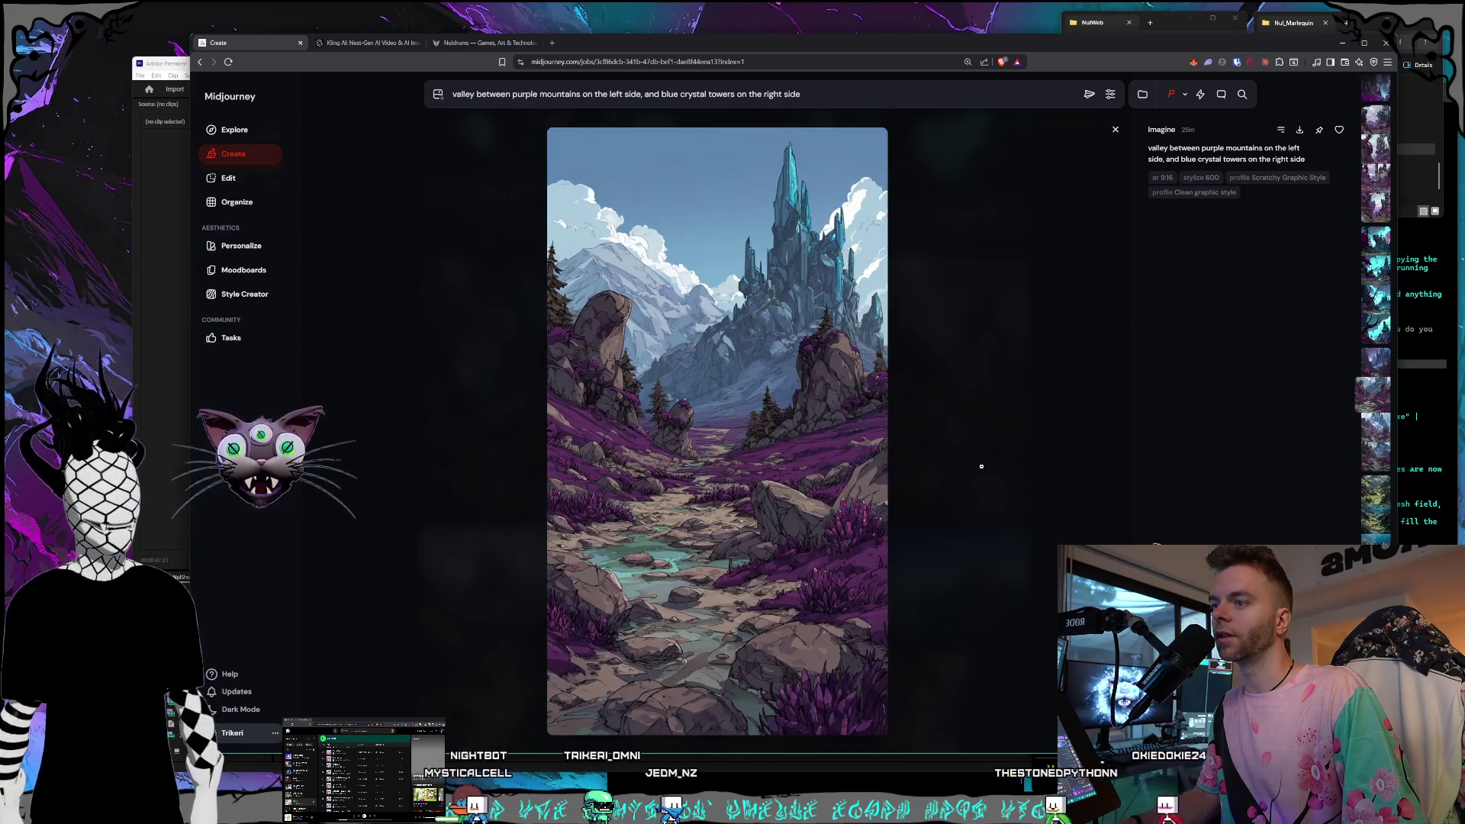
pyautogui.scroll(-1, 982, 466)
pyautogui.scroll(1, 981, 466)
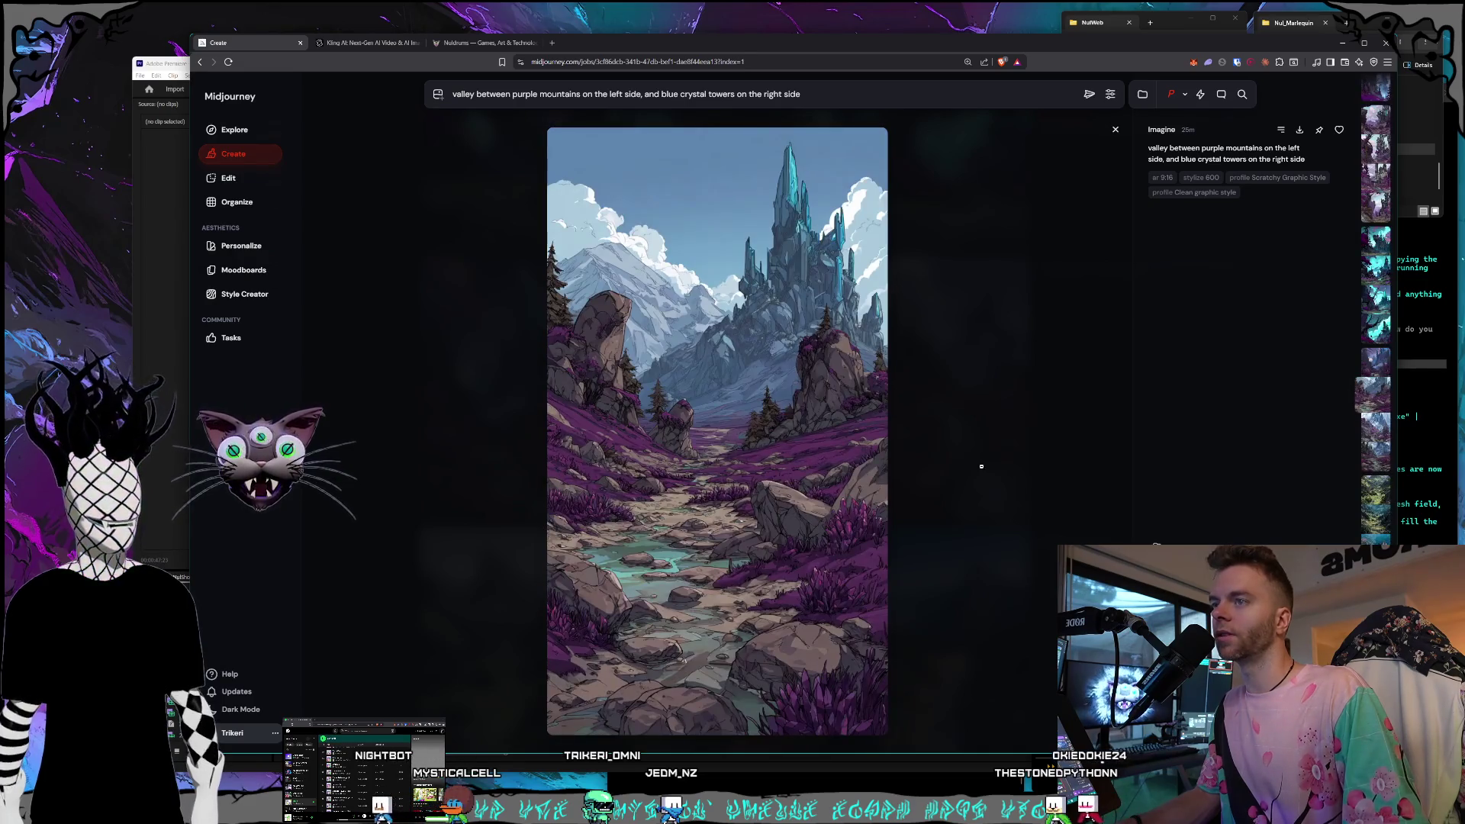
pyautogui.scroll(5, 981, 466)
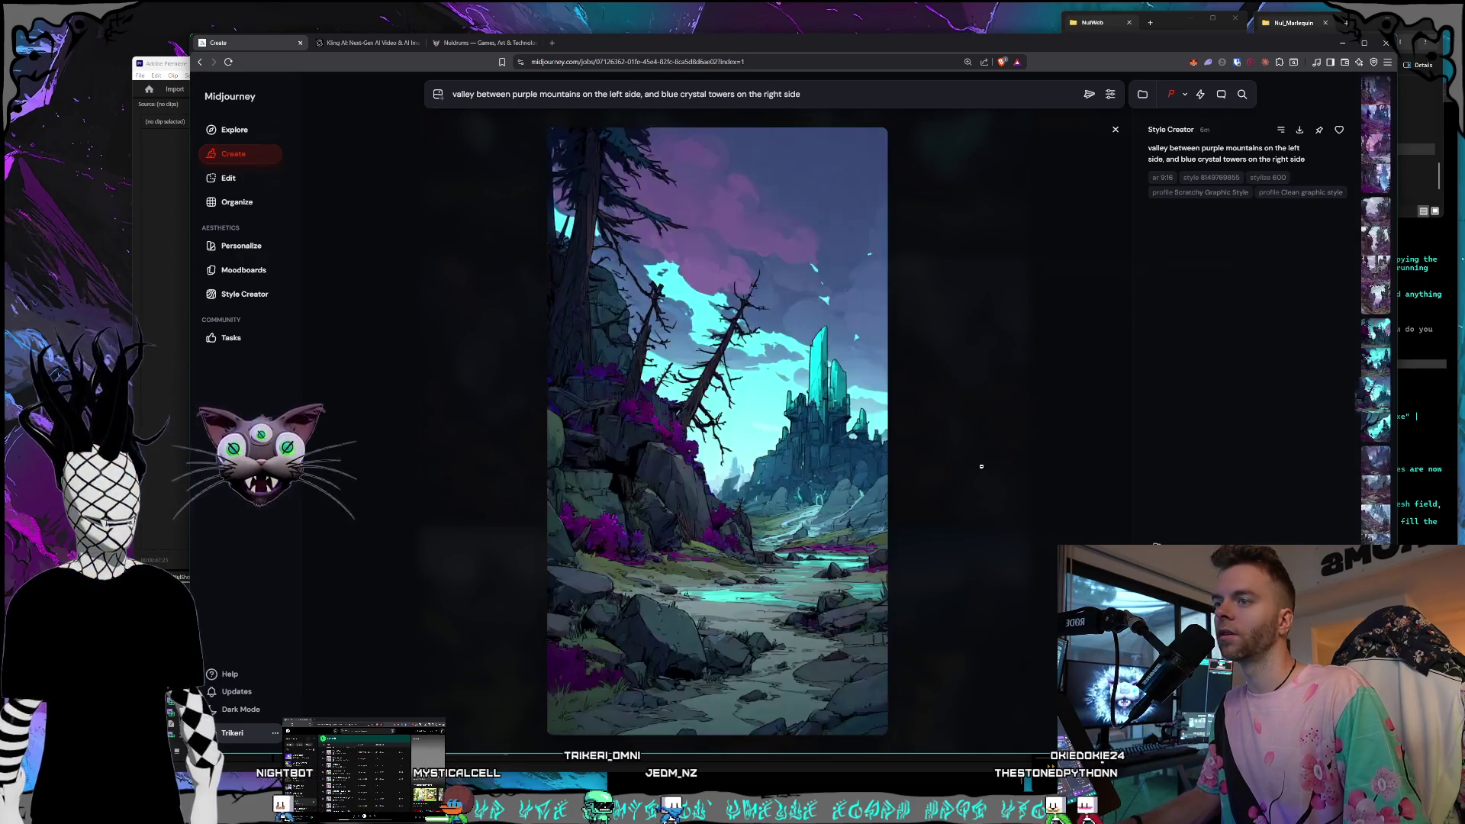
pyautogui.scroll(2, 981, 466)
pyautogui.scroll(3, 981, 466)
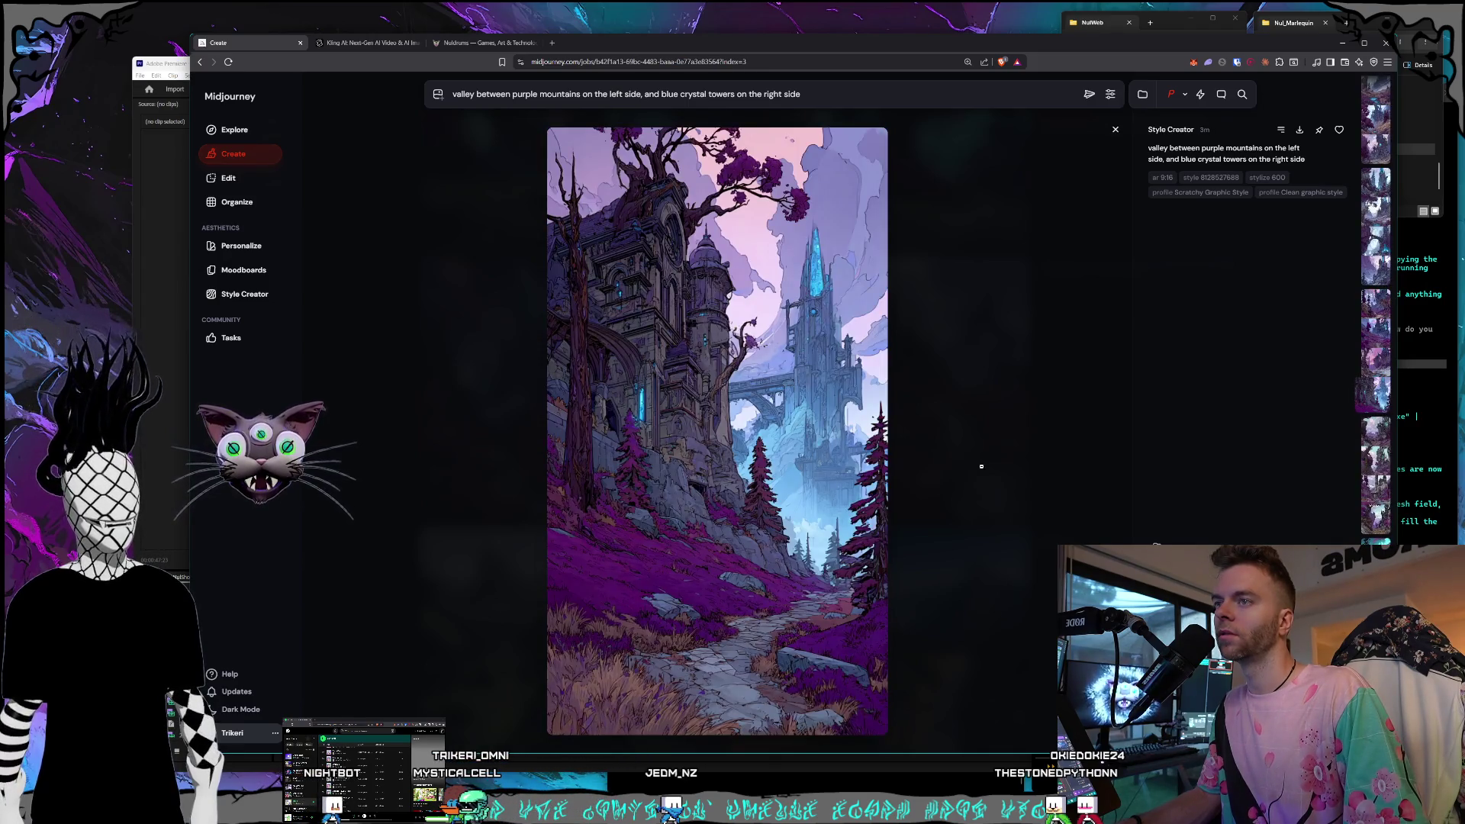
pyautogui.scroll(2, 981, 466)
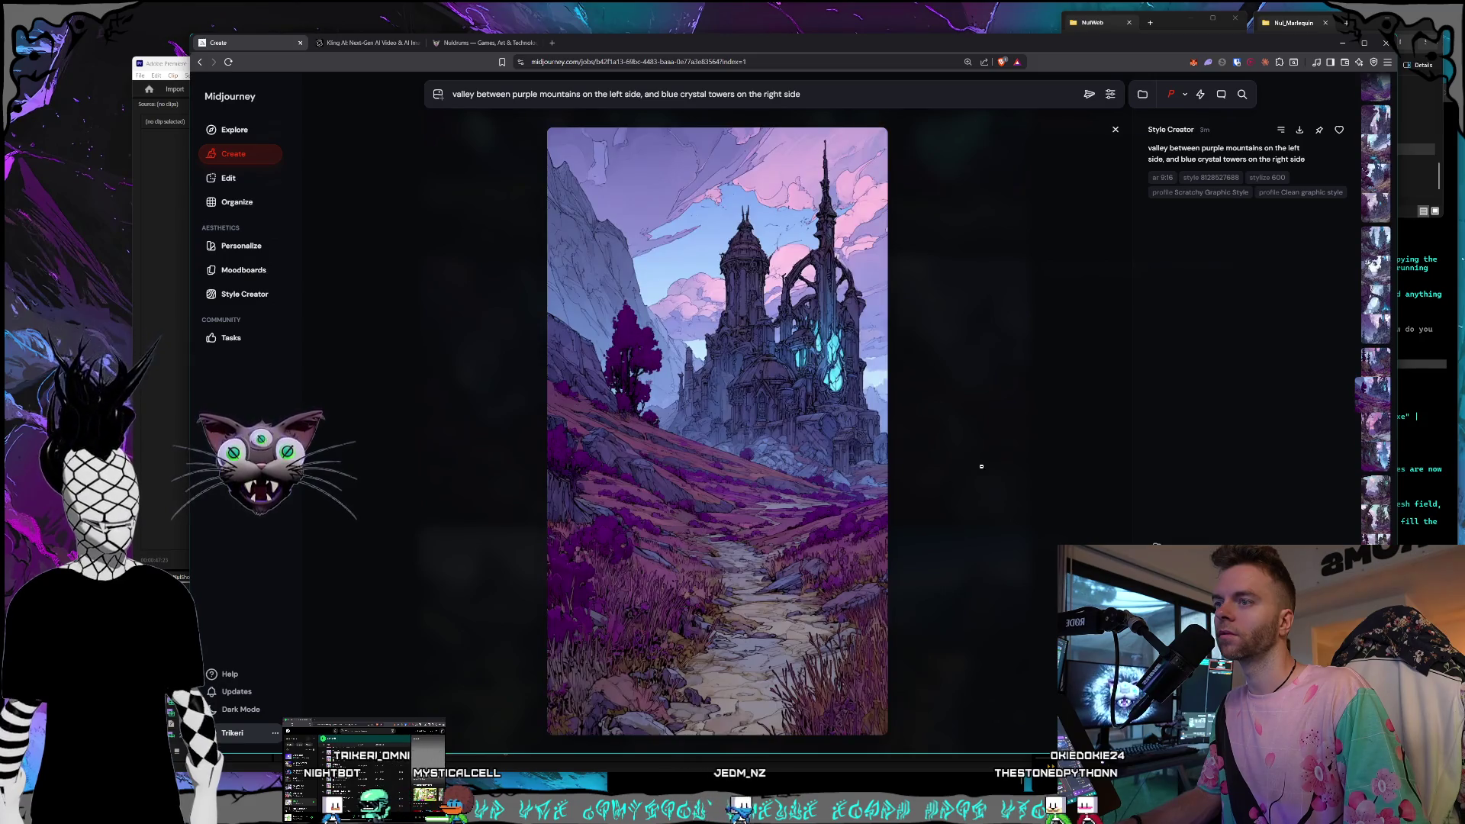
pyautogui.scroll(1, 981, 466)
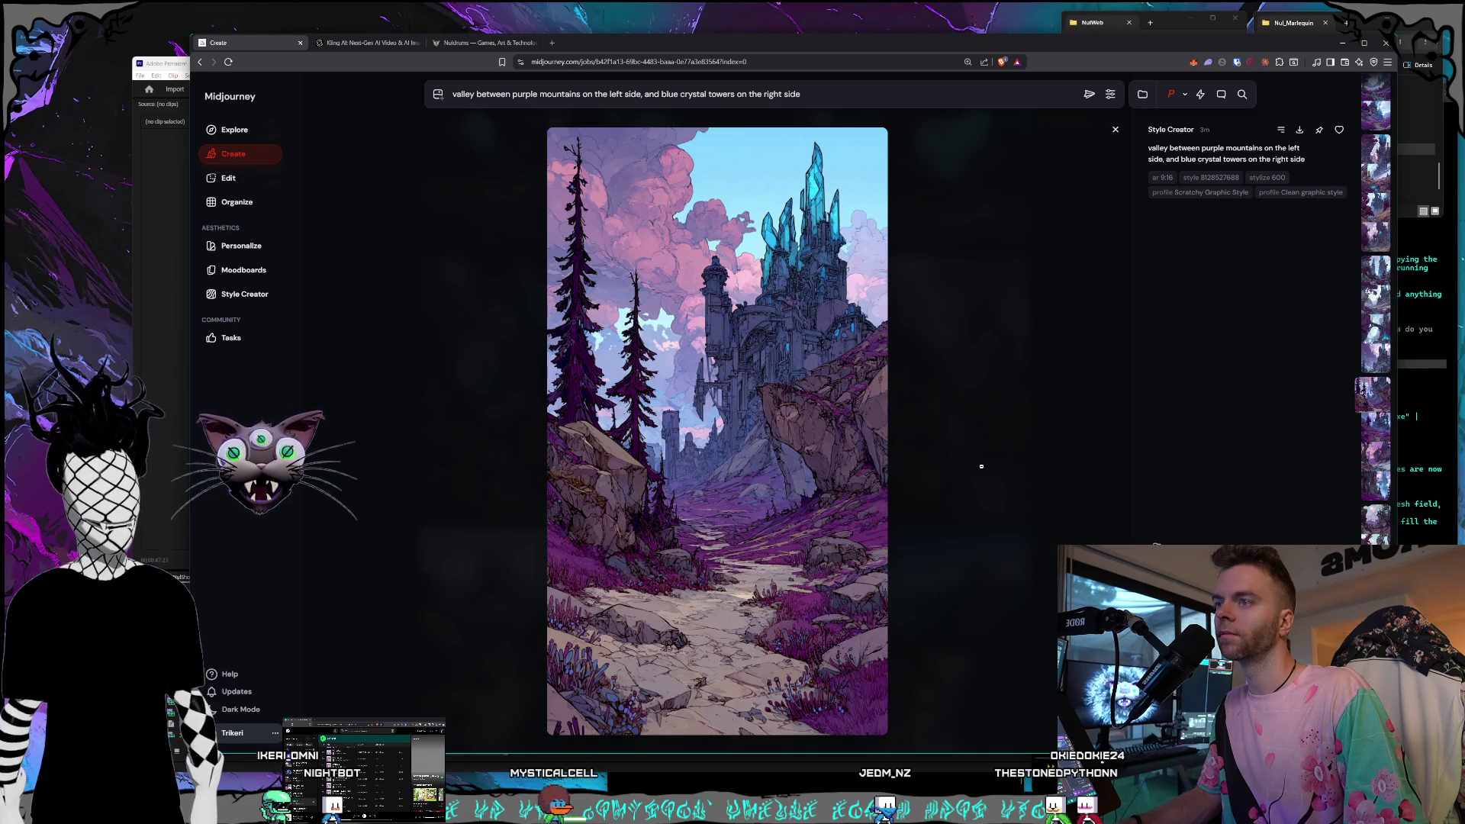
pyautogui.scroll(1, 981, 466)
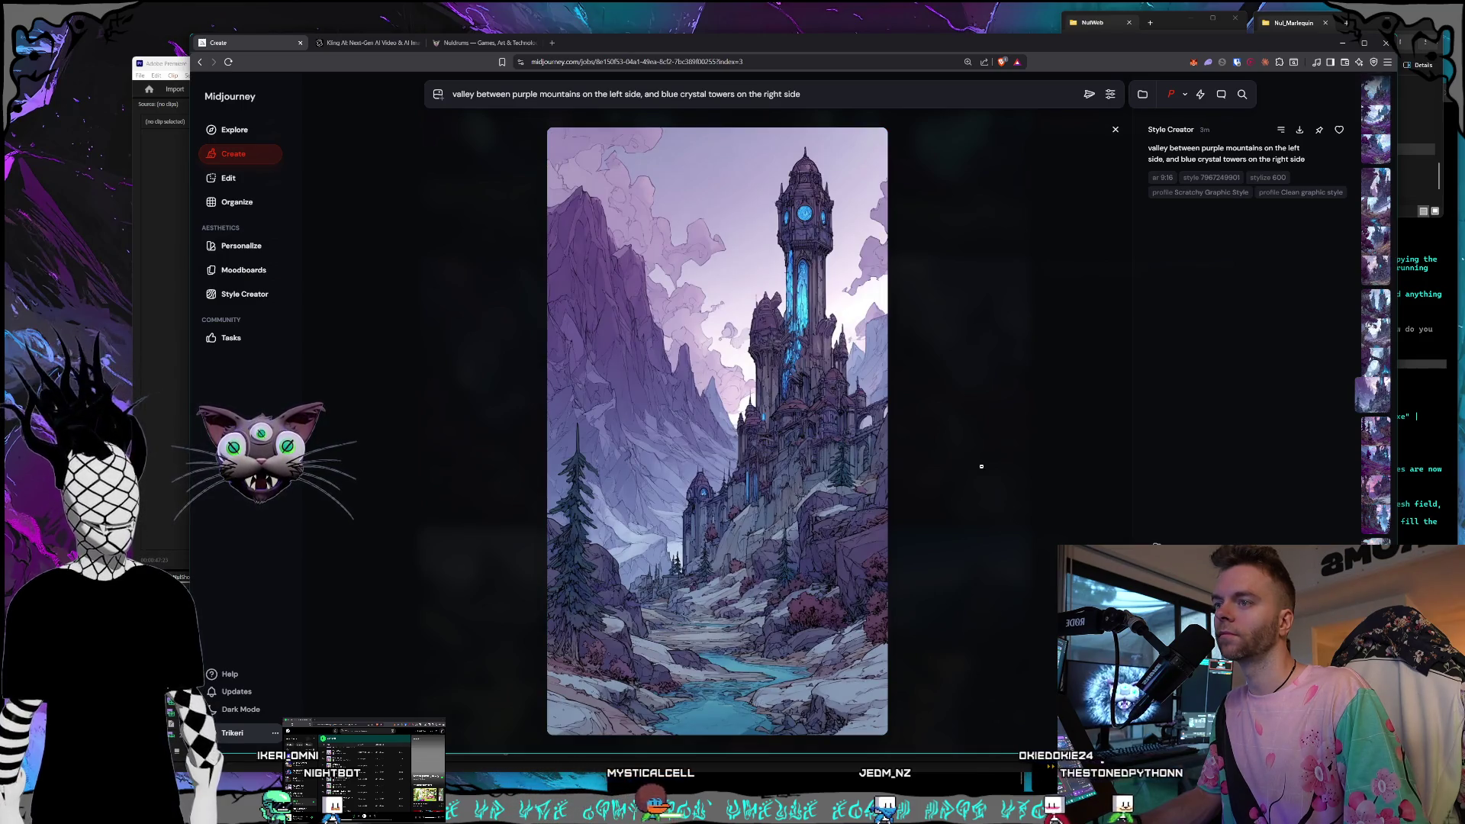
pyautogui.scroll(2, 981, 466)
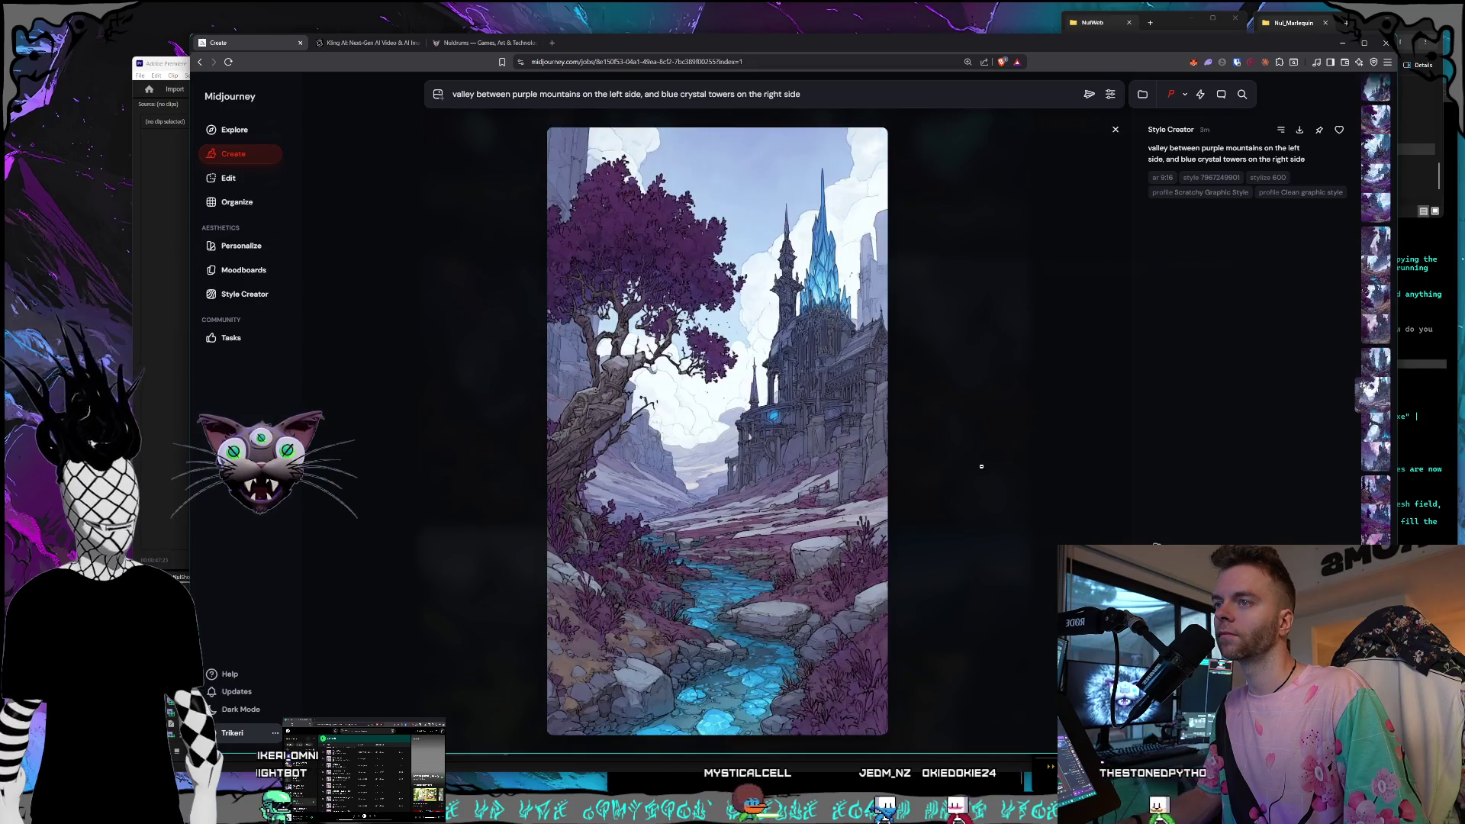
pyautogui.scroll(-2, 981, 467)
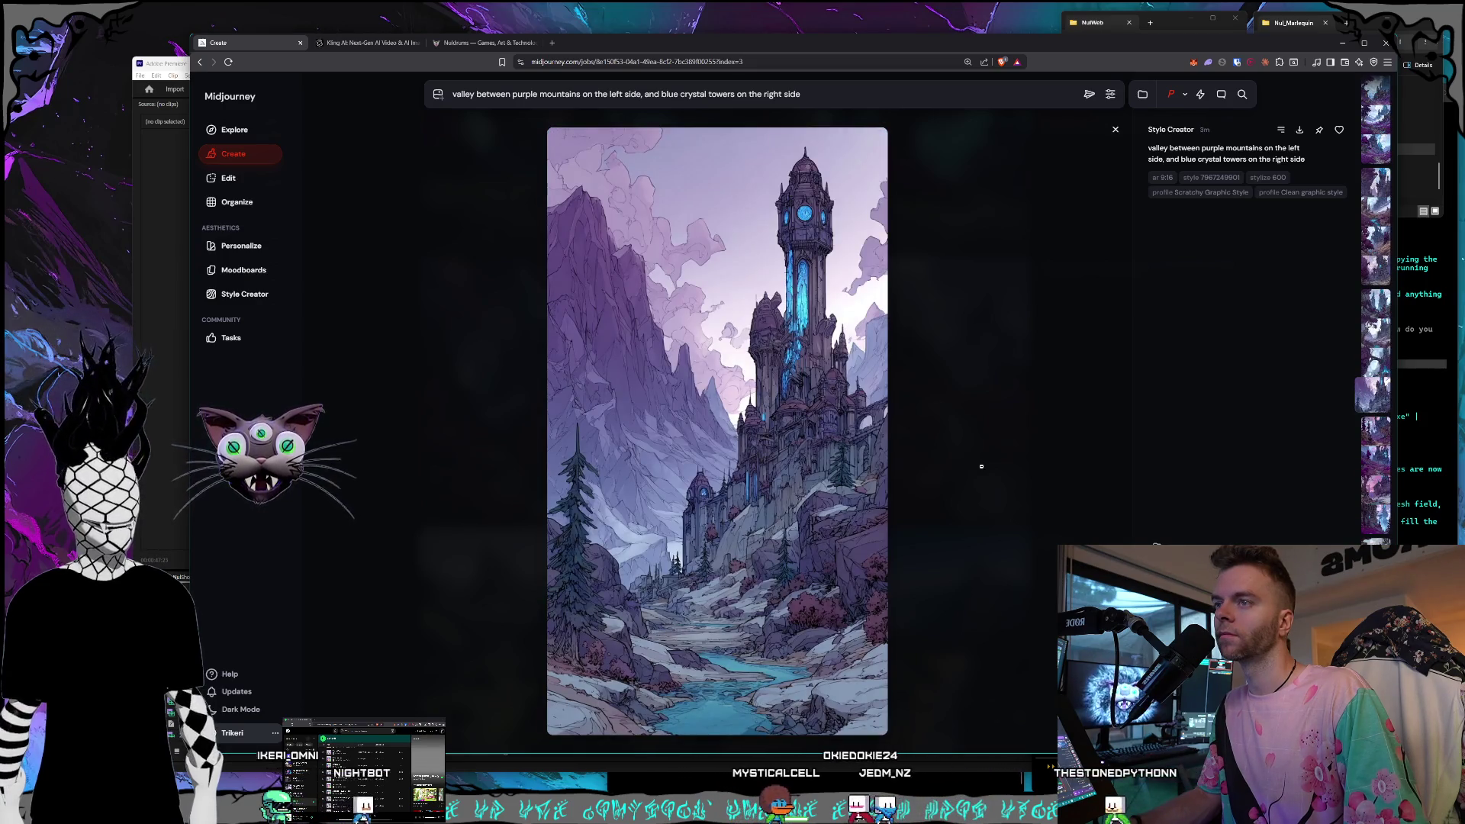
pyautogui.scroll(1, 981, 466)
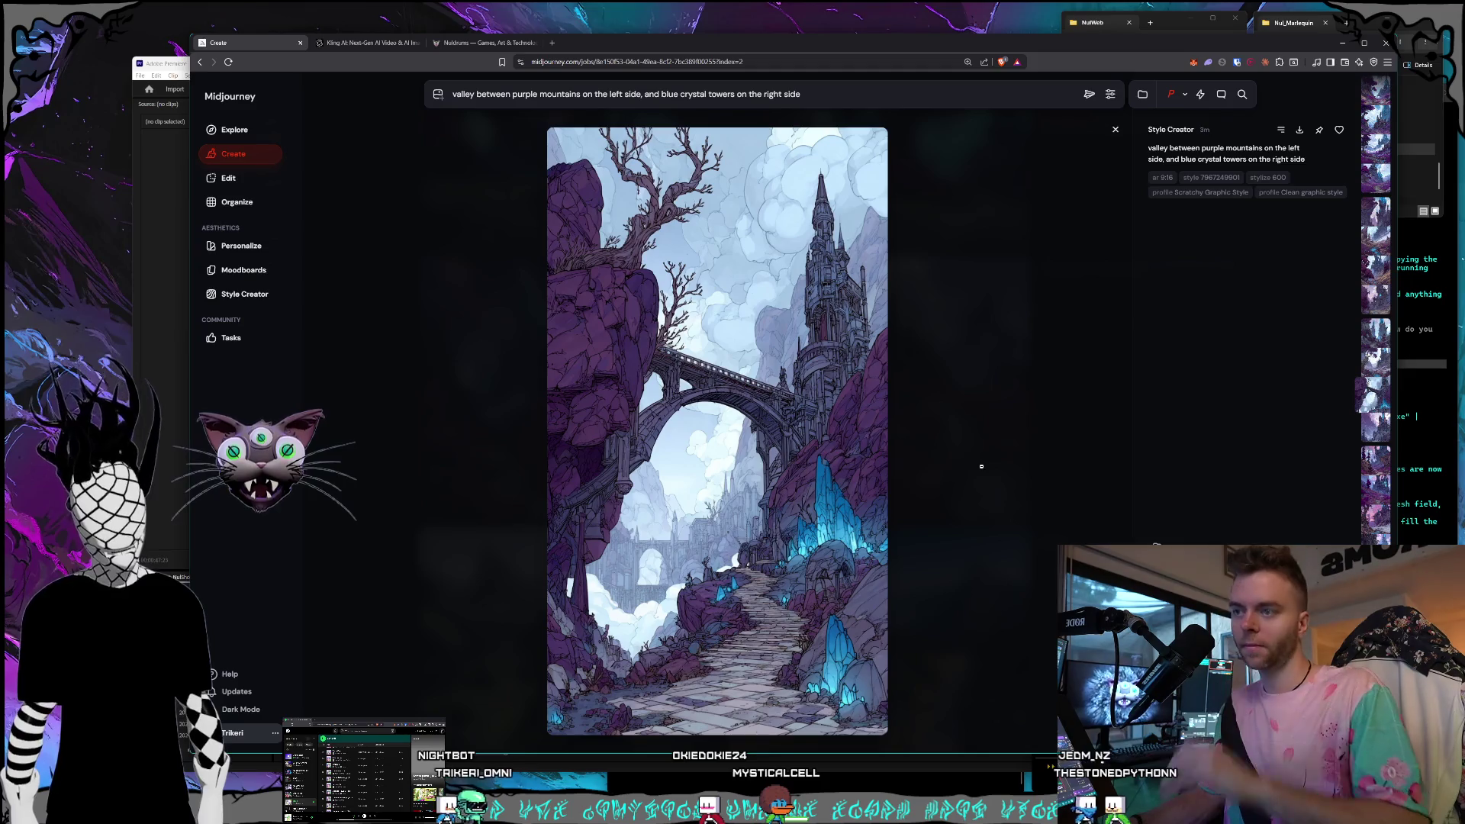
pyautogui.scroll(1, 981, 466)
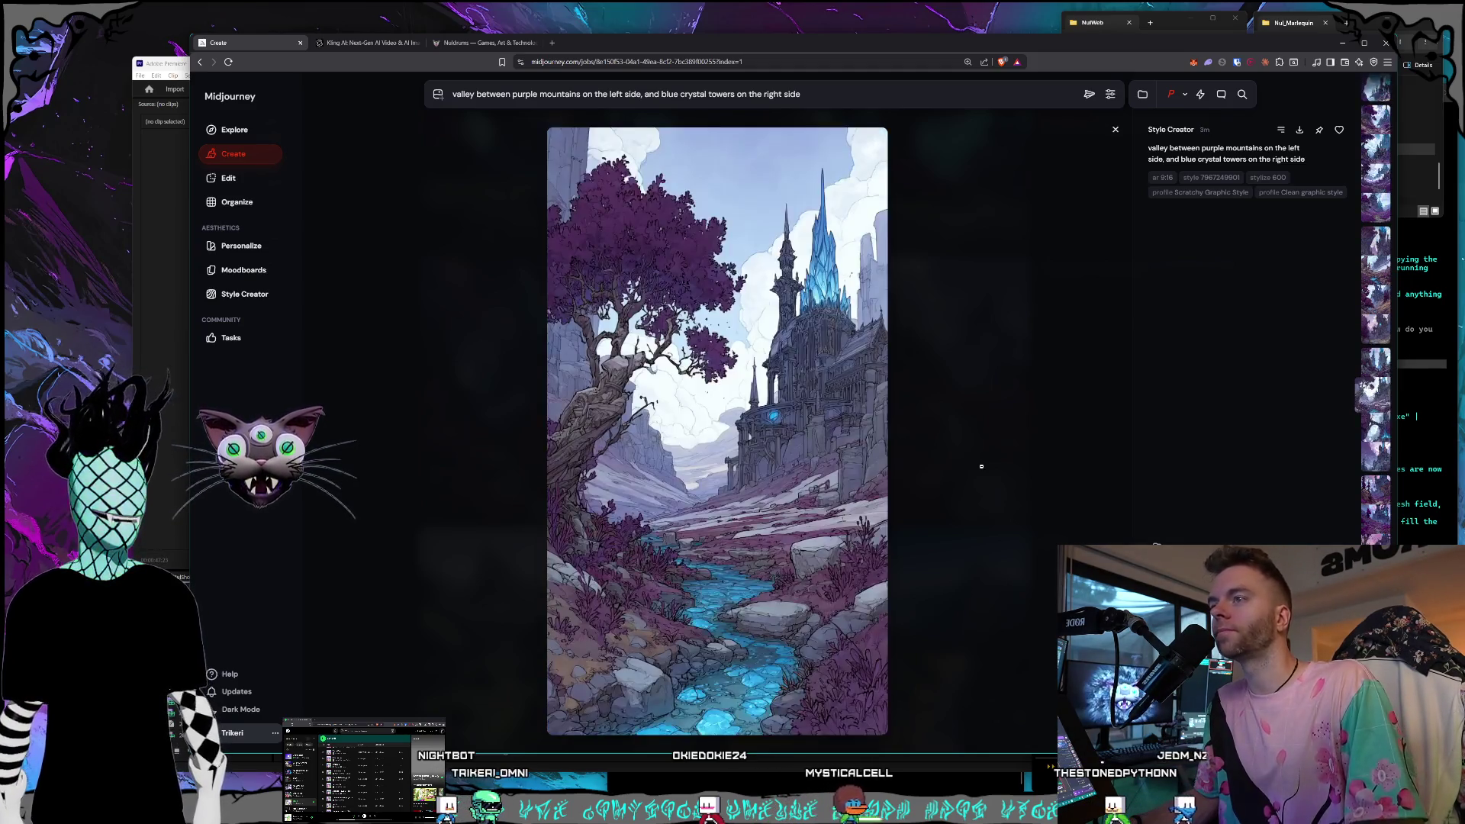
pyautogui.scroll(1, 981, 466)
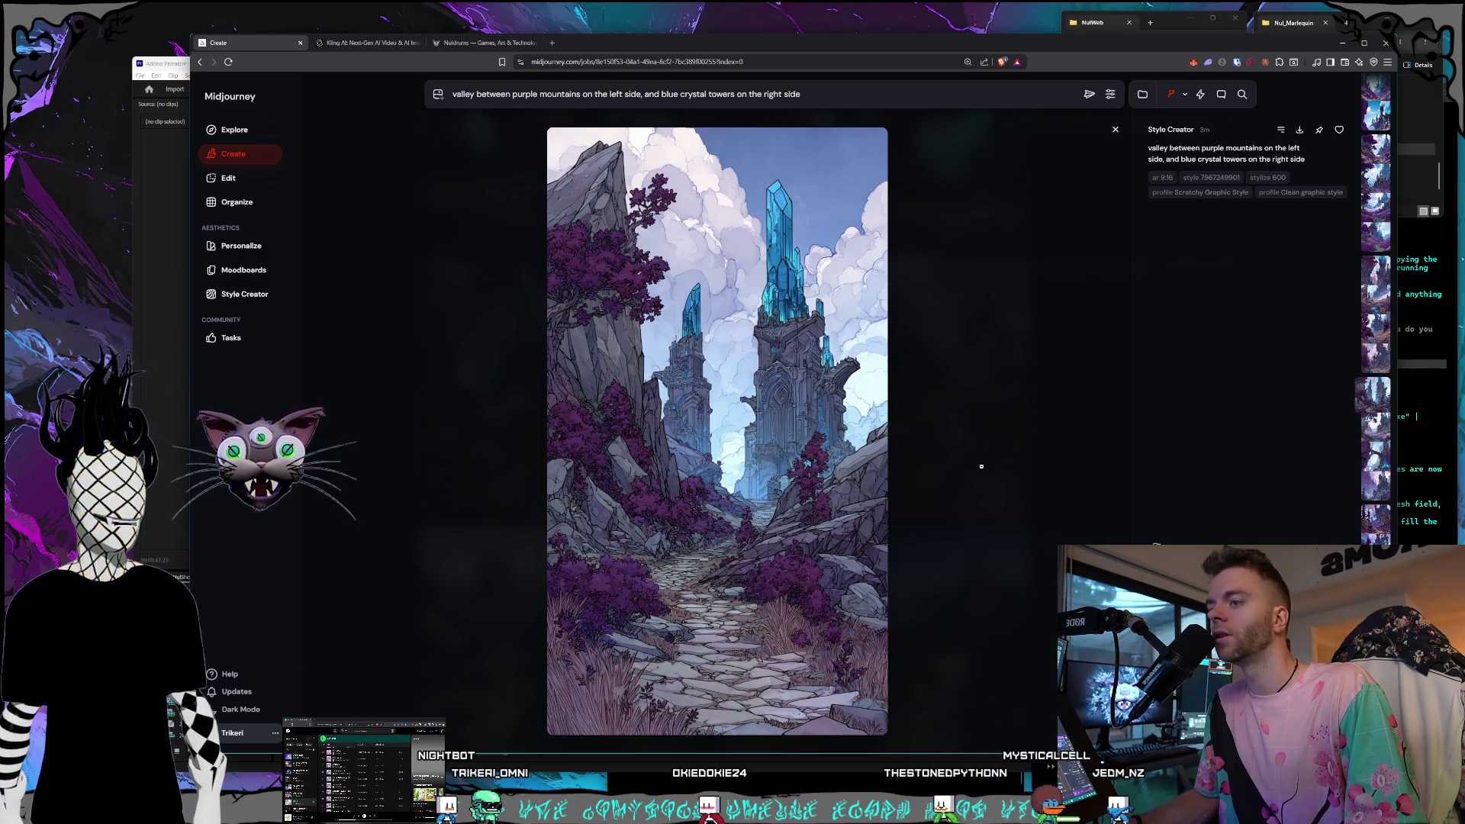
pyautogui.scroll(1, 981, 466)
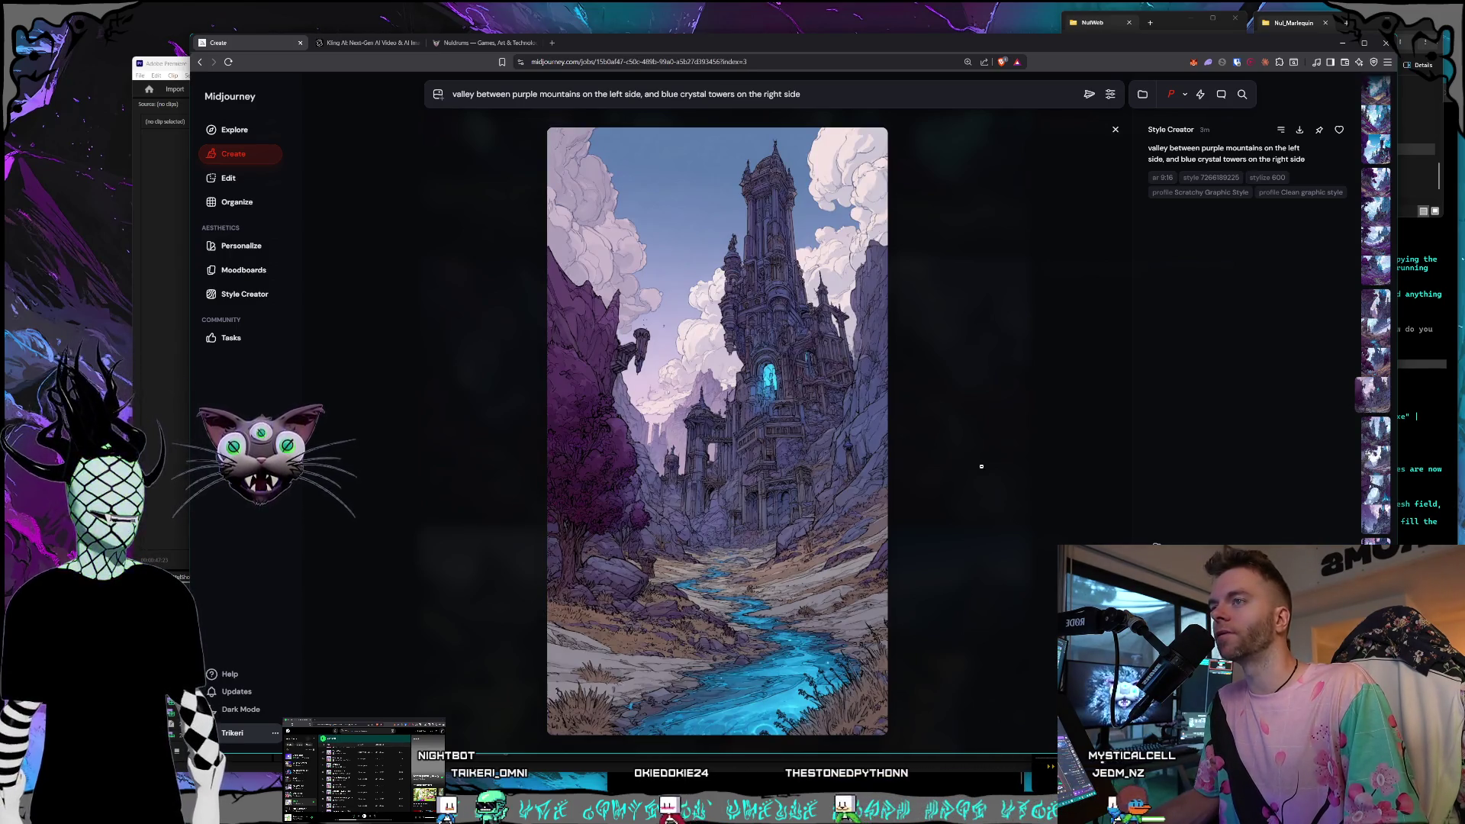
pyautogui.scroll(1, 981, 466)
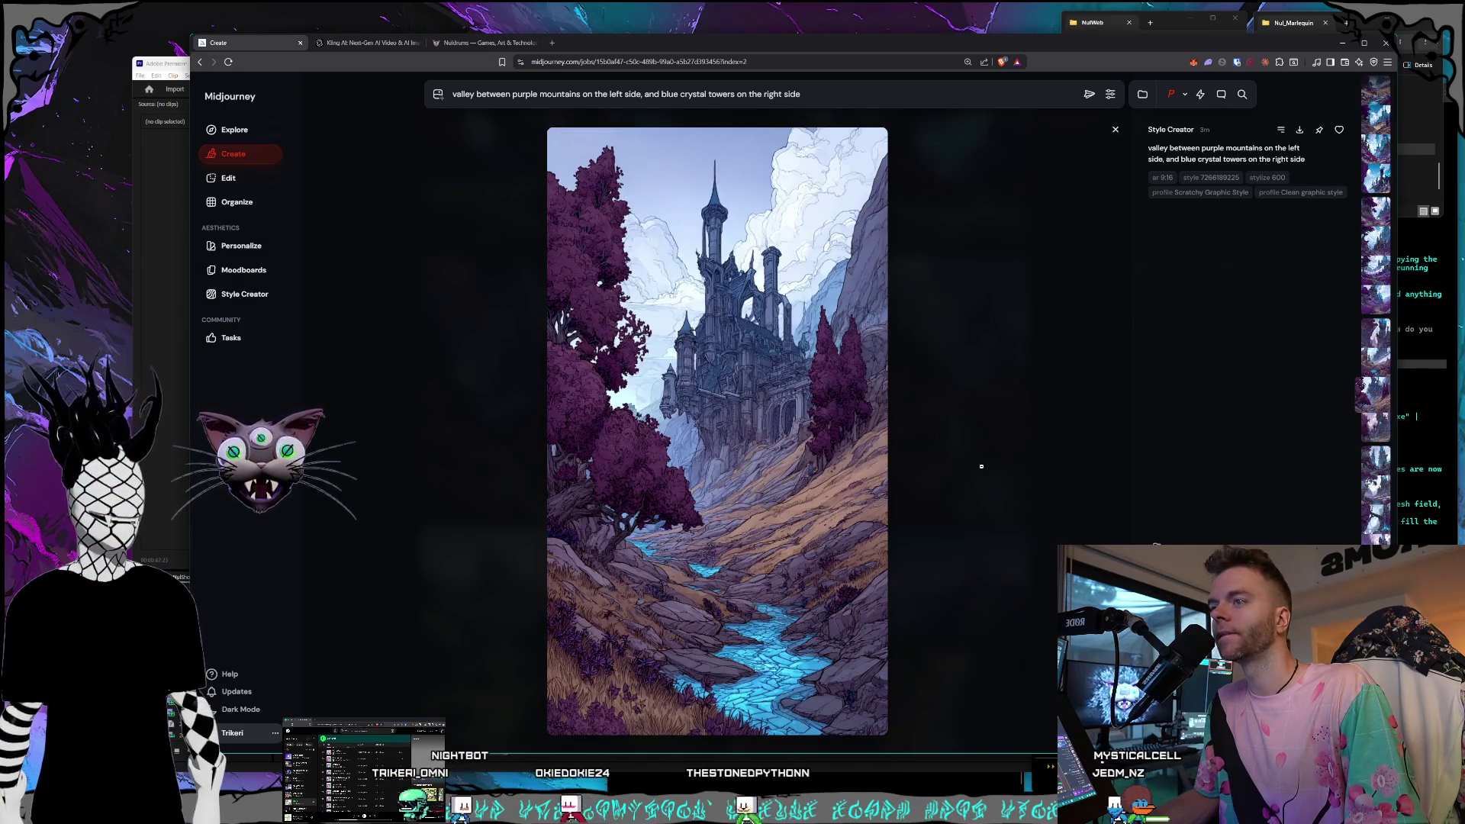
pyautogui.scroll(1, 981, 466)
pyautogui.scroll(1, 981, 466)
pyautogui.scroll(1, 981, 466)
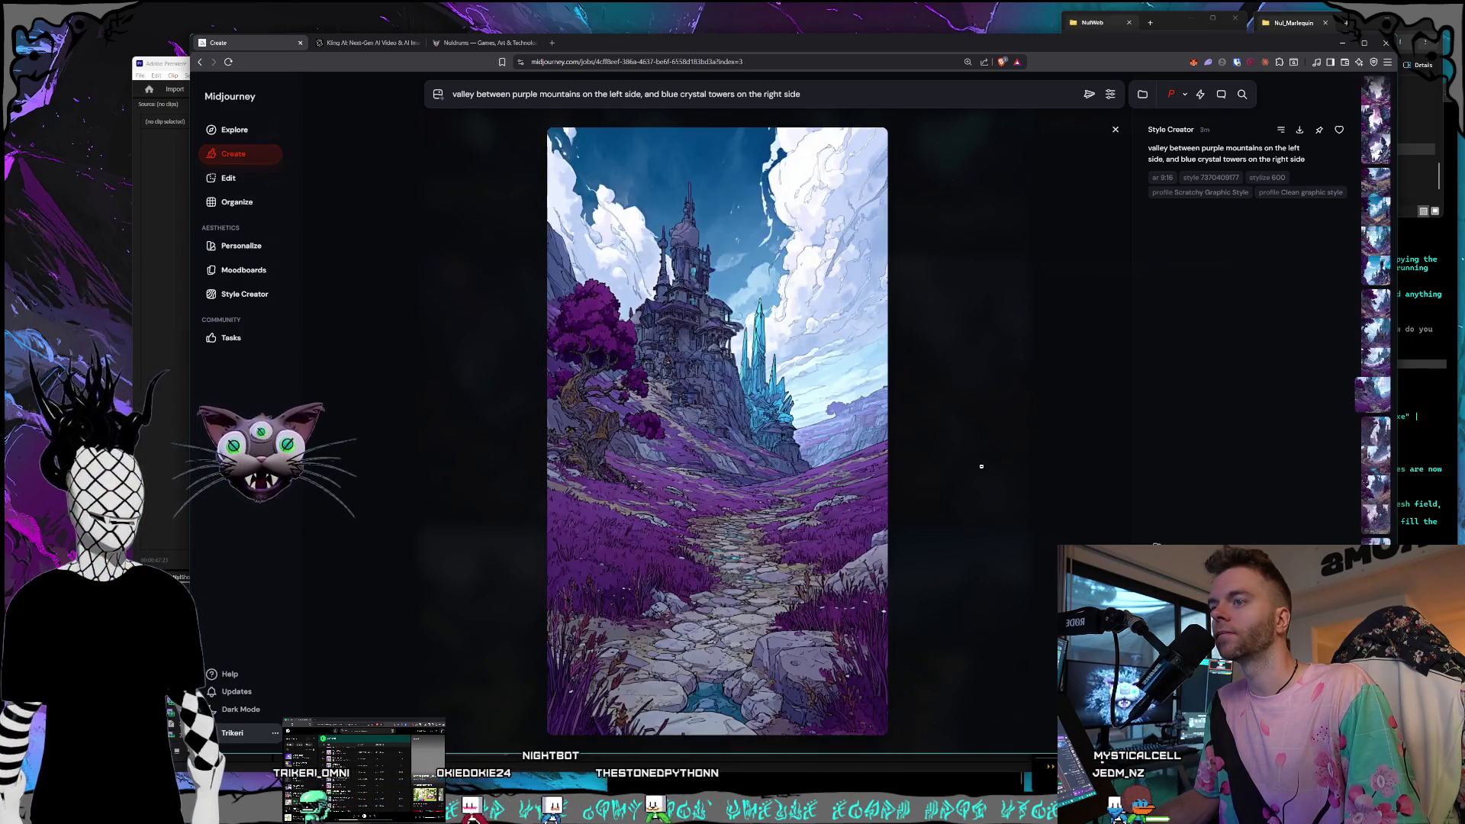
pyautogui.scroll(1, 981, 466)
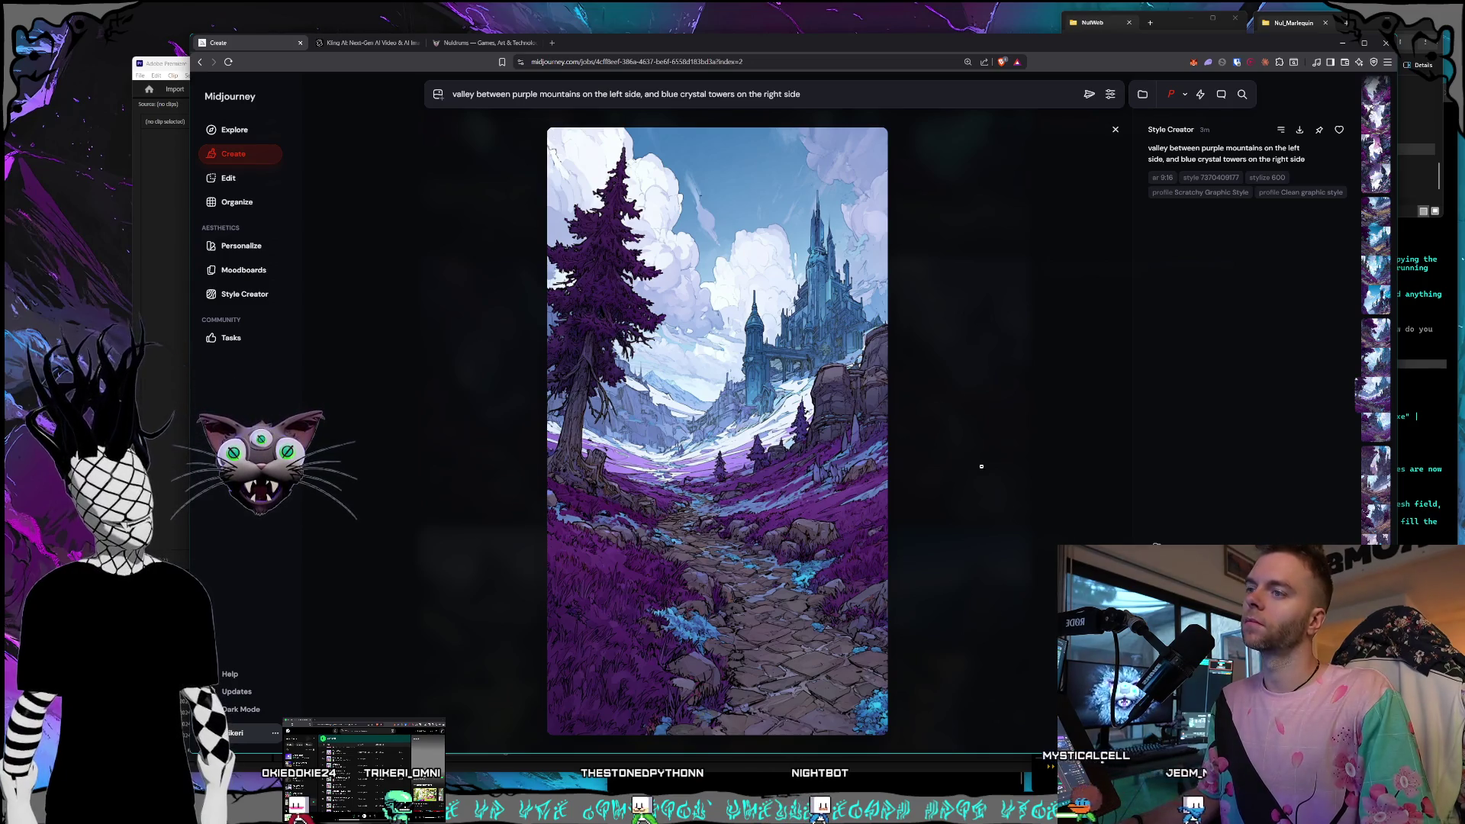
pyautogui.scroll(1, 981, 466)
pyautogui.scroll(2, 981, 466)
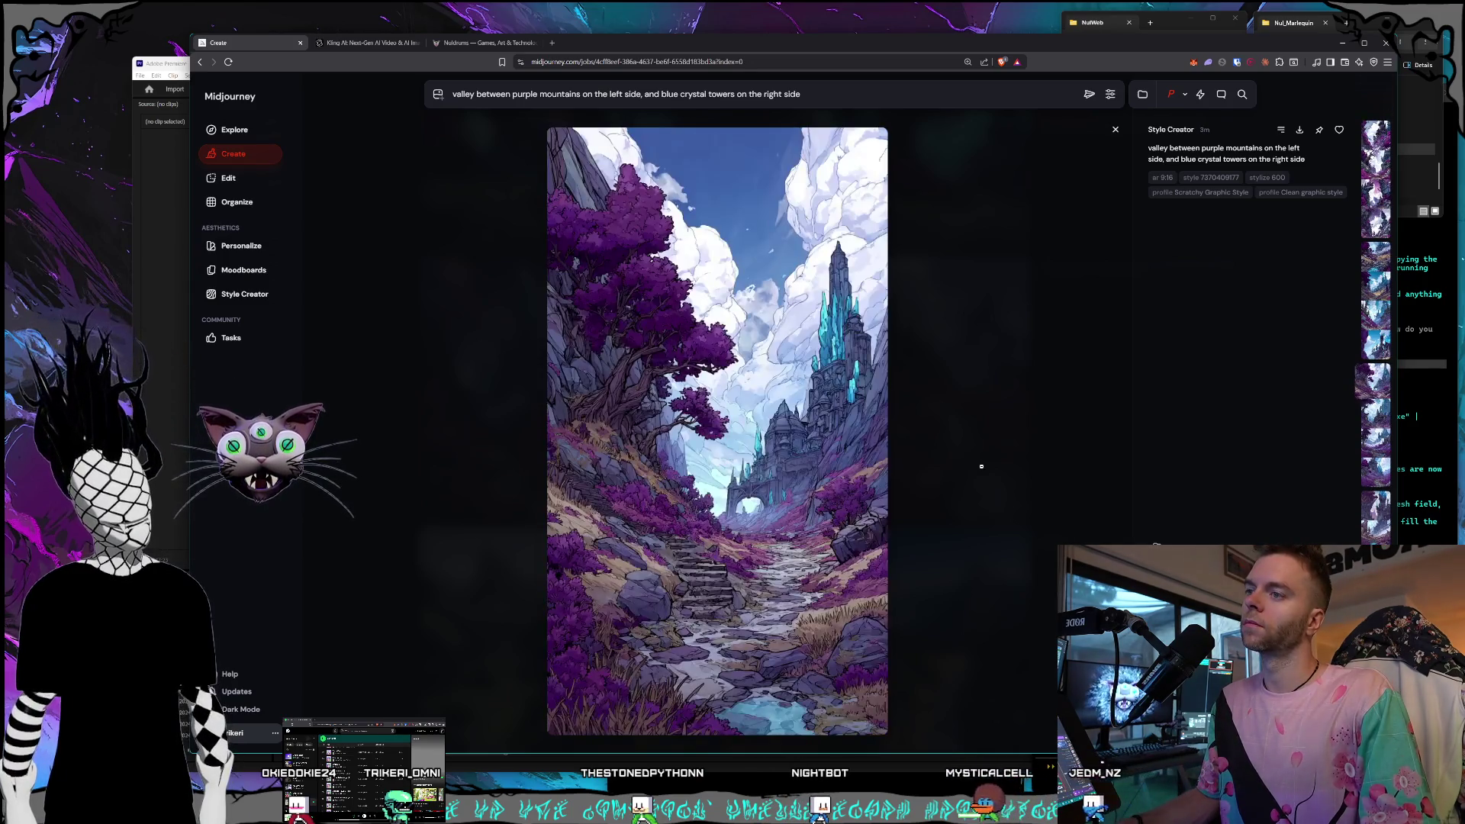
pyautogui.scroll(2, 981, 466)
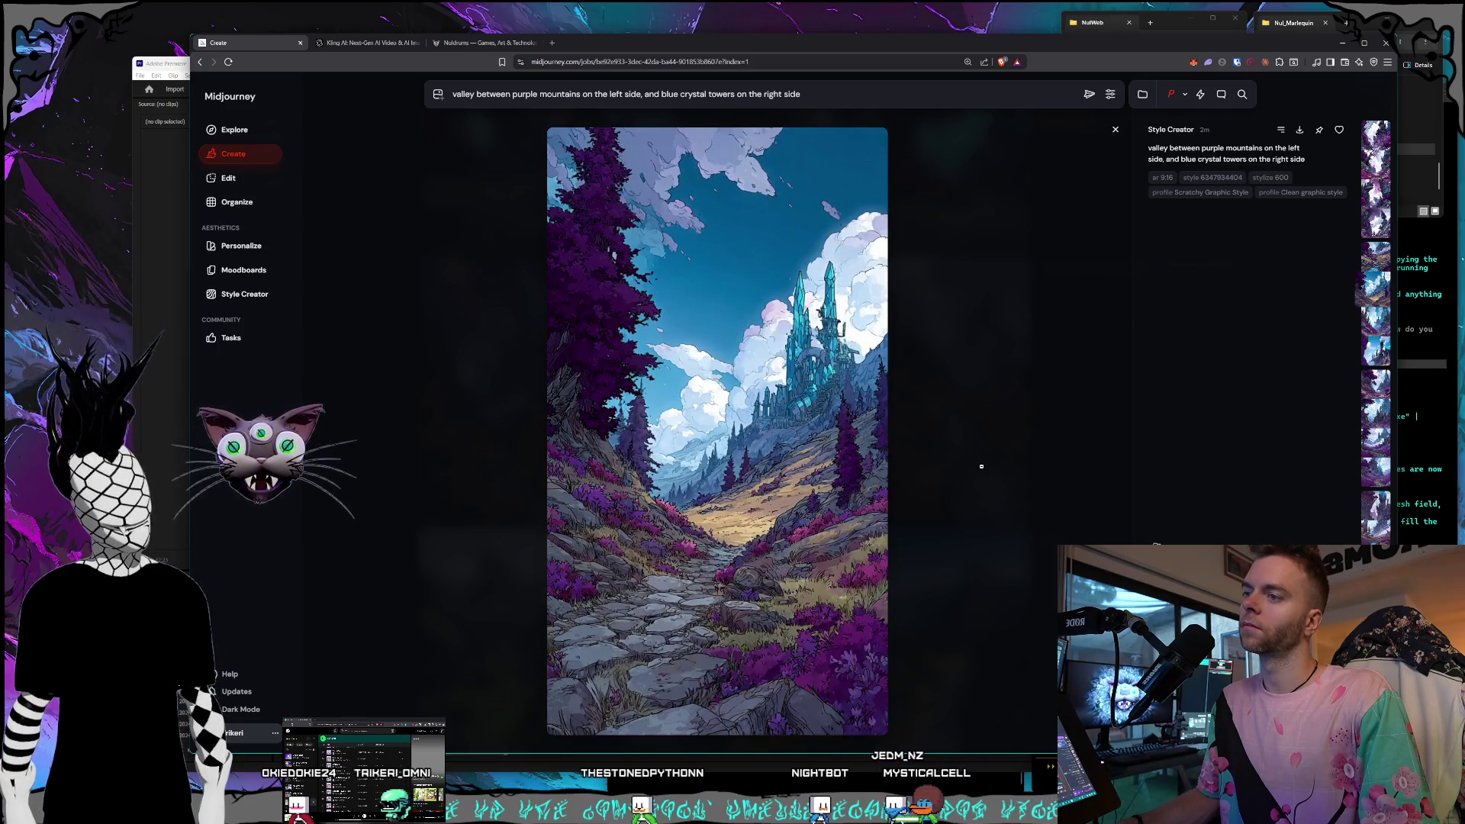
pyautogui.scroll(2, 981, 466)
pyautogui.scroll(2, 981, 466)
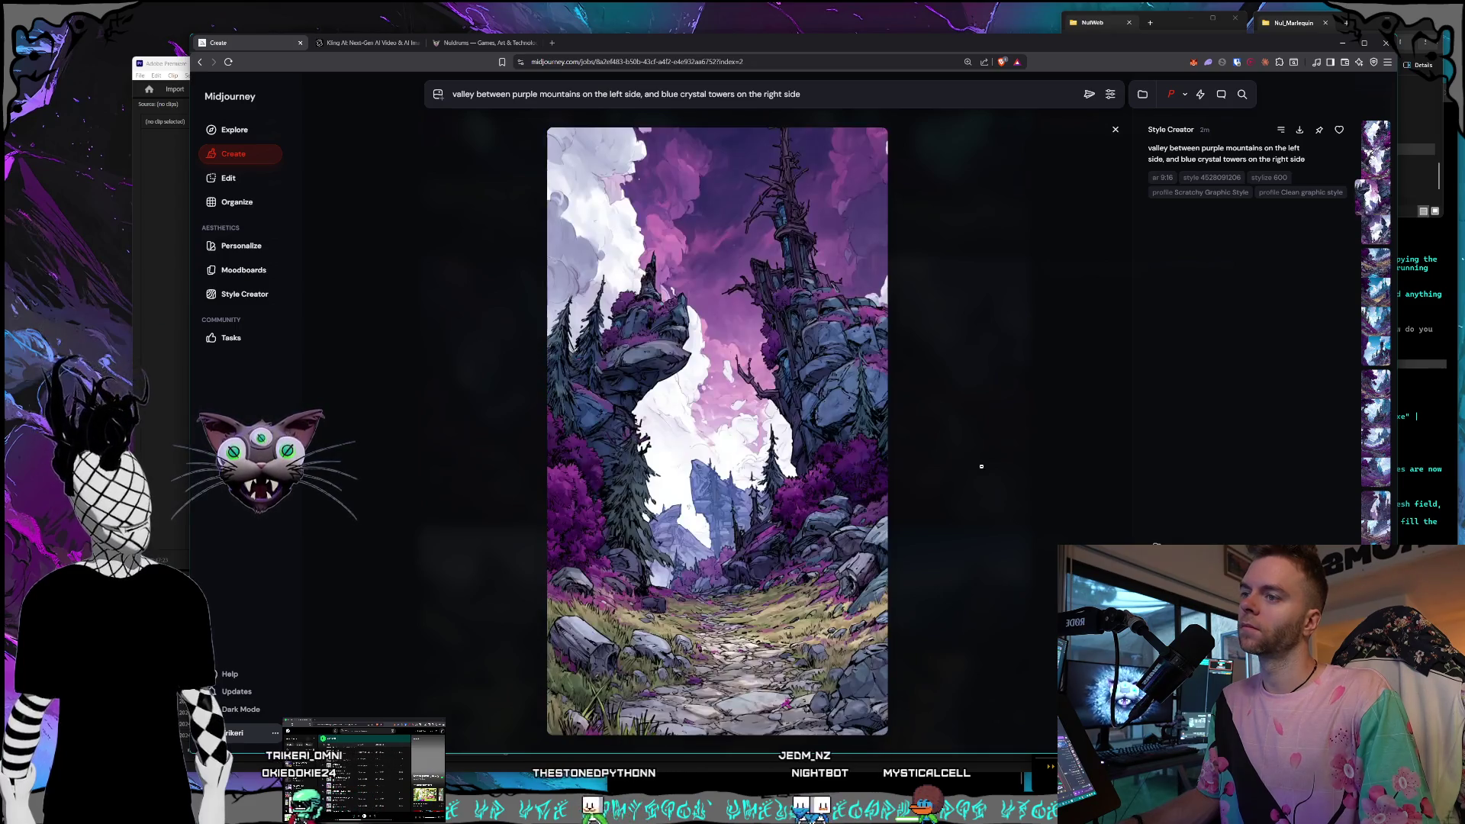
pyautogui.scroll(1, 981, 466)
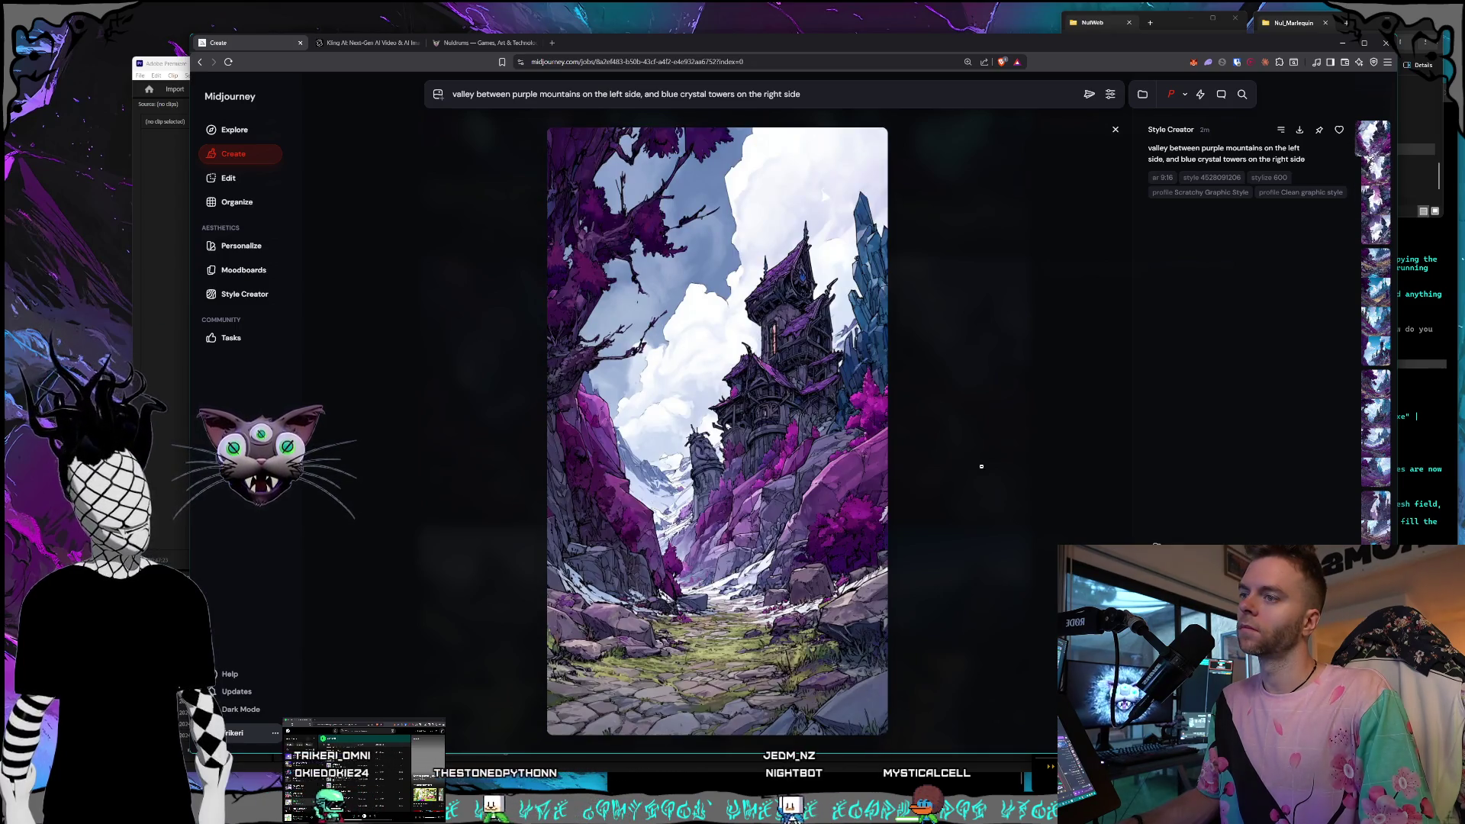
pyautogui.scroll(-2, 981, 466)
pyautogui.scroll(1, 981, 466)
pyautogui.scroll(-2, 981, 466)
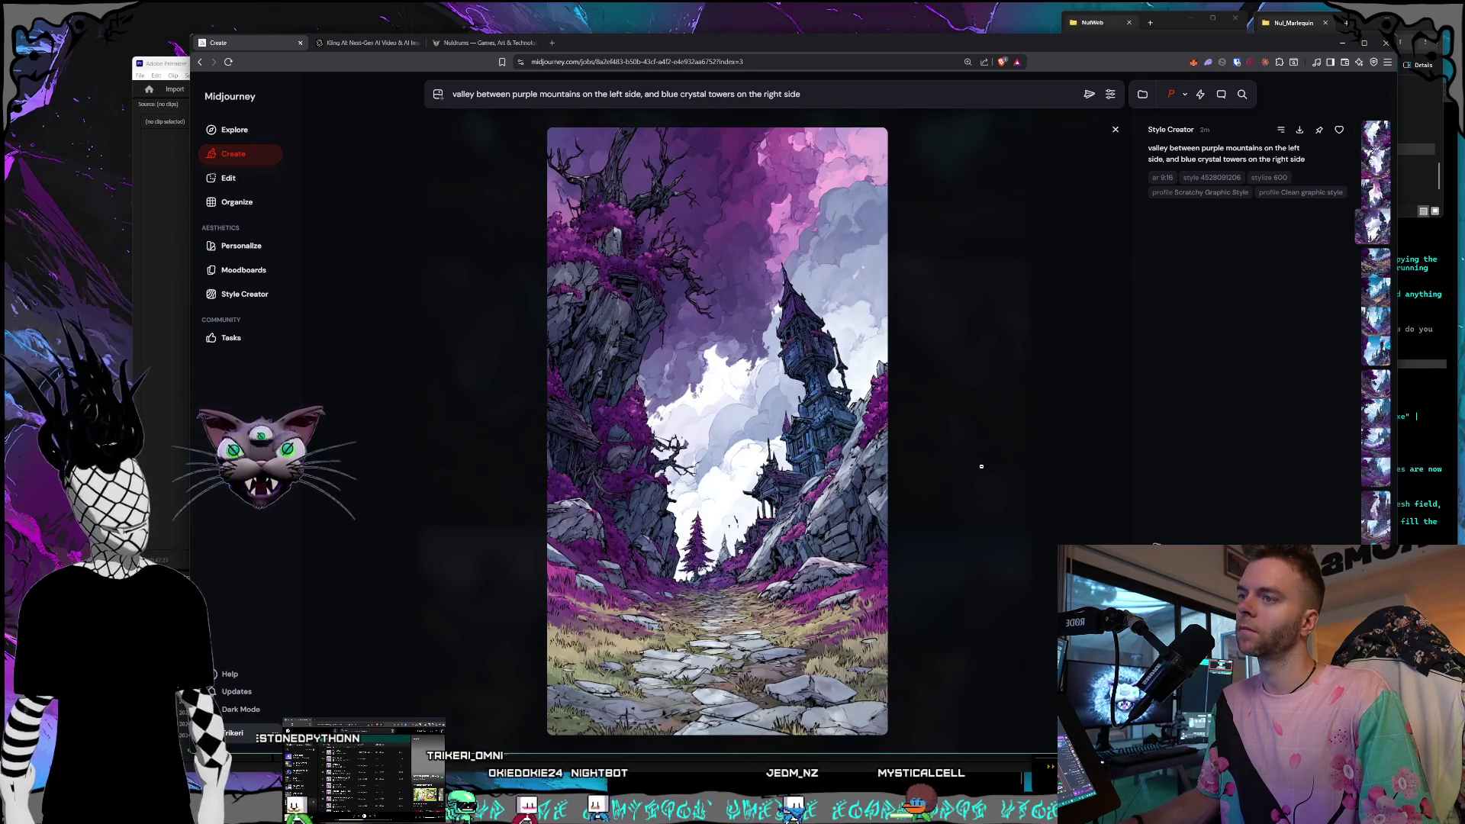
pyautogui.scroll(-1, 981, 466)
pyautogui.scroll(-2, 981, 466)
pyautogui.scroll(-2, 982, 466)
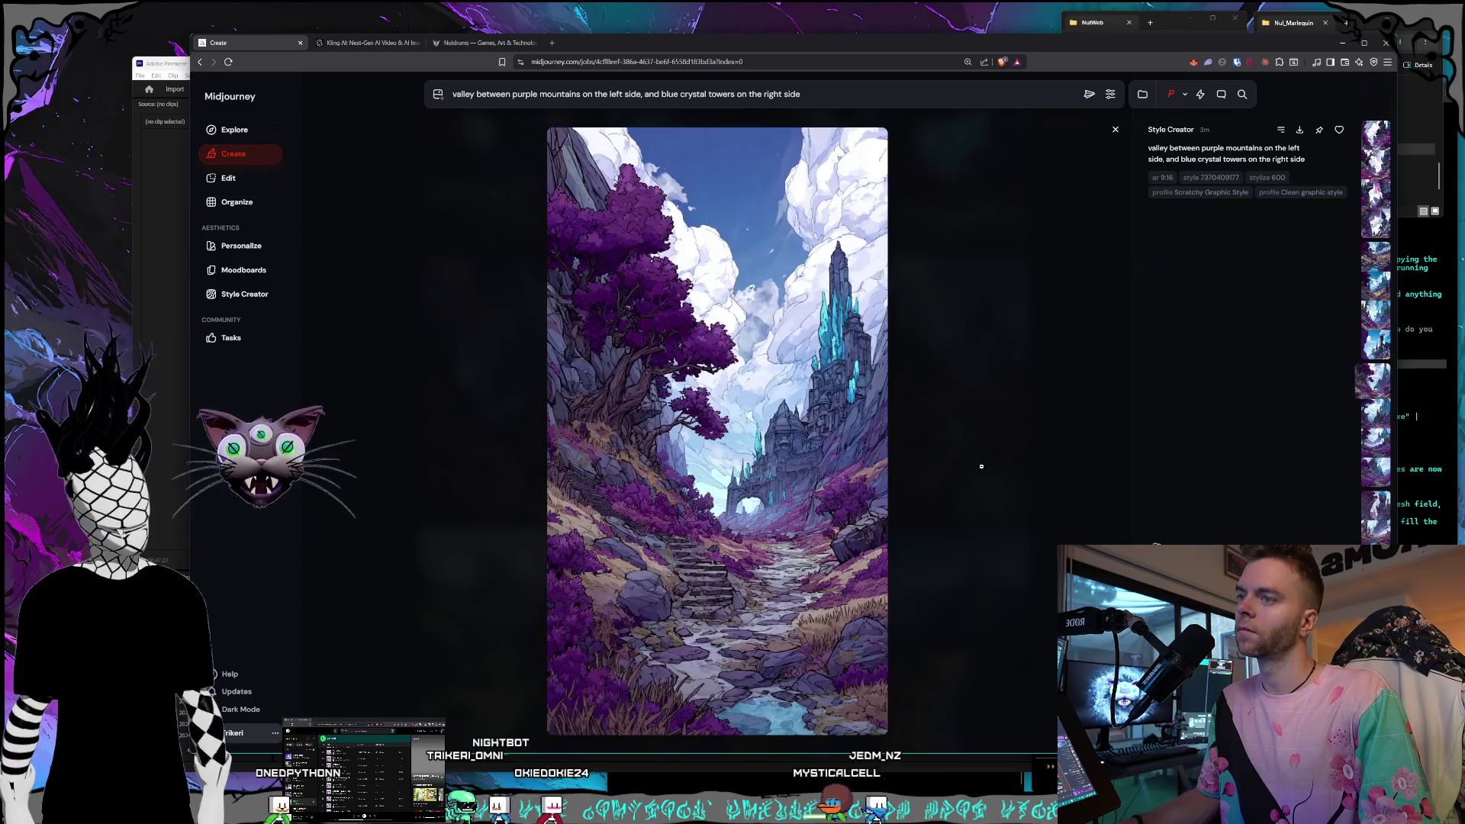
pyautogui.scroll(-2, 981, 466)
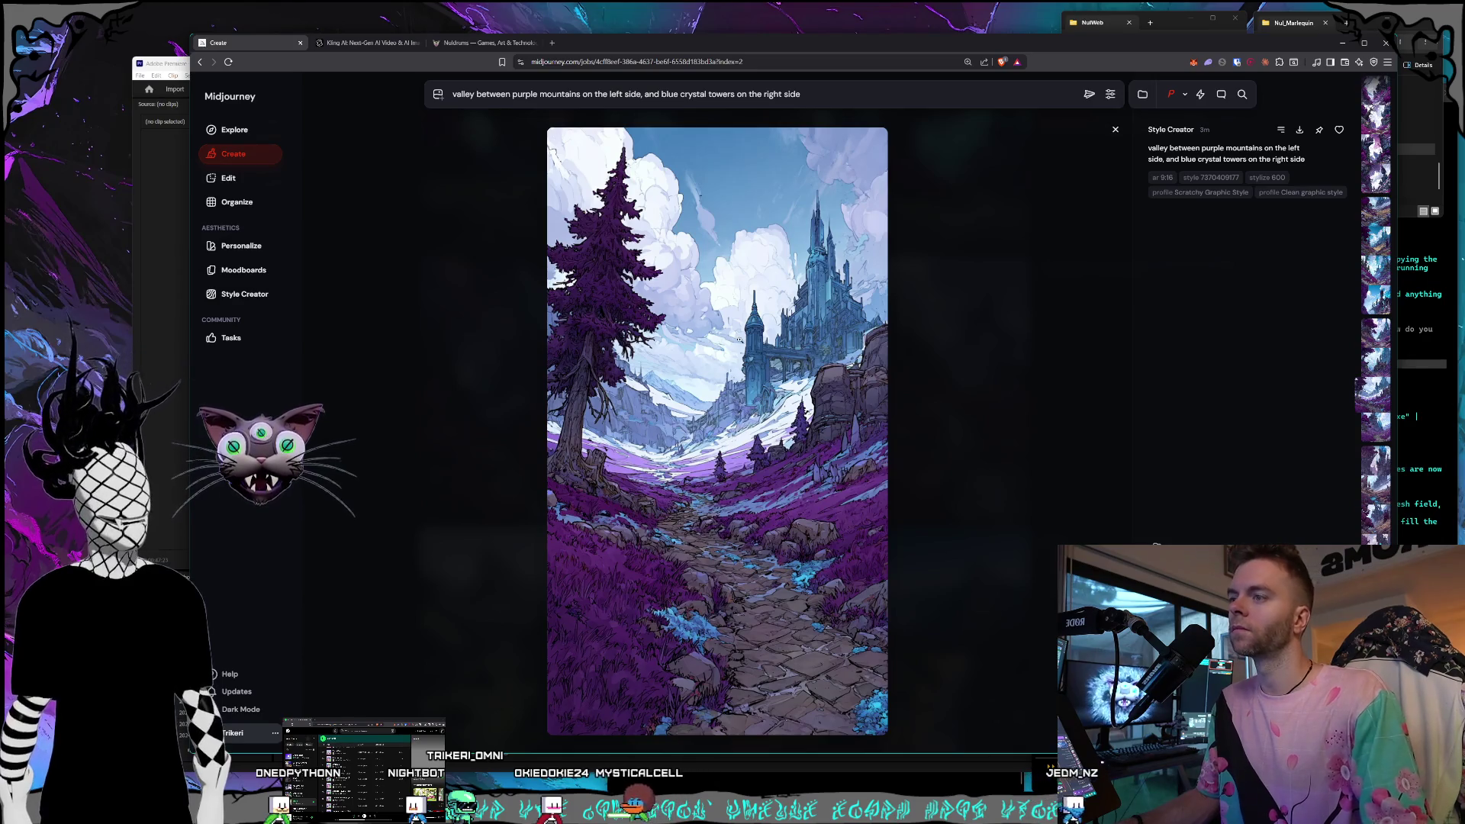
# Choose Save Image for the castle-valley picture and go to Pictures on Storage1 (D:).
pyautogui.rightClick(741, 342)
pyautogui.click(775, 508)
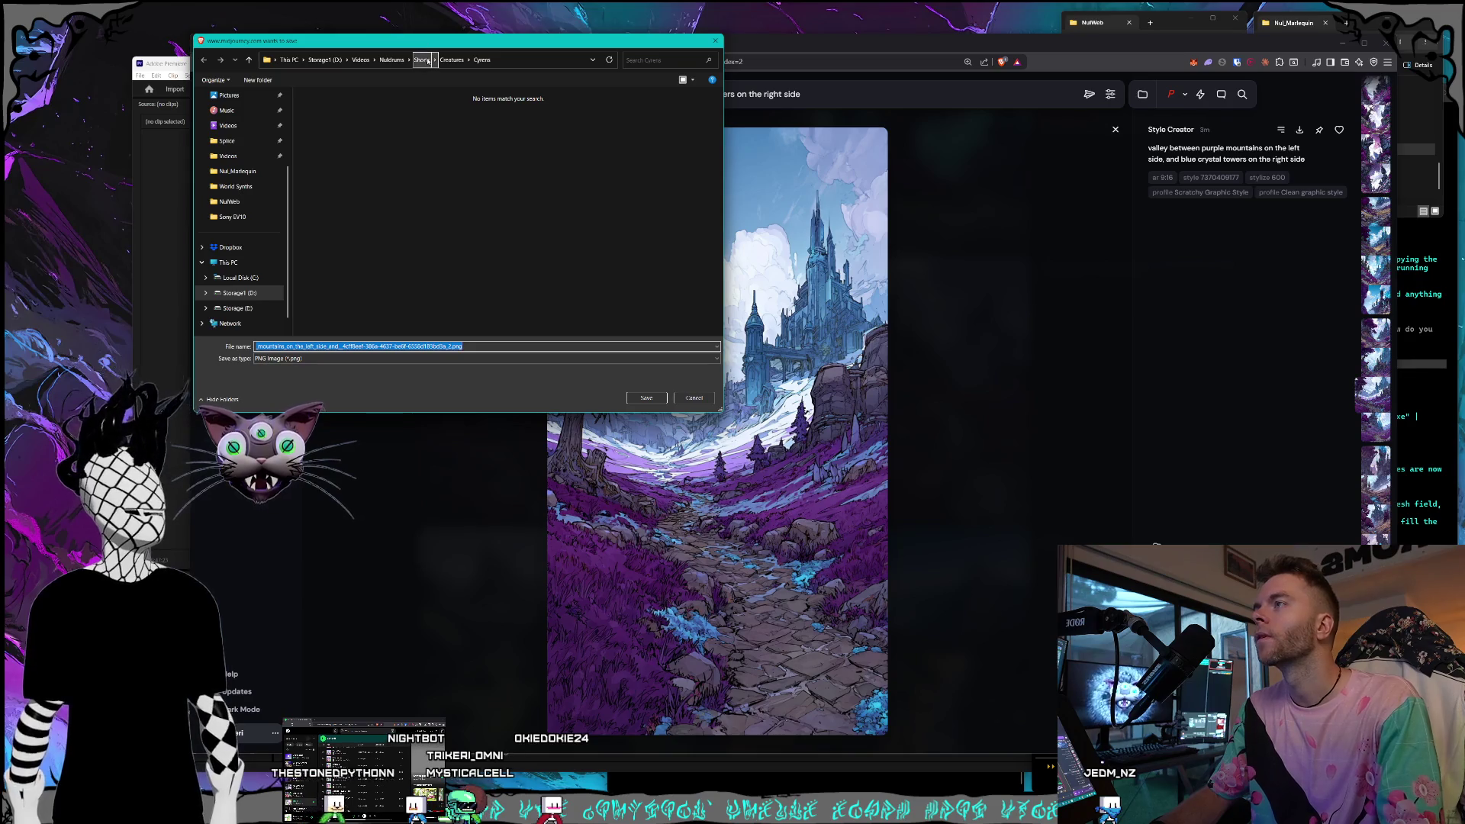
pyautogui.click(402, 64)
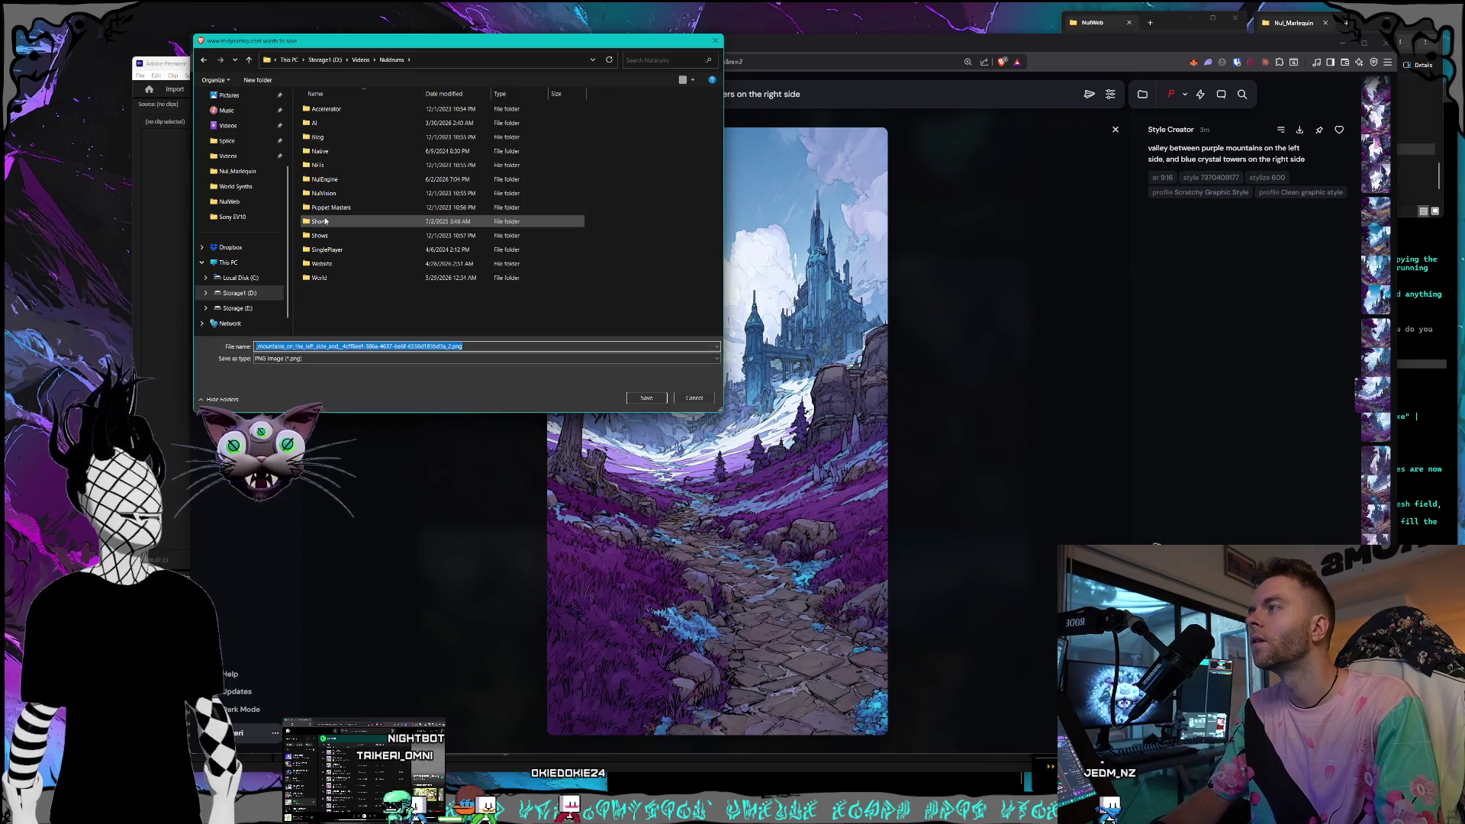
pyautogui.click(325, 60)
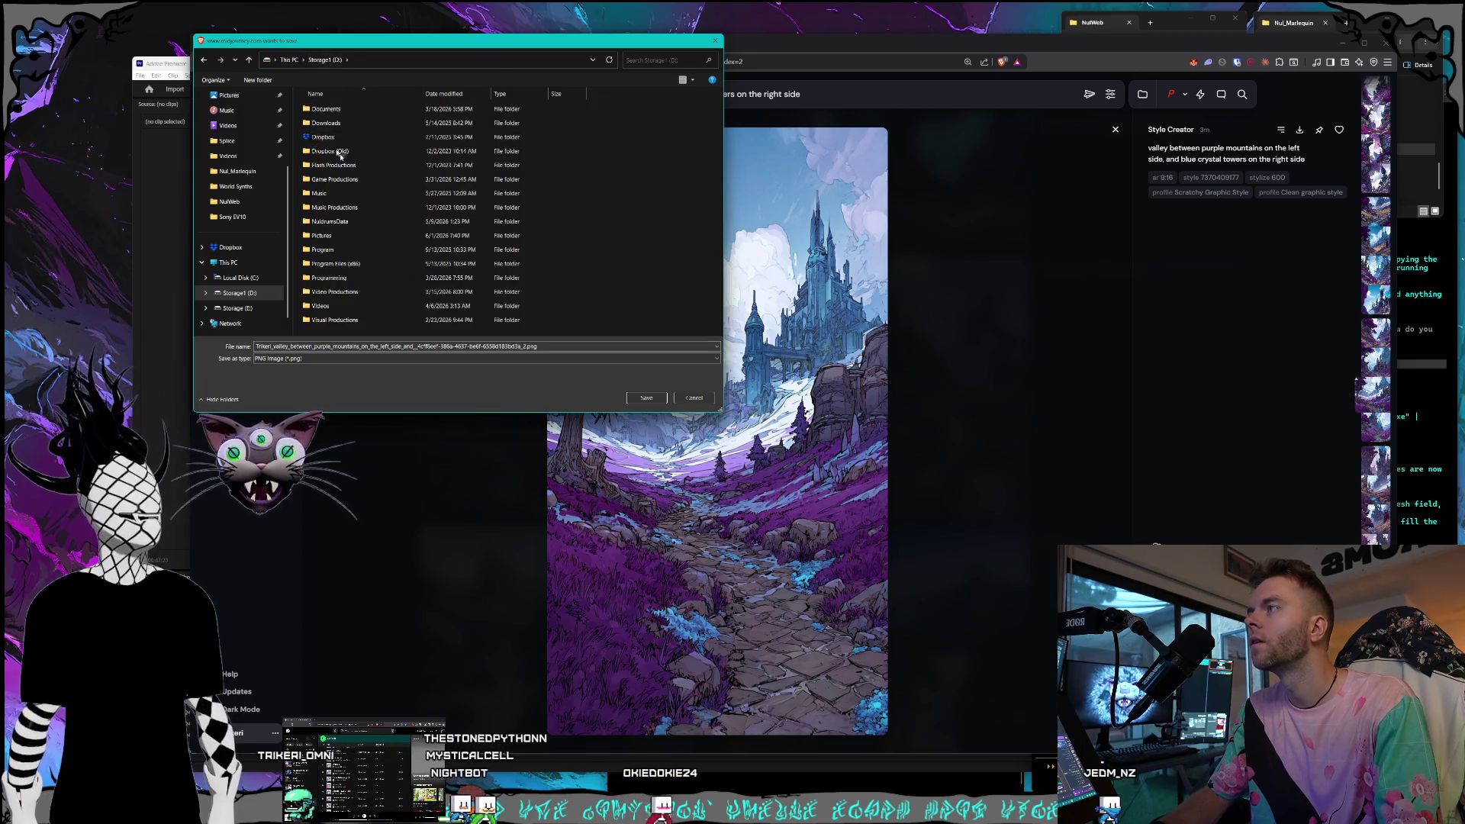
pyautogui.doubleClick(321, 236)
# Navigate the Save As dialog into Nuldrums\Characters\Shorts.
pyautogui.scroll(-5, 374, 189)
pyautogui.scroll(4, 374, 188)
pyautogui.click(359, 209)
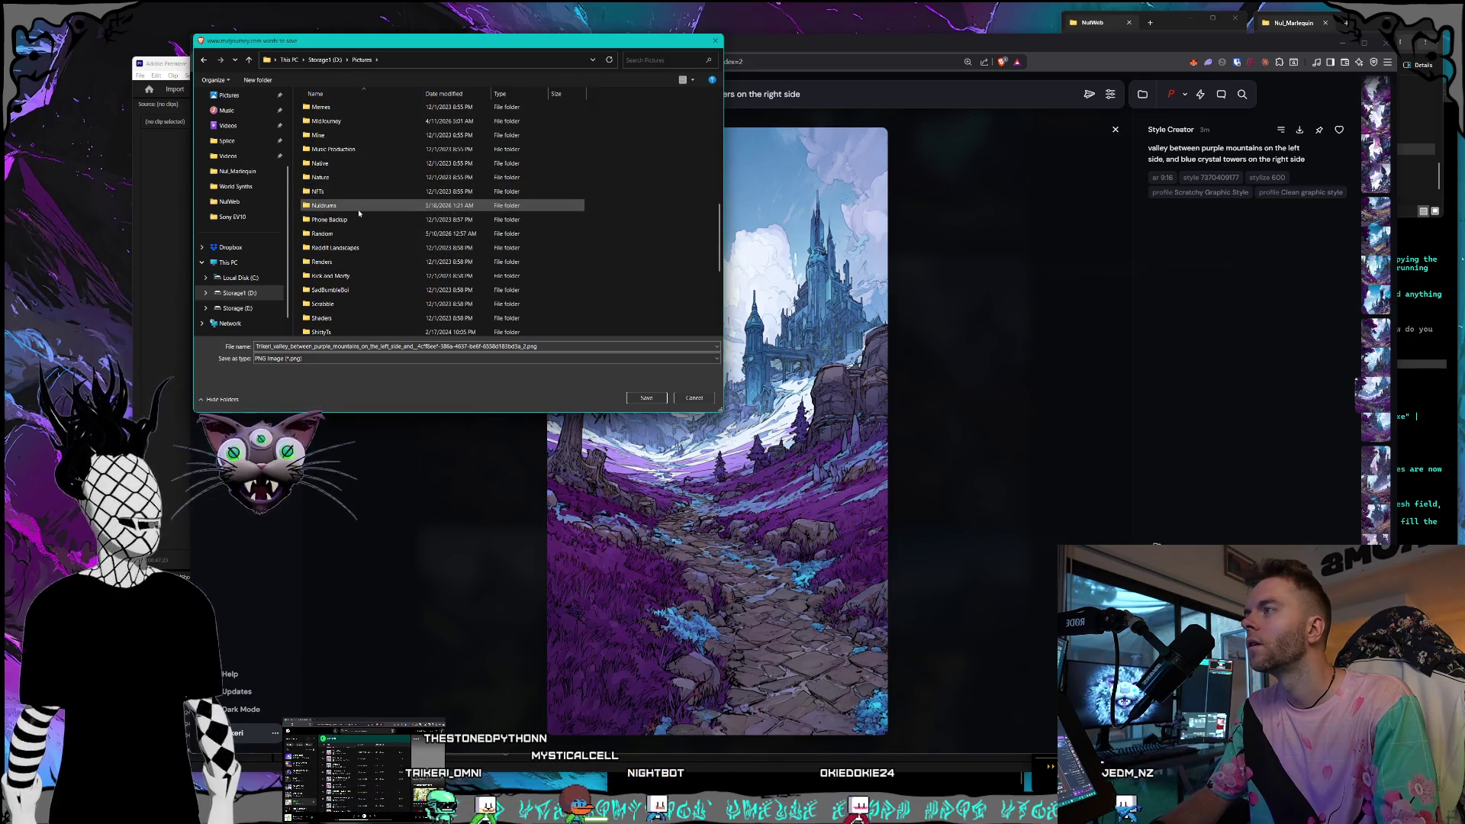
pyautogui.doubleClick(358, 210)
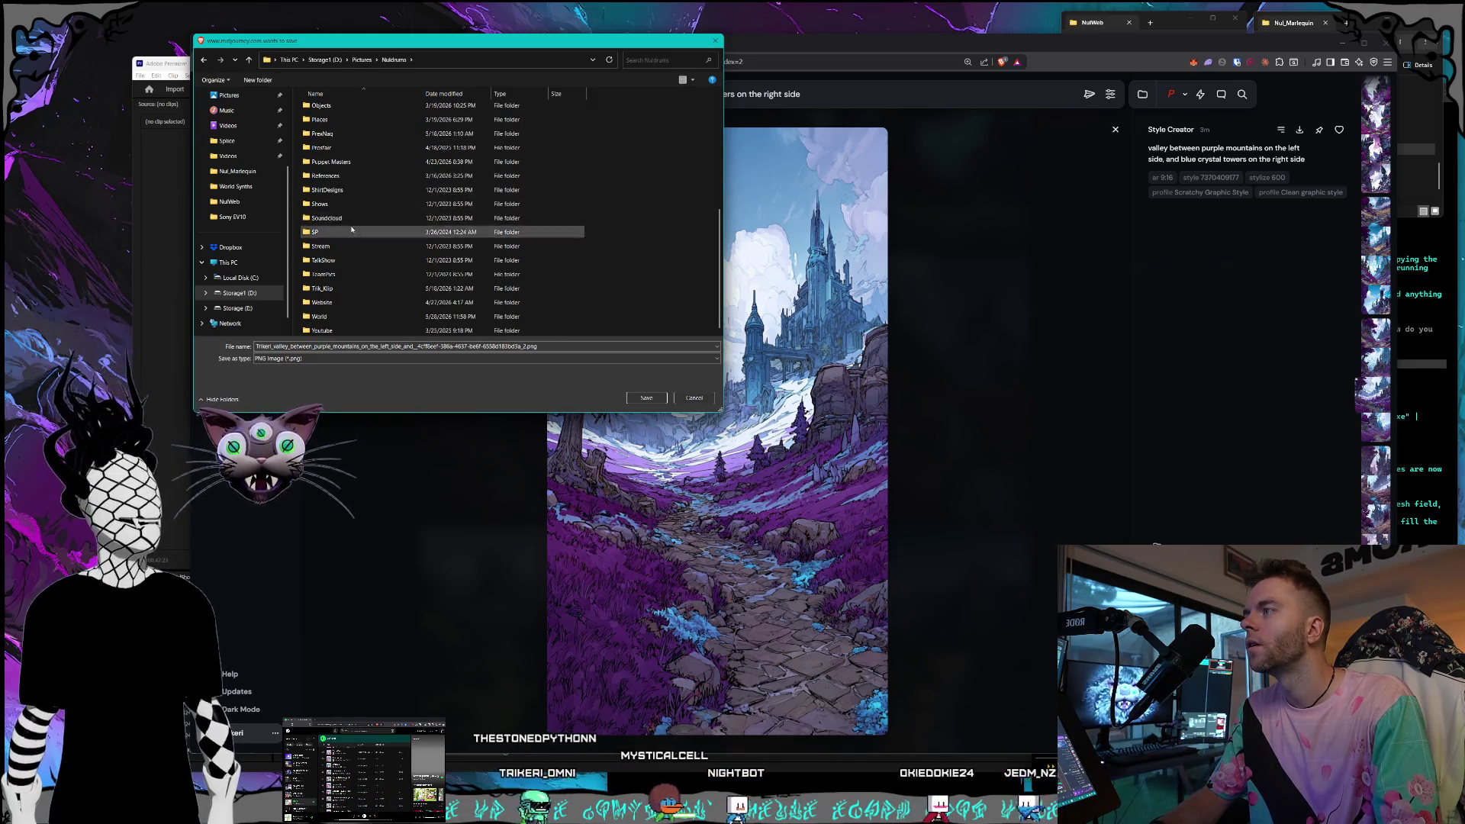
pyautogui.doubleClick(329, 165)
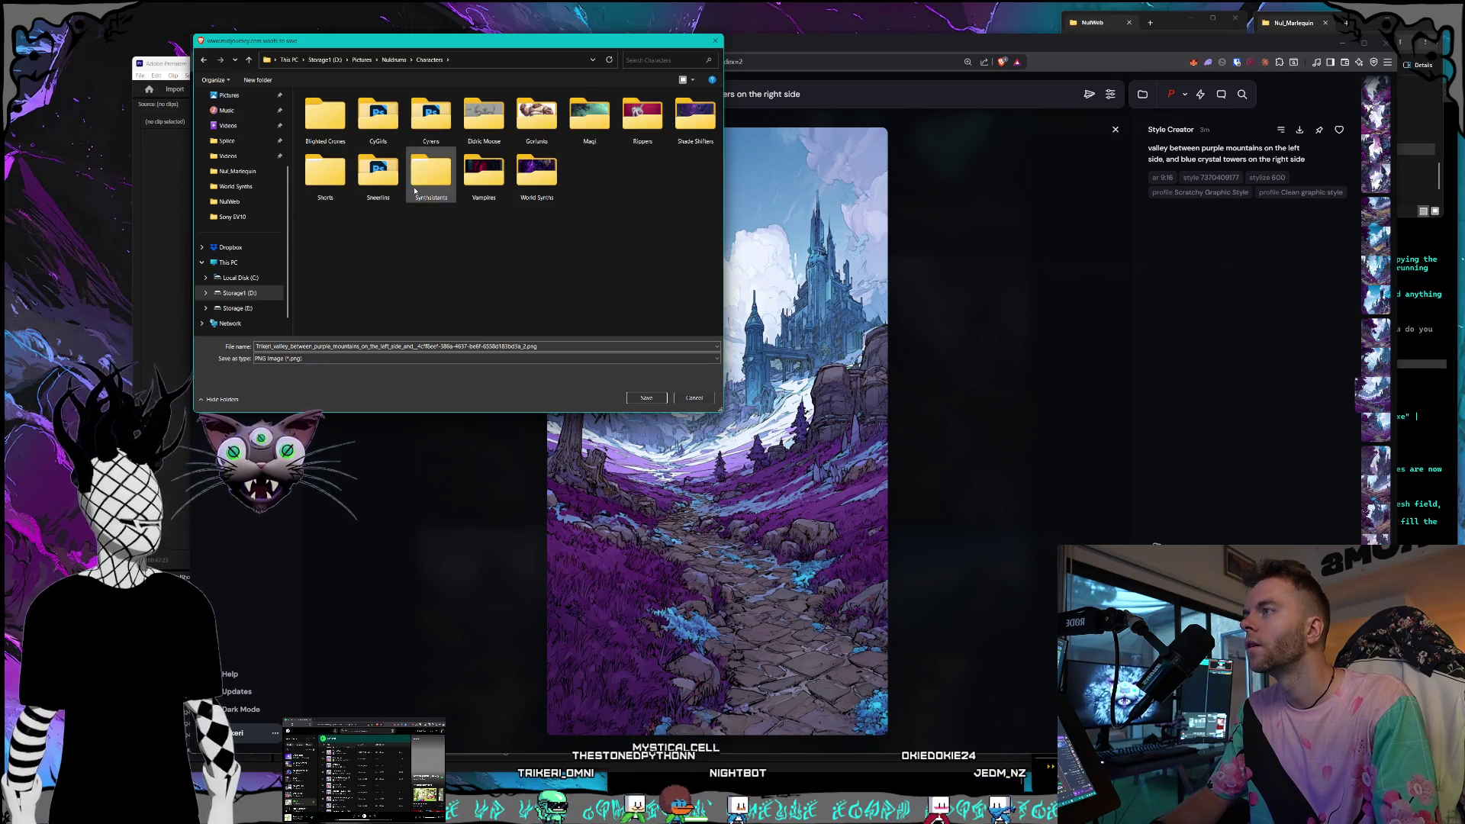
pyautogui.doubleClick(332, 184)
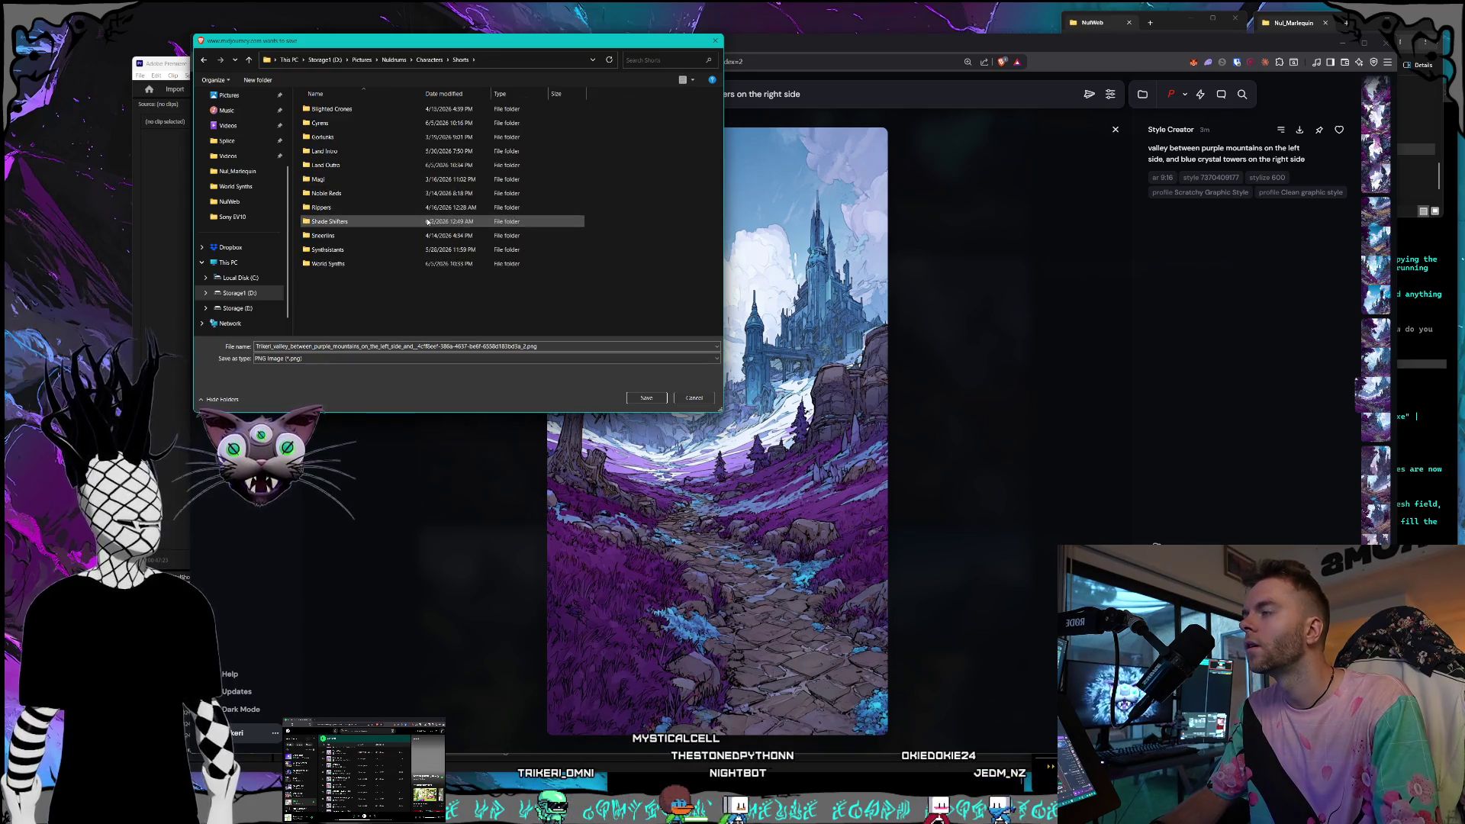
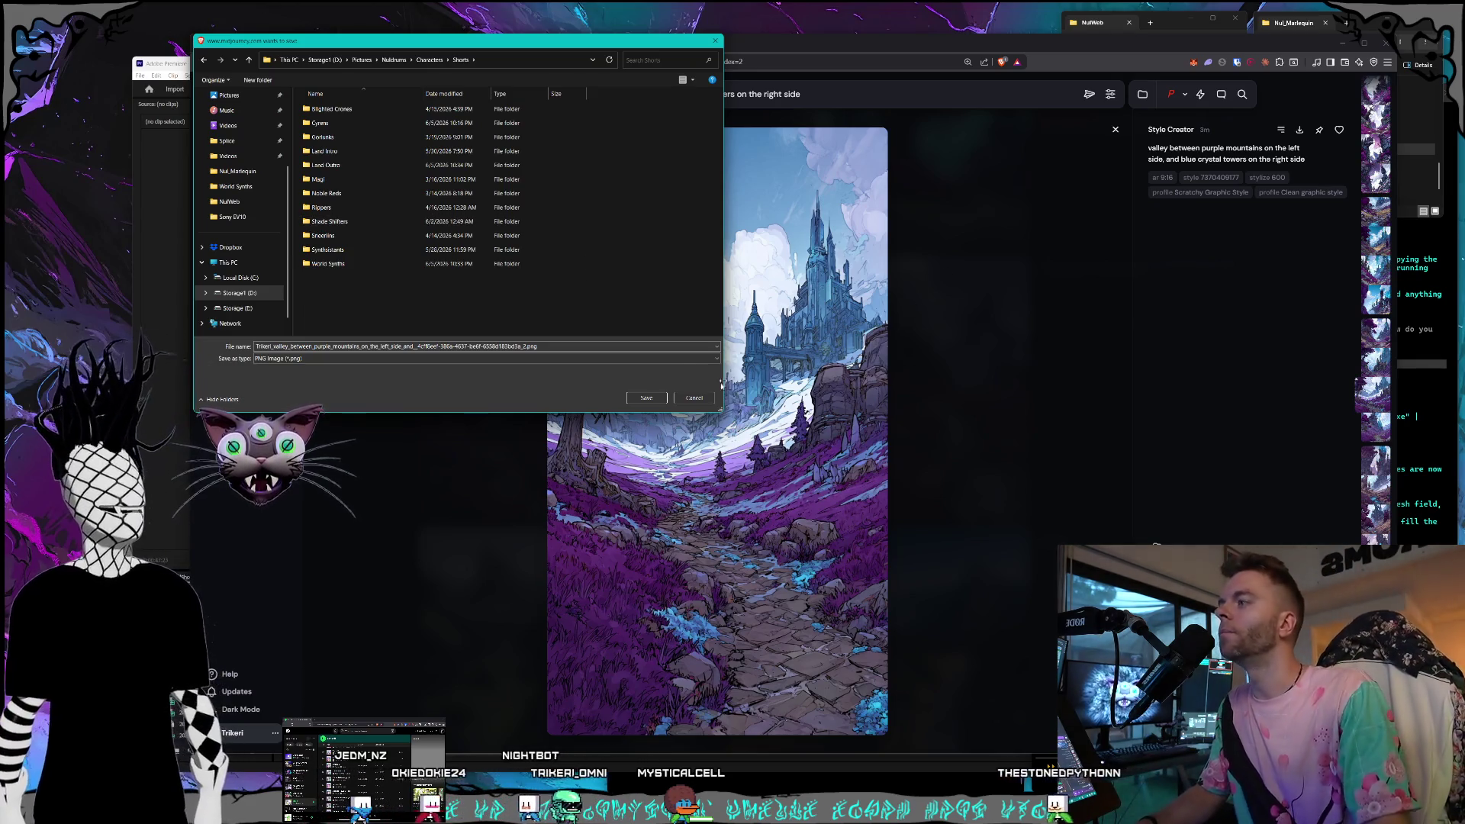
# Save the purple-valley castle image into the Land Outro folder and step to later variants.
pyautogui.doubleClick(359, 165)
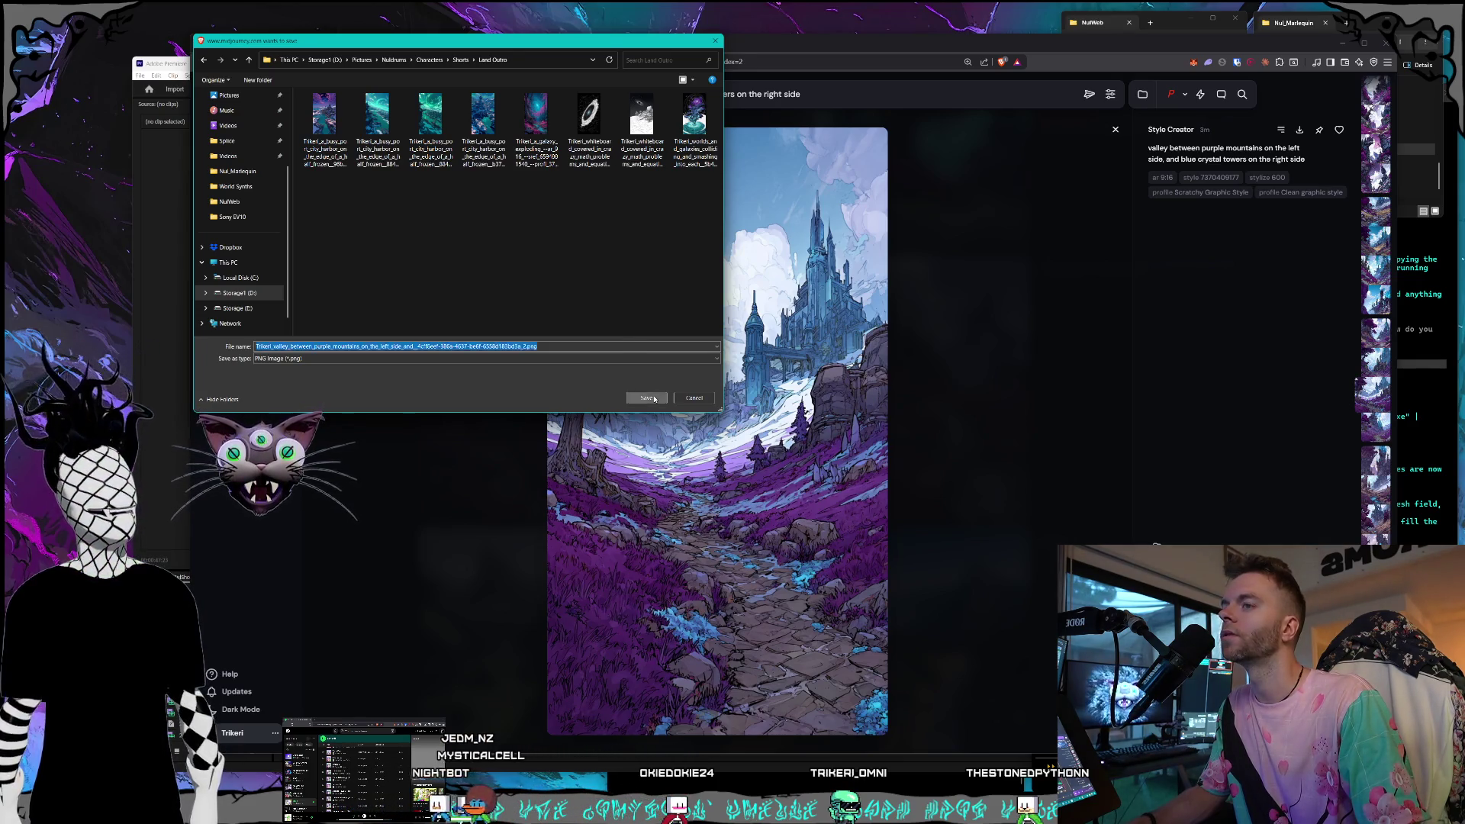
pyautogui.click(653, 399)
pyautogui.press('Right')
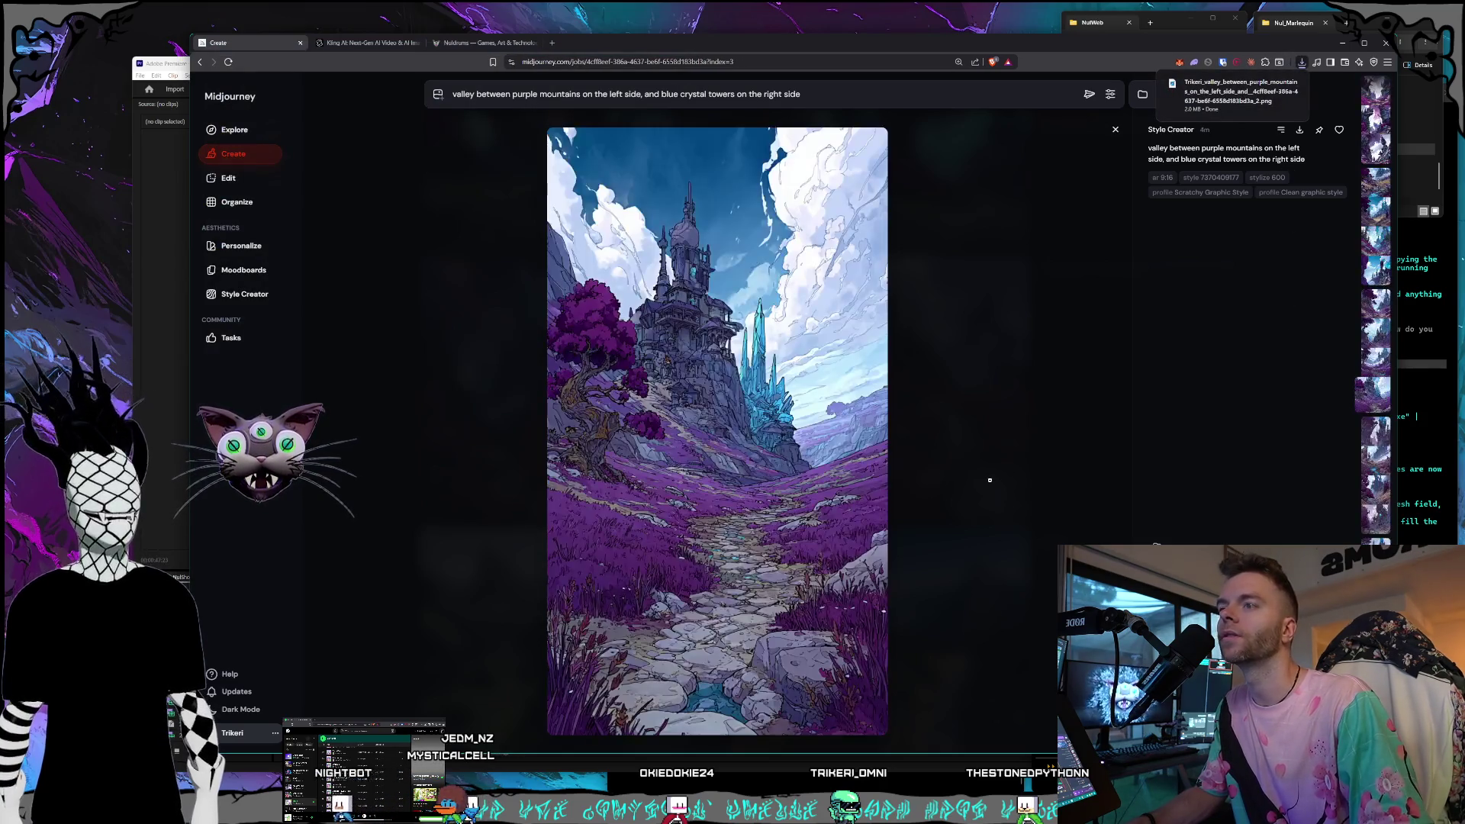
pyautogui.press('Right')
pyautogui.press('Right')
pyautogui.press('Right')
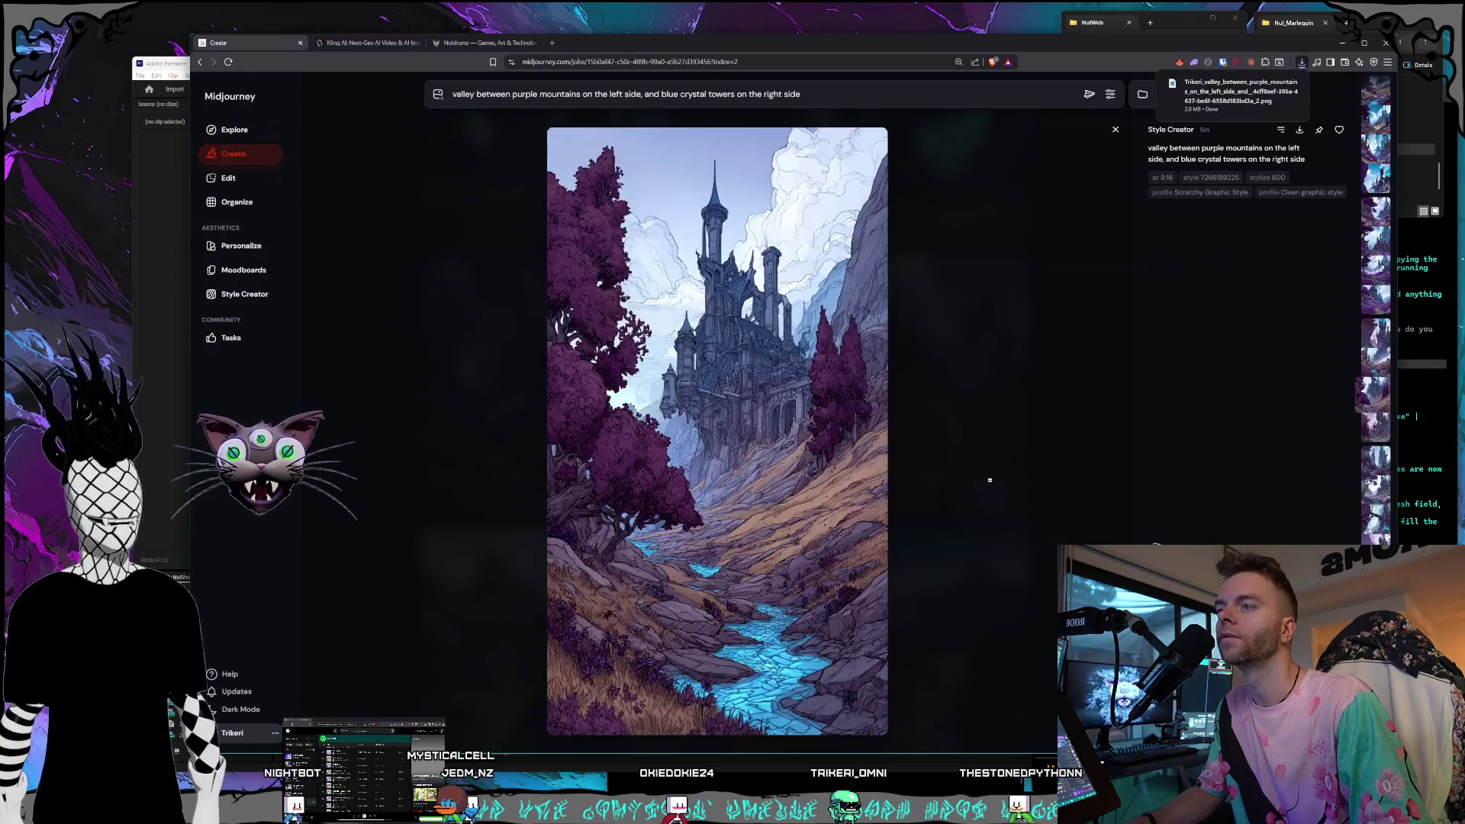
pyautogui.press('Right')
pyautogui.press('Right')
pyautogui.press('Right')
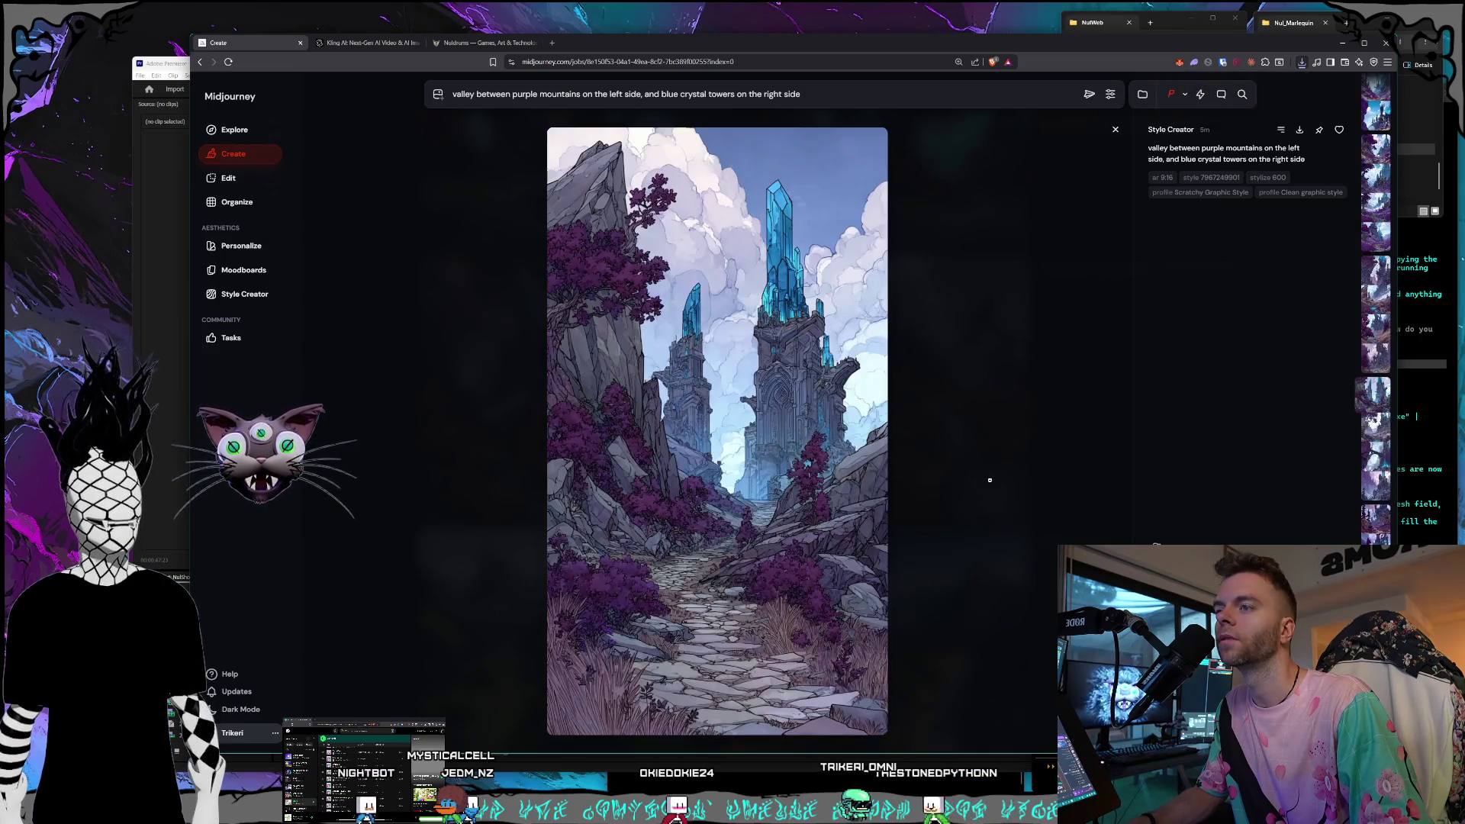
pyautogui.press('Right')
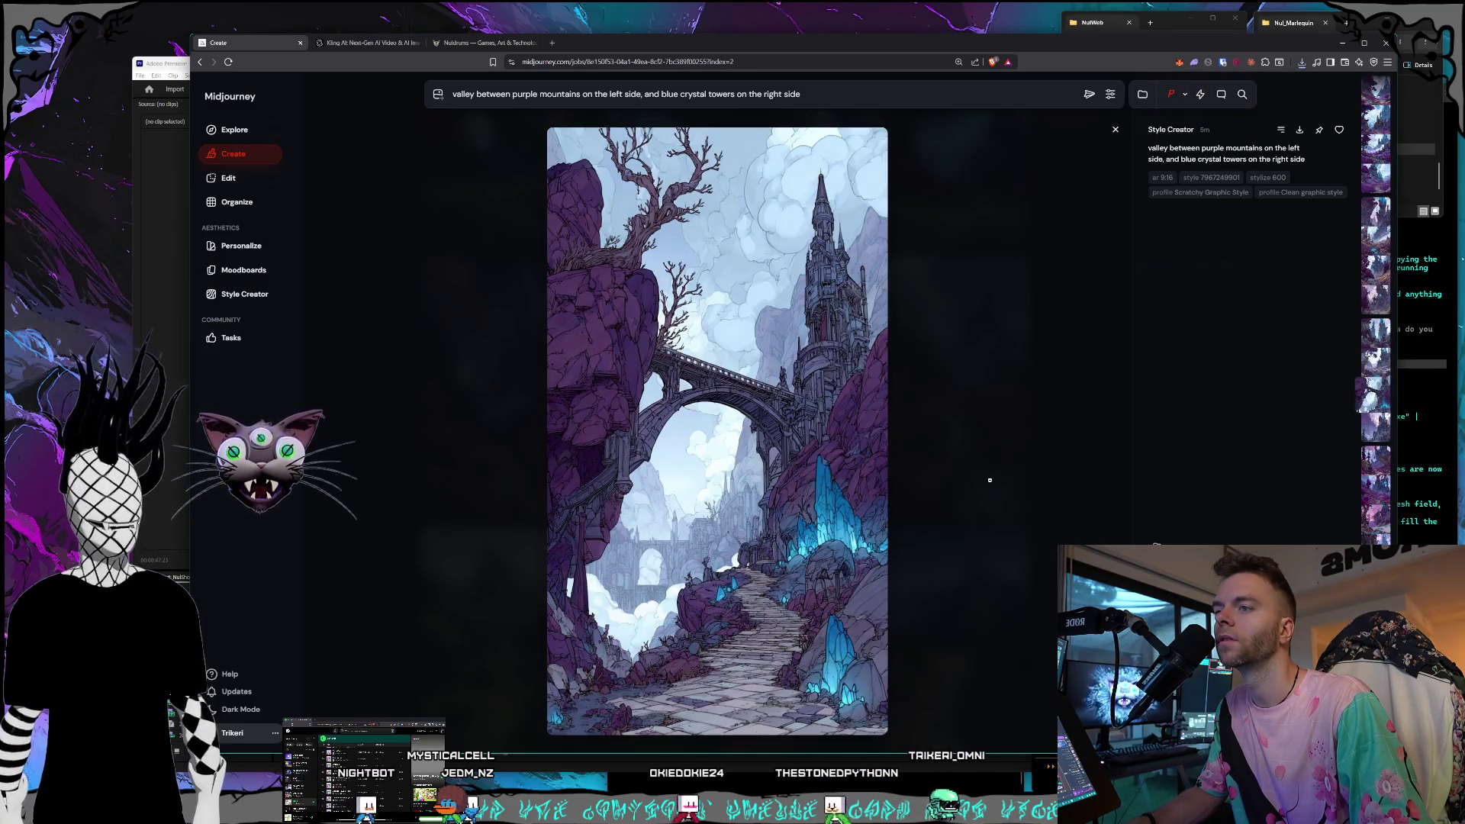
# Save the bridge castle variant into Land Outro as well.
pyautogui.rightClick(792, 388)
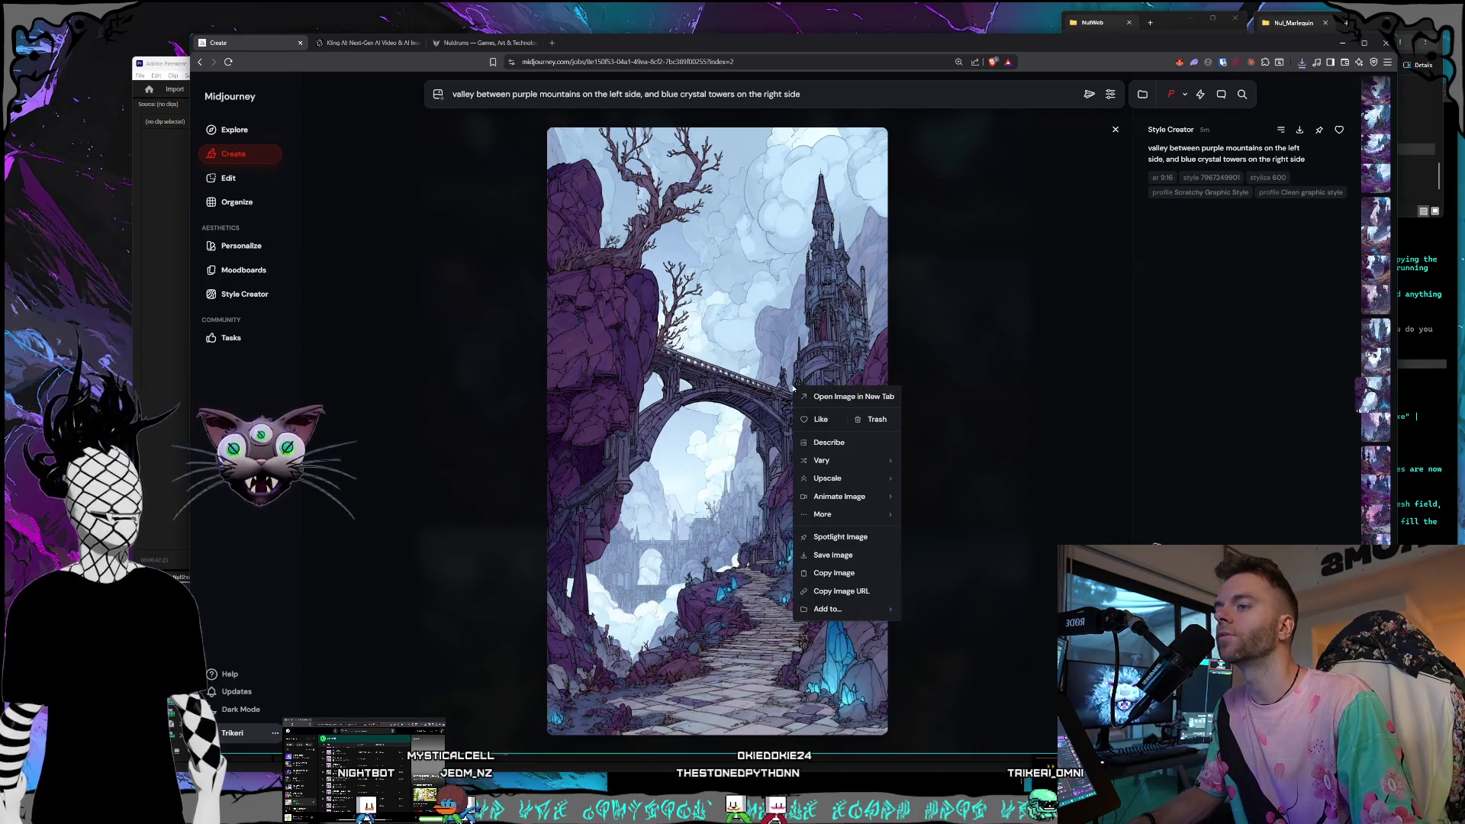
pyautogui.click(832, 554)
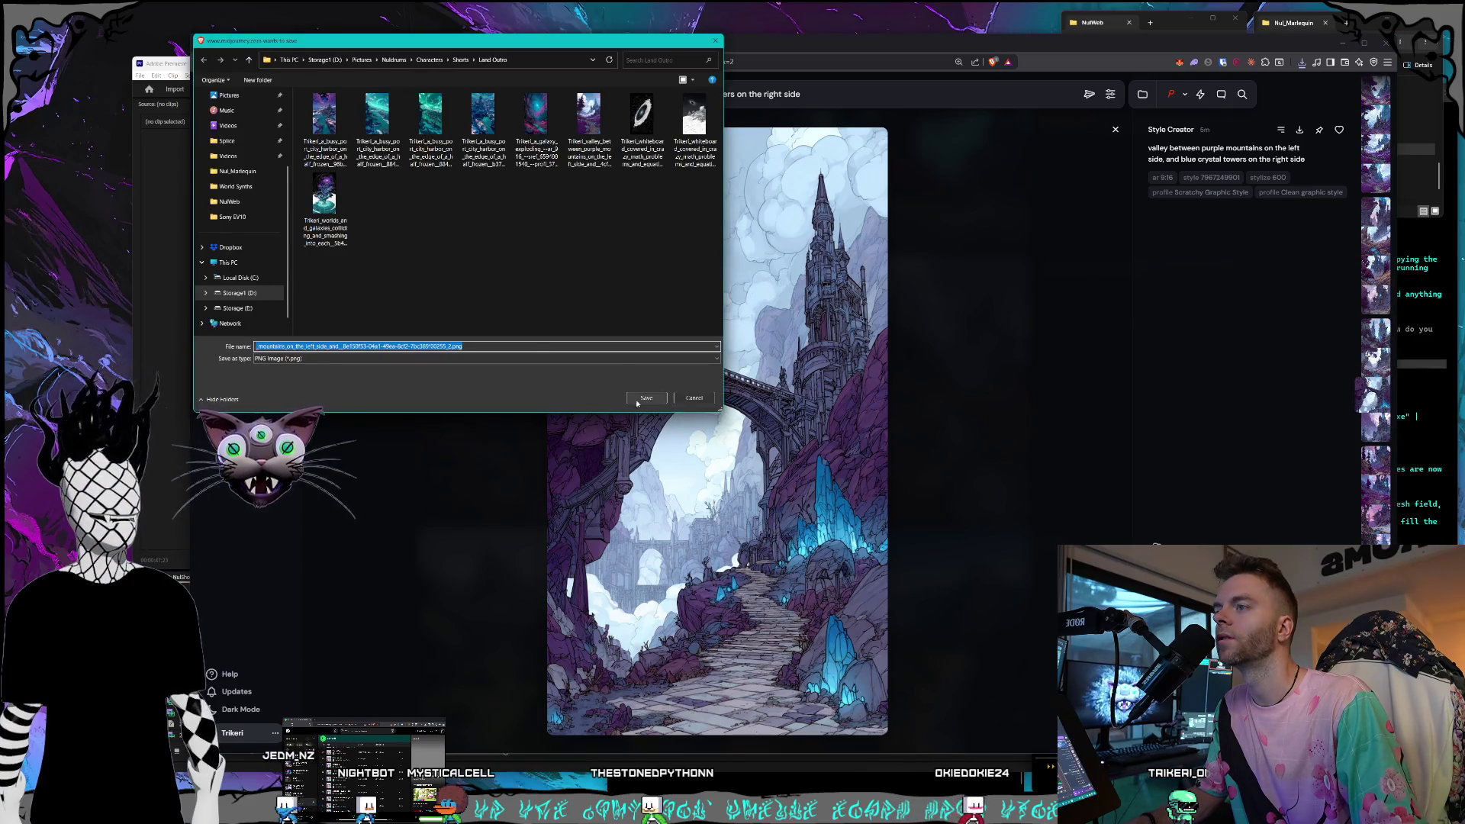
pyautogui.click(638, 401)
pyautogui.press('Down')
pyautogui.press('Down')
pyautogui.press('Down')
pyautogui.press('Down')
pyautogui.press('Down')
pyautogui.press('Down')
pyautogui.press('Down')
pyautogui.press('Down')
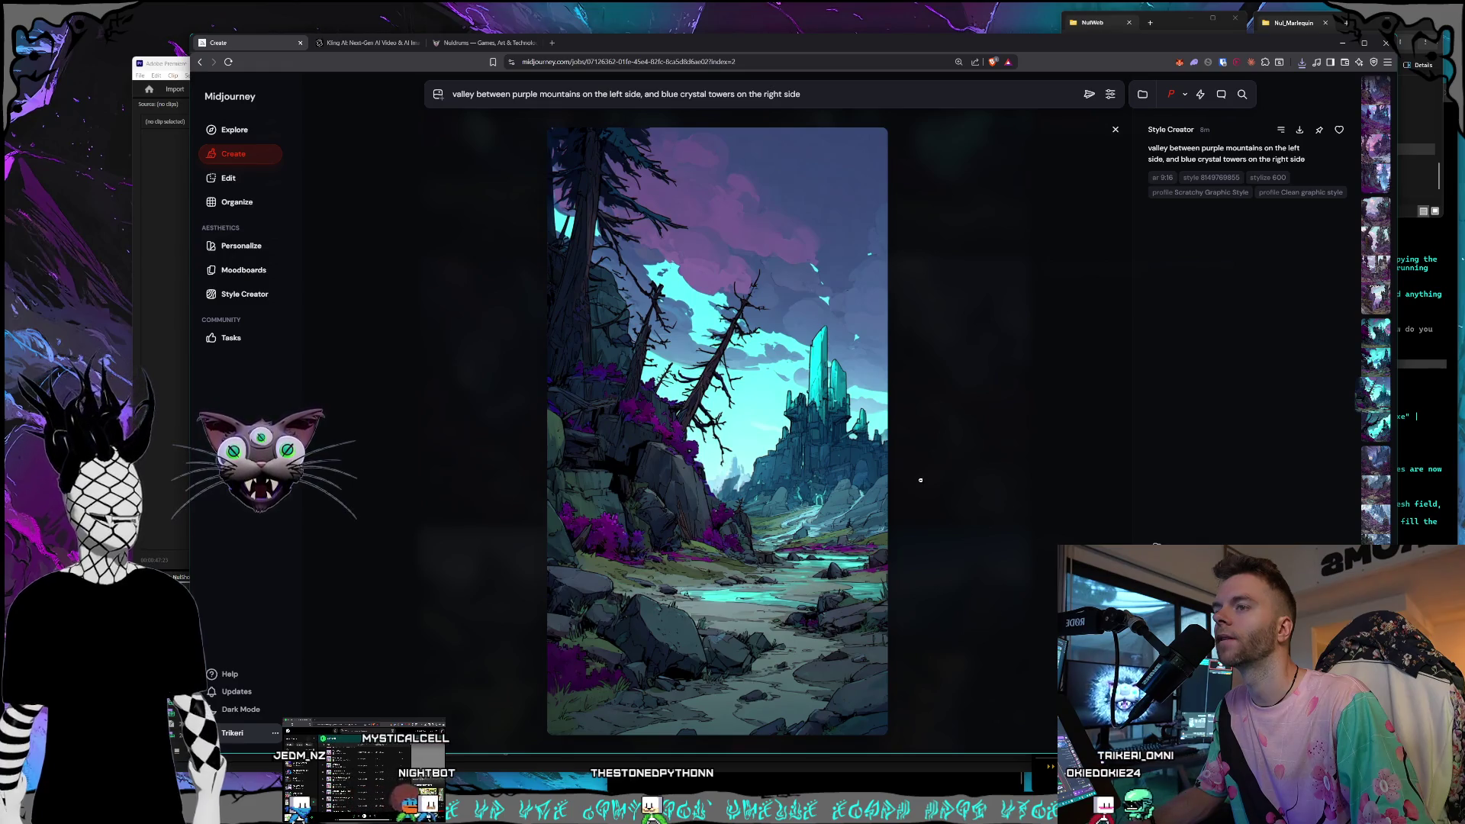
# Compare the valley variations and return to the crystal-spire image with the stream.
pyautogui.press('Down')
pyautogui.press('Down')
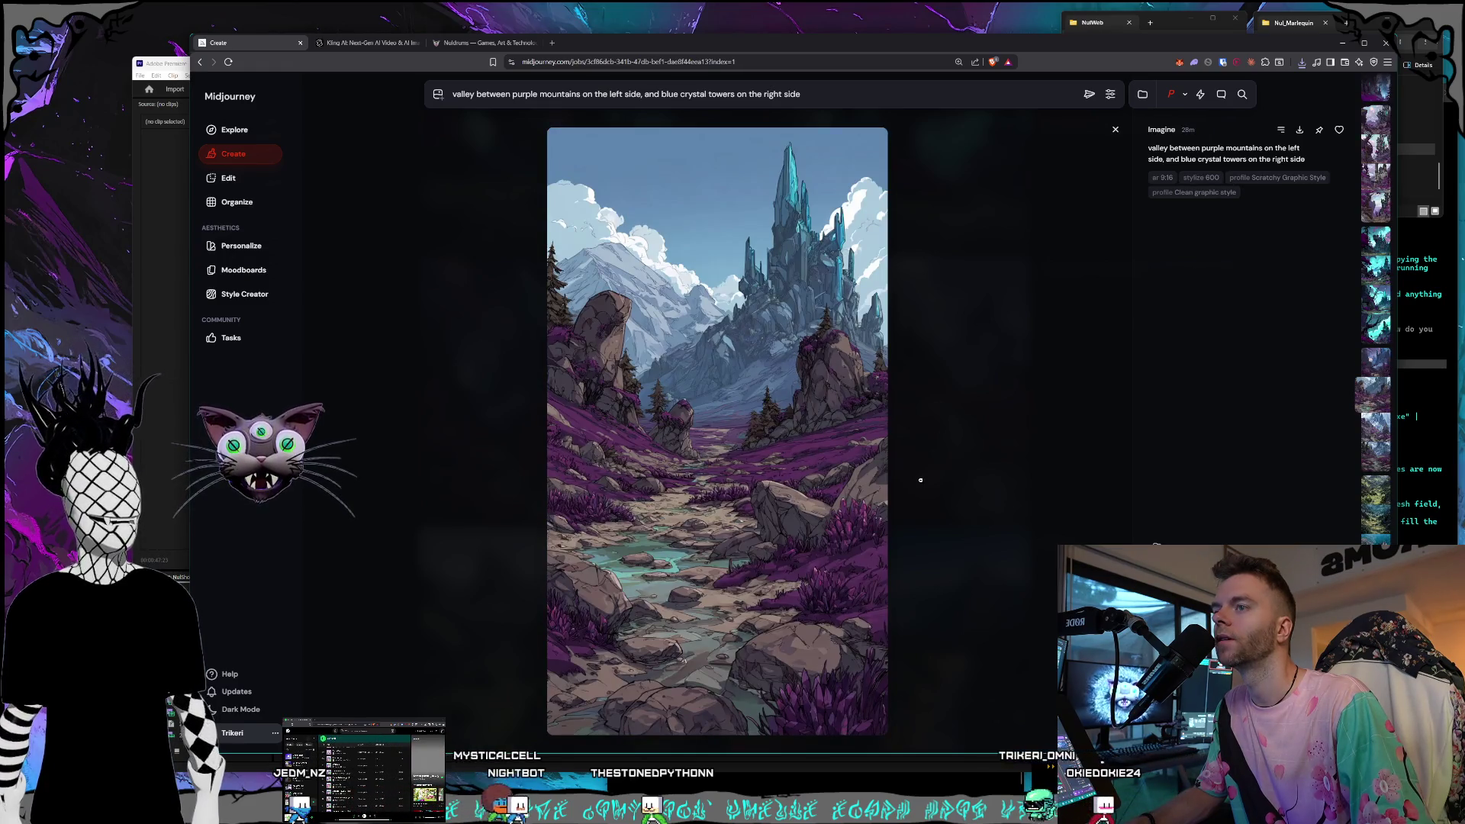
pyautogui.press('Down')
pyautogui.press('Up')
pyautogui.press('Down')
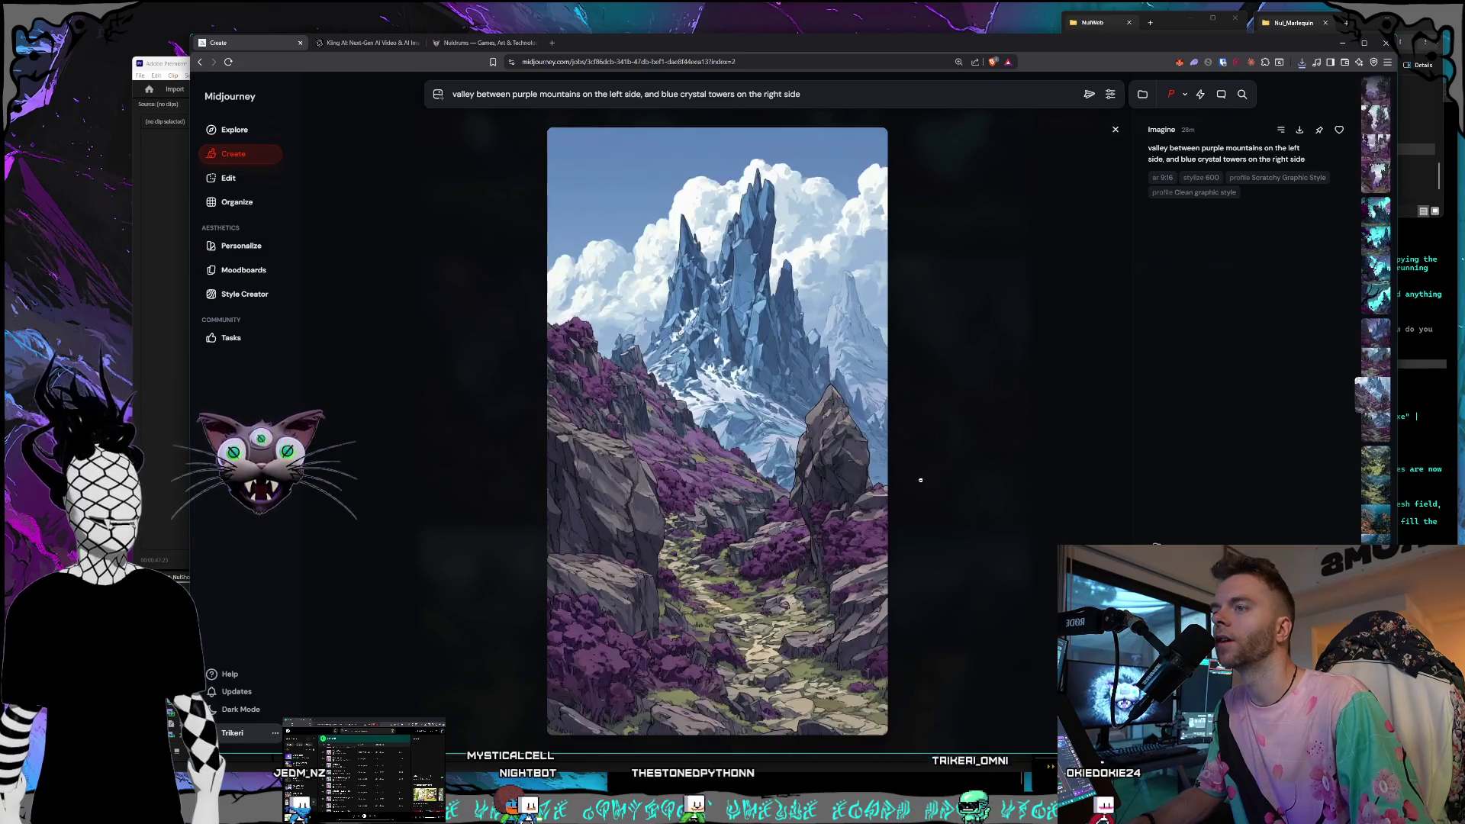
pyautogui.press('Up')
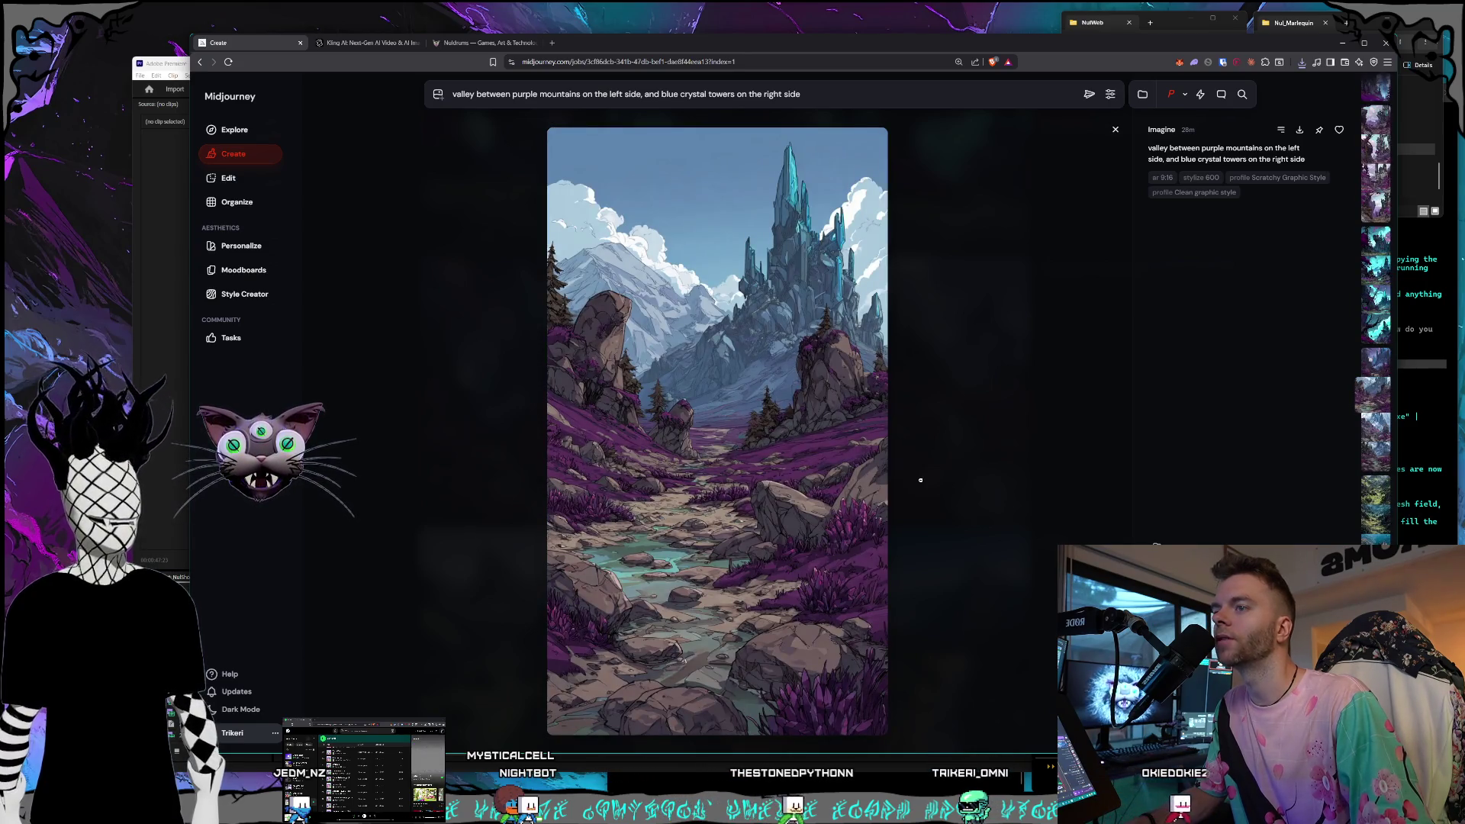
pyautogui.press('Down')
pyautogui.press('Down')
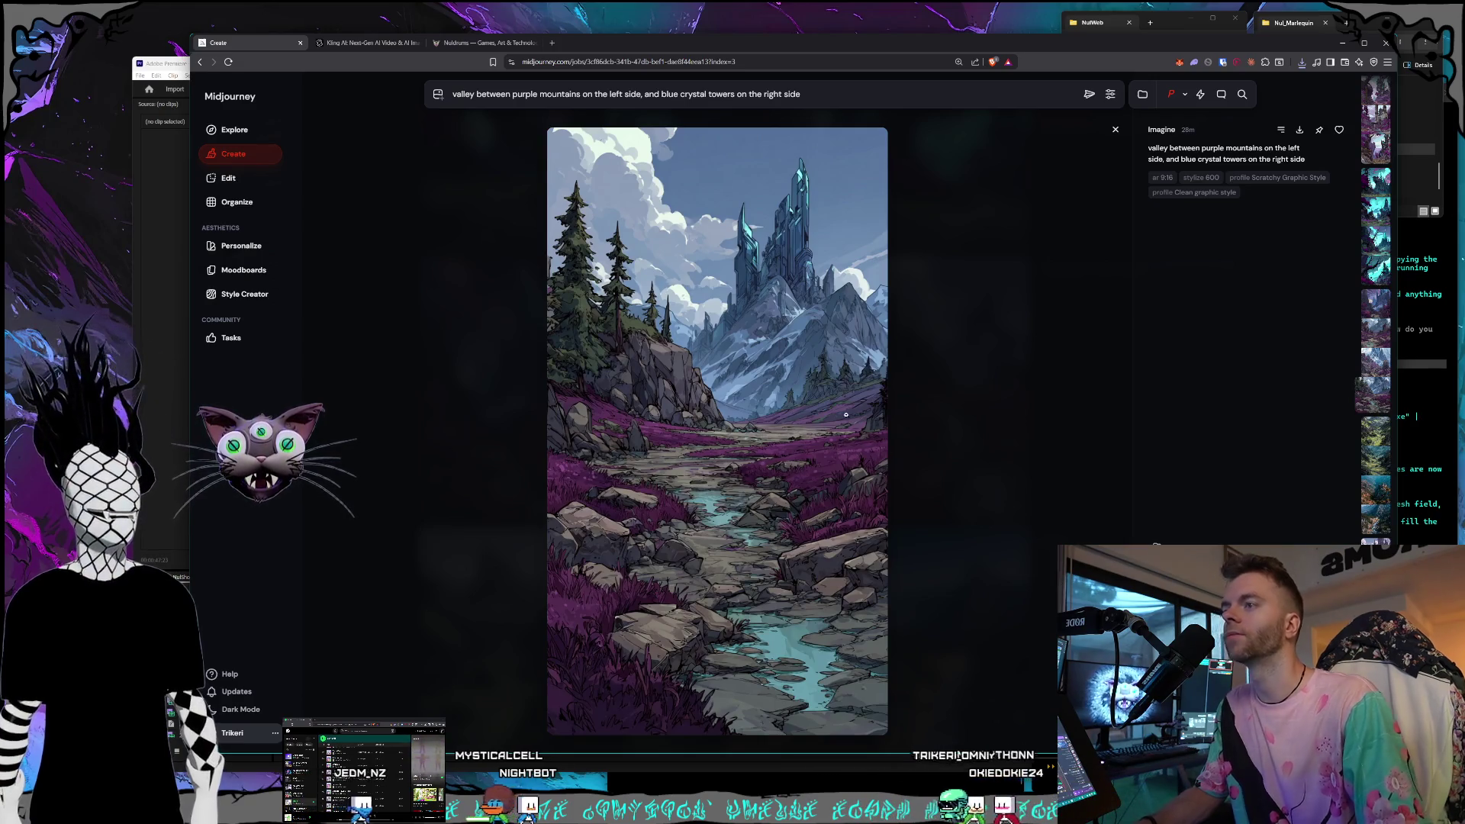
pyautogui.press('Up')
pyautogui.press('Up')
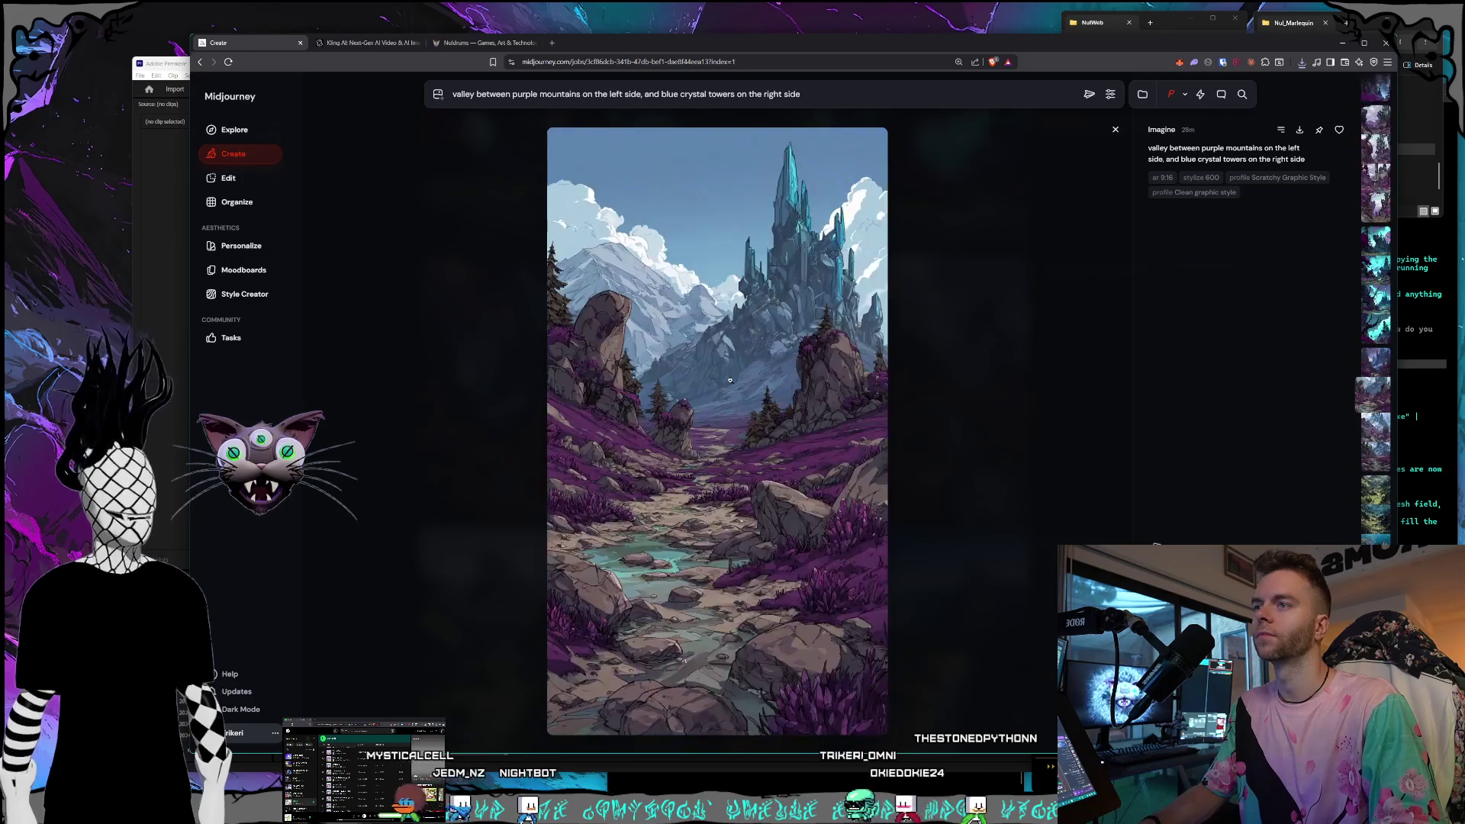
pyautogui.press('Down')
pyautogui.press('Down')
pyautogui.press('Up')
pyautogui.press('Up')
# Save the crystal-spire valley image as a PNG into Shorts > Land Intro.
pyautogui.rightClick(807, 373)
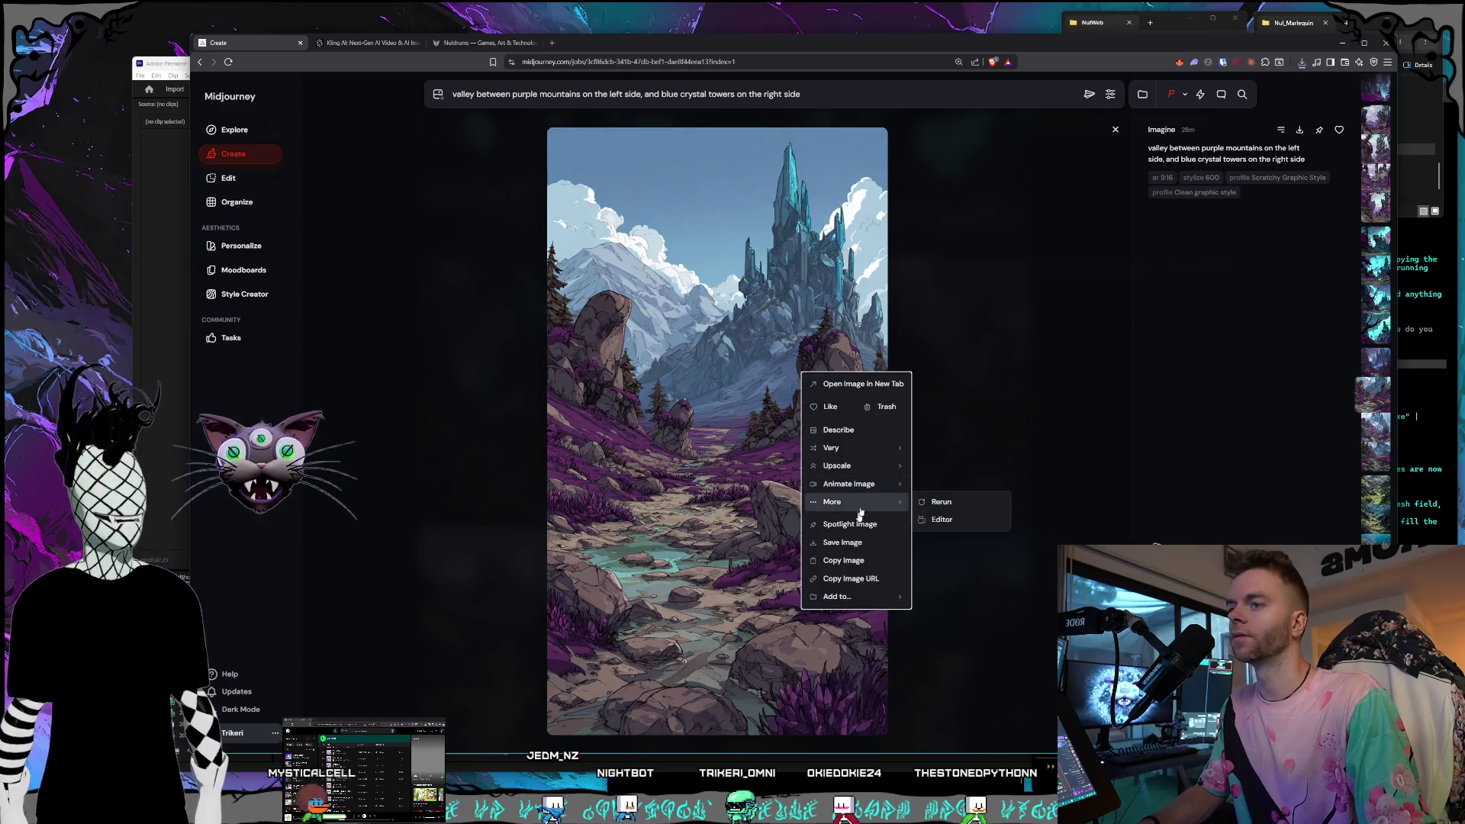
pyautogui.click(660, 420)
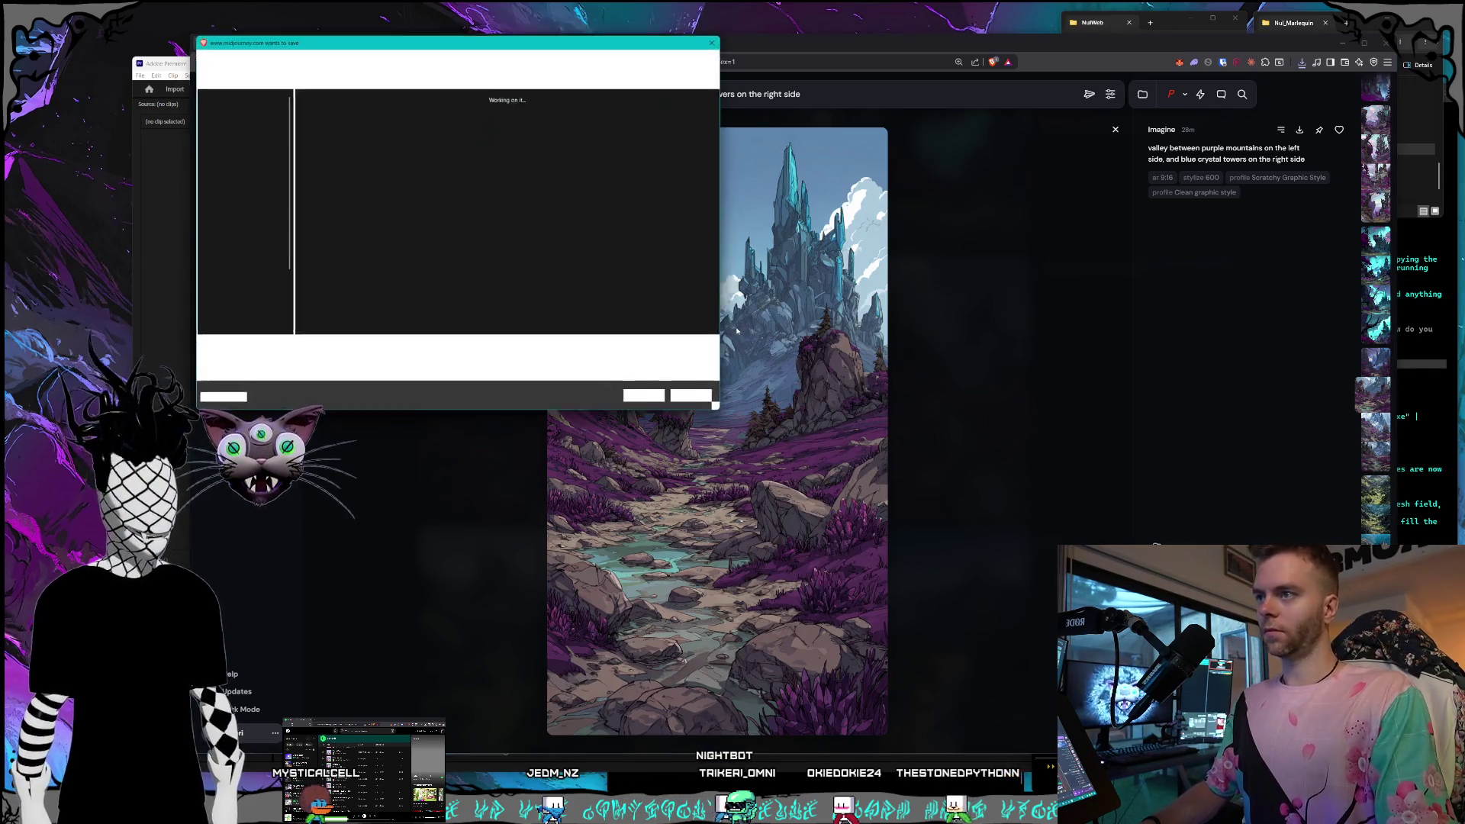
pyautogui.click(460, 59)
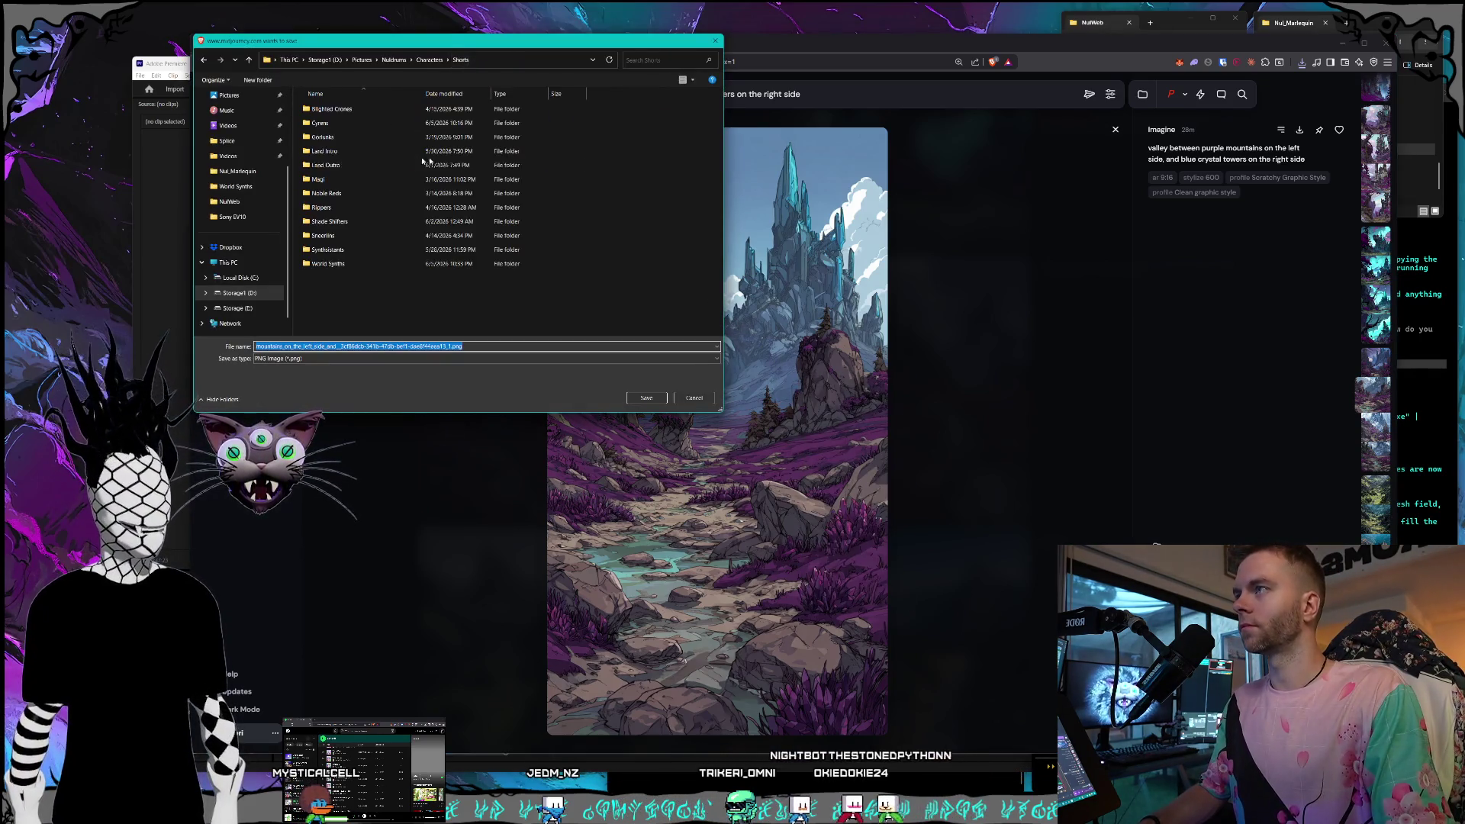
pyautogui.doubleClick(344, 148)
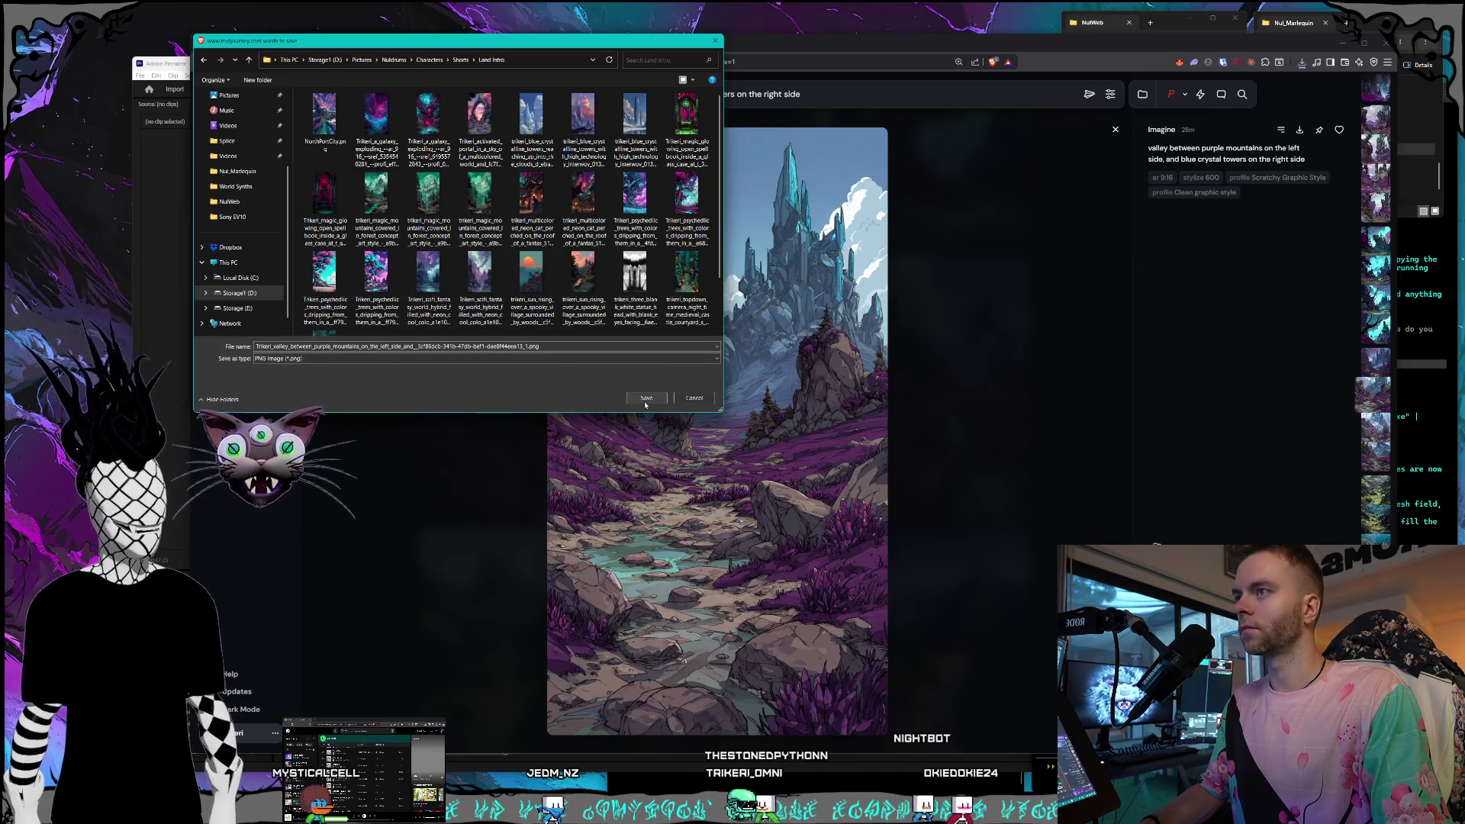
pyautogui.click(646, 397)
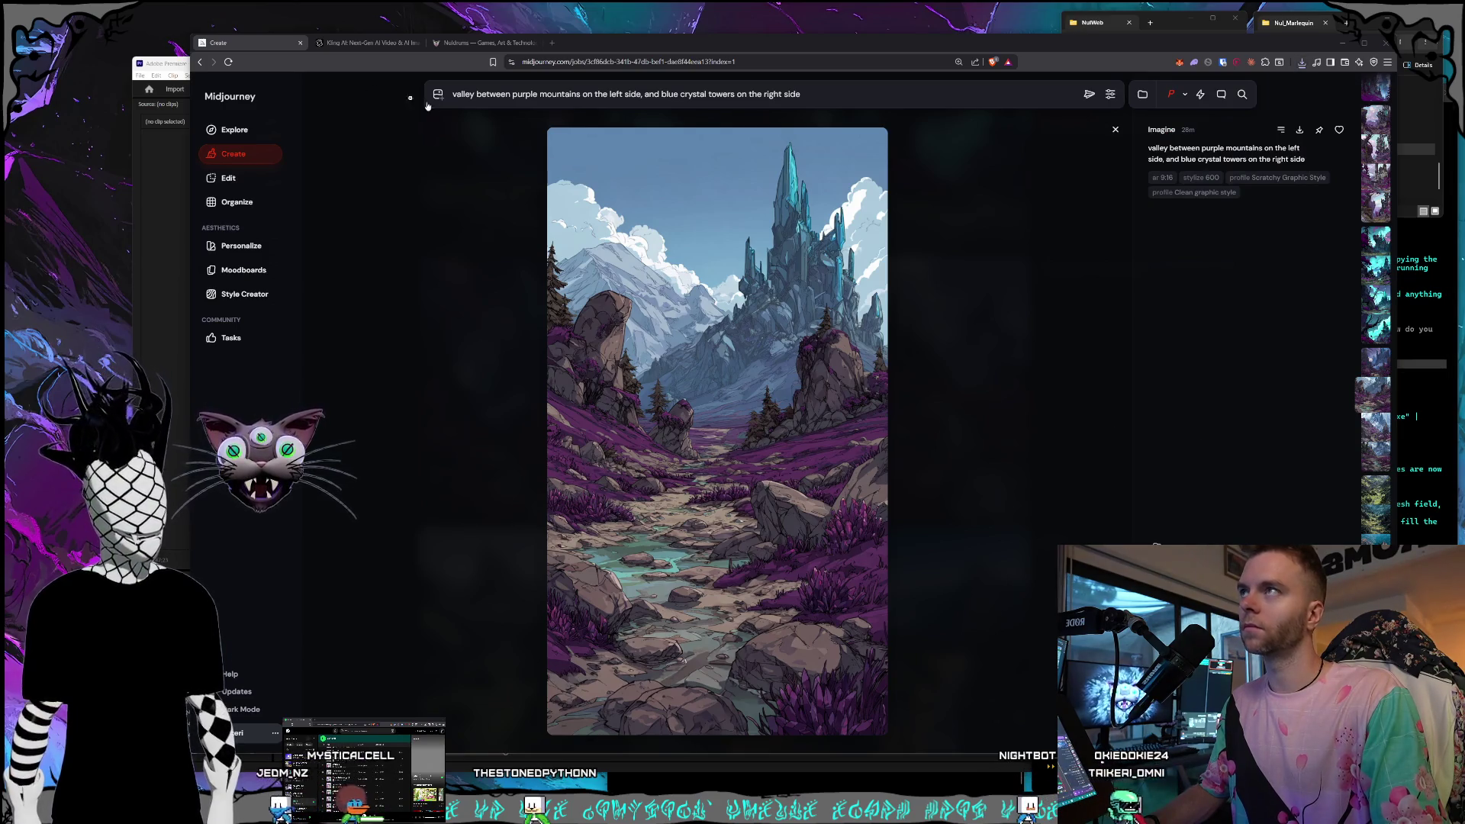
pyautogui.click(466, 44)
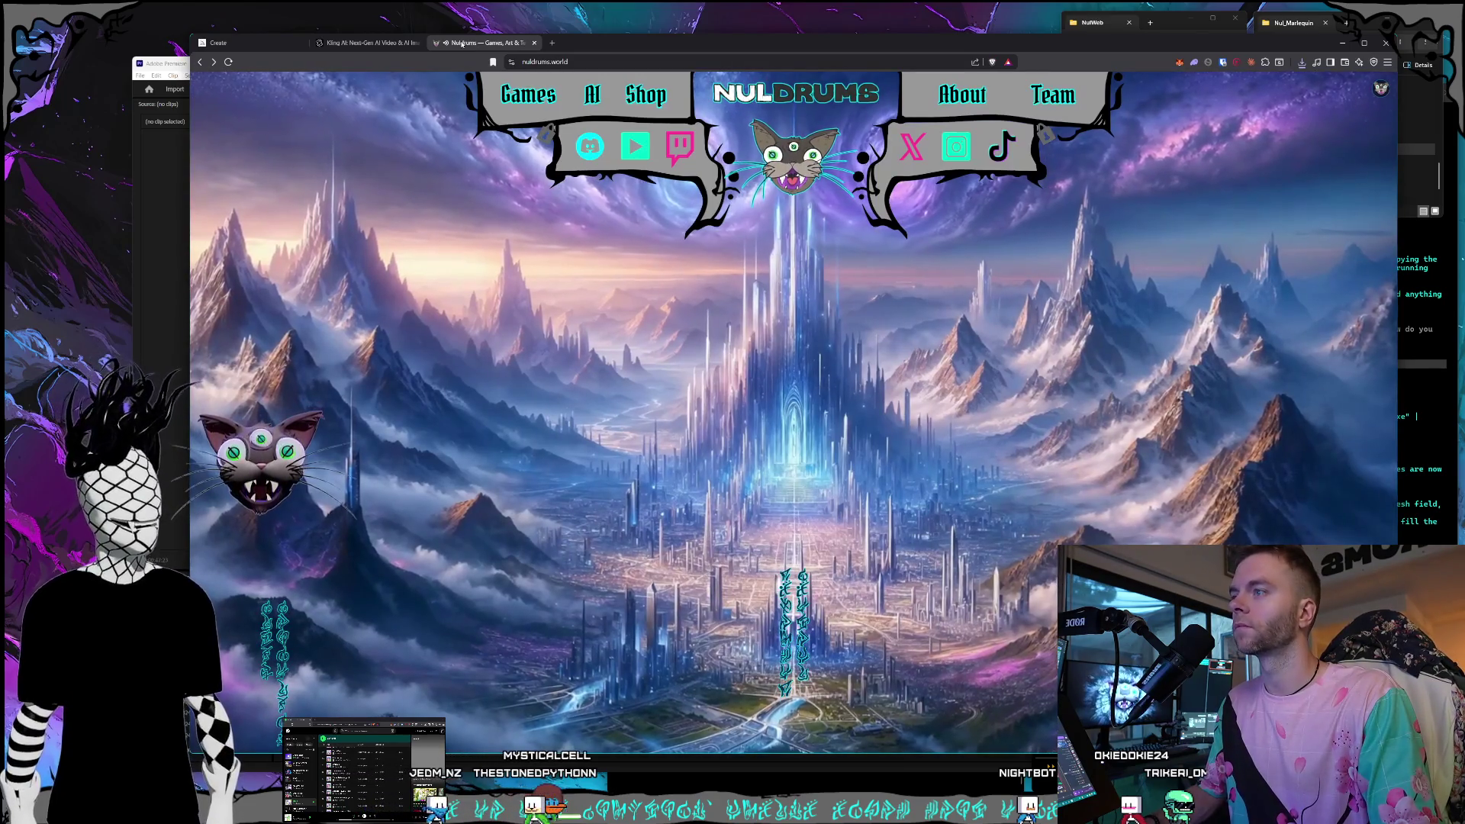
# Switch to Kling AI's Video Generation page showing the blooming-flowers clip.
pyautogui.click(346, 44)
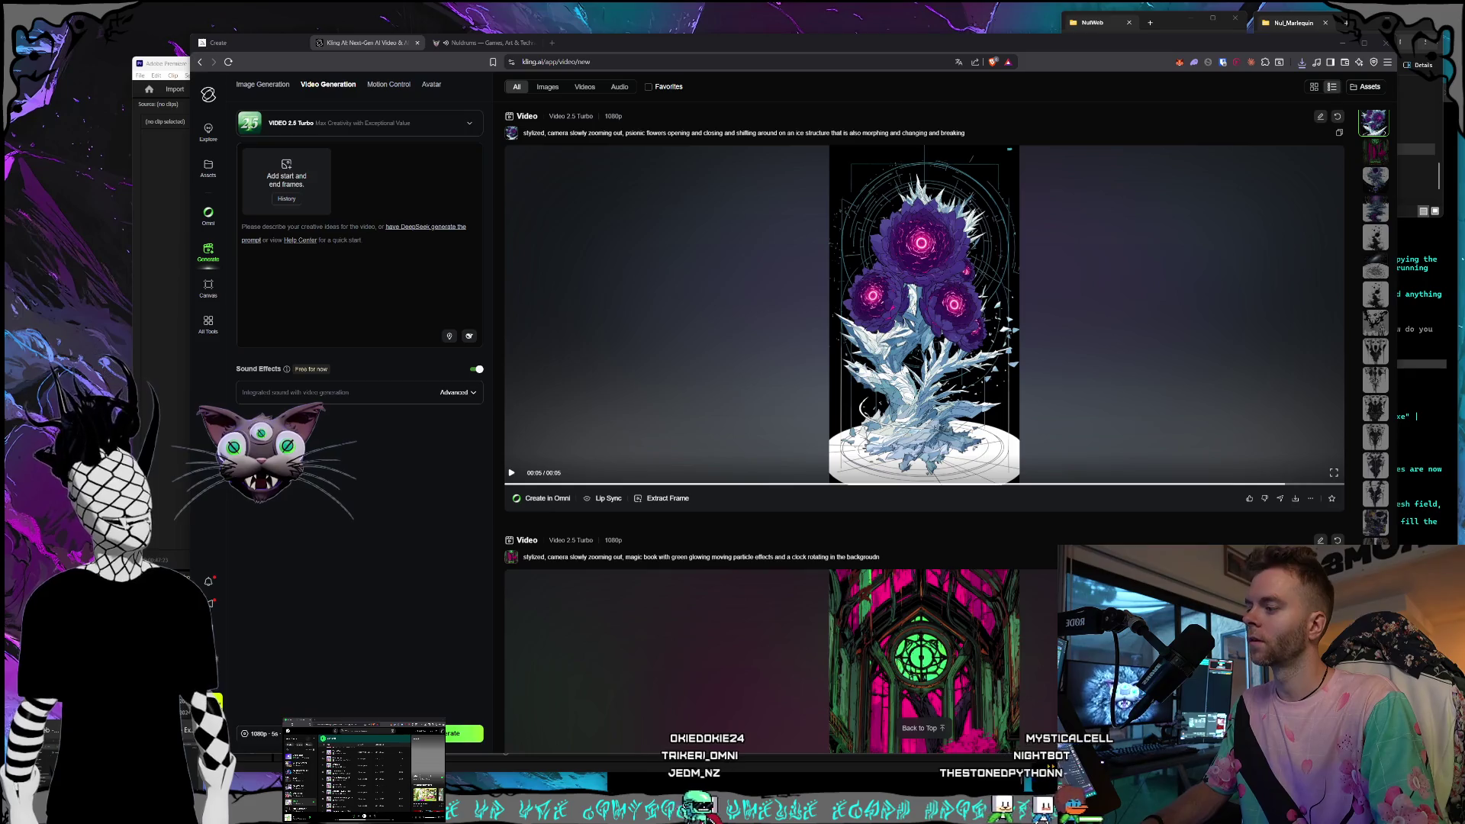
# Open the D: drive's Pictures folder and position its Explorer window at the lower left.
pyautogui.press('ctrl+super+Right')
pyautogui.press('ctrl+super+Left')
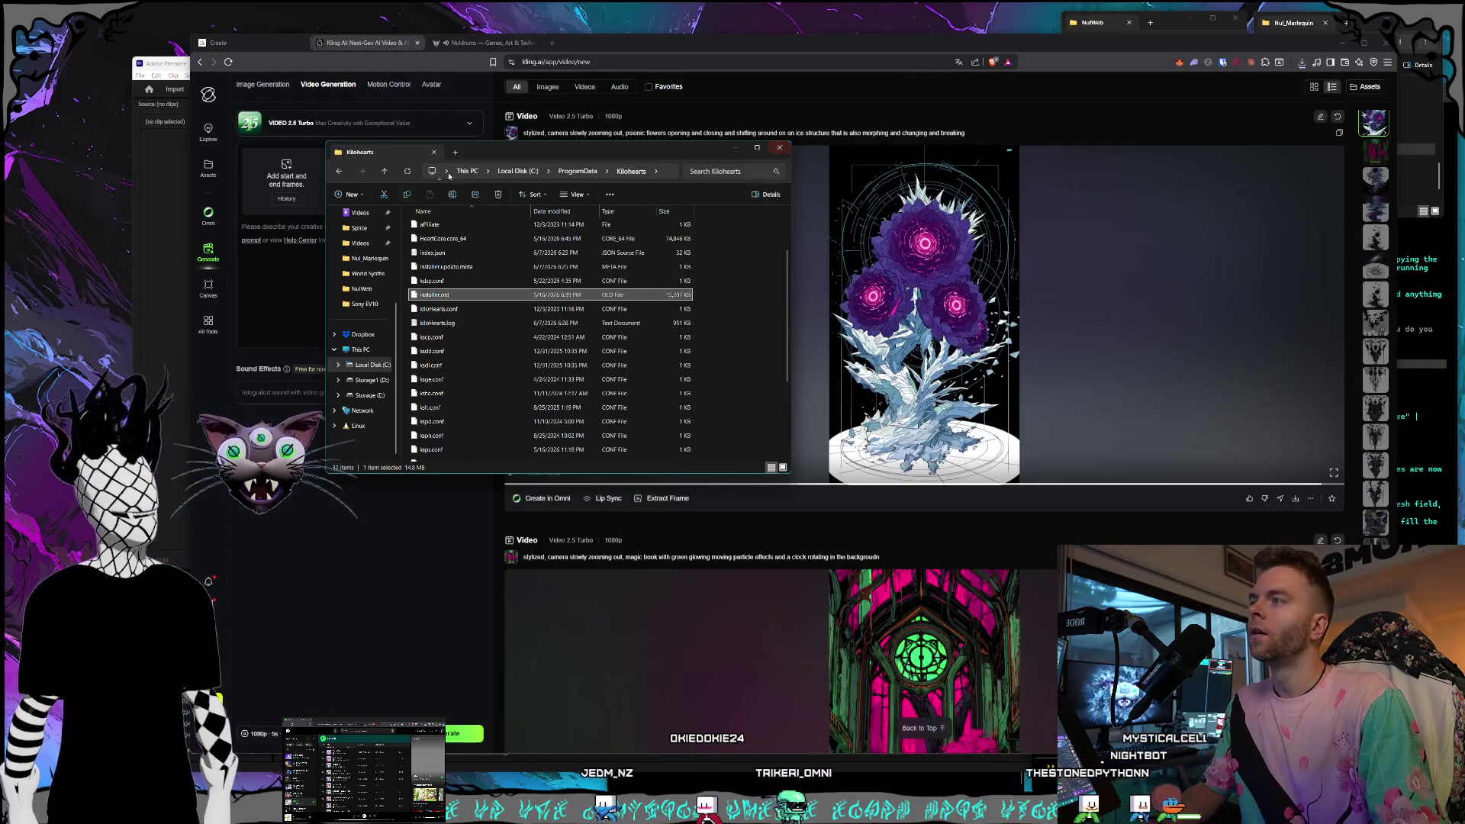
pyautogui.click(371, 380)
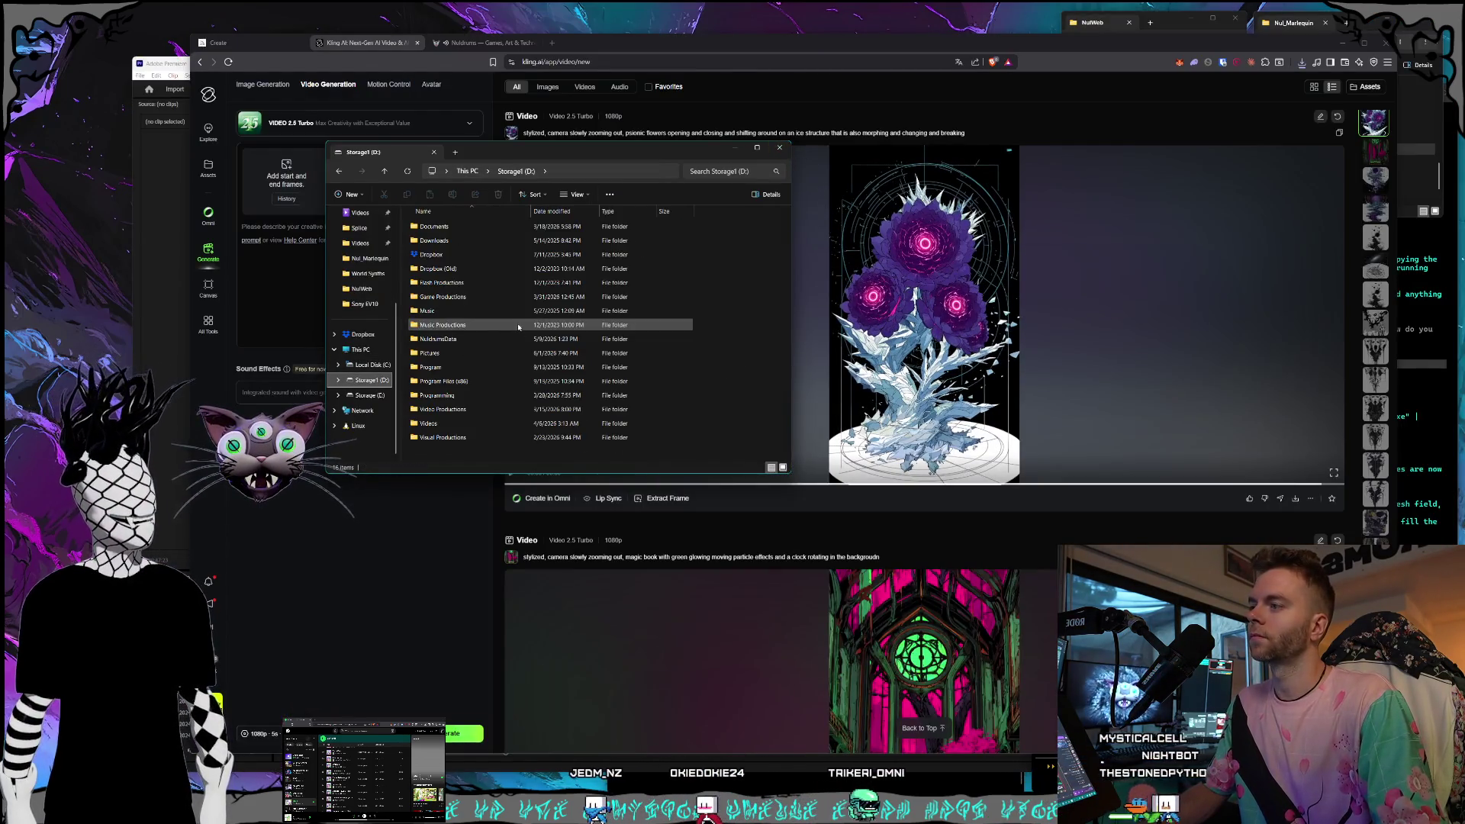
pyautogui.click(448, 358)
pyautogui.doubleClick(449, 353)
pyautogui.moveTo(534, 151); pyautogui.dragTo(314, 322)
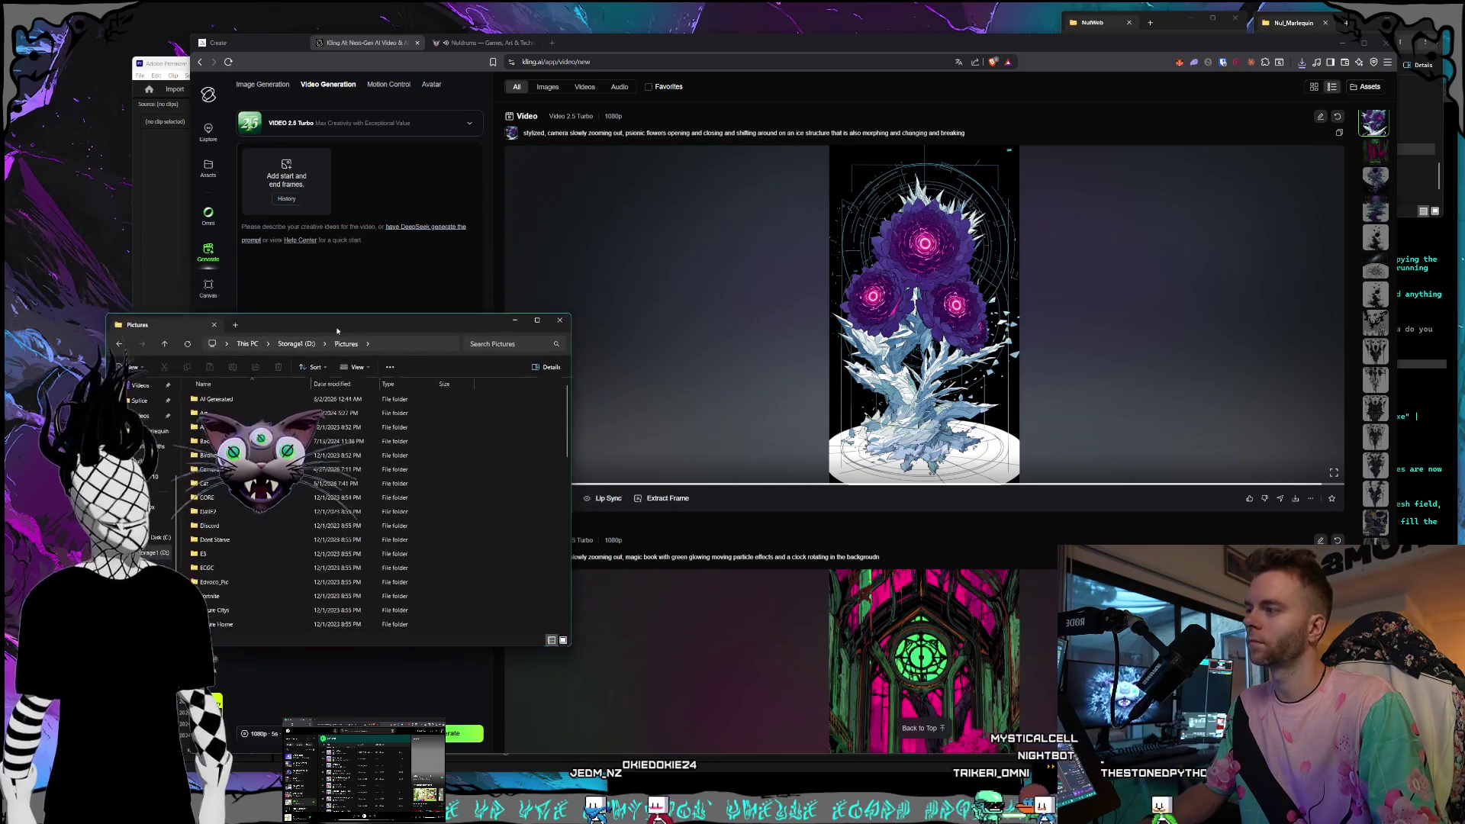
pyautogui.scroll(-10, 389, 412)
pyautogui.click(446, 47)
pyautogui.moveTo(153, 324); pyautogui.dragTo(113, 271)
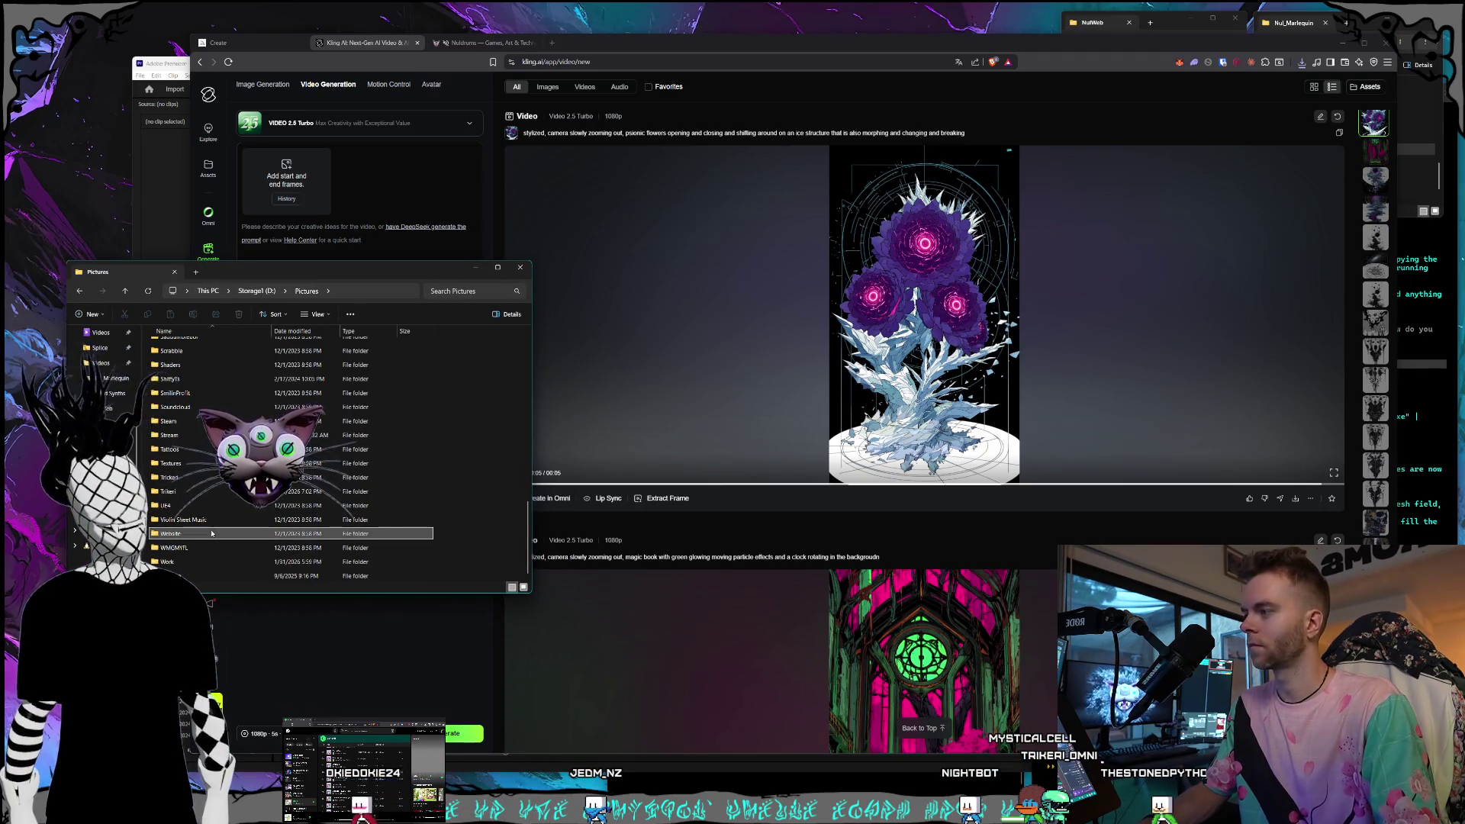
pyautogui.scroll(3, 210, 535)
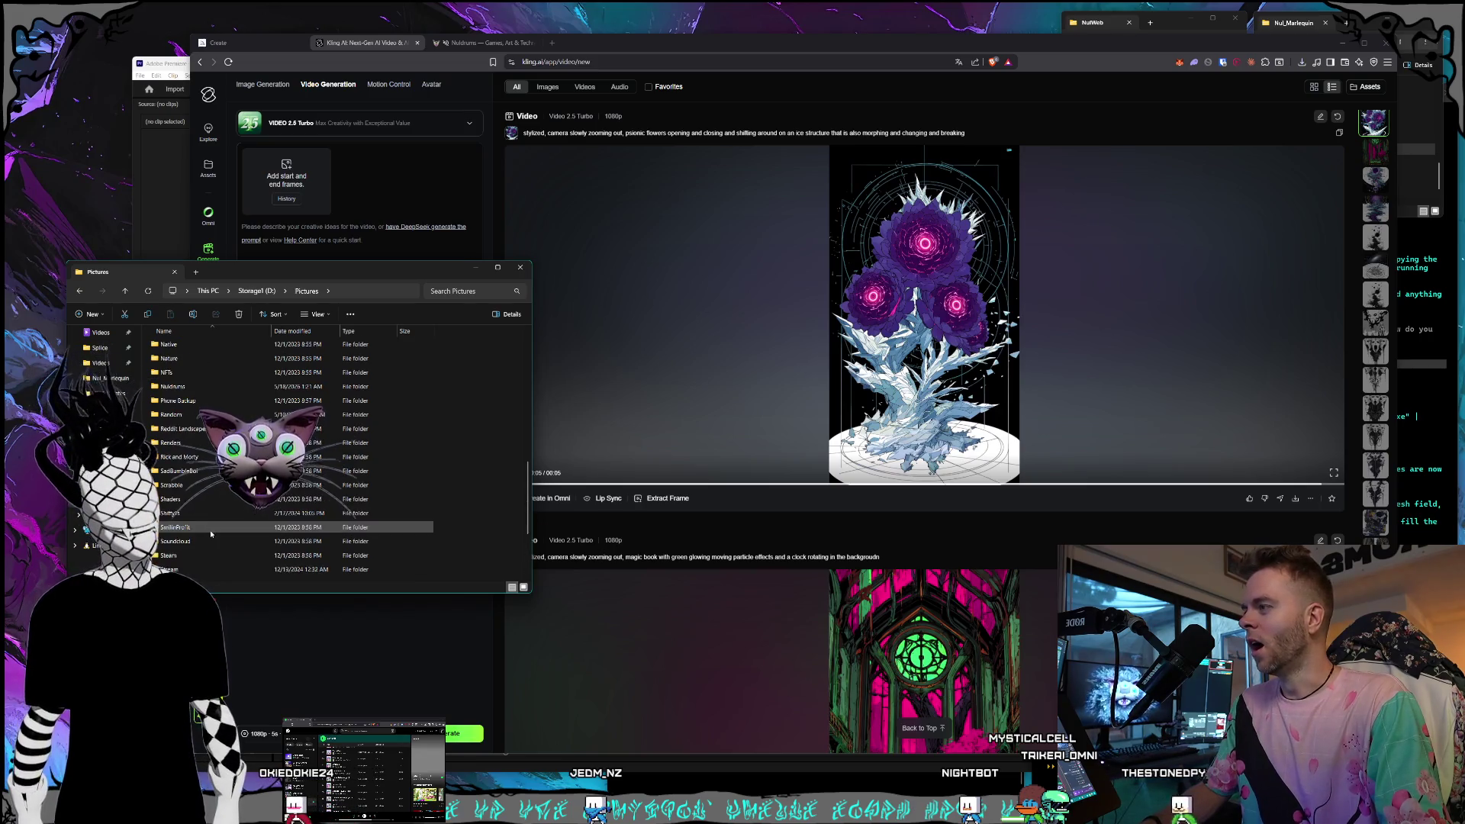
# Browse Nuldrums > Characters > Shorts and resize the Land Intro window narrower.
pyautogui.doubleClick(195, 457)
pyautogui.scroll(-5, 195, 457)
pyautogui.scroll(5, 213, 516)
pyautogui.doubleClick(188, 402)
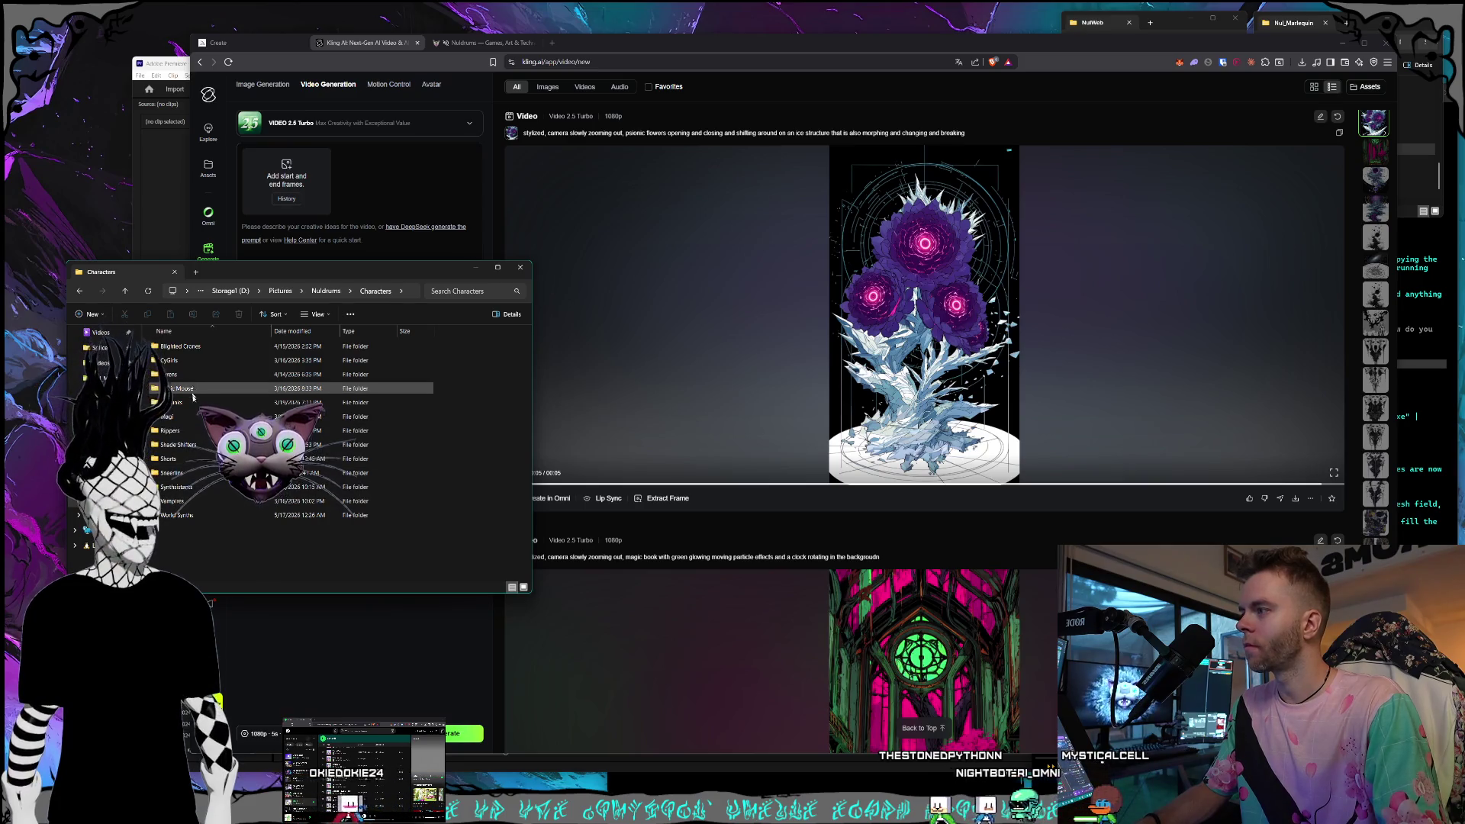
pyautogui.doubleClick(203, 459)
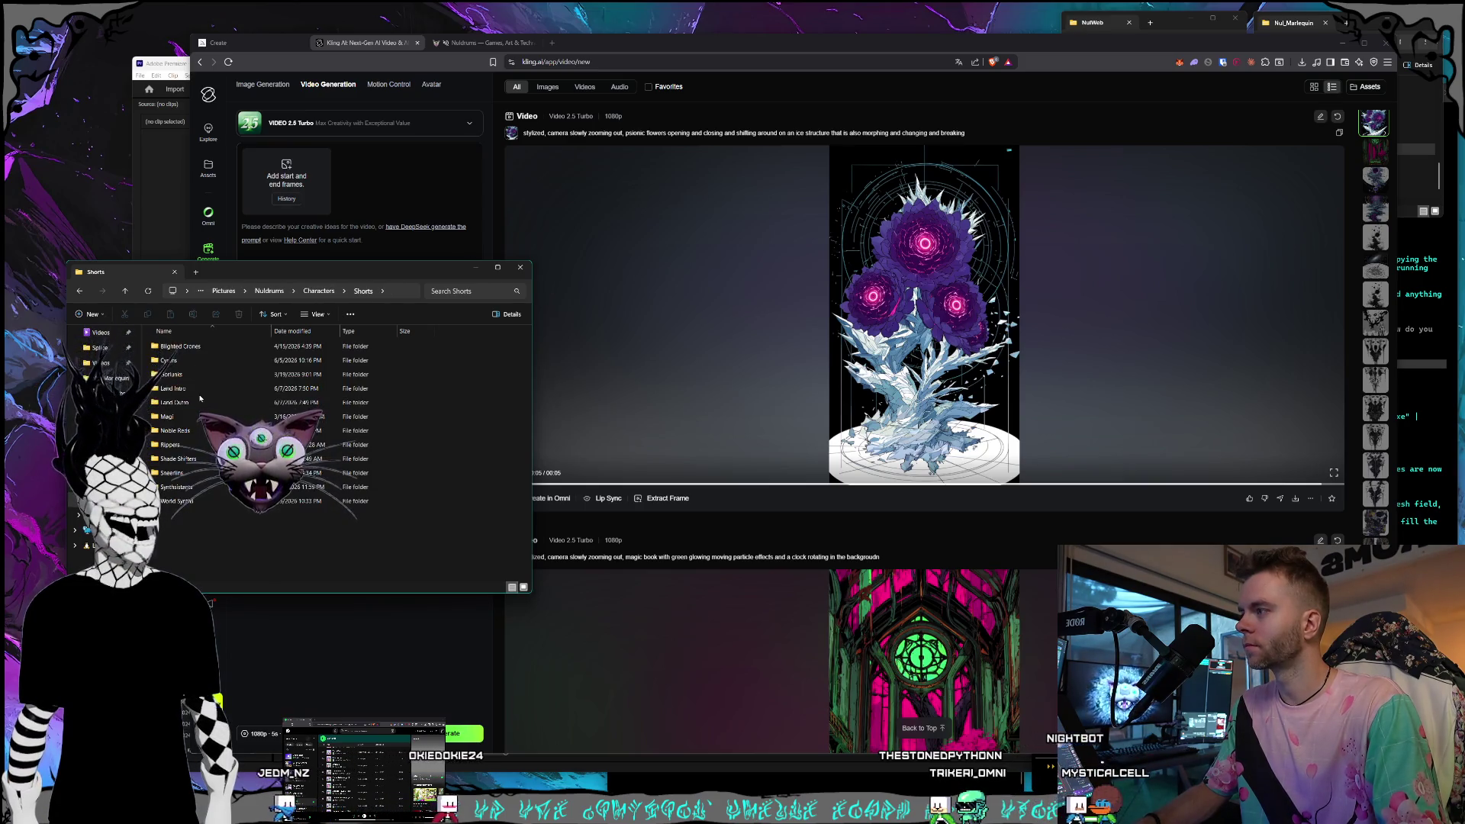
pyautogui.moveTo(305, 271); pyautogui.dragTo(250, 471)
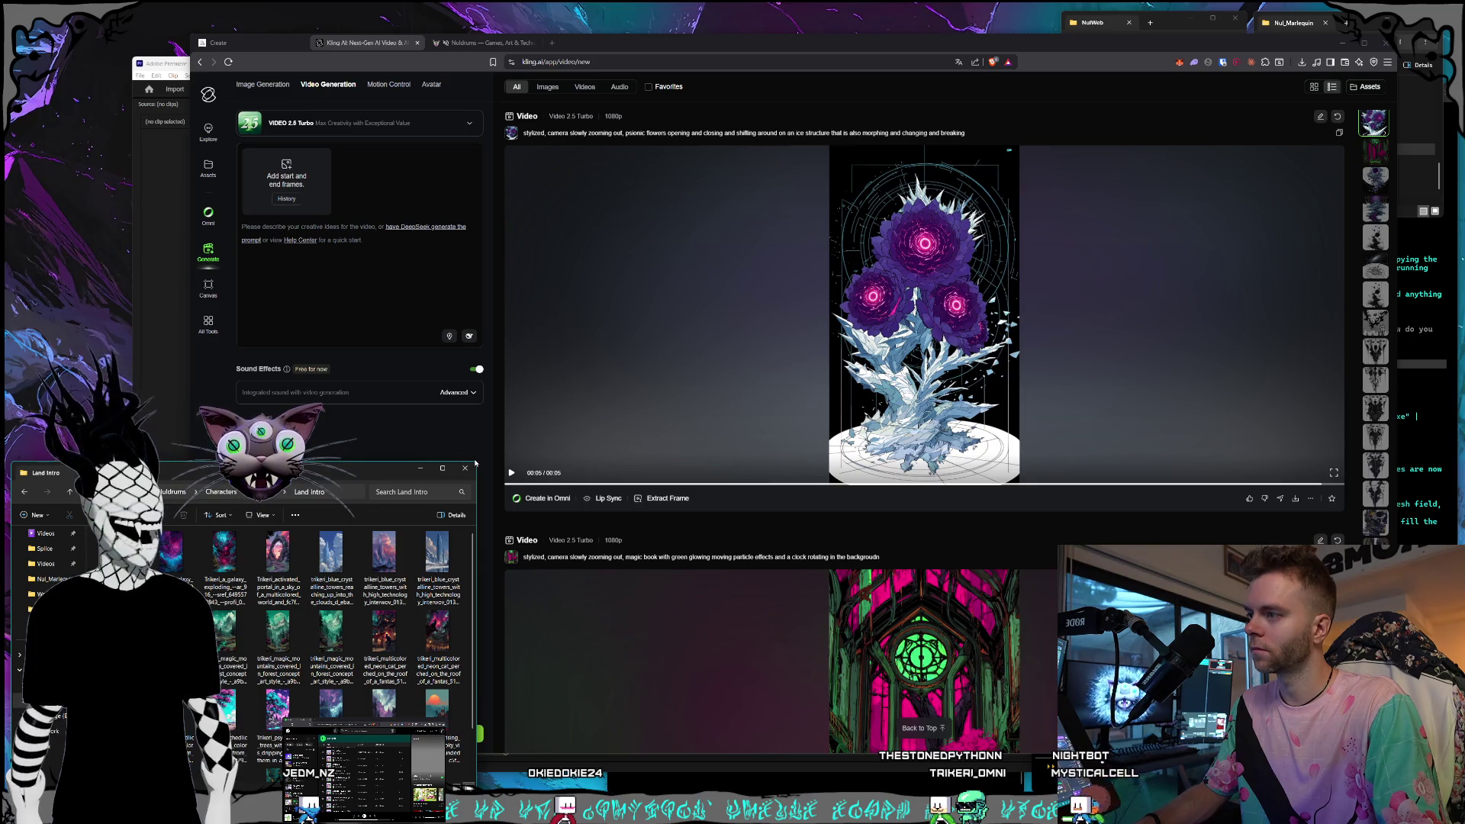
pyautogui.moveTo(476, 461); pyautogui.dragTo(444, 459)
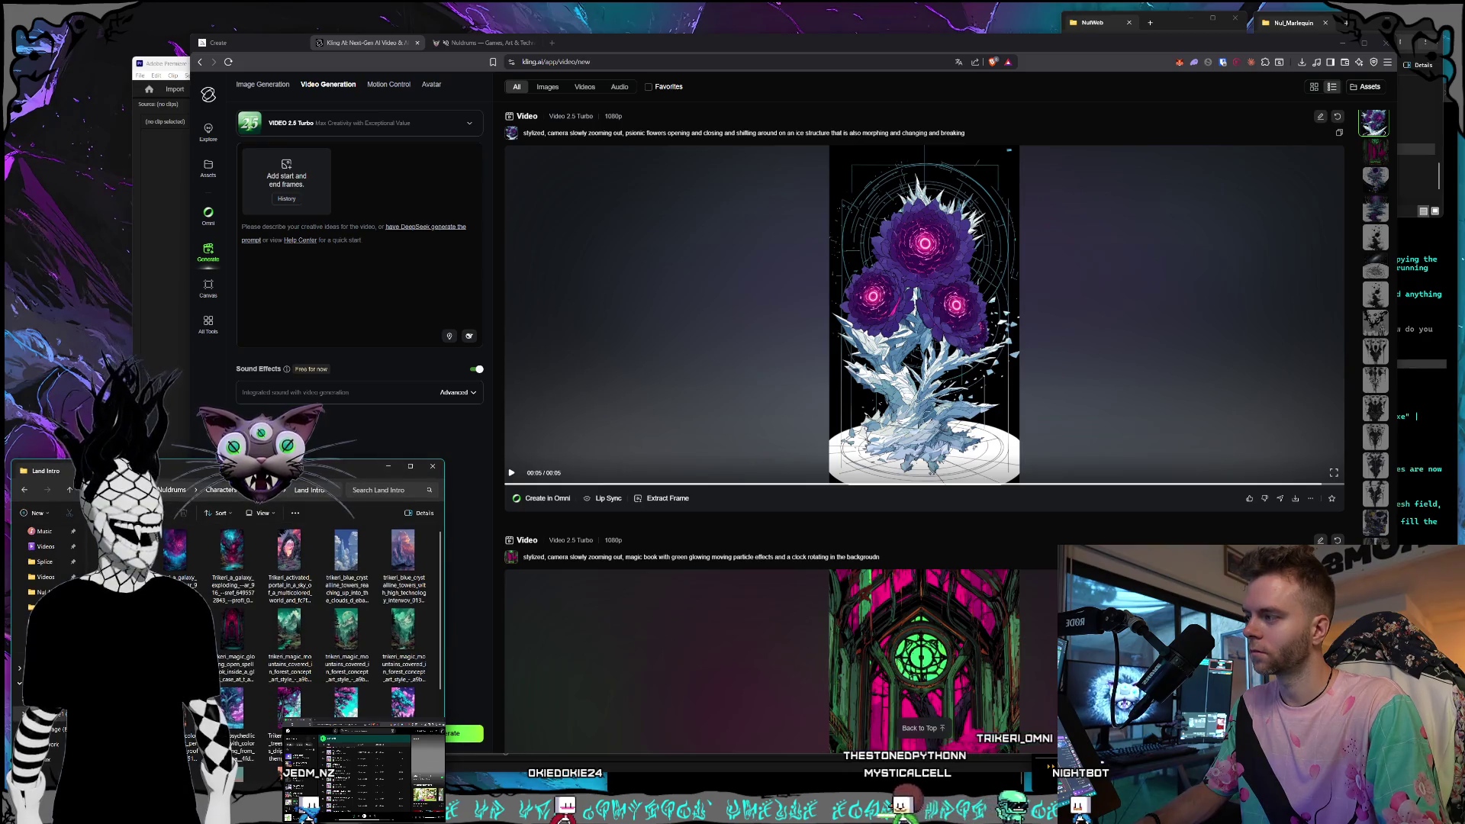
pyautogui.moveTo(444, 458); pyautogui.dragTo(443, 461)
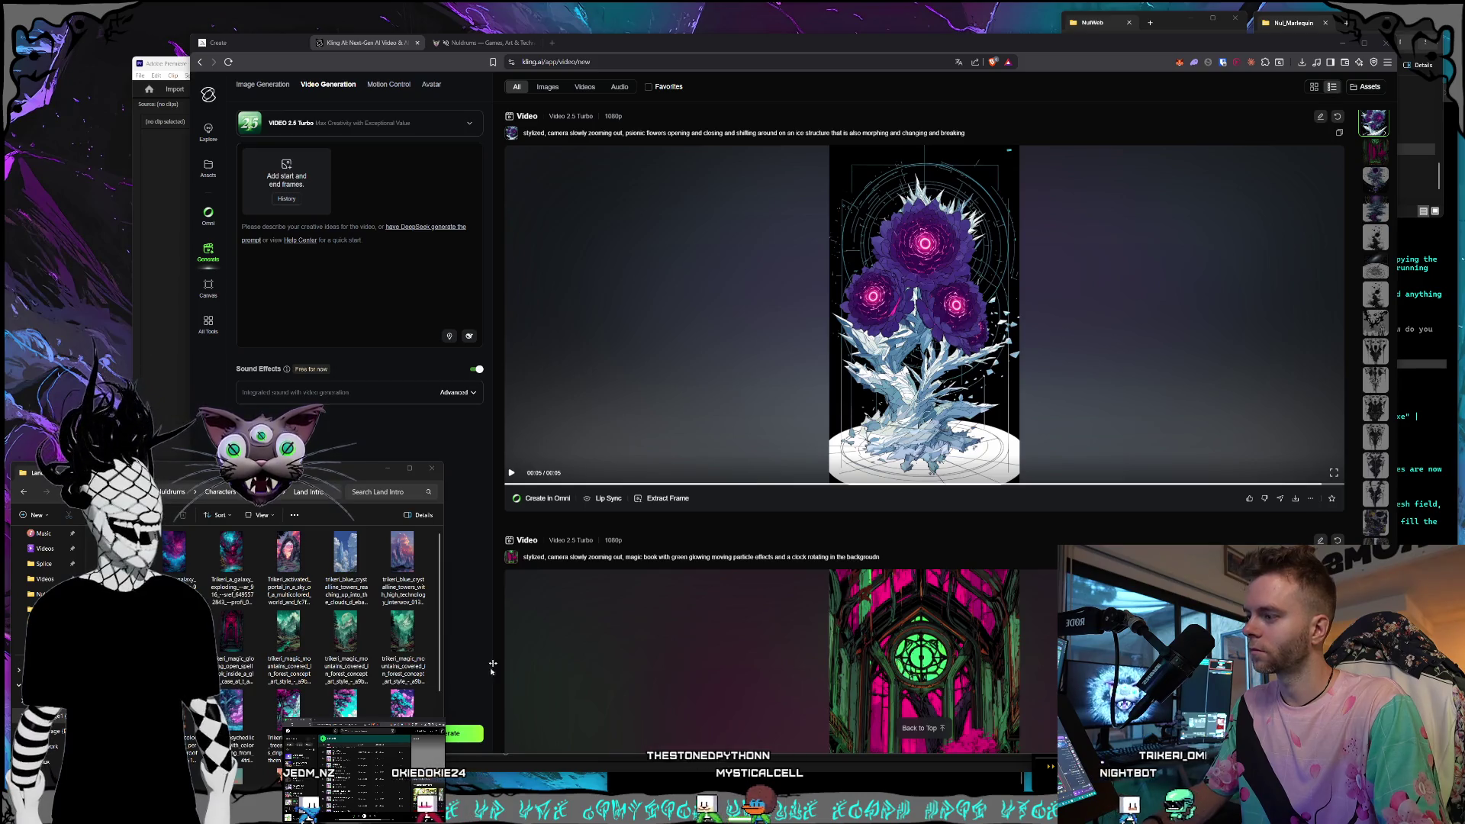
# Open a second Explorer window and browse D: > Pictures > Nuldrums.
pyautogui.press('super+e')
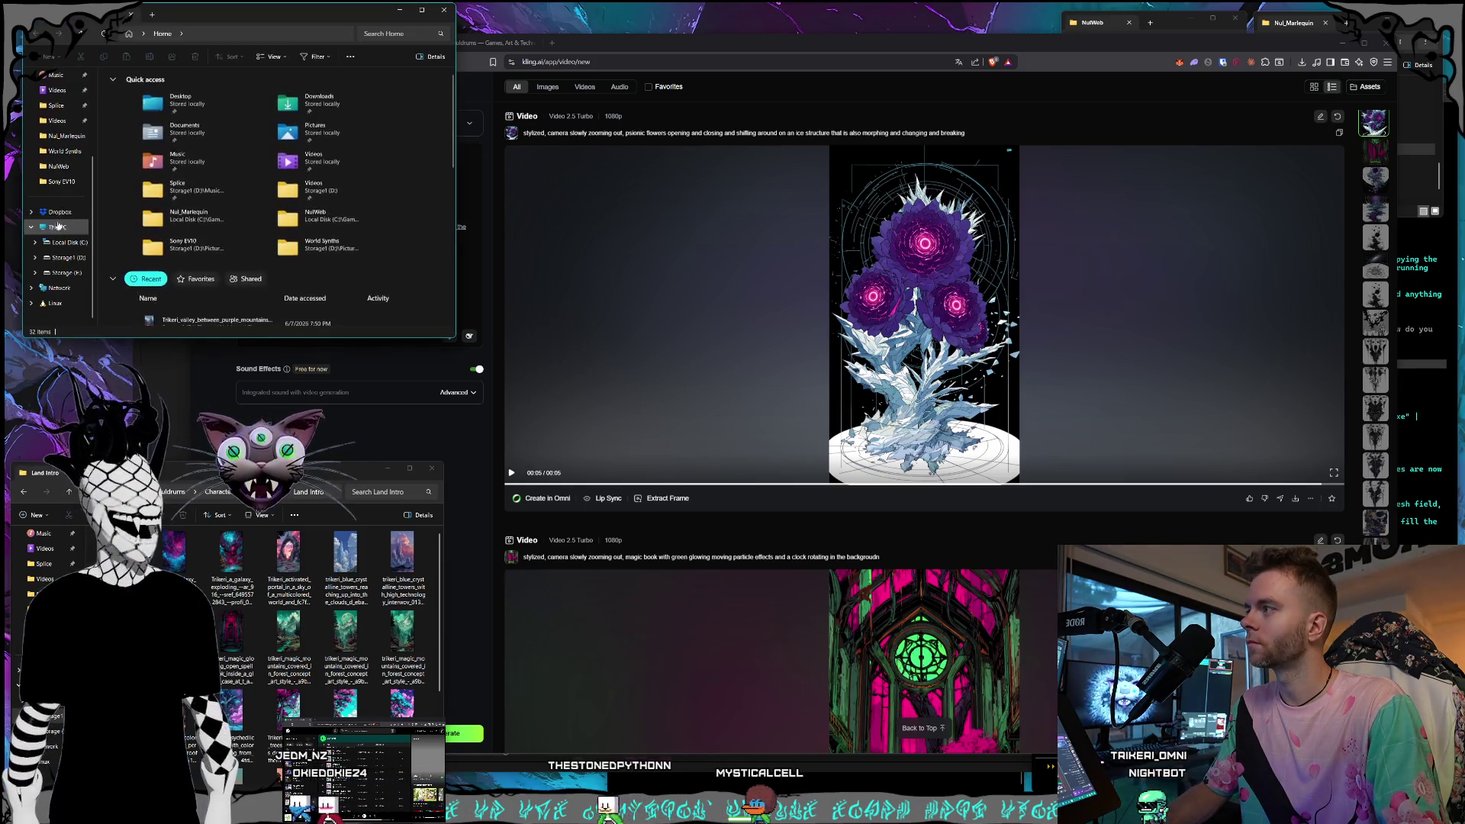
pyautogui.click(65, 242)
pyautogui.moveTo(158, 9)
pyautogui.mouseDown()
pyautogui.moveTo(234, 289)
pyautogui.moveTo(288, 394)
pyautogui.mouseUp()
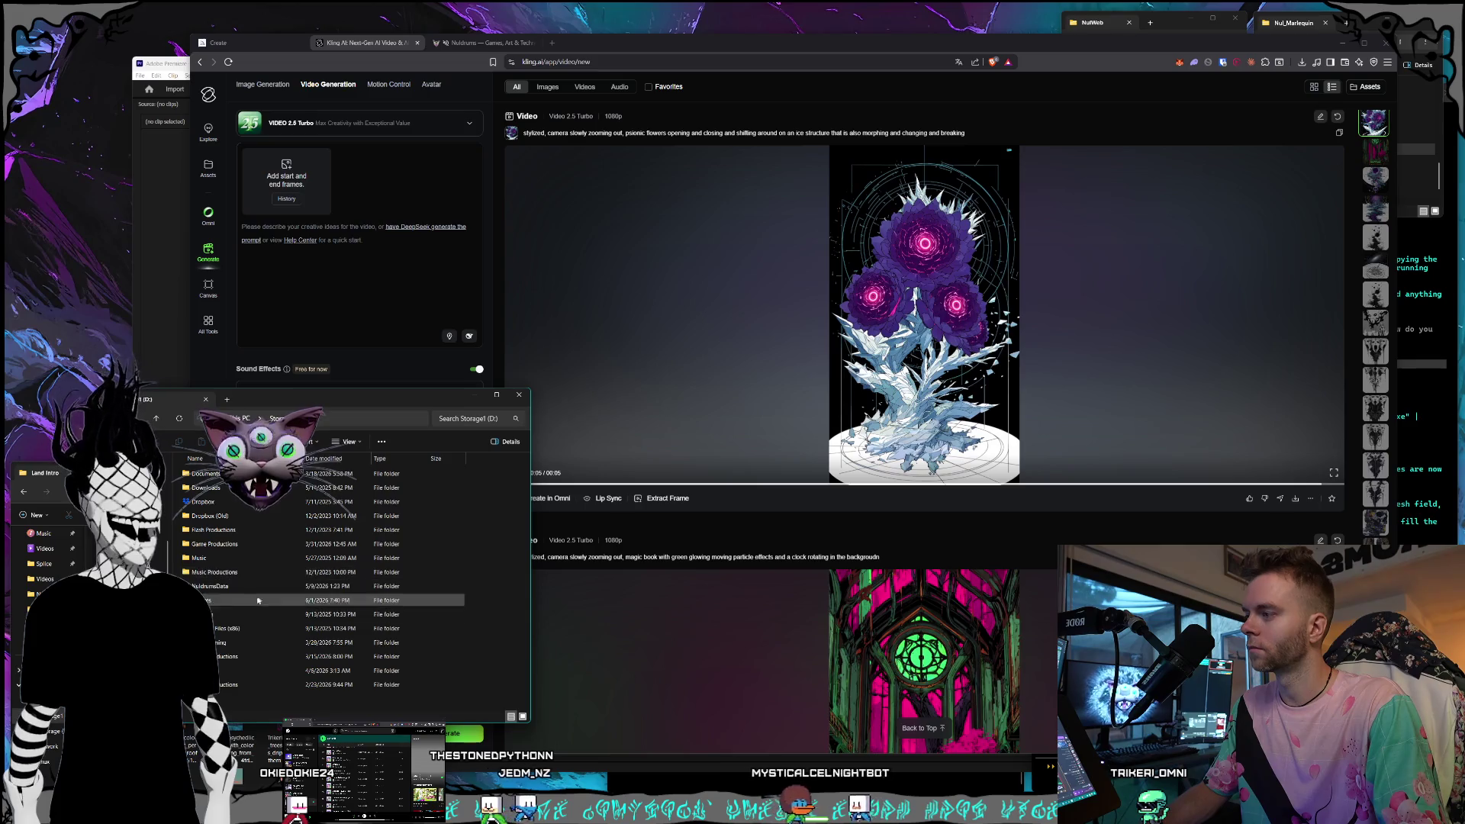
pyautogui.doubleClick(235, 600)
pyautogui.doubleClick(243, 549)
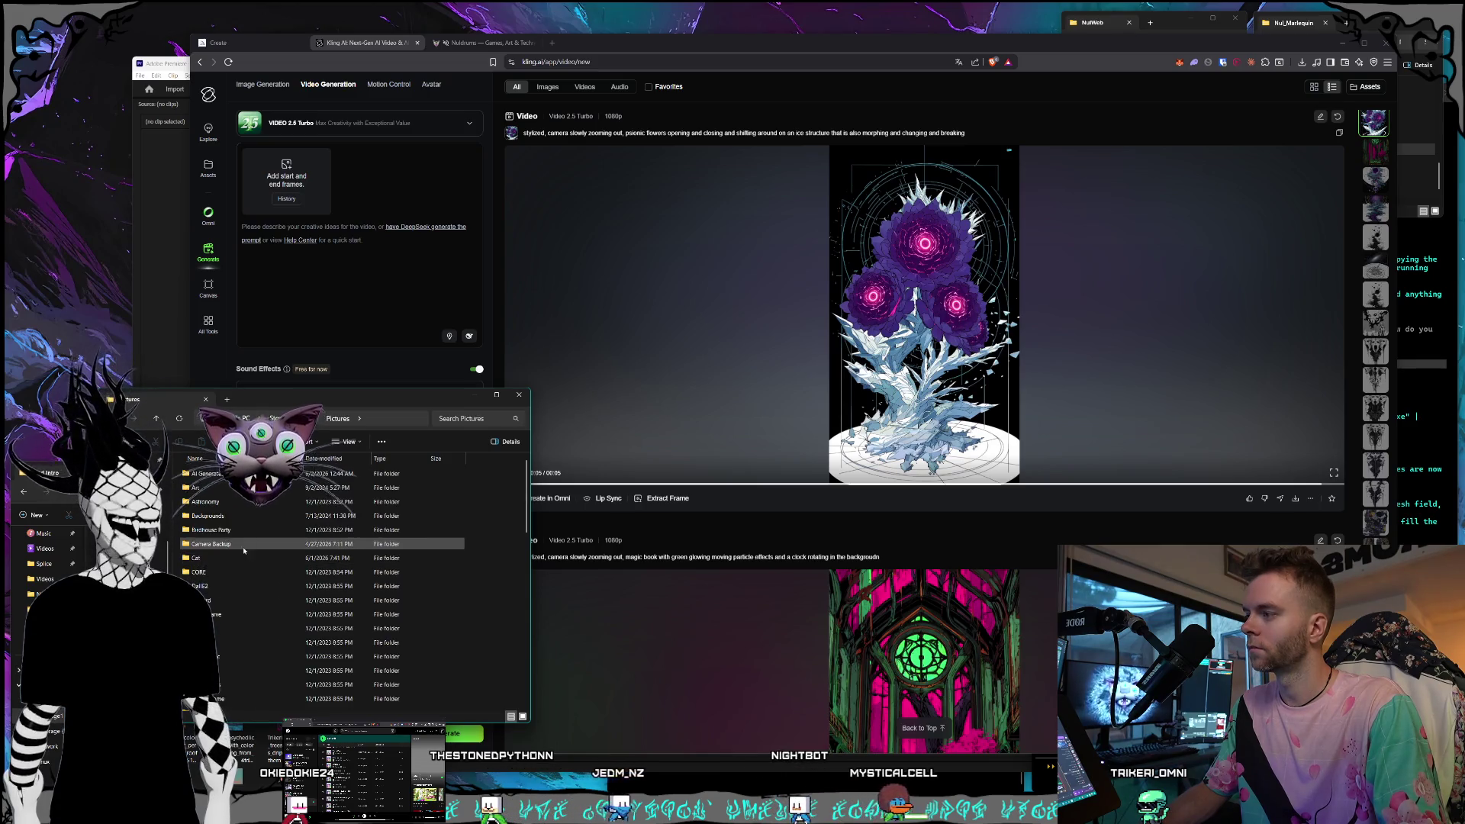
pyautogui.scroll(-5, 243, 544)
pyautogui.scroll(-2, 242, 544)
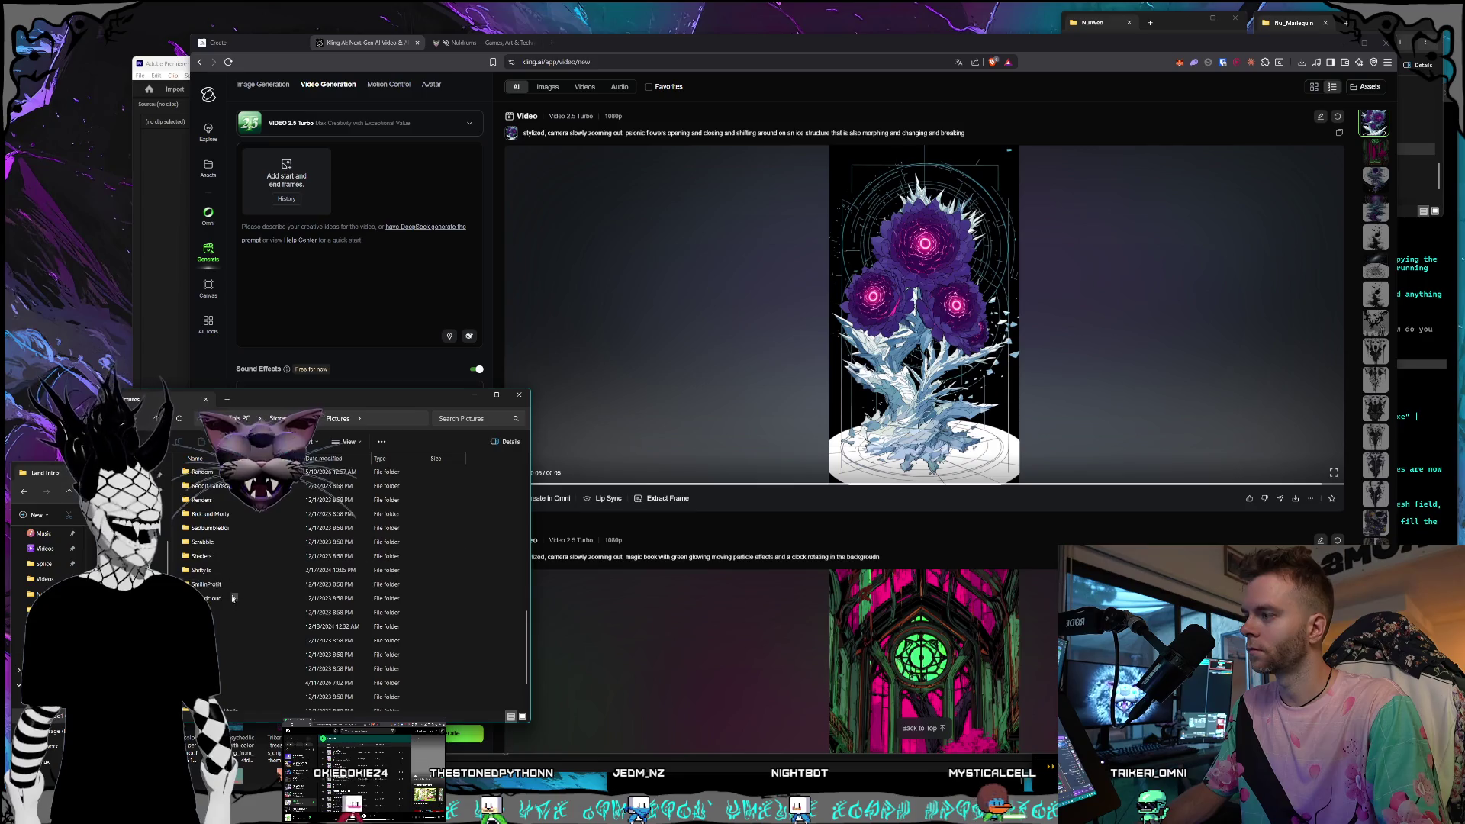
pyautogui.scroll(5, 260, 610)
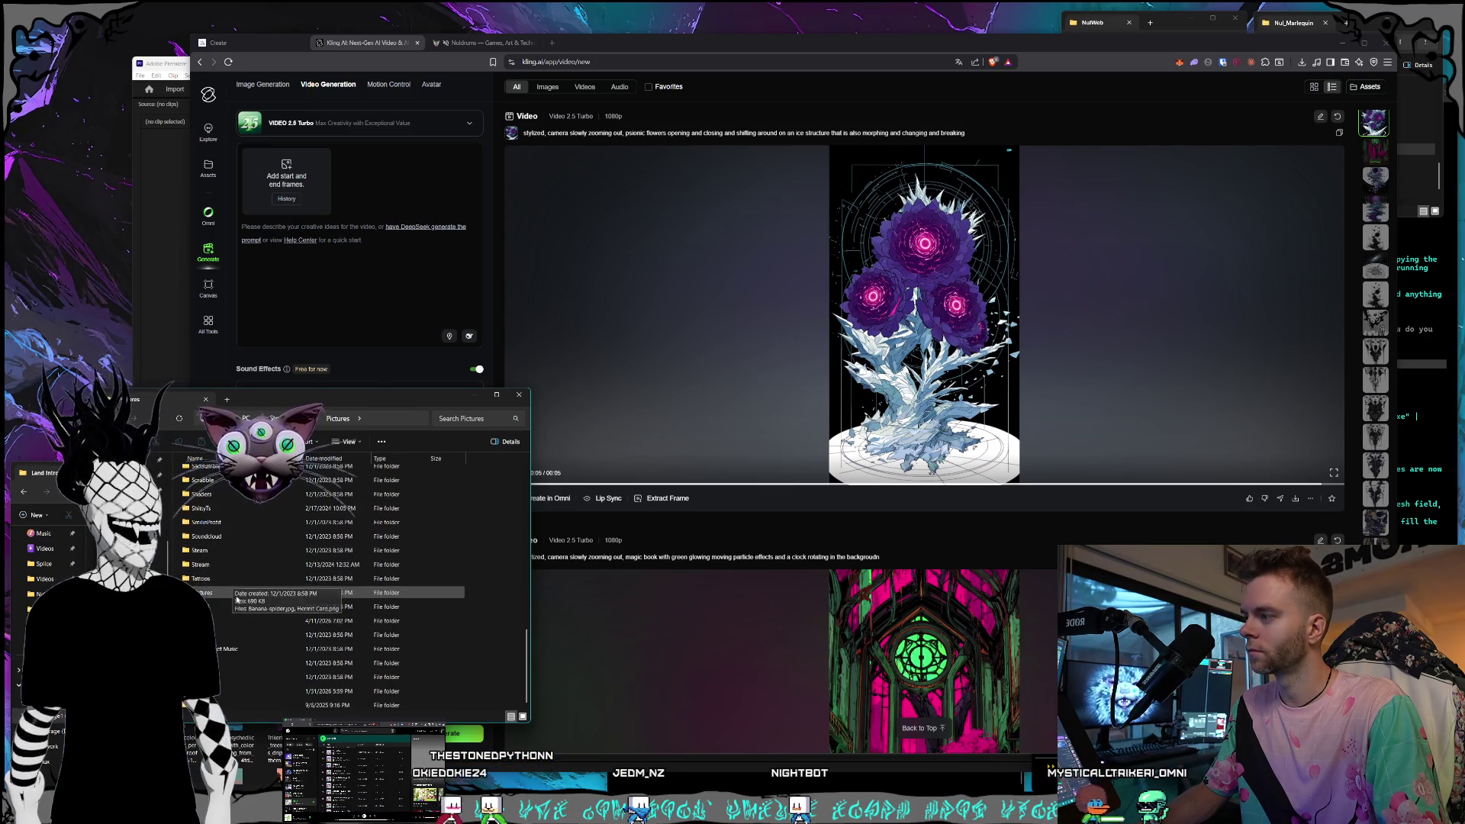
pyautogui.doubleClick(229, 584)
pyautogui.scroll(-5, 245, 565)
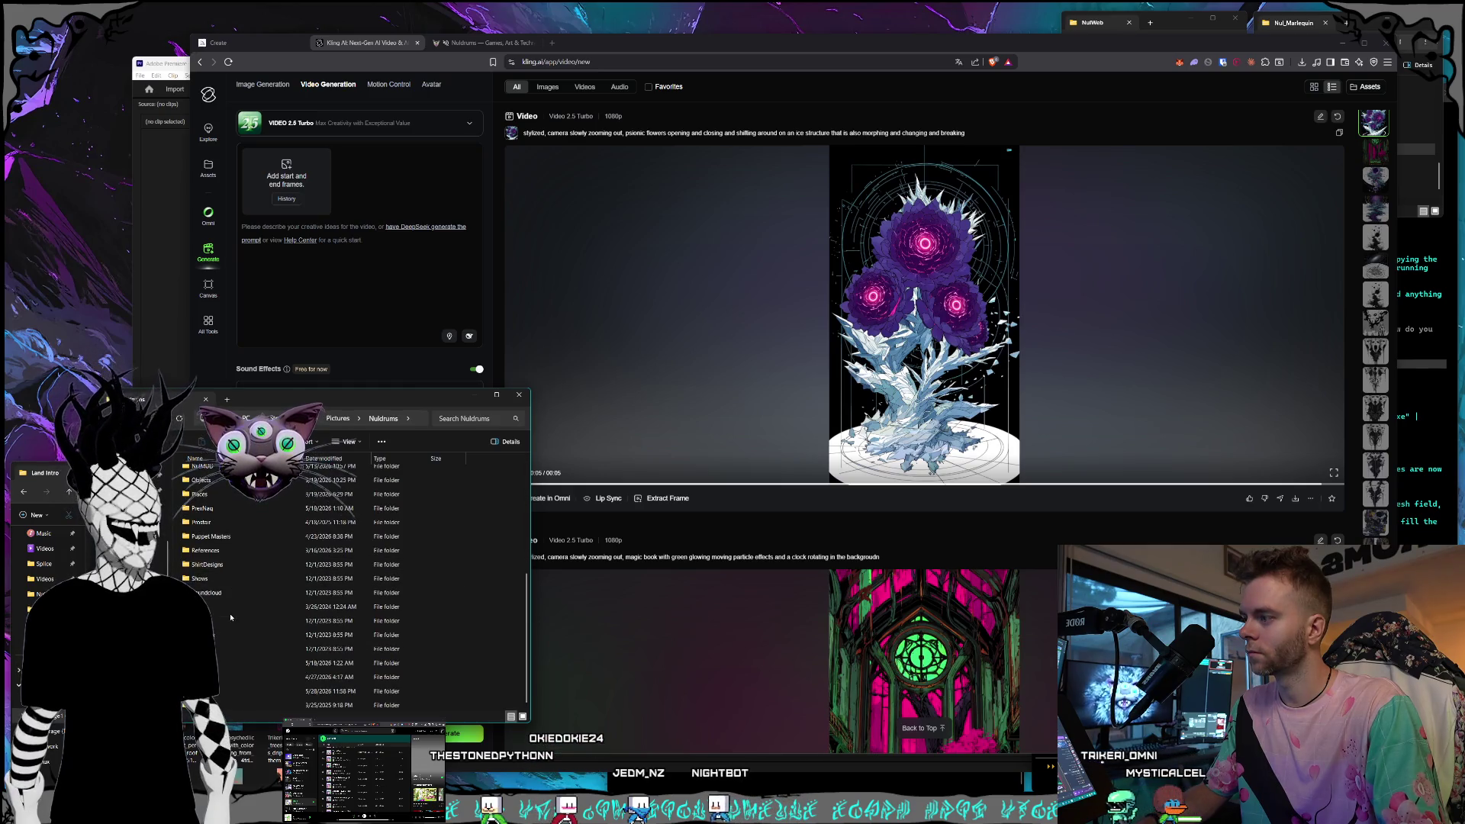
pyautogui.scroll(3, 235, 597)
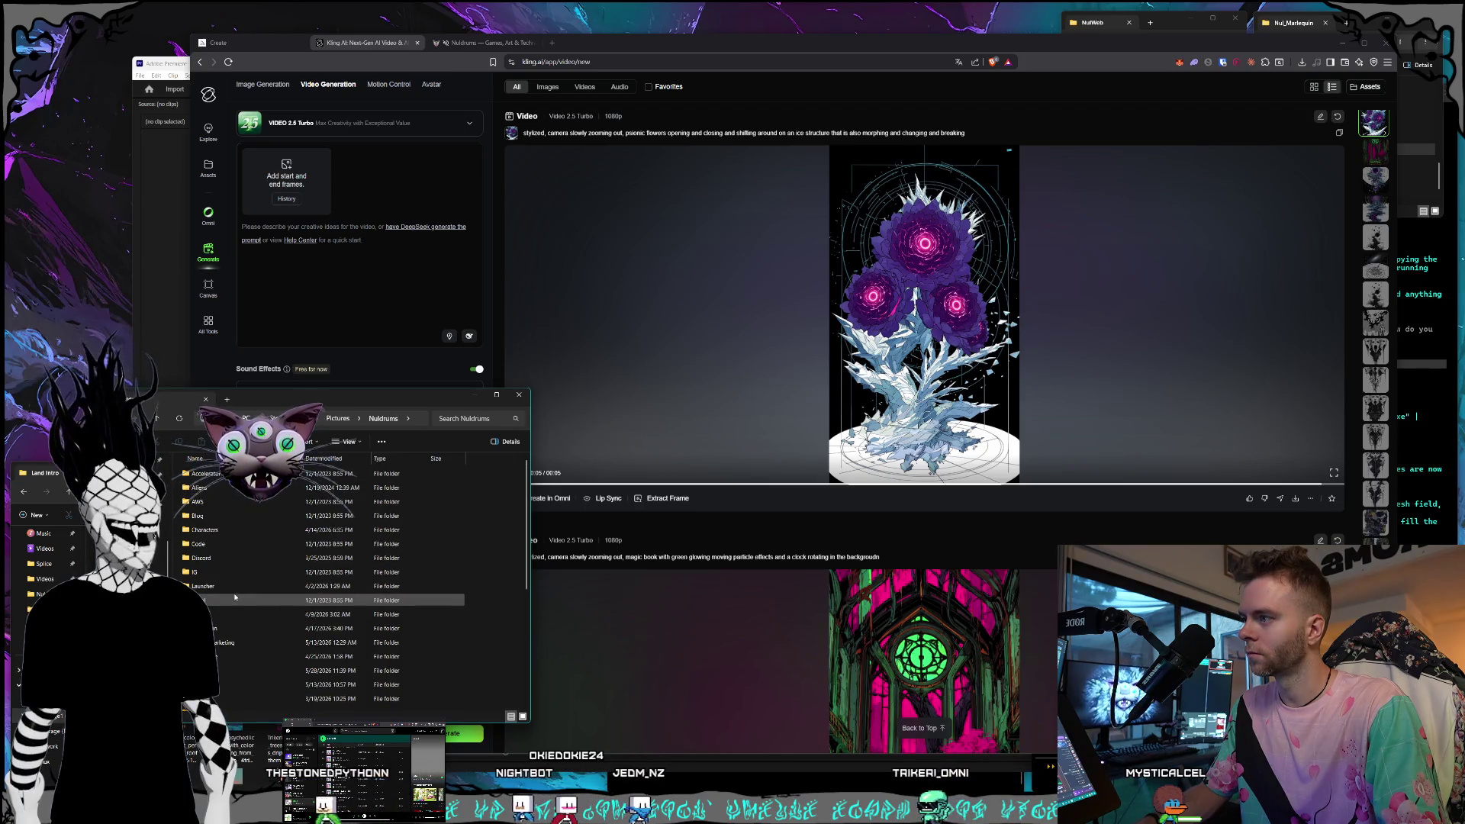
pyautogui.scroll(2, 313, 480)
# Go back to D: and open Videos > Nuldrums > Shorts > Land Intro.
pyautogui.hotkey('alt', 'Up')
pyautogui.hotkey('alt', 'Up')
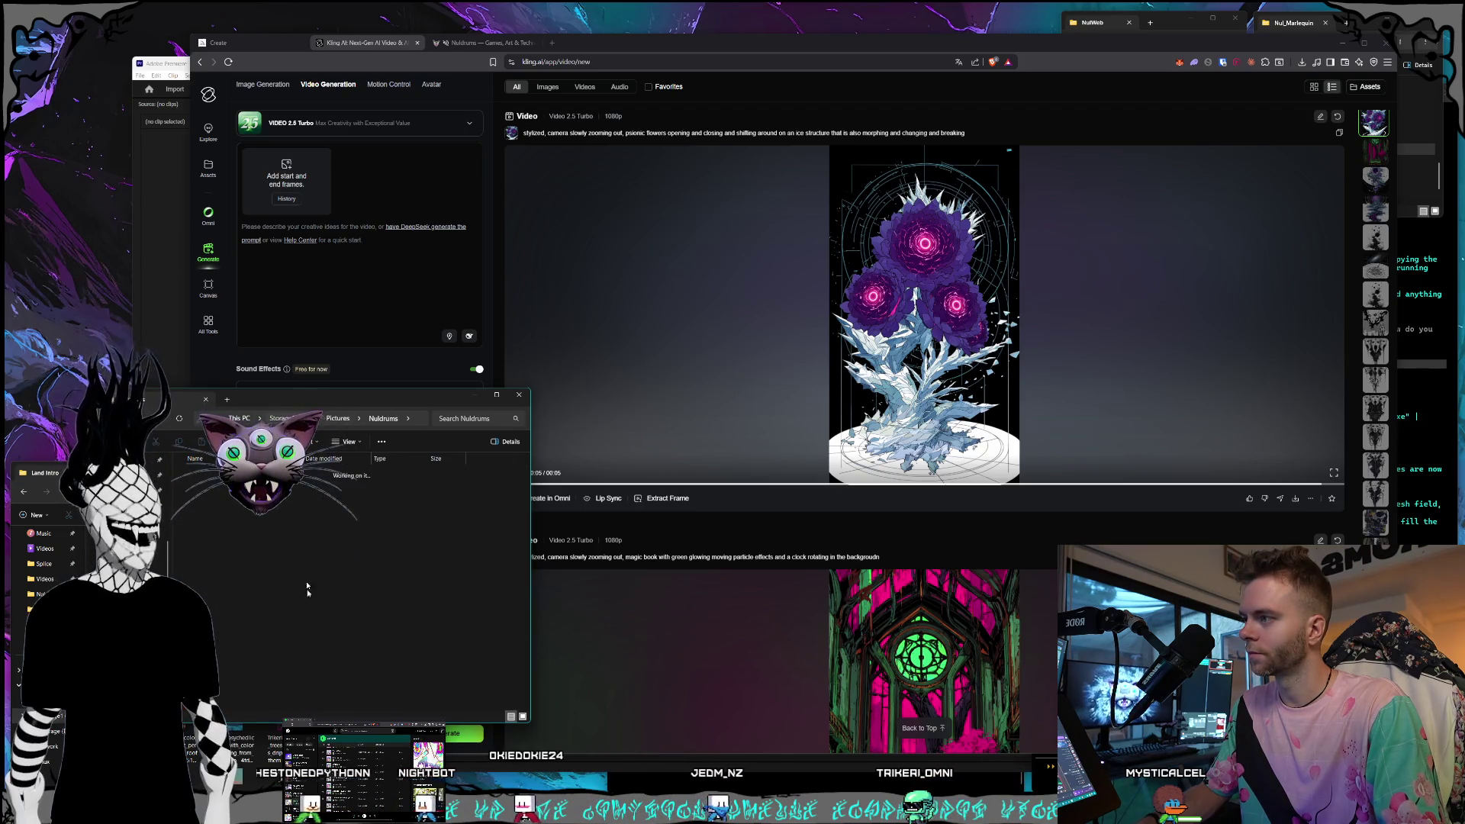
pyautogui.scroll(-3, 234, 644)
pyautogui.doubleClick(237, 565)
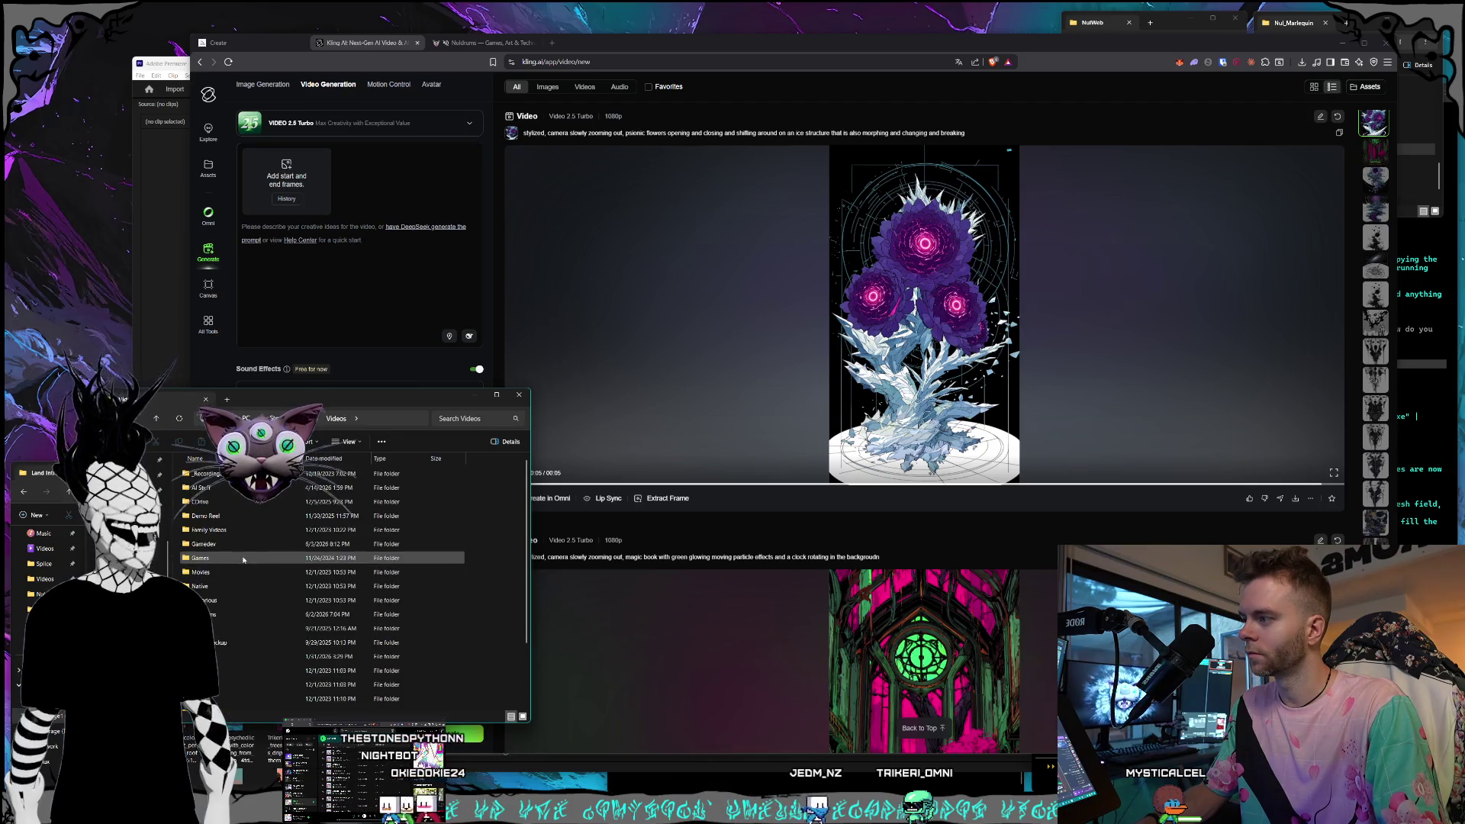
pyautogui.doubleClick(229, 549)
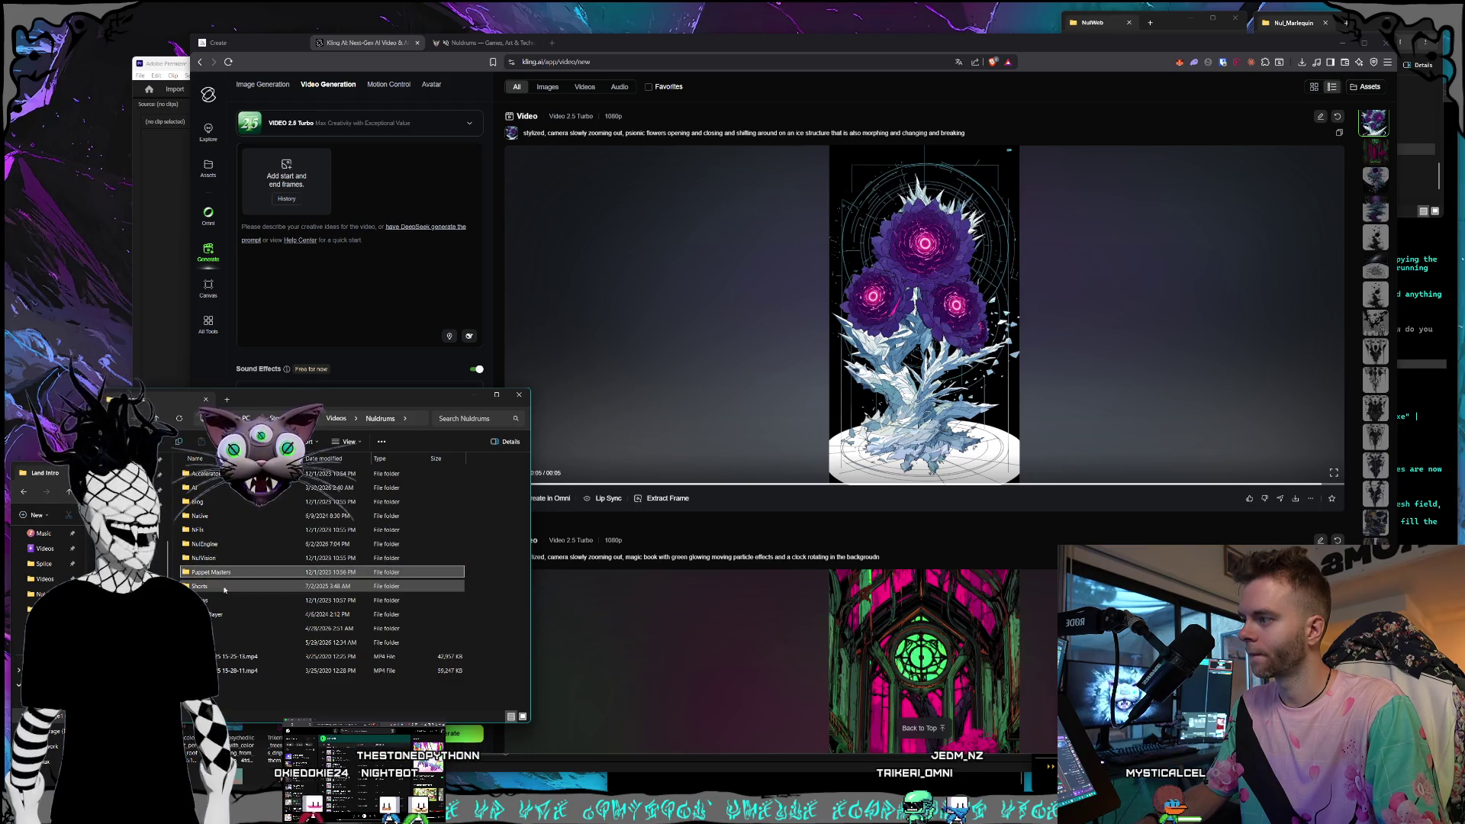
pyautogui.doubleClick(229, 586)
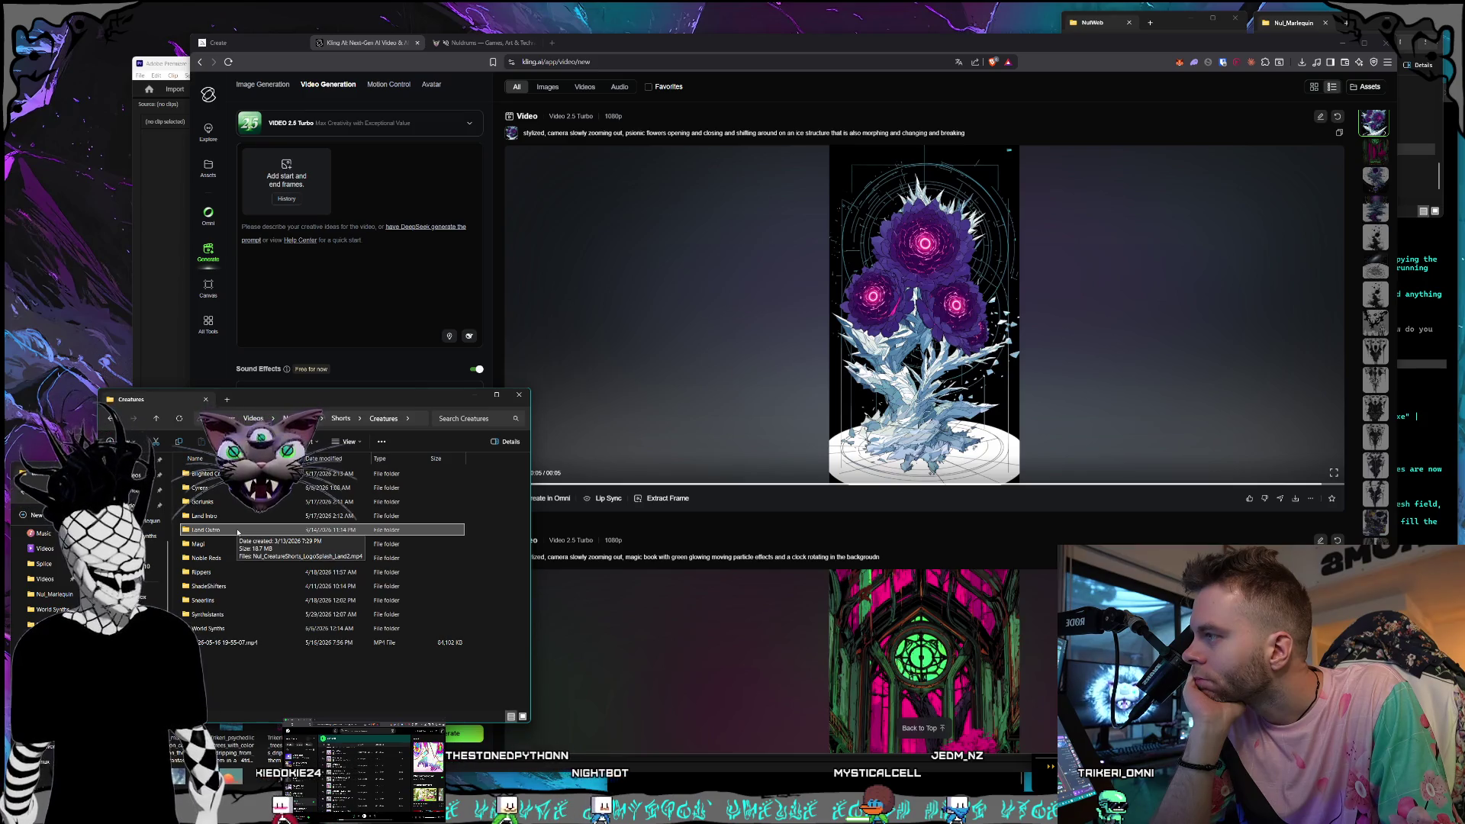
pyautogui.doubleClick(231, 516)
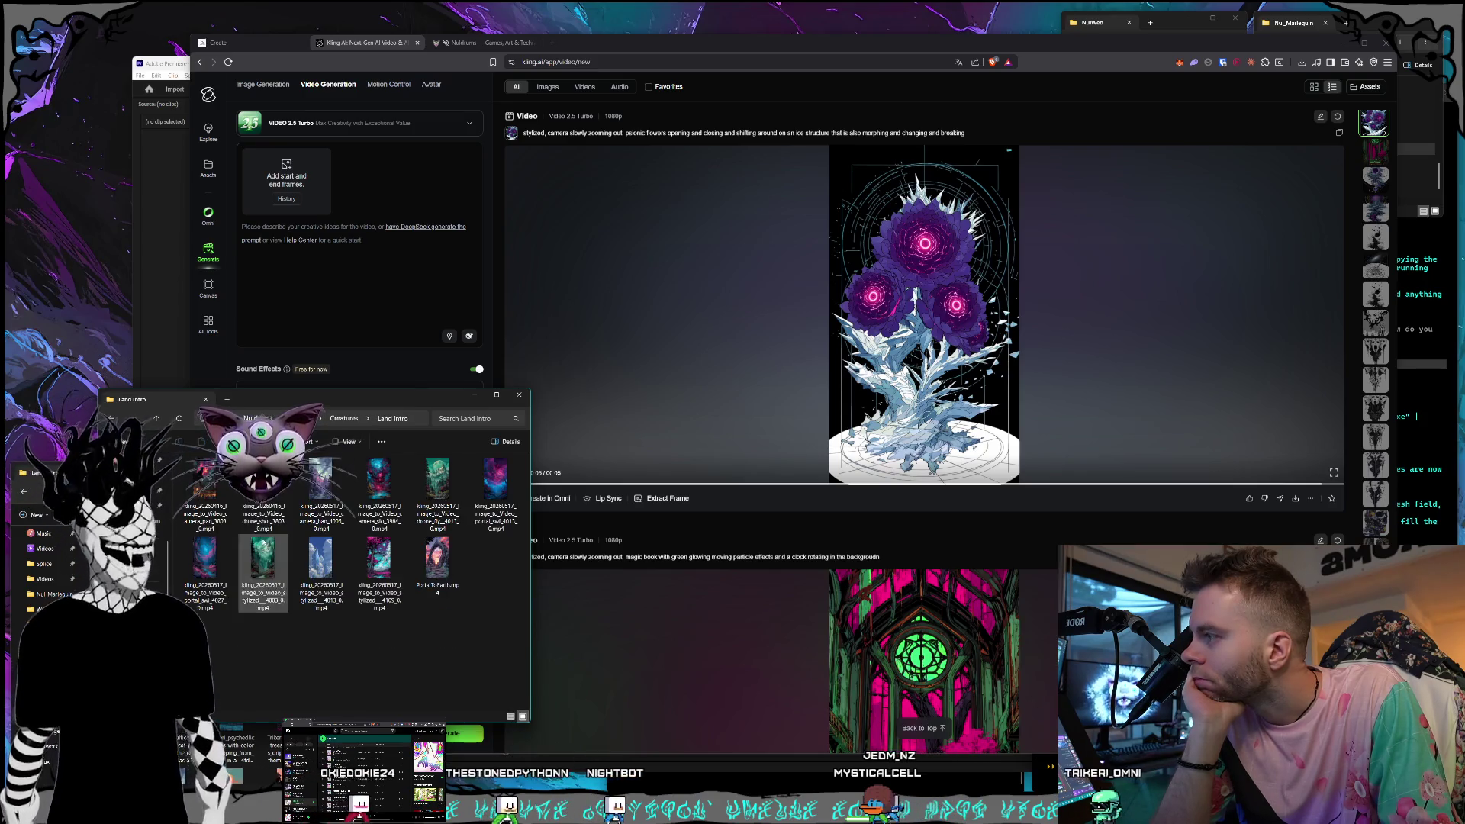
# Enlarge the clips window, preview the portal video, and return to Midjourney.
pyautogui.moveTo(348, 398); pyautogui.dragTo(334, 418)
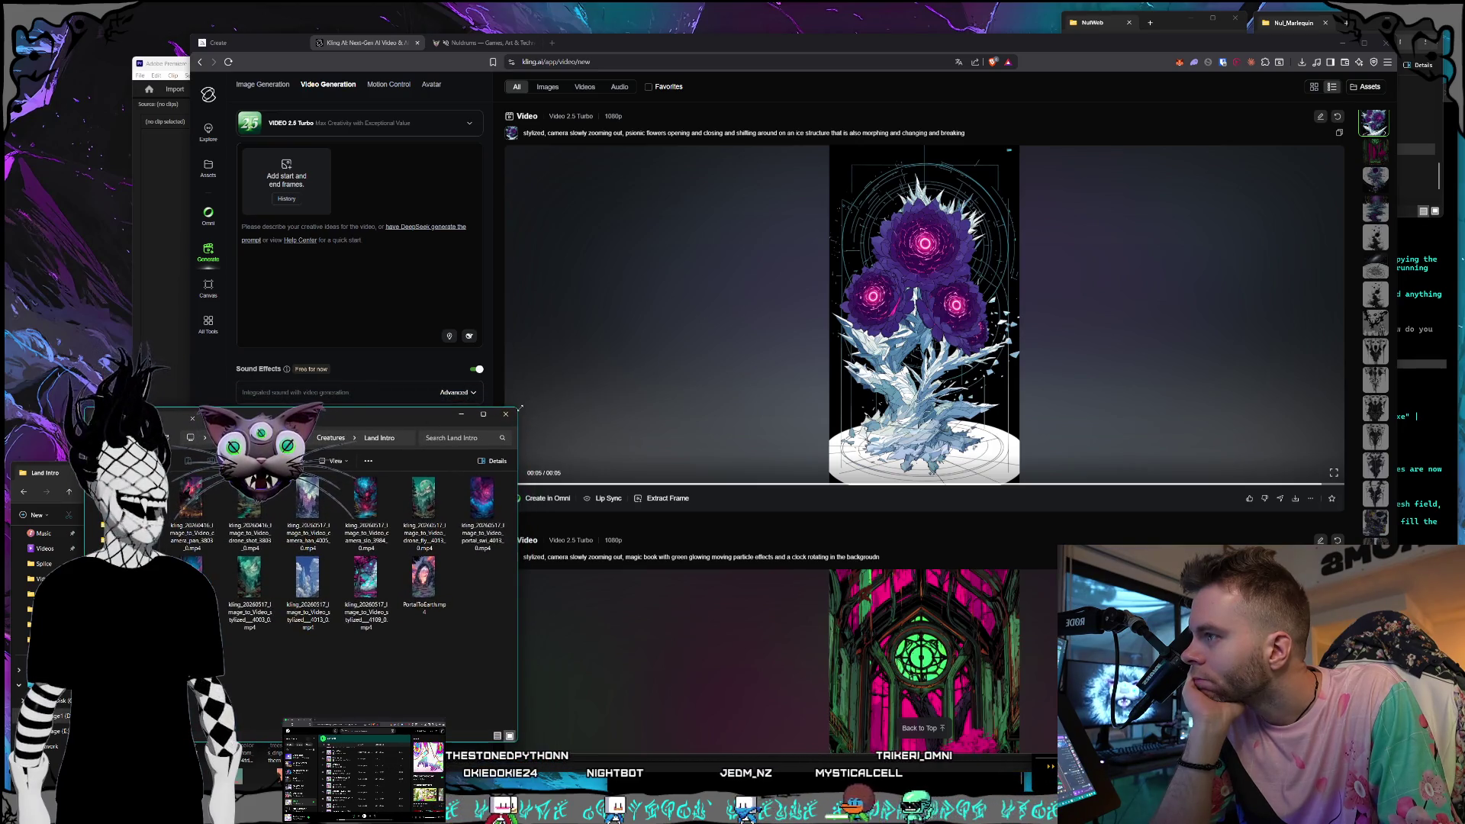
pyautogui.moveTo(519, 408); pyautogui.dragTo(520, 382)
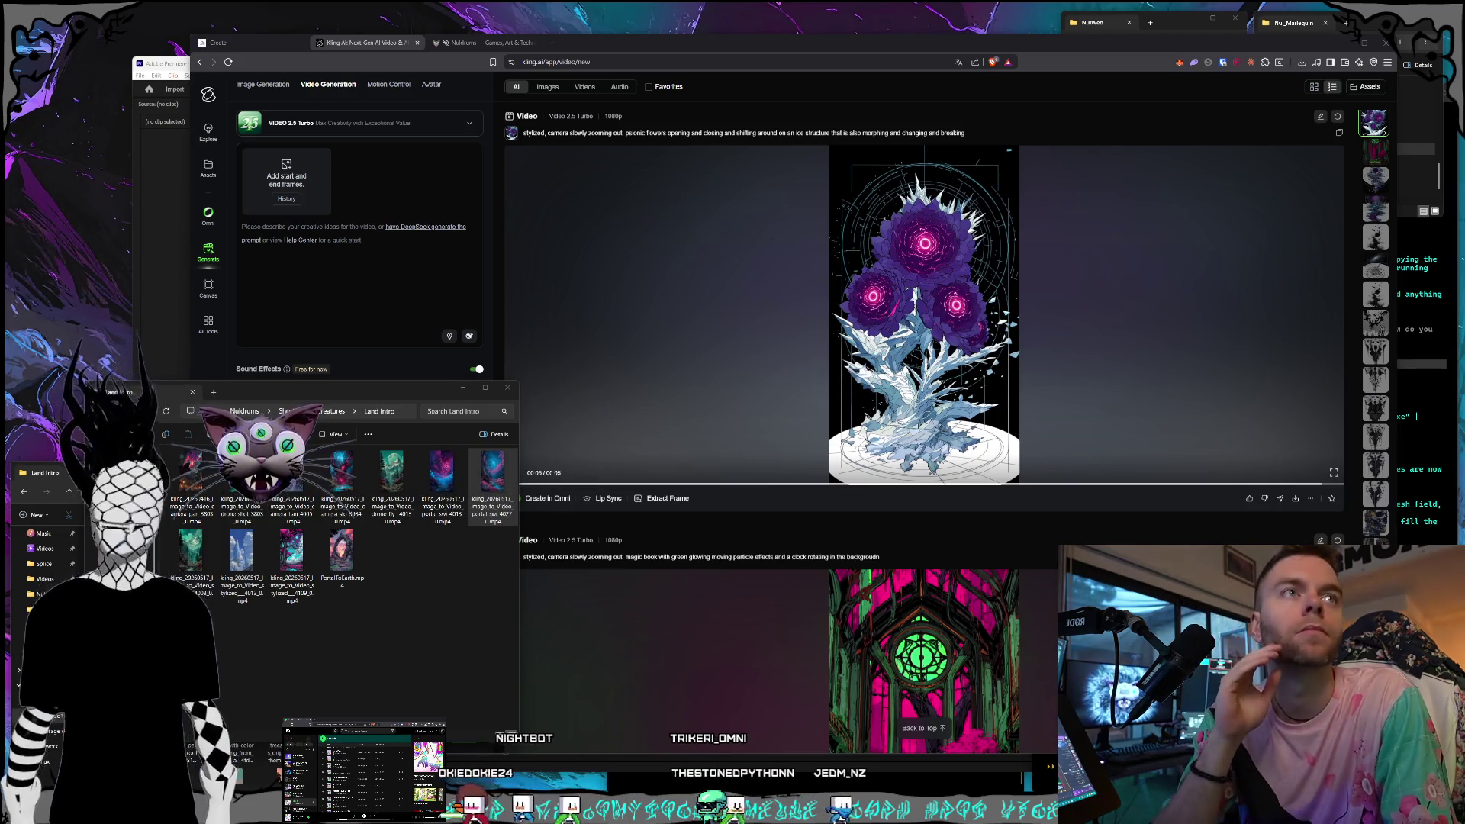
pyautogui.doubleClick(492, 475)
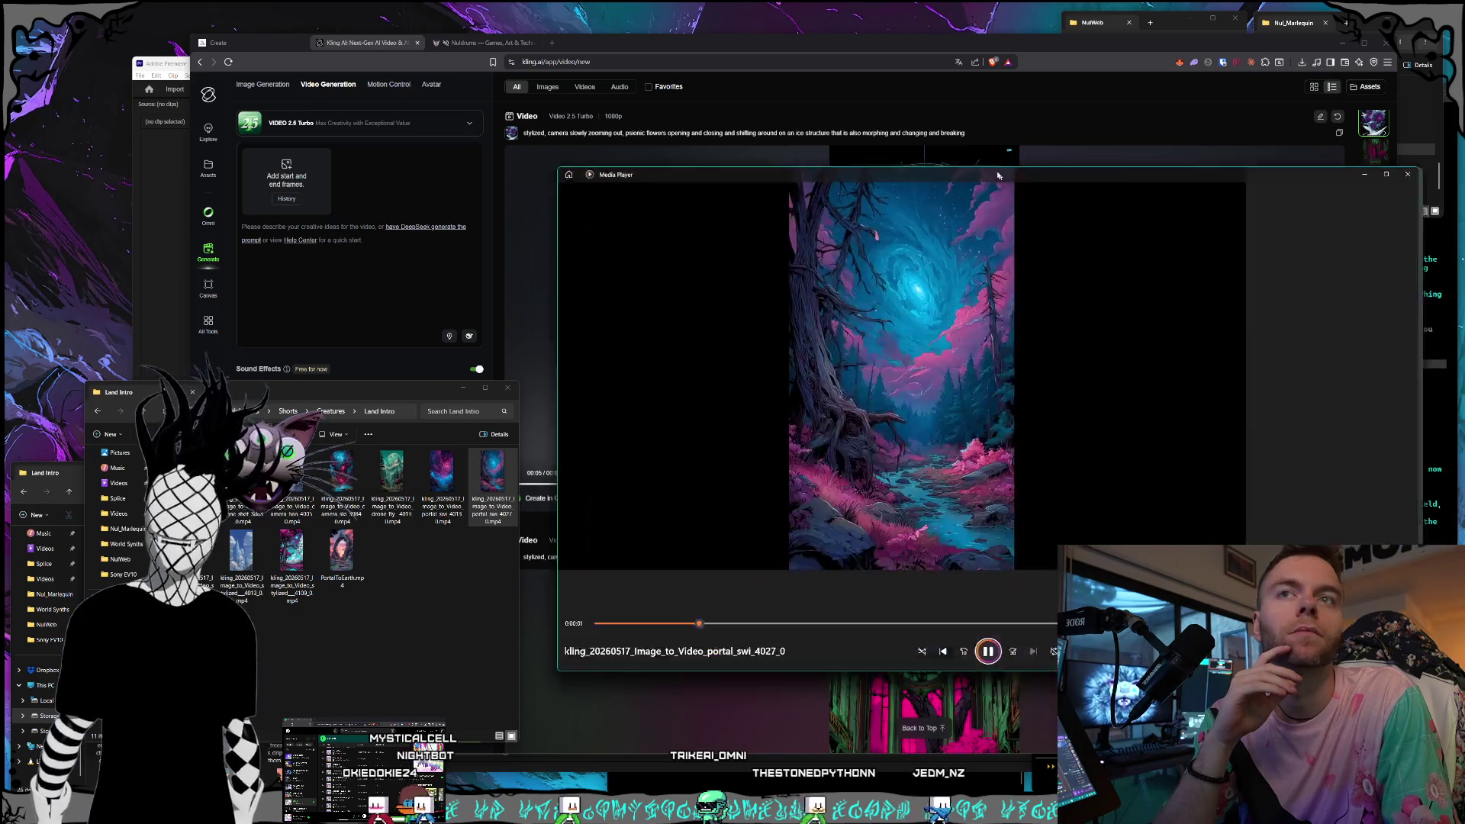
pyautogui.click(1252, 115)
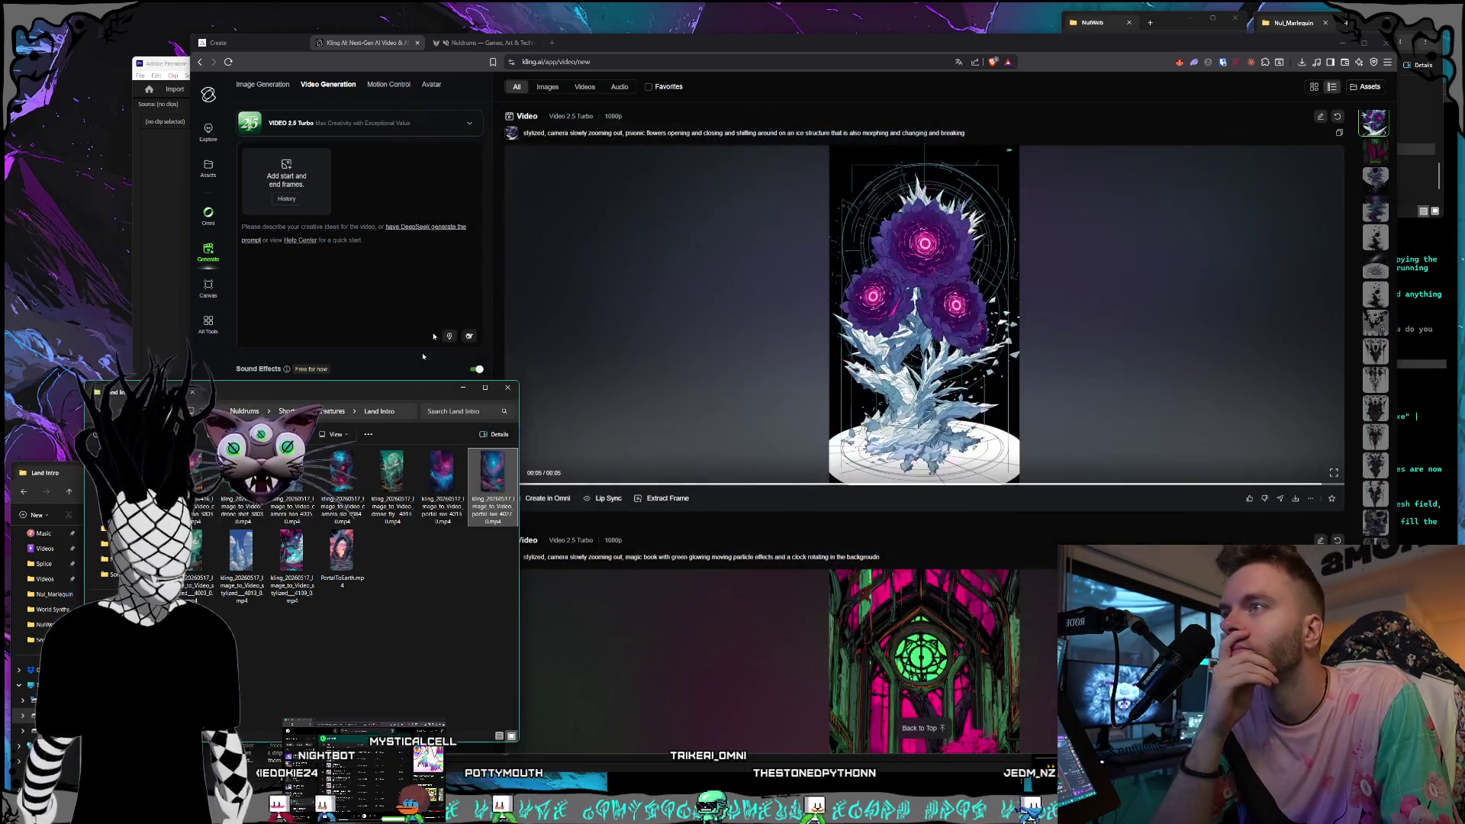
pyautogui.click(248, 44)
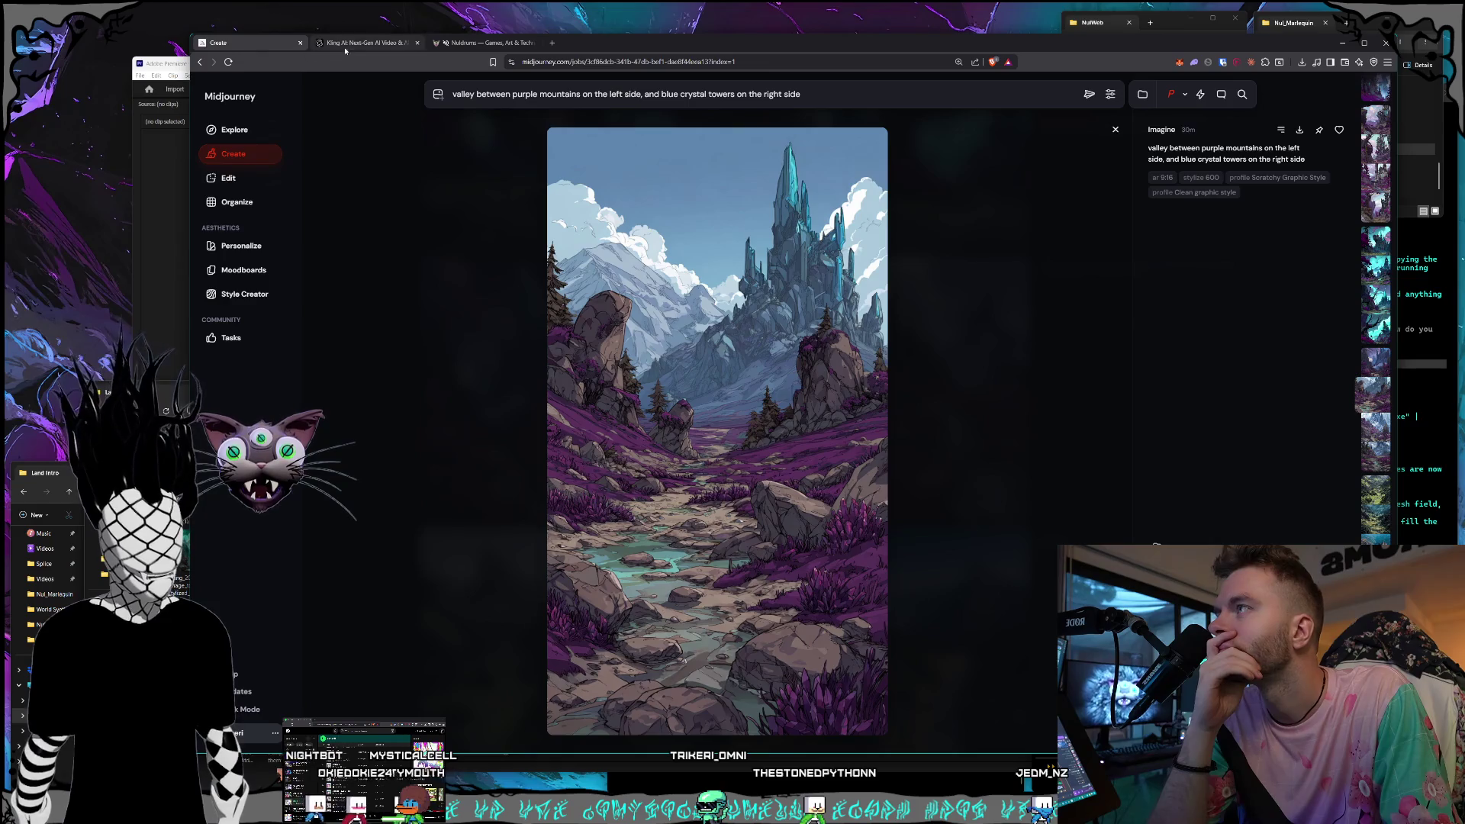
# Switch from the Midjourney Create page back to the Kling AI tab.
pyautogui.click(346, 43)
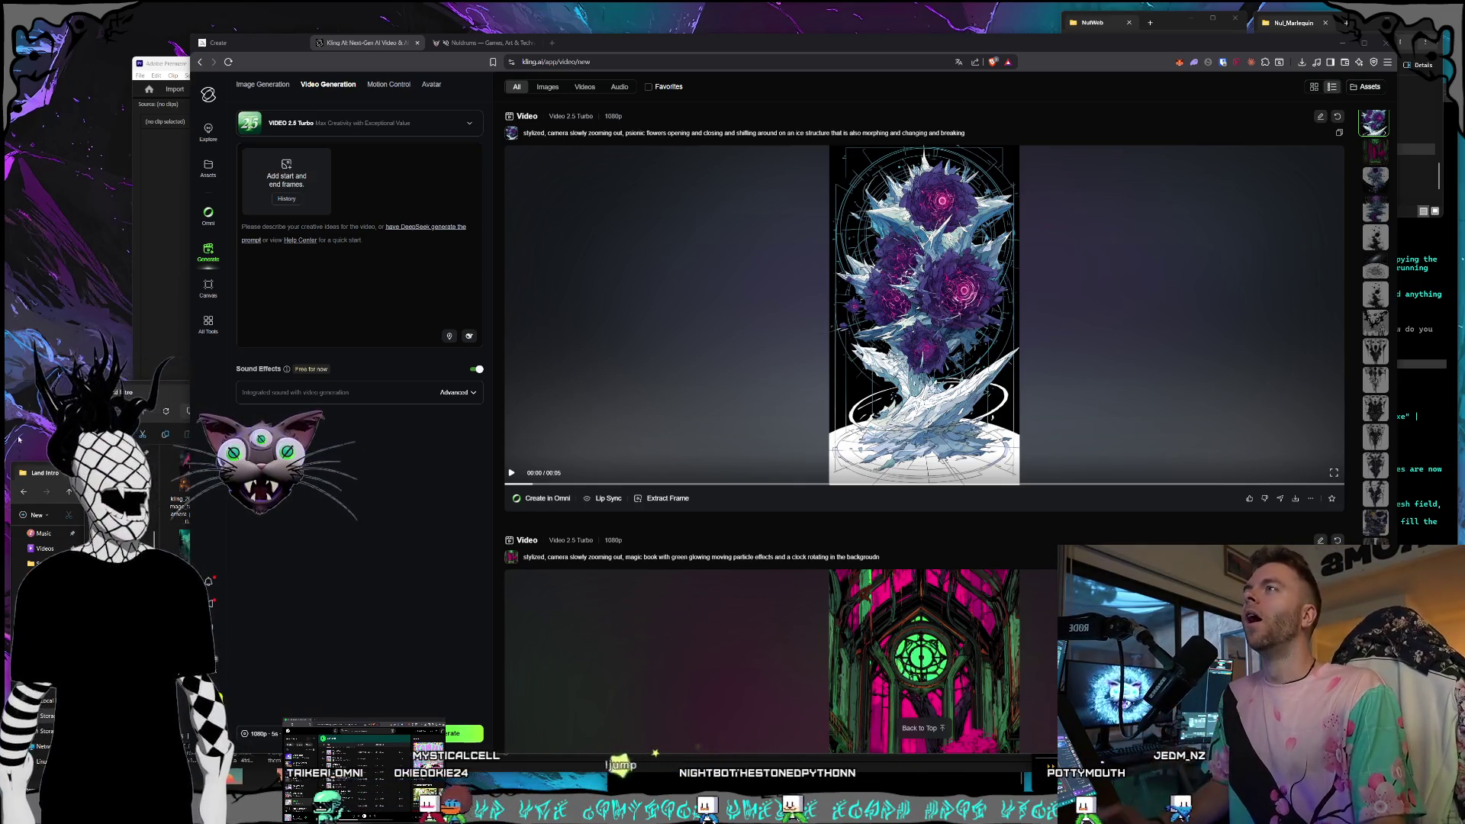
# Rearrange the two clip Explorer windows so Land Intro is in front.
pyautogui.moveTo(388, 20); pyautogui.dragTo(89, 159)
pyautogui.click(45, 472)
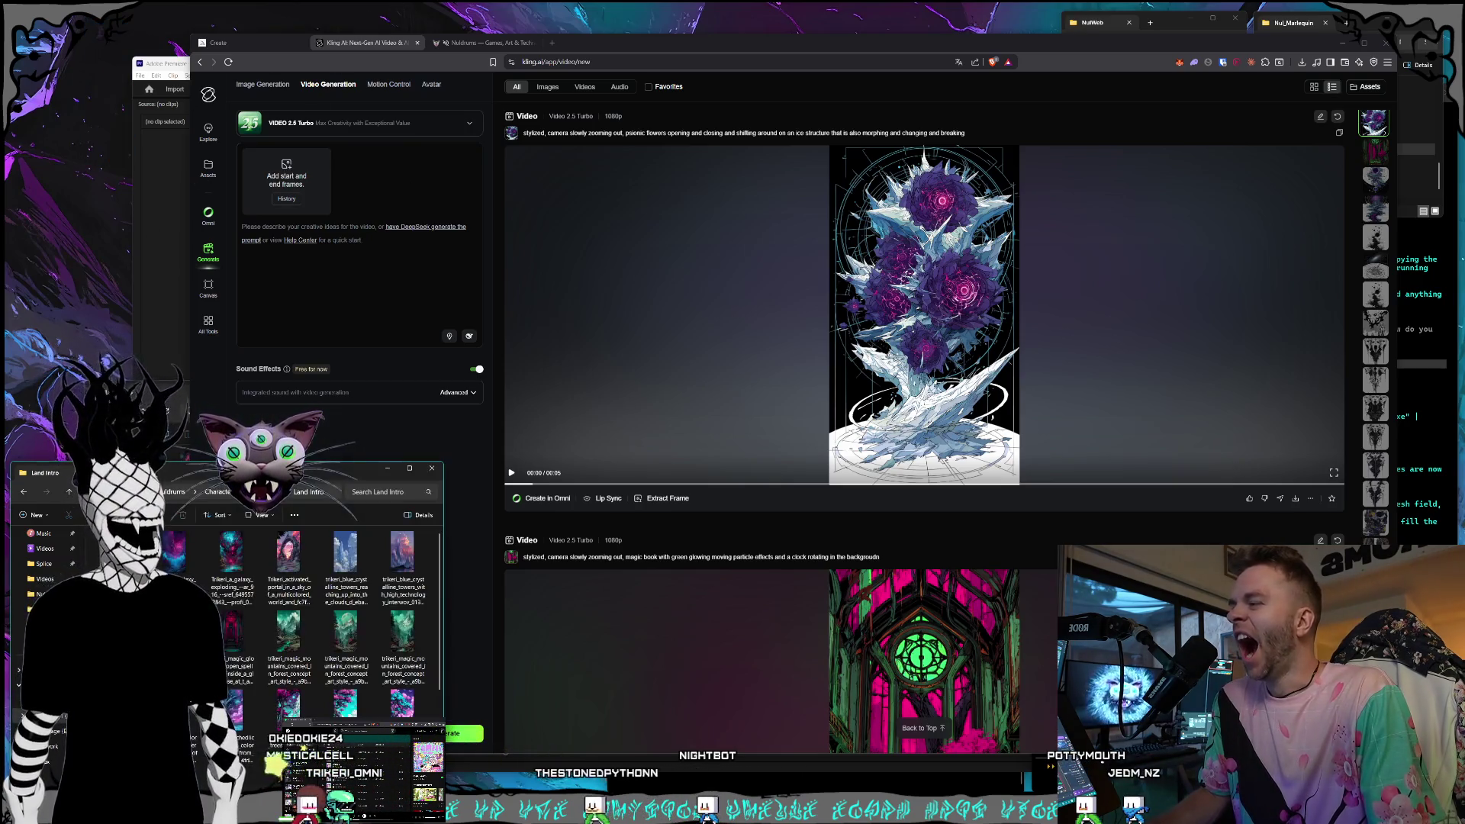
pyautogui.click(224, 405)
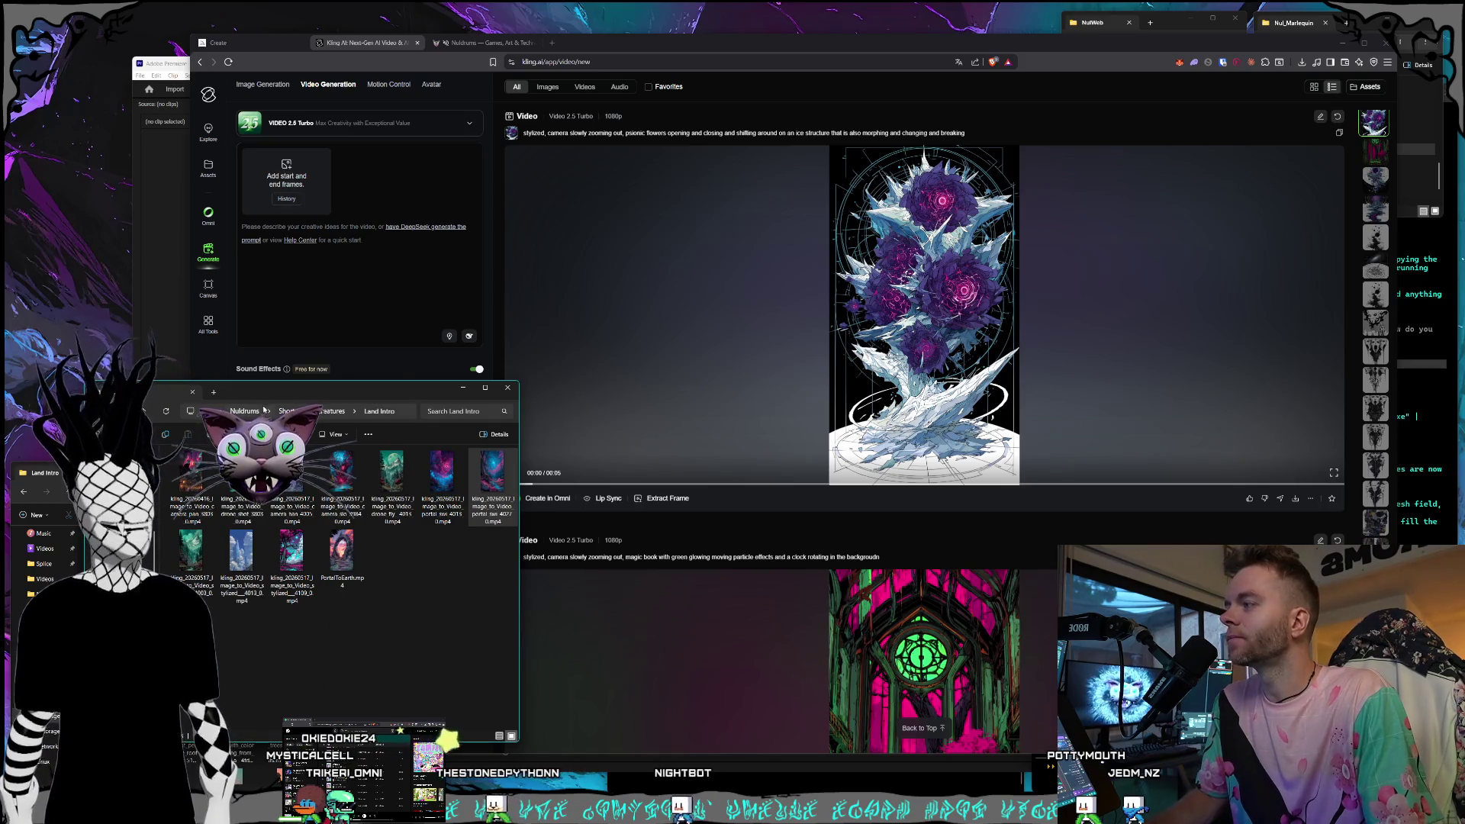
pyautogui.moveTo(273, 397); pyautogui.dragTo(283, 403)
pyautogui.click(115, 626)
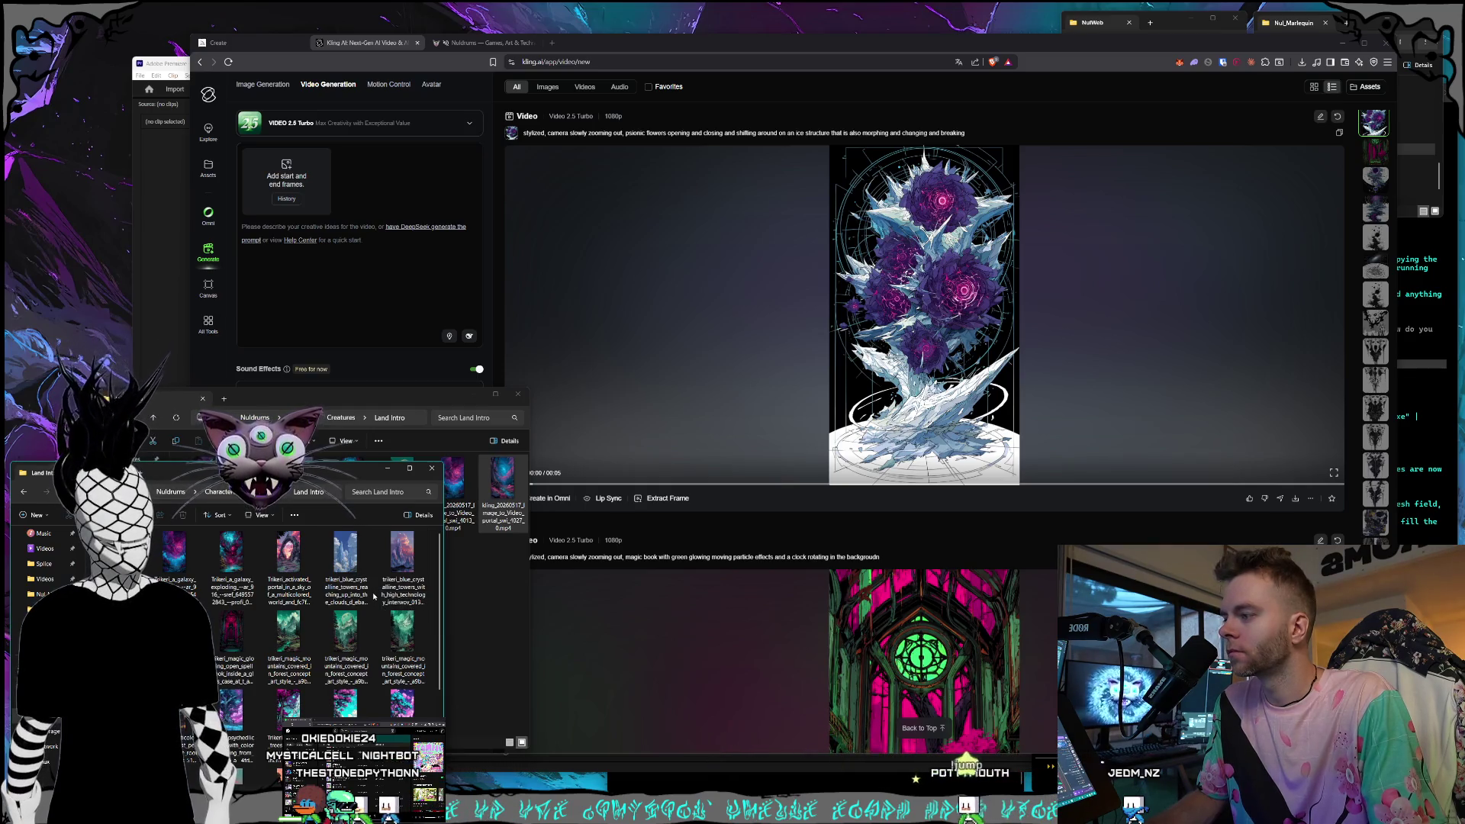
pyautogui.scroll(-3, 374, 596)
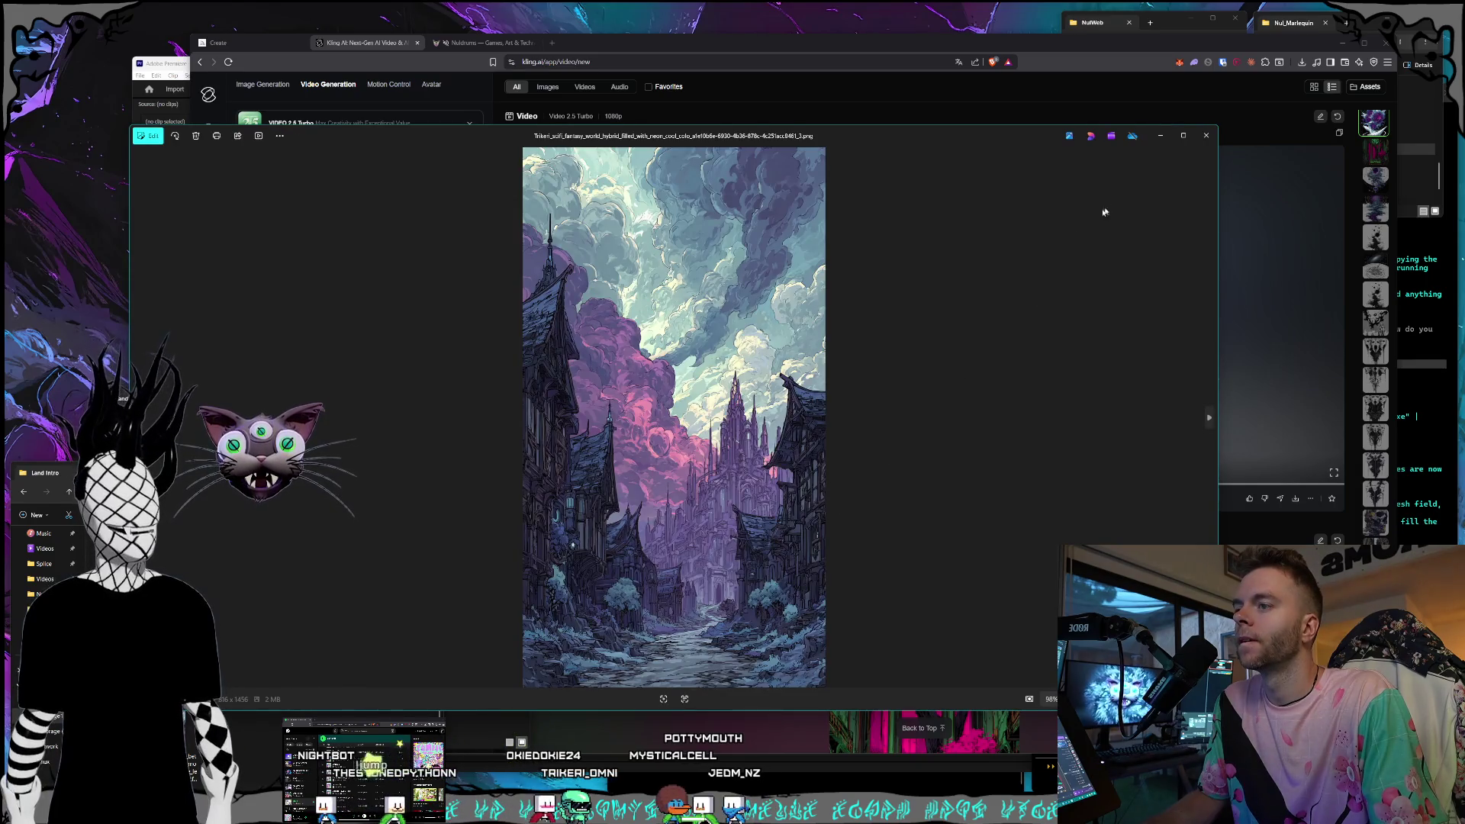
# Preview the fantasy castle image, load it as the Kling start frame, and view the valley artwork.
pyautogui.click(1197, 141)
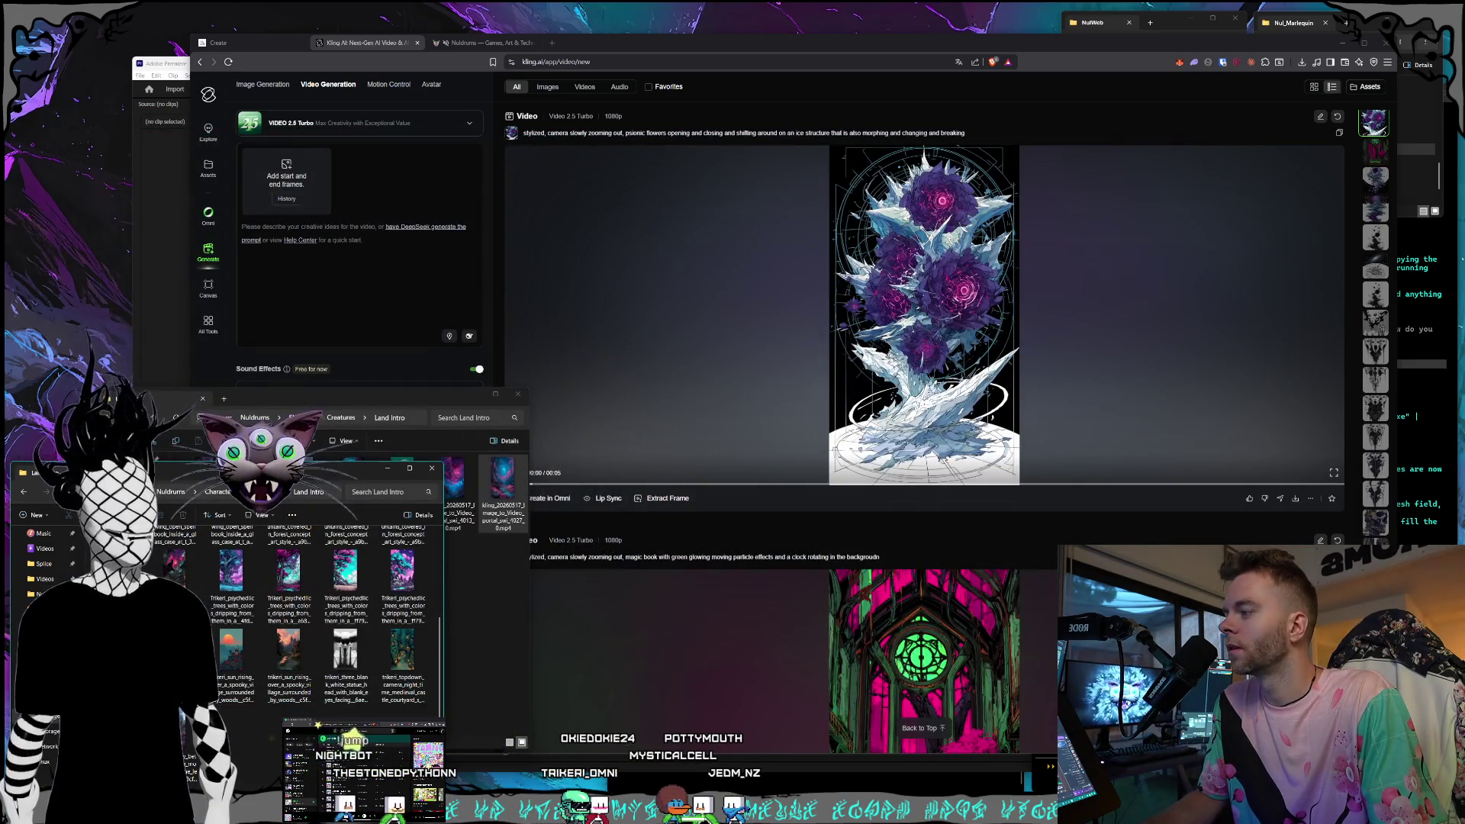
pyautogui.doubleClick(417, 670)
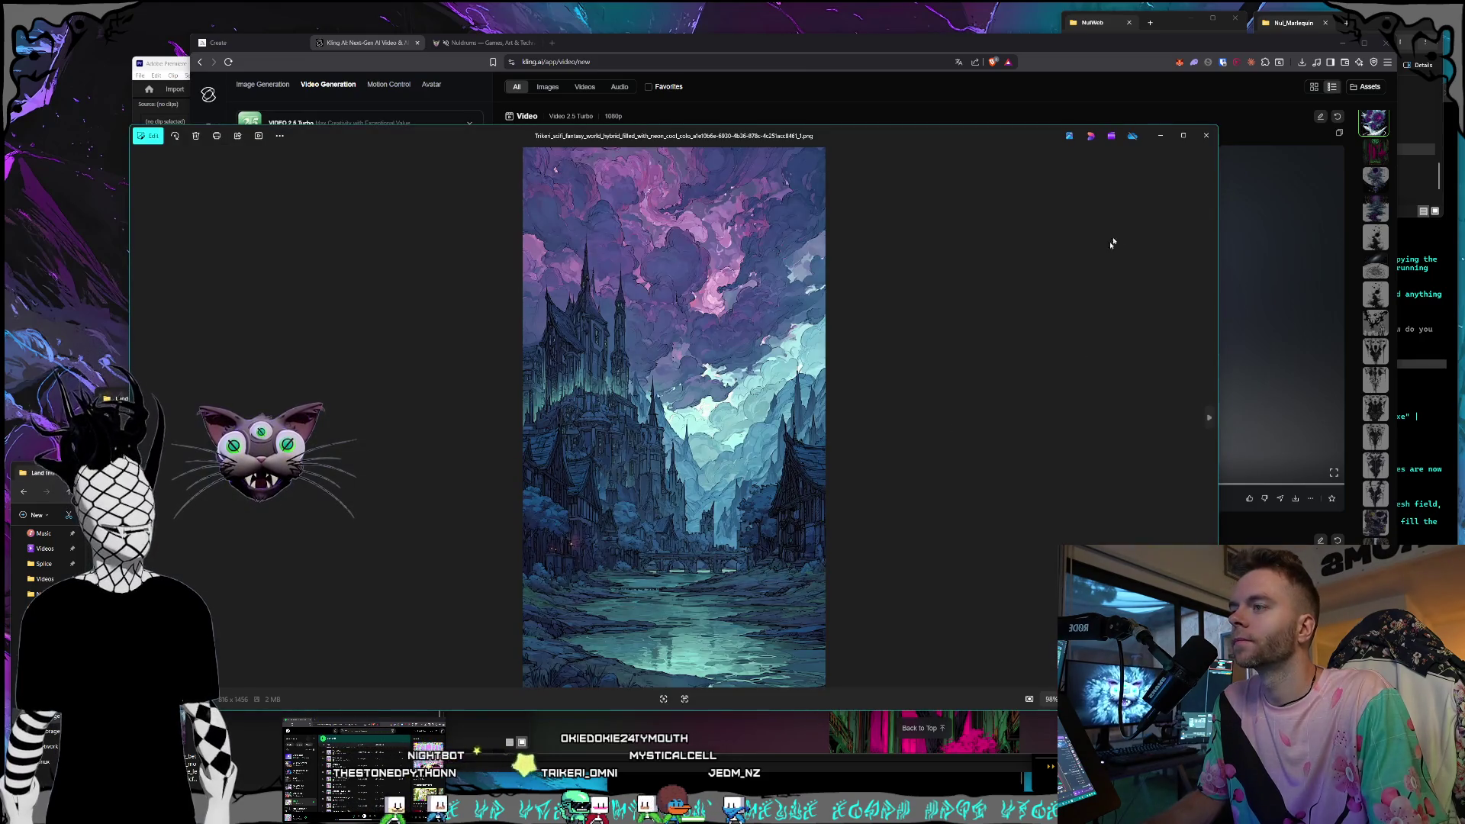
pyautogui.click(1206, 138)
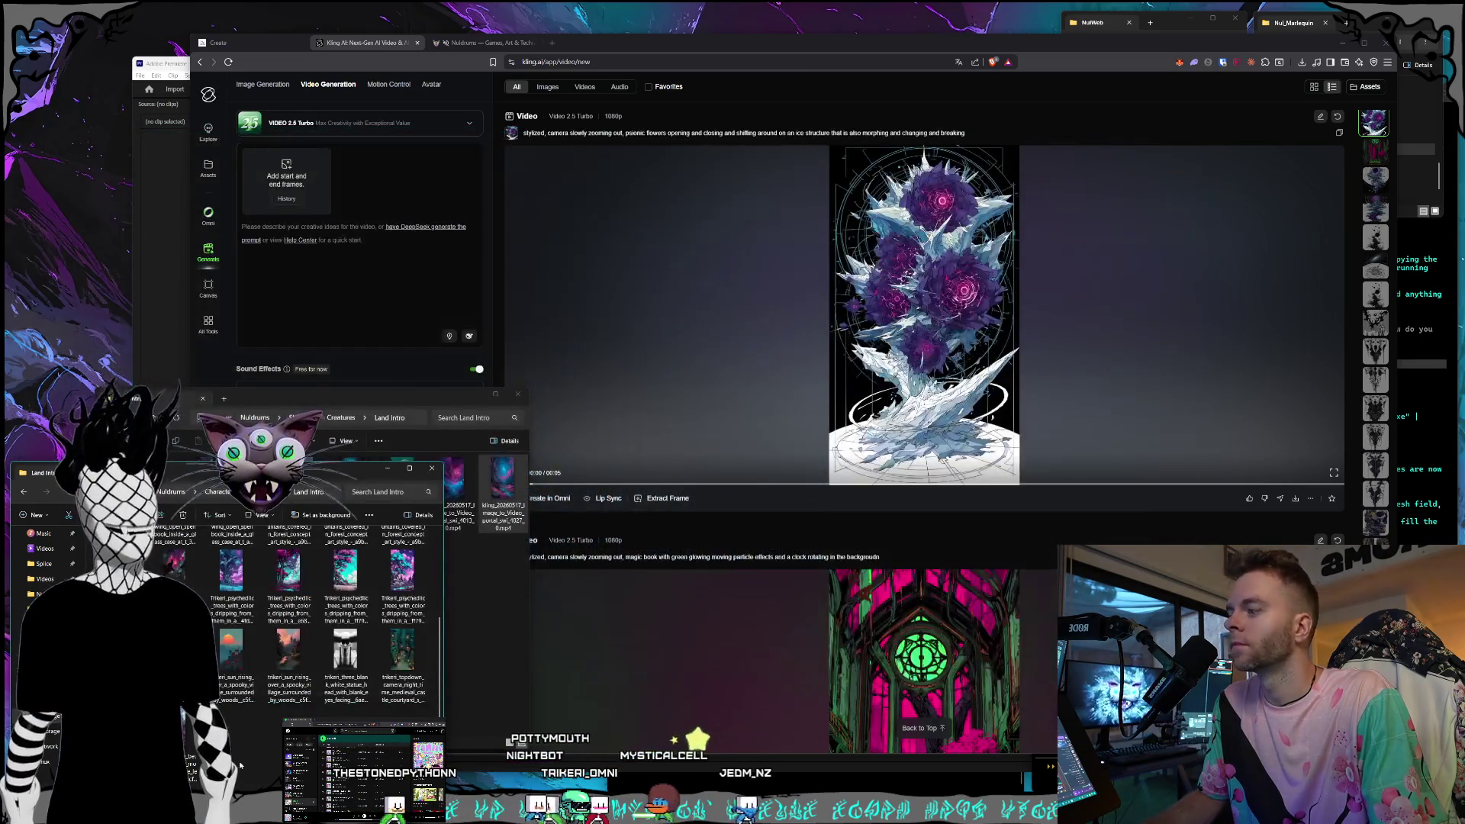
pyautogui.click(292, 214)
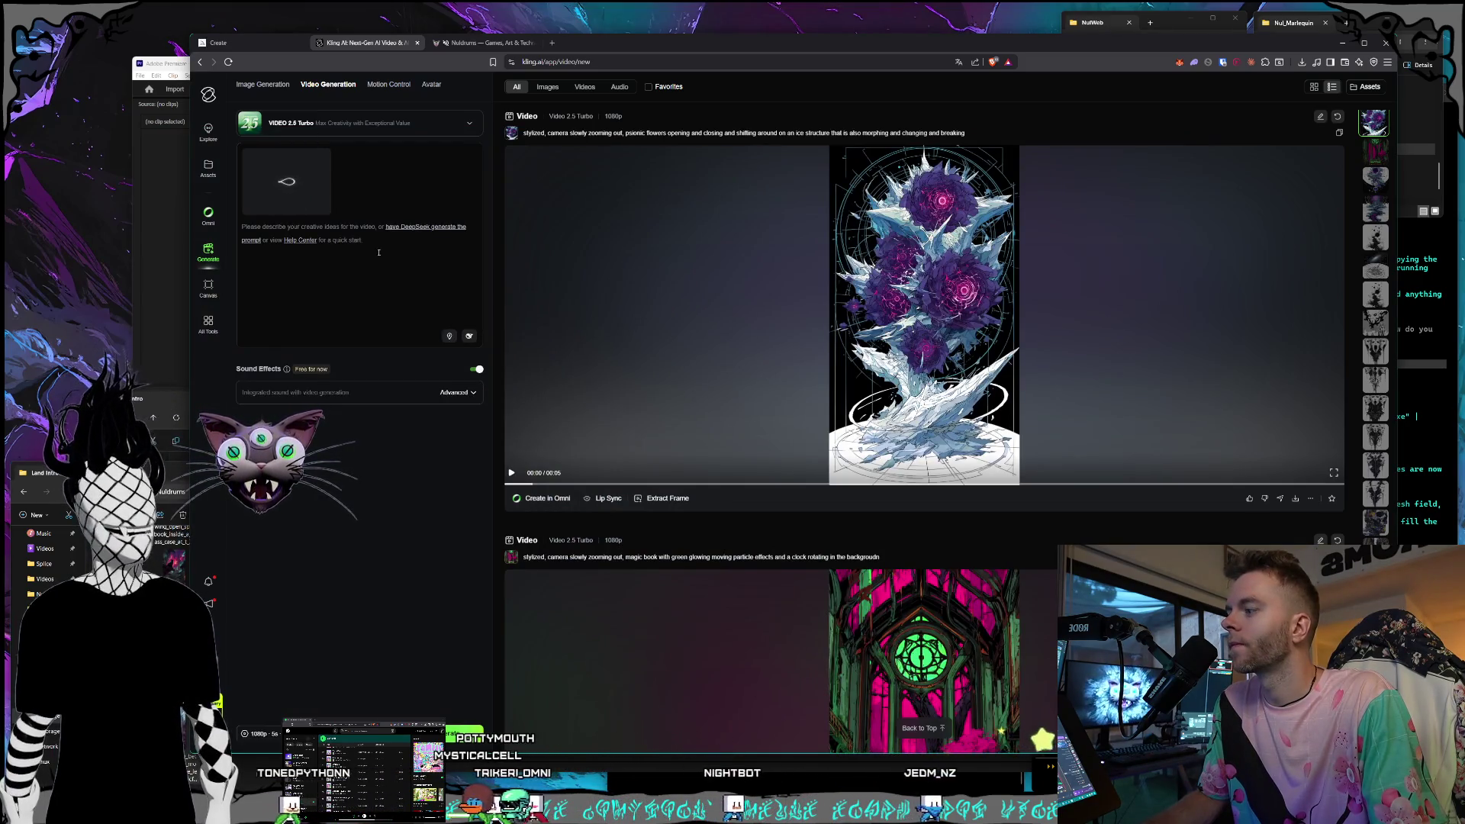
pyautogui.doubleClick(404, 671)
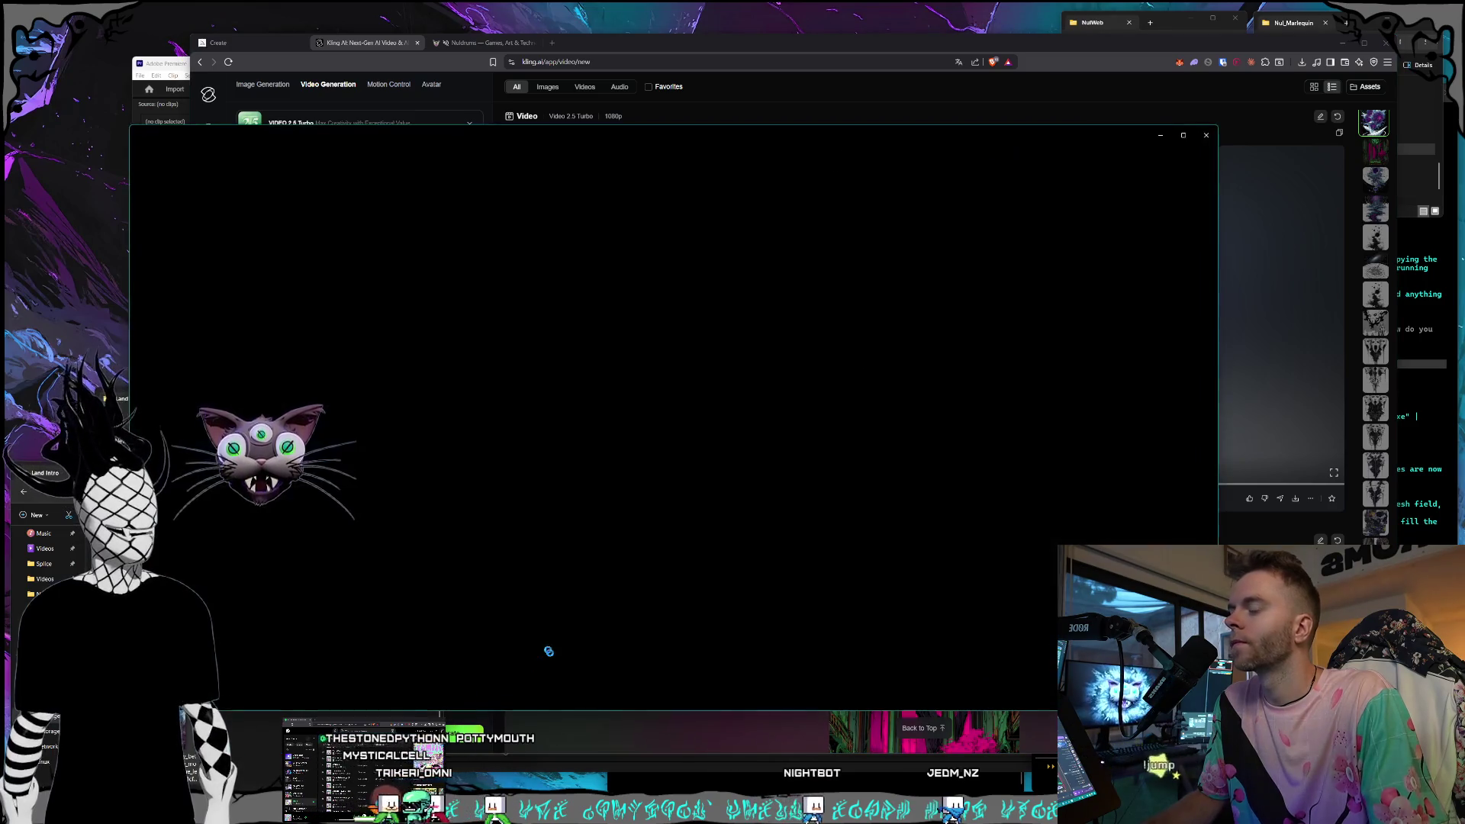
# Scrub Premiere's Intro timeline to the portal-to-Earth shot, then show the Land Intro folder.
pyautogui.hotkey('alt', 'Tab')
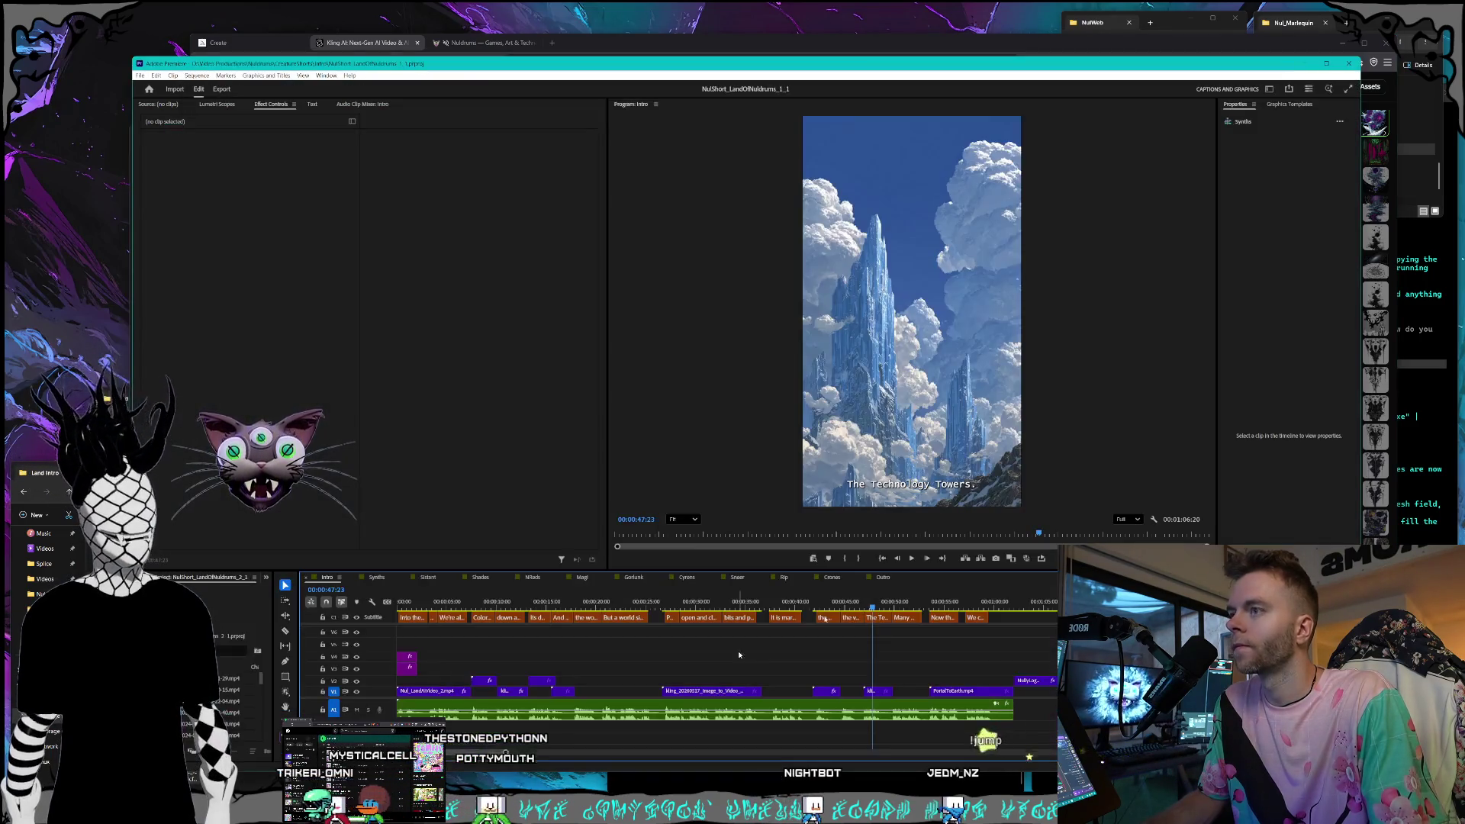
pyautogui.moveTo(847, 606)
pyautogui.mouseDown()
pyautogui.moveTo(412, 589)
pyautogui.moveTo(589, 577)
pyautogui.moveTo(1106, 592)
pyautogui.moveTo(937, 592)
pyautogui.mouseUp()
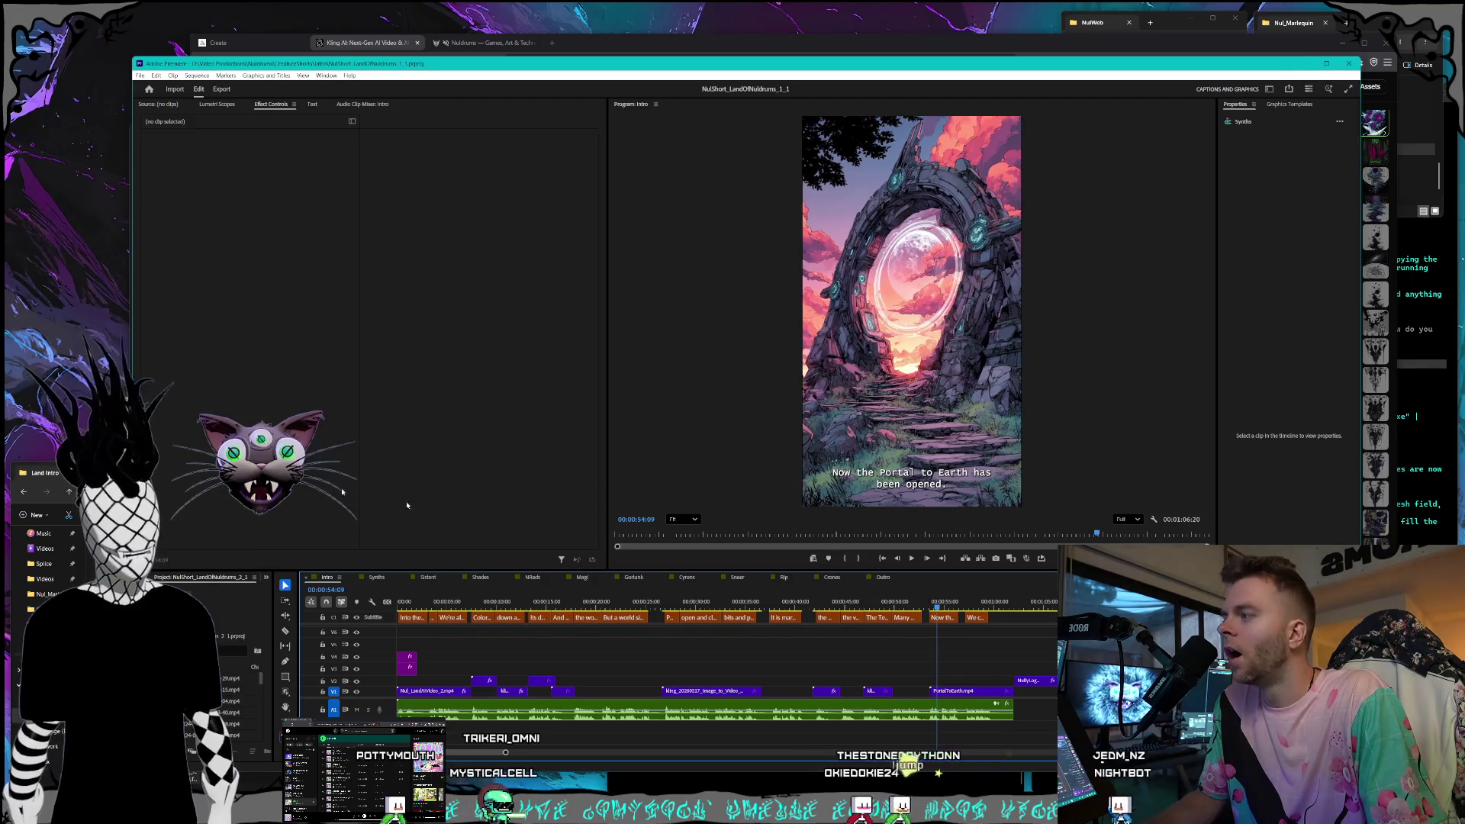
pyautogui.click(107, 473)
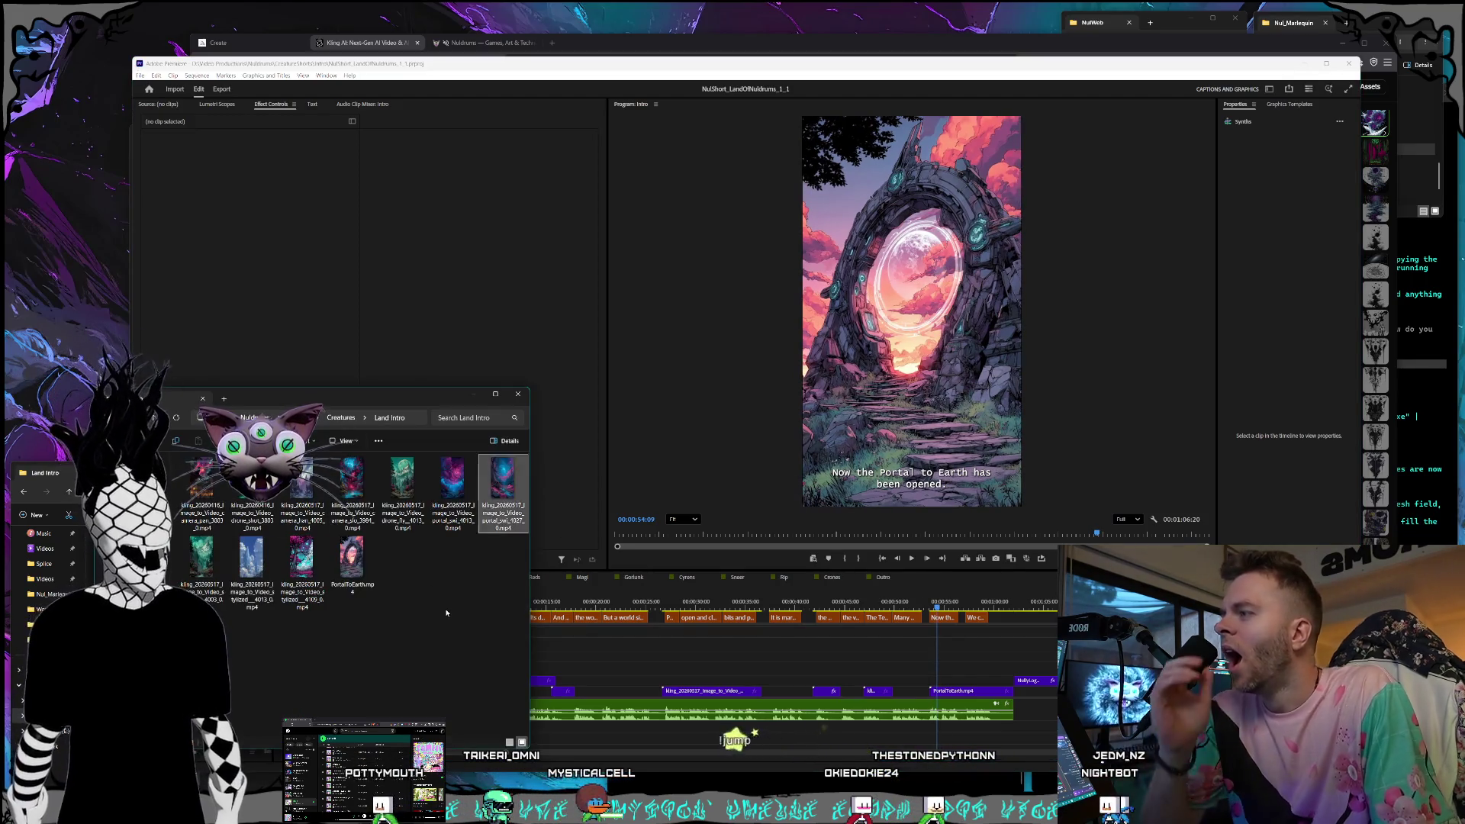
# Play the gothic city clip, then show Premiere's Outro sequence from its opening frame.
pyautogui.doubleClick(319, 497)
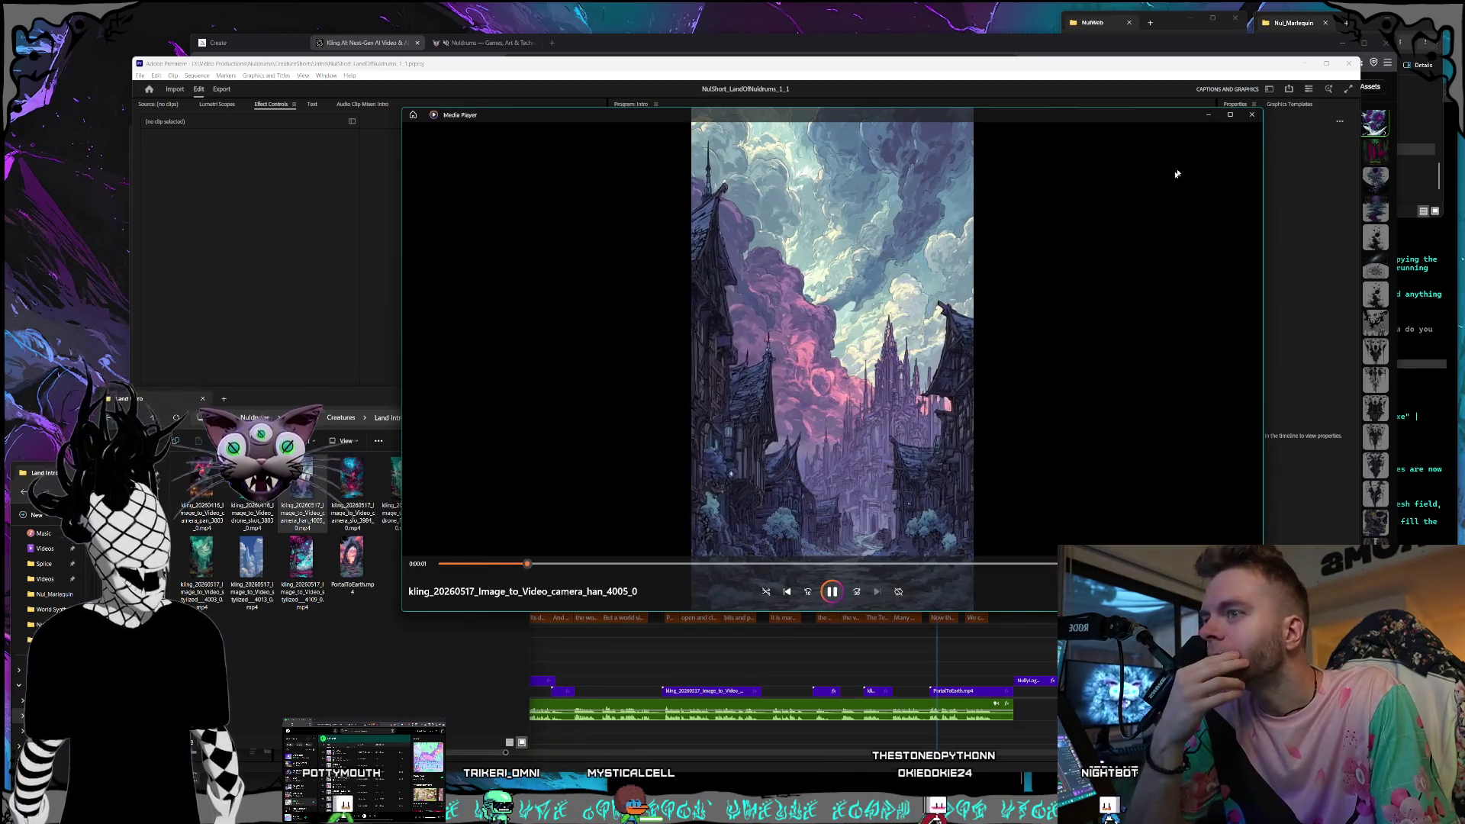
pyautogui.click(1252, 114)
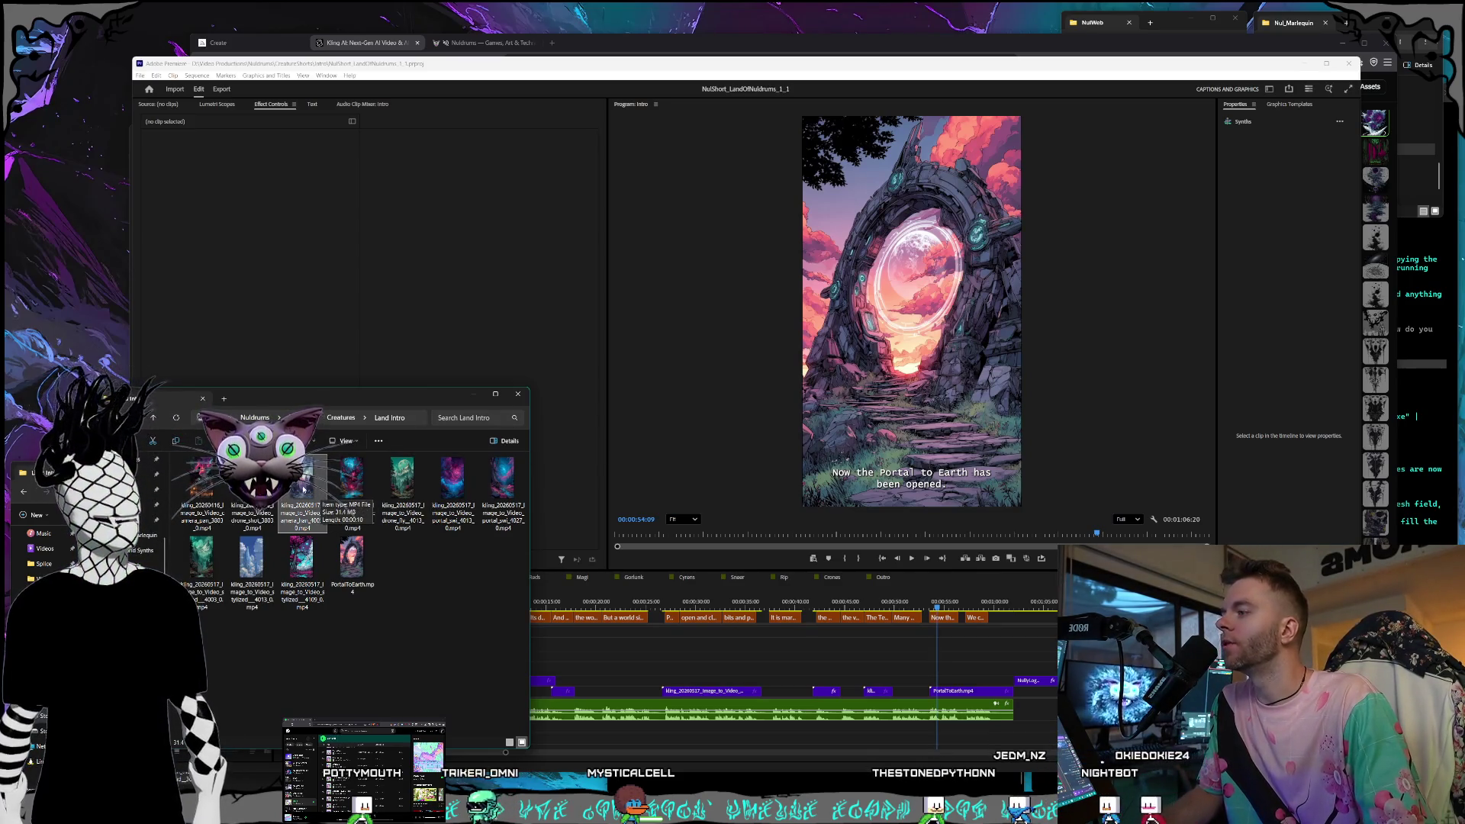
pyautogui.click(882, 576)
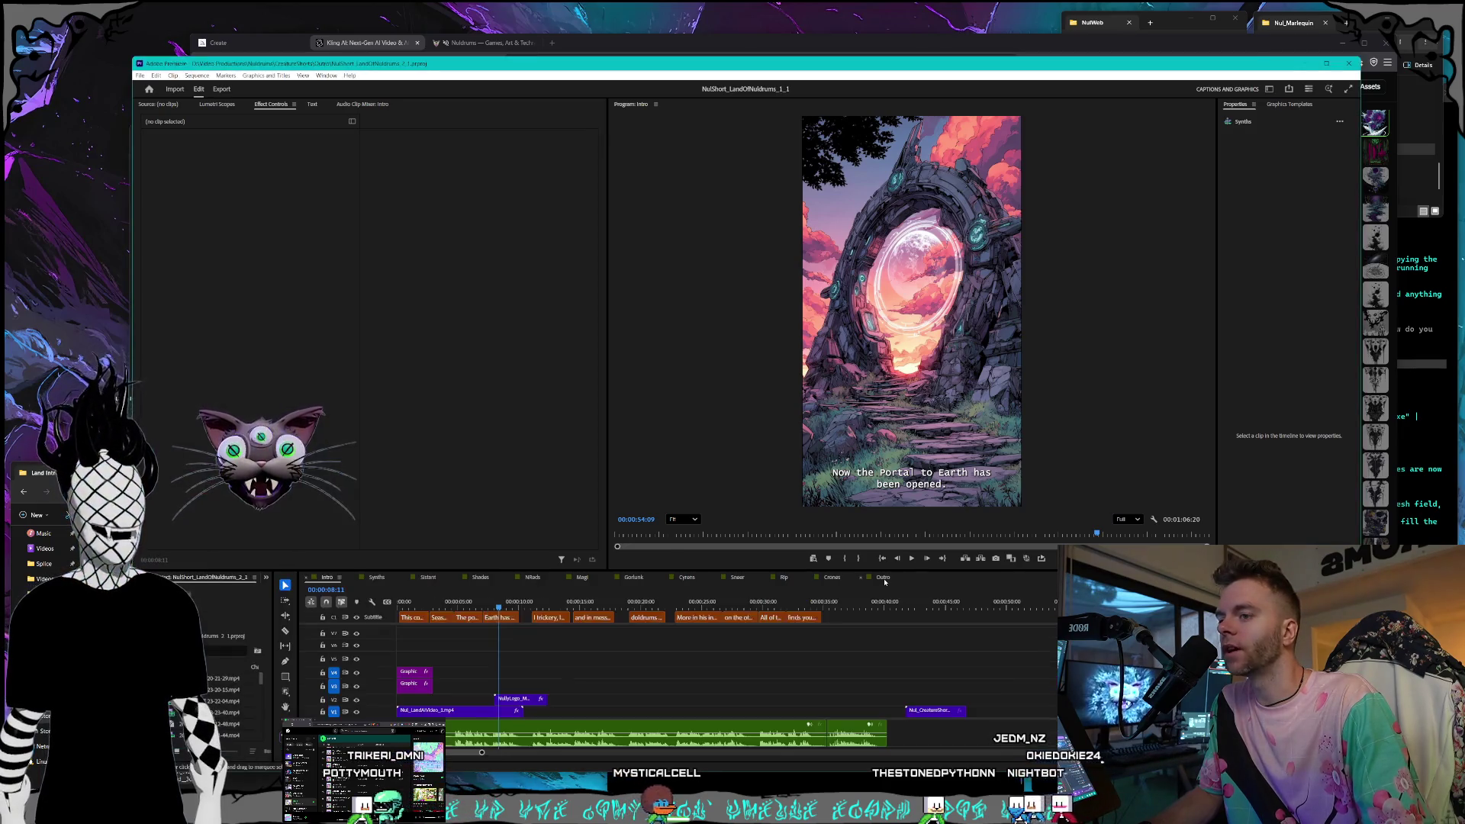
pyautogui.moveTo(512, 605)
pyautogui.mouseDown()
pyautogui.moveTo(526, 605)
pyautogui.moveTo(399, 605)
pyautogui.moveTo(534, 605)
pyautogui.moveTo(517, 604)
pyautogui.mouseUp()
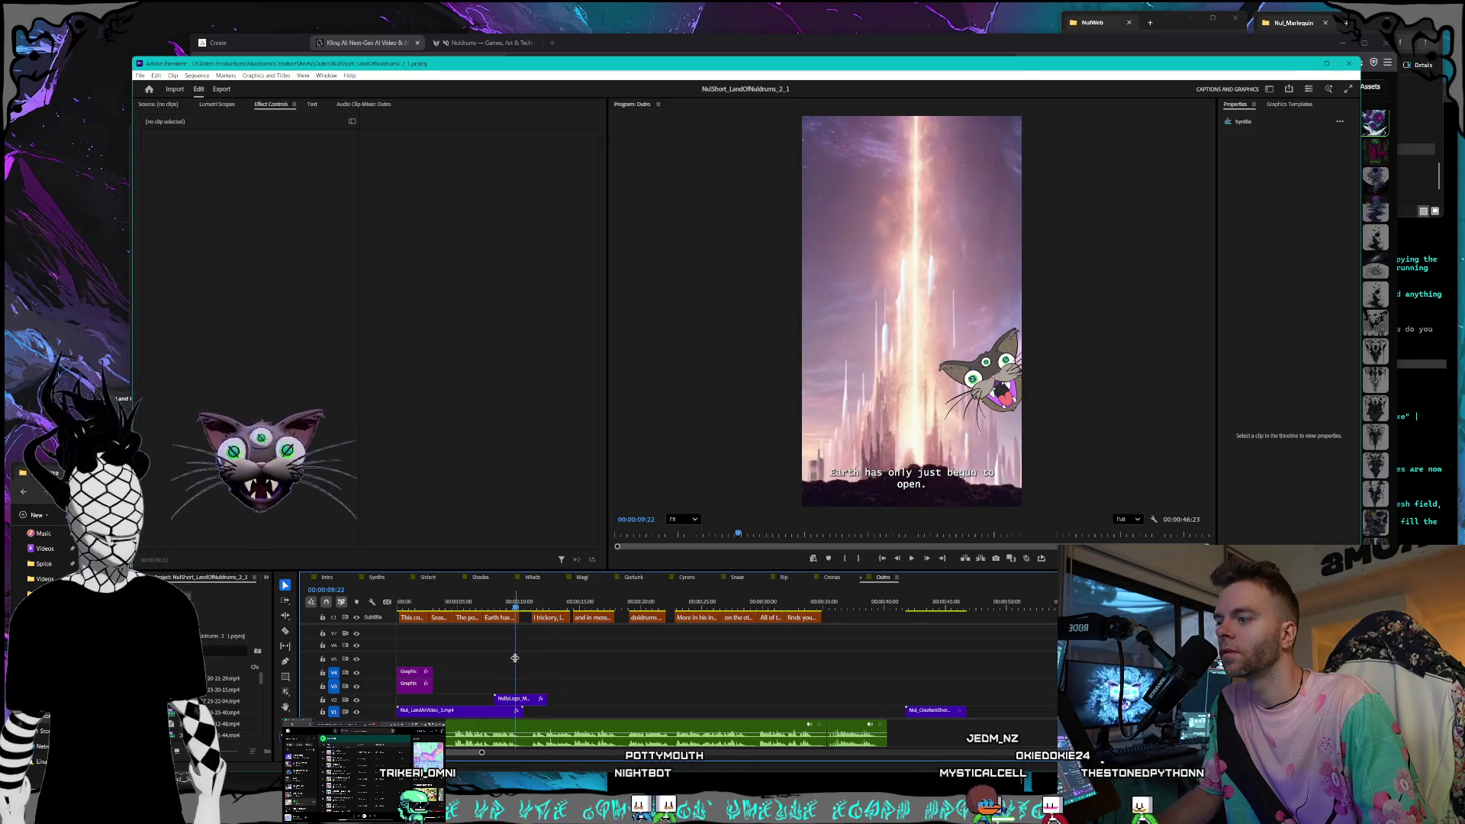
# Switch the timeline back to the Intro sequence and bring up the Land Intro folder.
pyautogui.click(326, 577)
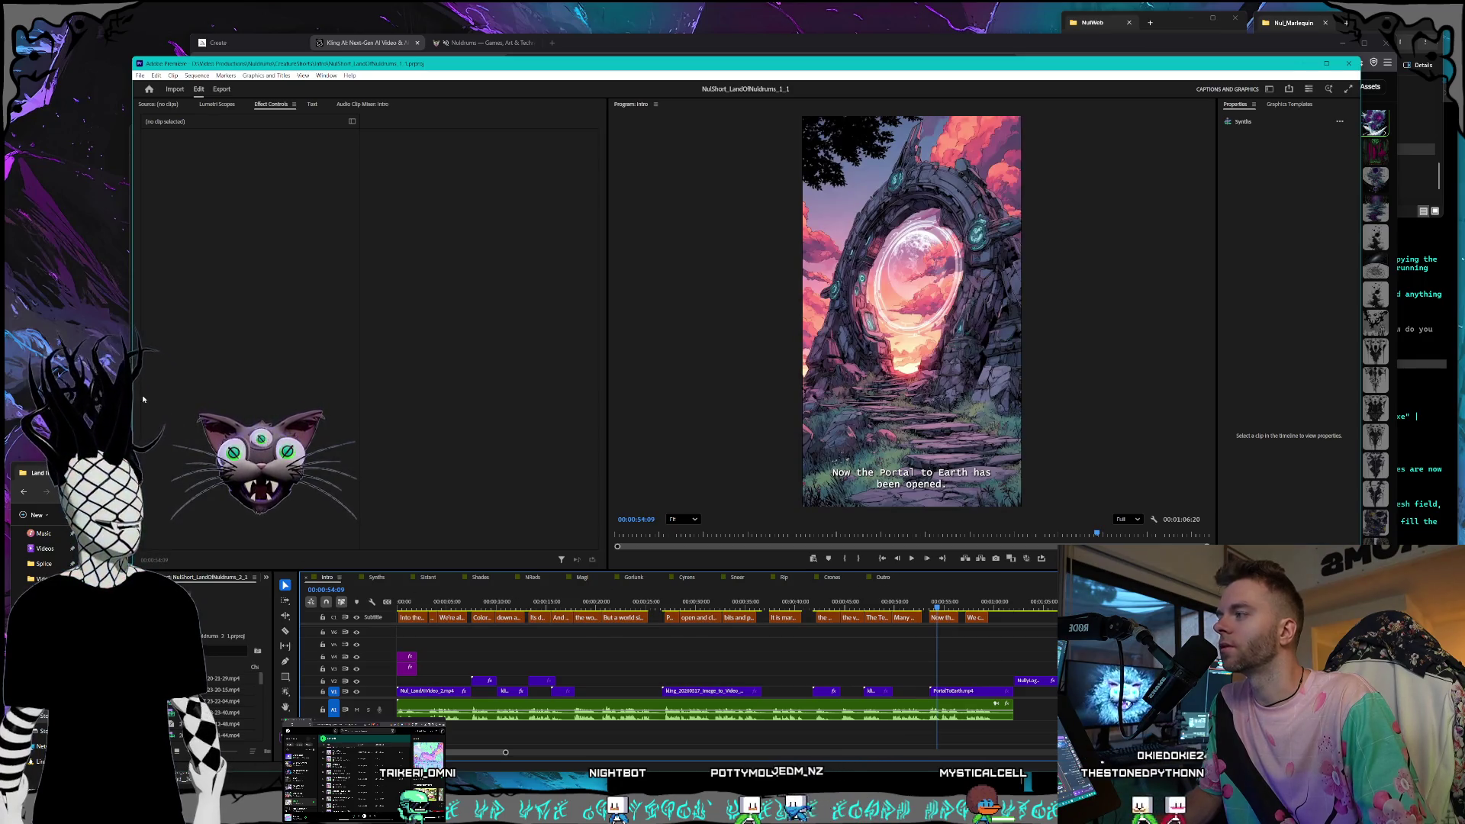
pyautogui.hotkey('alt', 'Tab')
# Drop a Kling clip onto the Intro's V2 track, show the Characters folder, then go to Kling.
pyautogui.moveTo(634, 670)
pyautogui.mouseDown()
pyautogui.moveTo(672, 671)
pyautogui.moveTo(605, 679)
pyautogui.mouseUp()
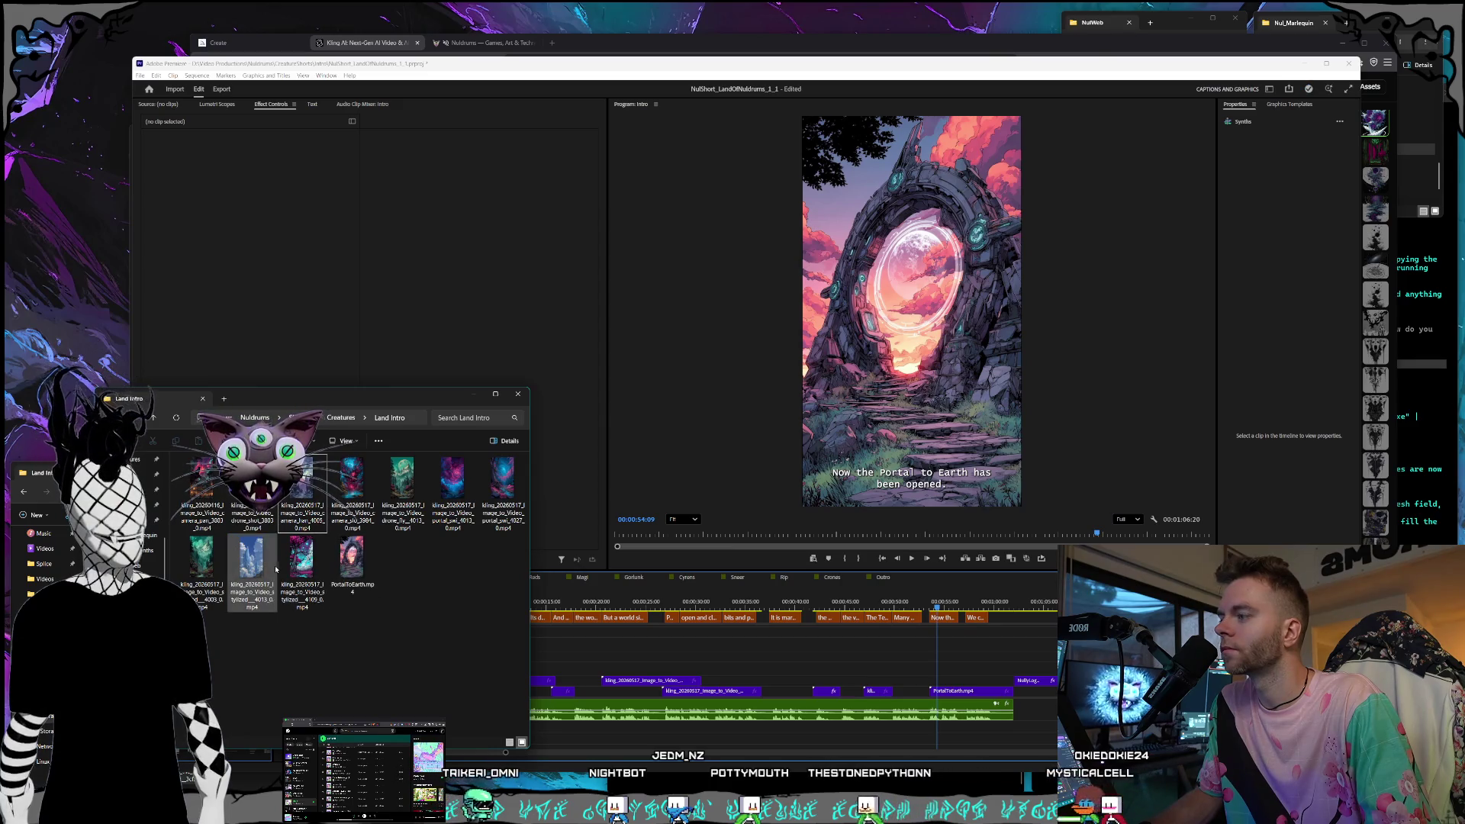
pyautogui.click(252, 560)
pyautogui.click(153, 541)
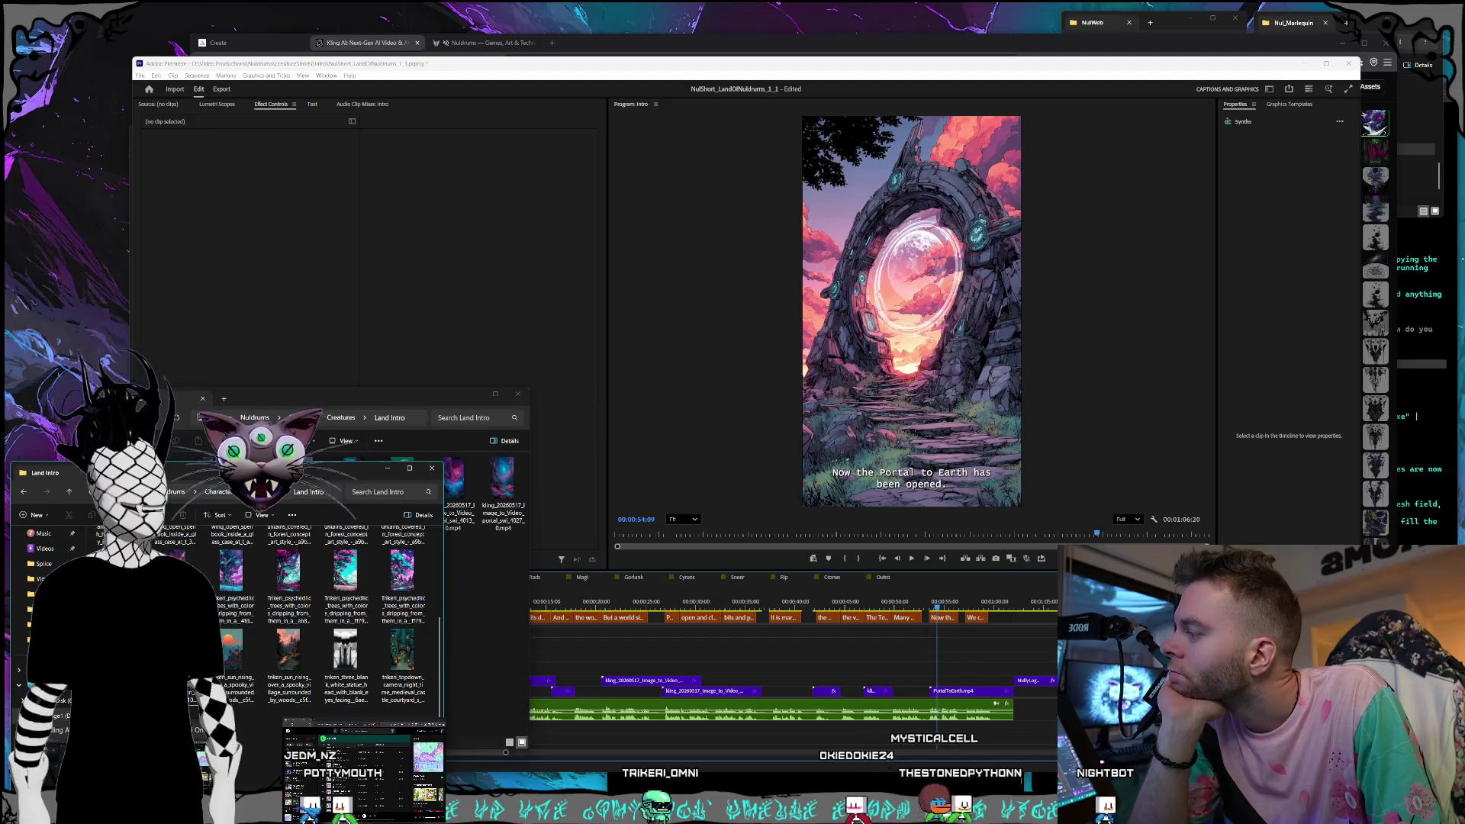
pyautogui.hotkey('alt', 'Tab')
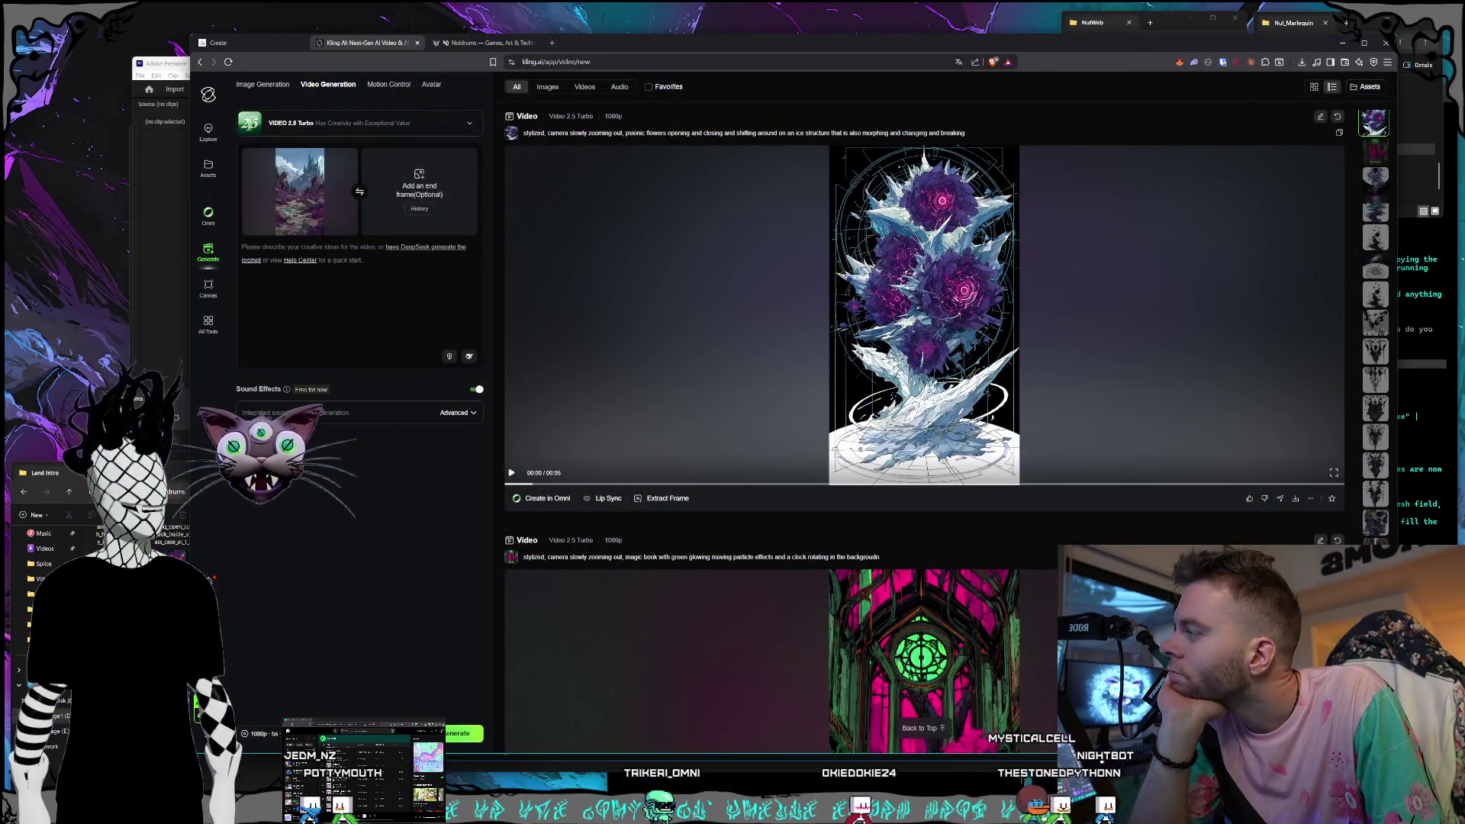
# Check the Intro timeline at the black creatures shot, then begin the Kling prompt with 'drone fly up'.
pyautogui.click(178, 474)
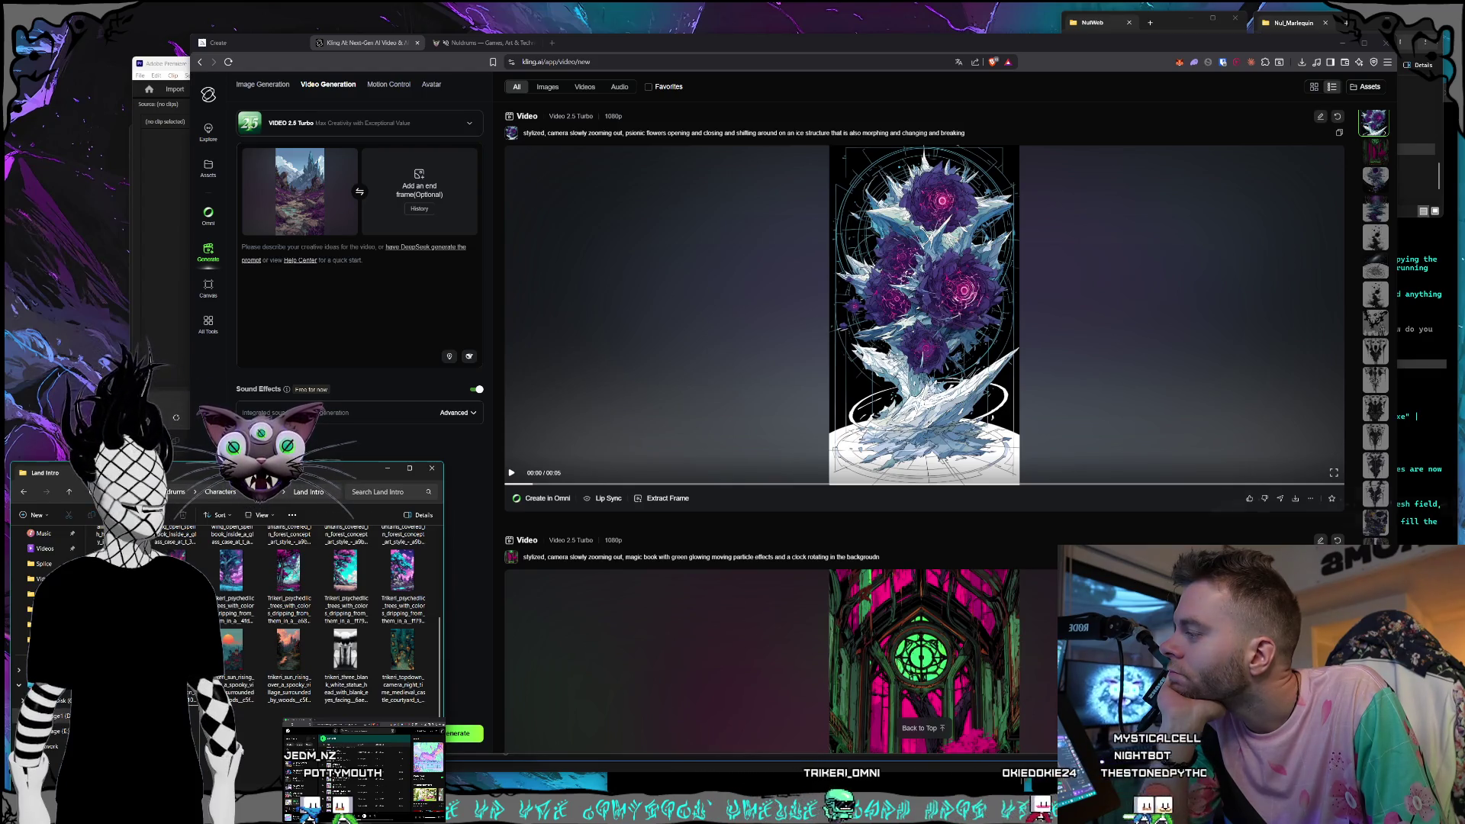
pyautogui.click(170, 223)
pyautogui.moveTo(664, 599); pyautogui.dragTo(898, 608)
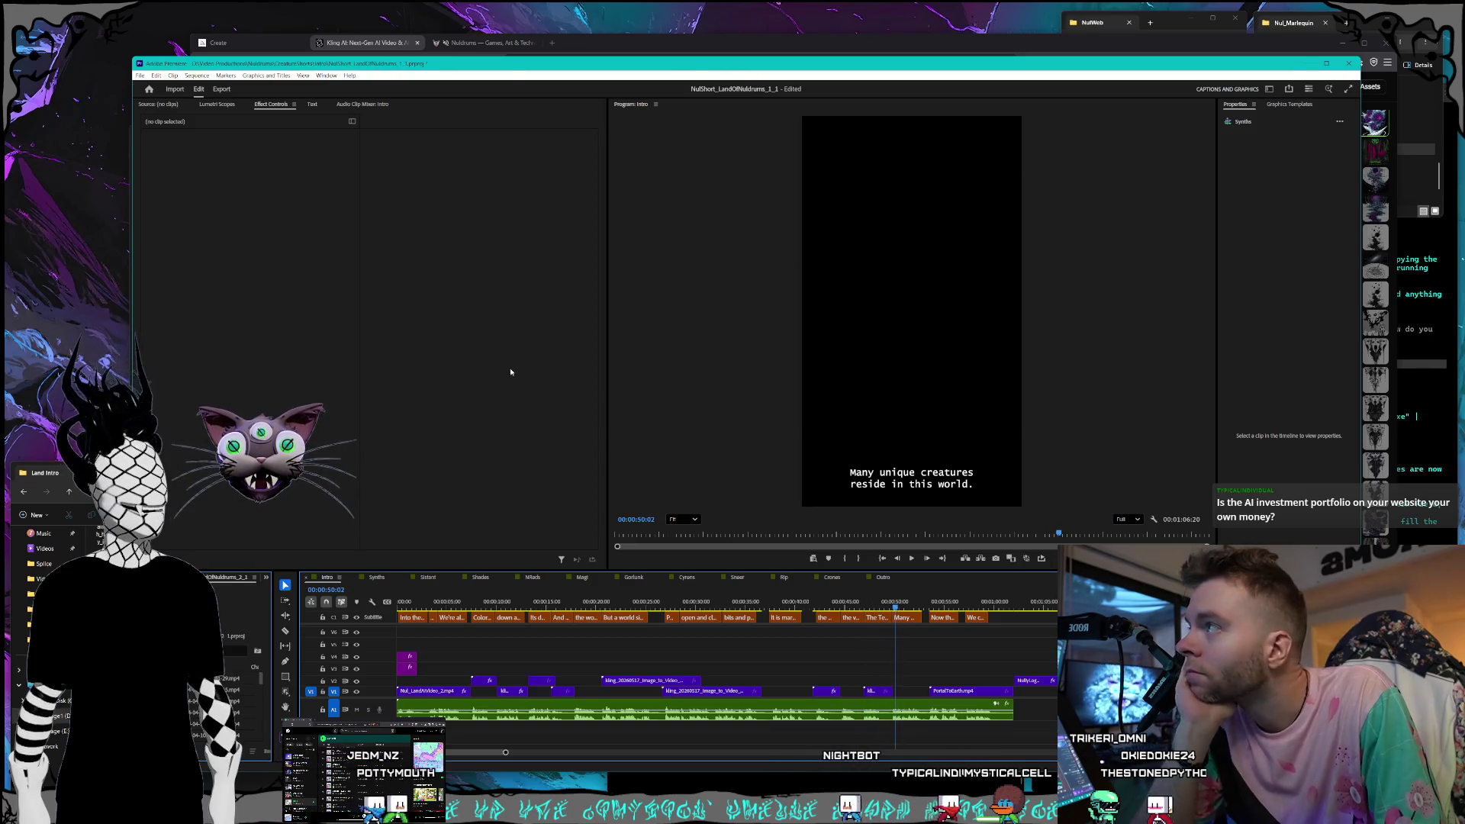
pyautogui.hotkey('alt', 'Tab')
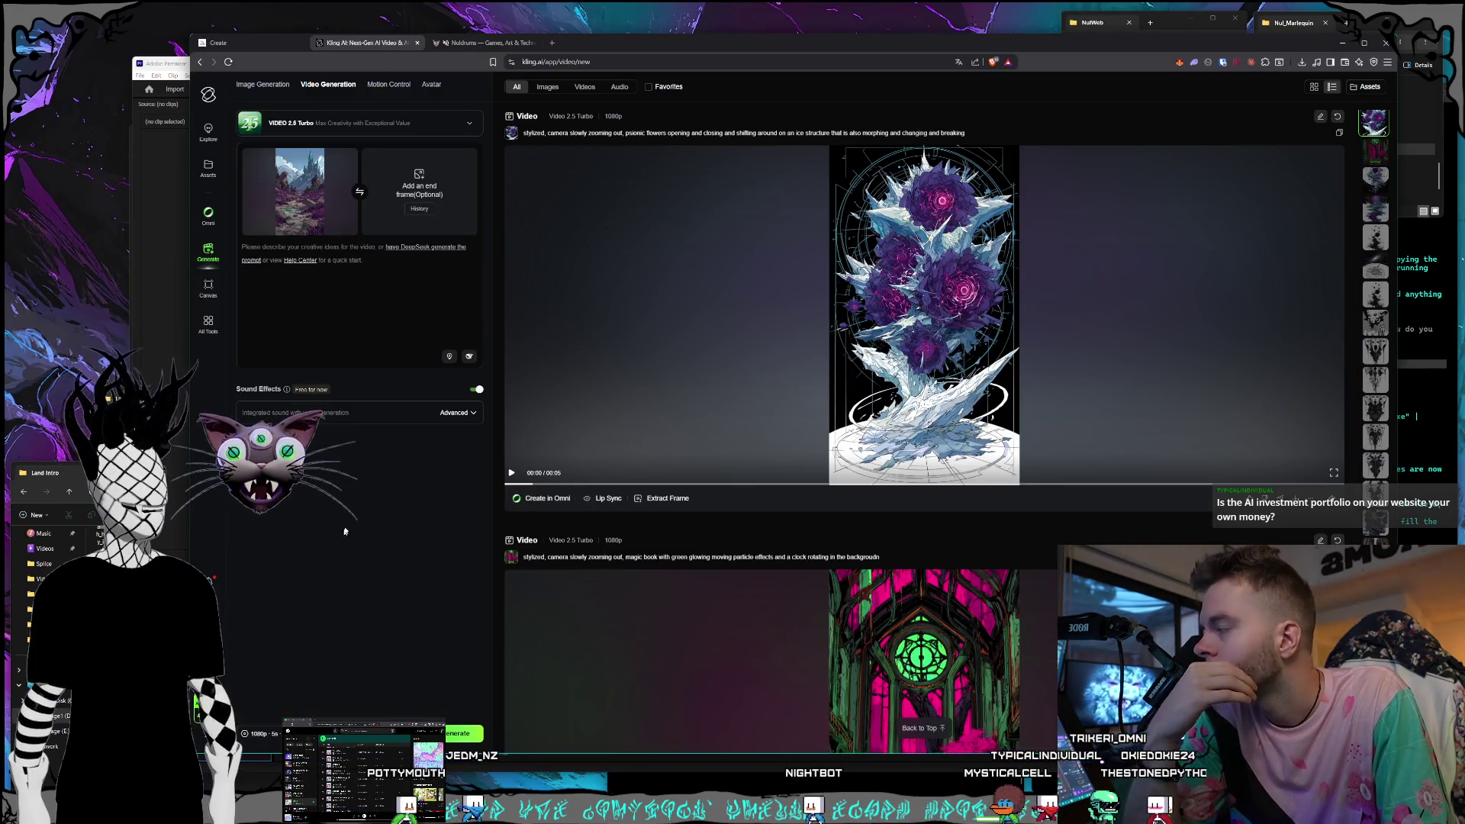
pyautogui.click(378, 300)
pyautogui.write('drone fly up looking')
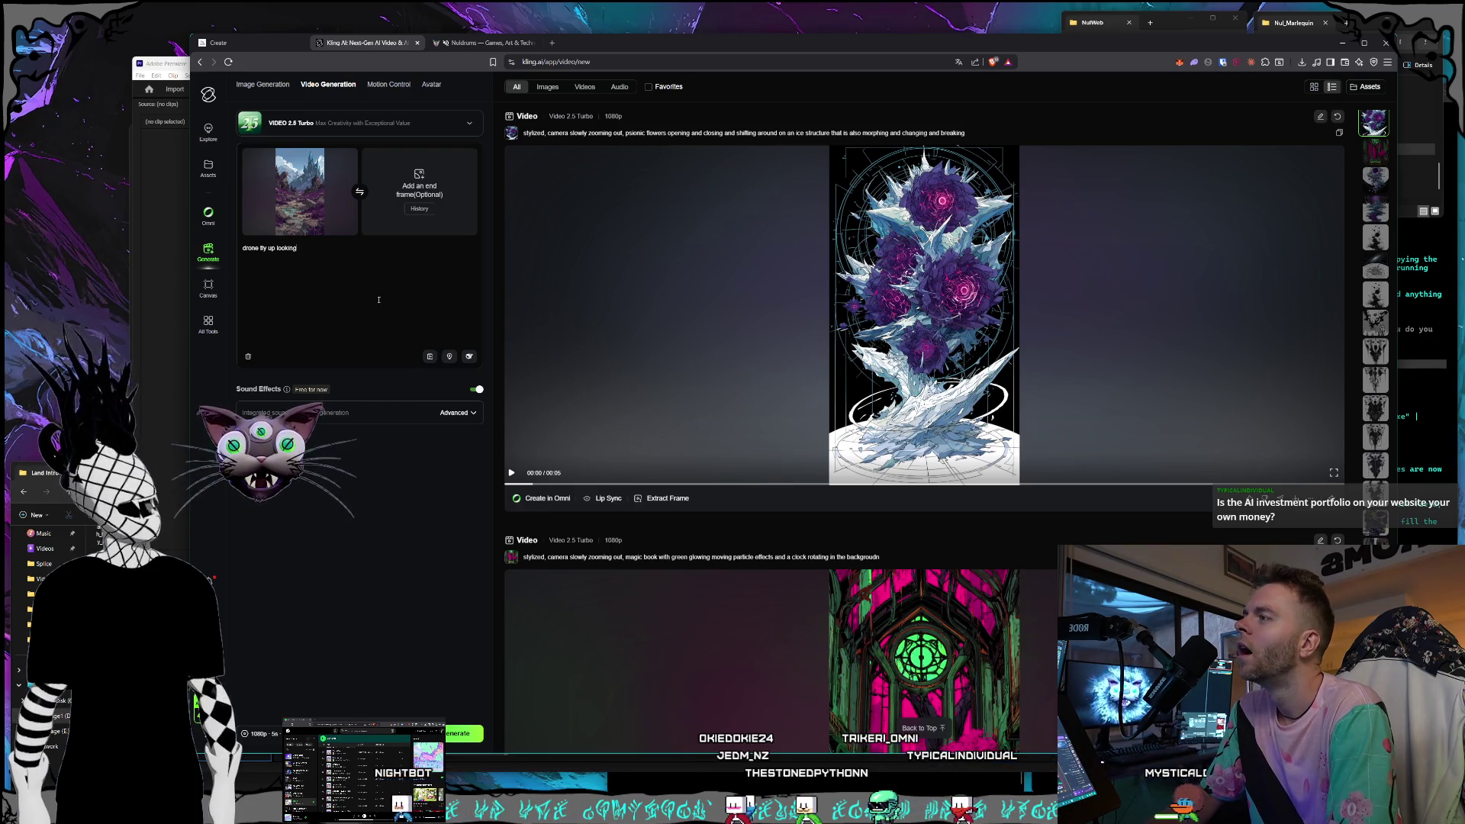
# Complete the prompt as a stylized valley with clouds drifting in the sky and a river.
pyautogui.write('across')
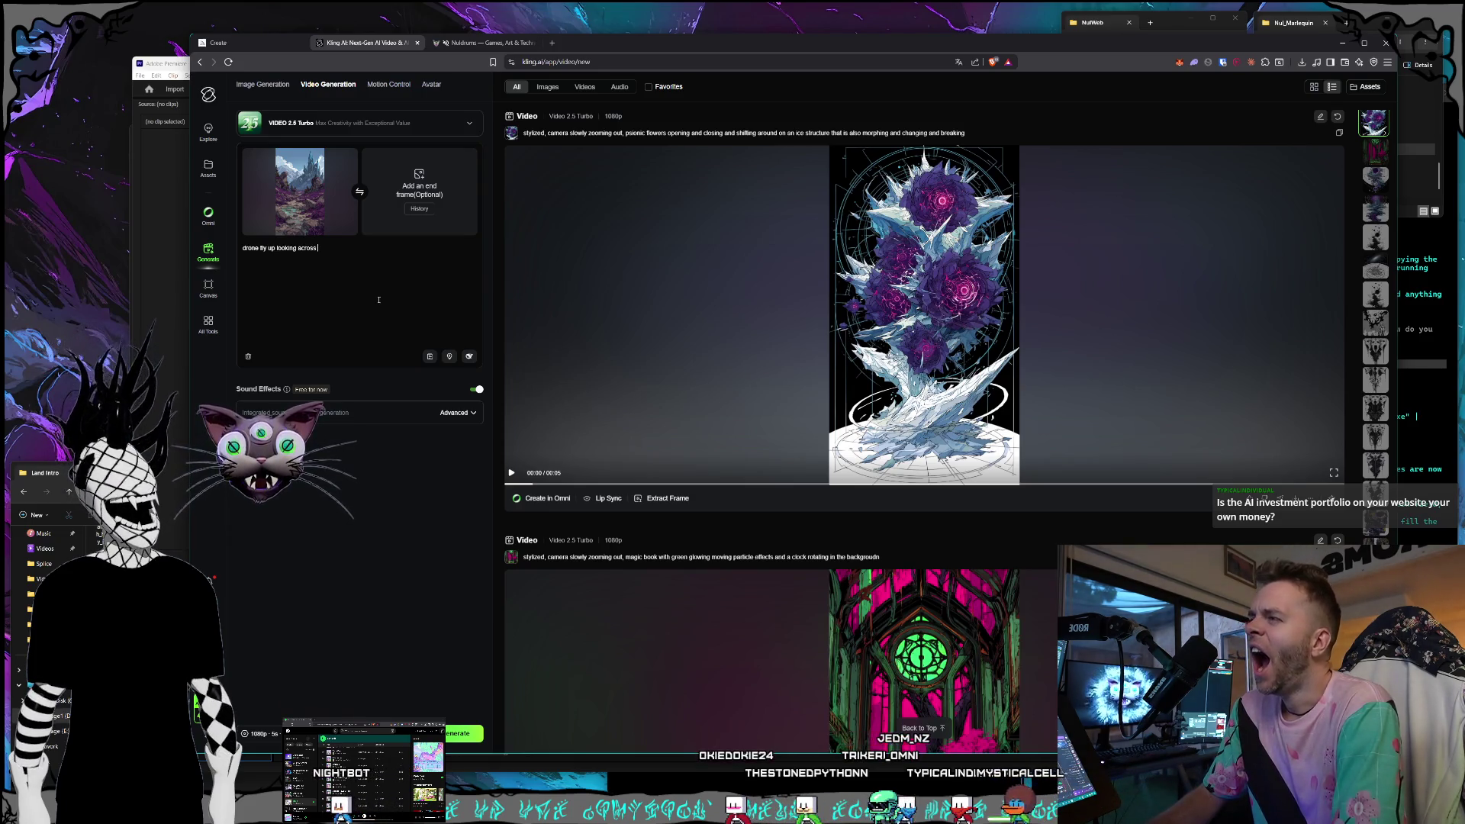
pyautogui.write('alley')
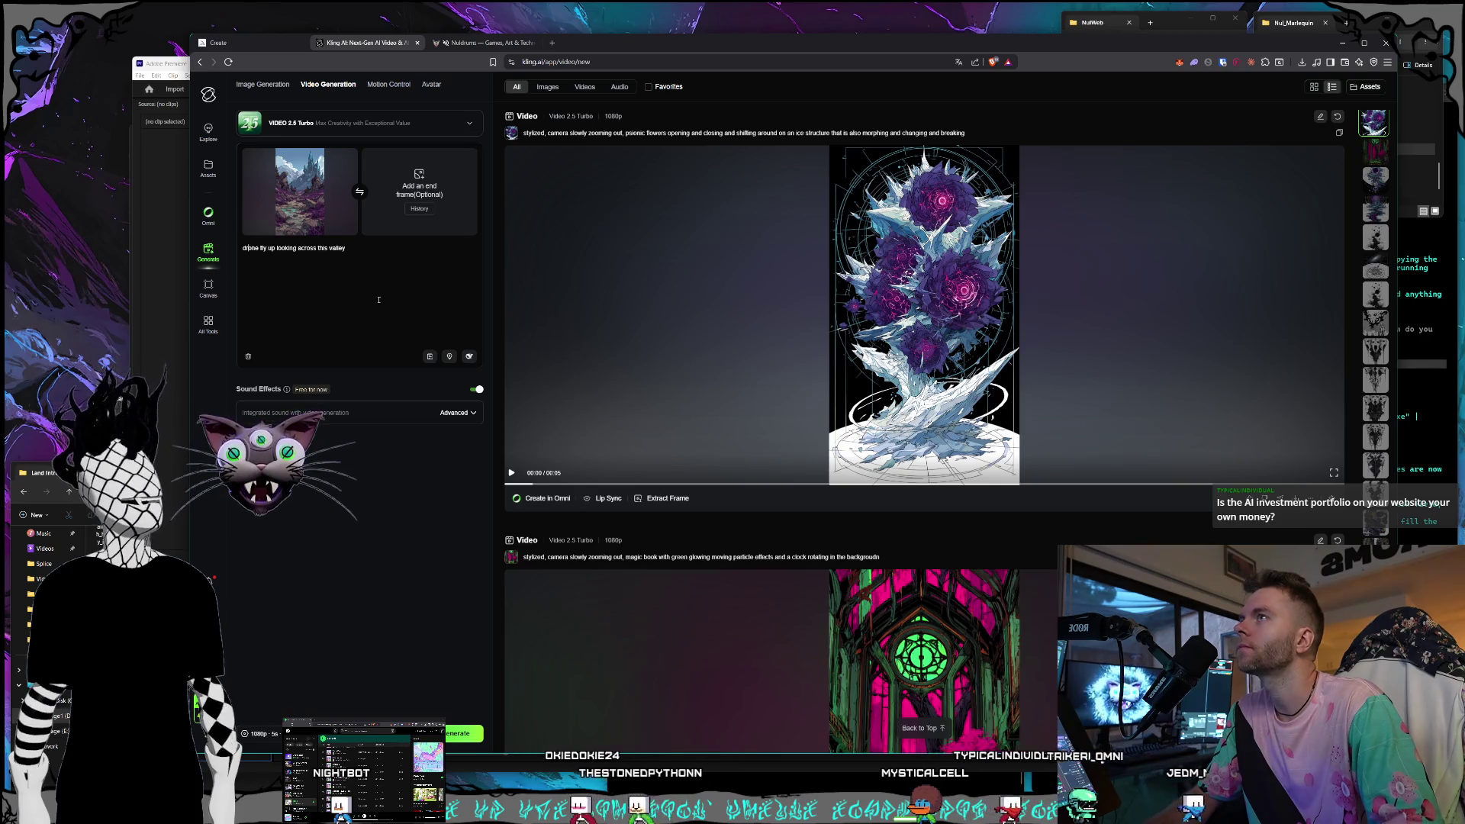
pyautogui.press('Home')
pyautogui.write('stylized,')
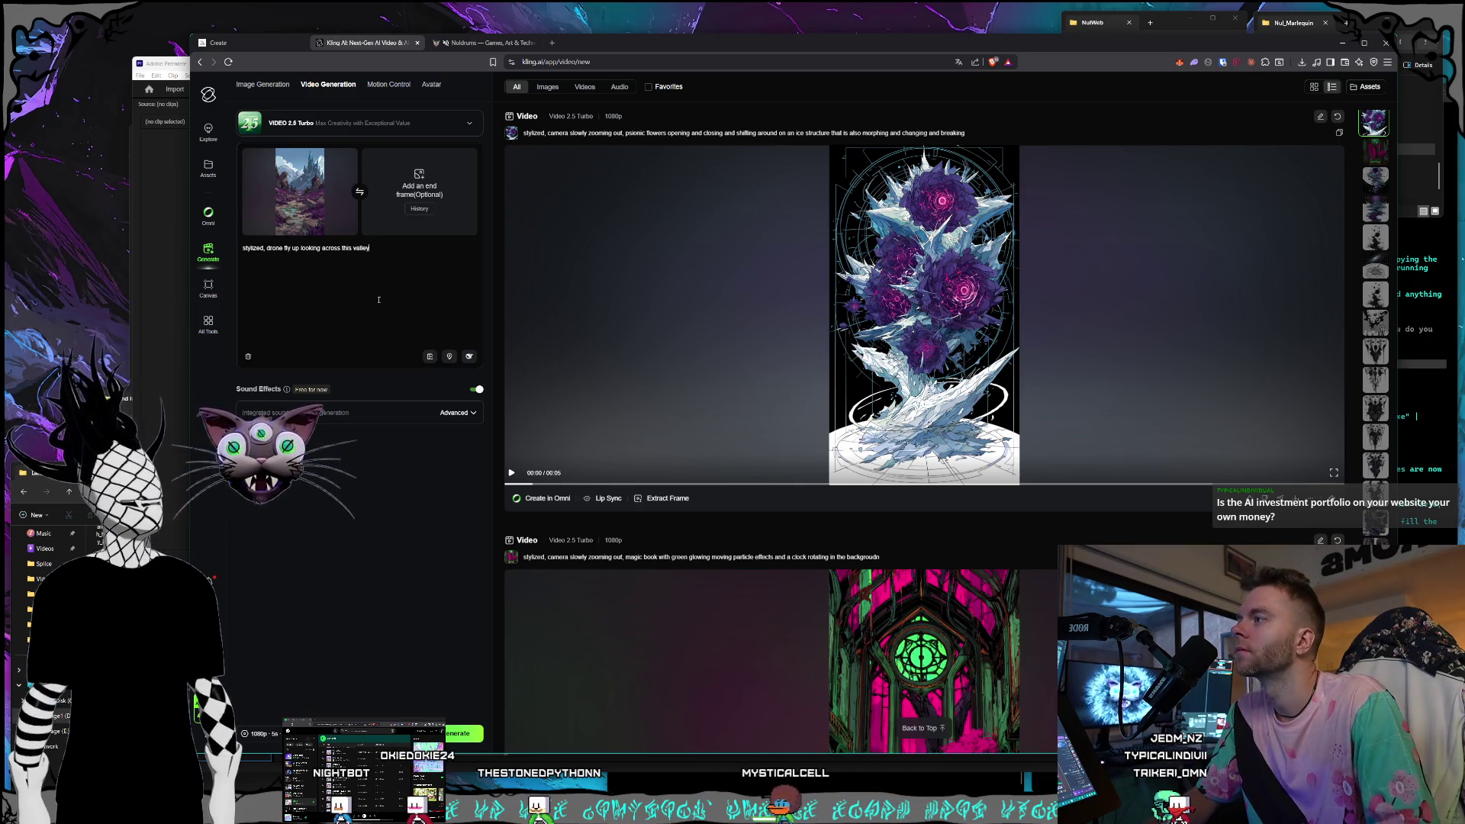
pyautogui.write('ds drifting in the sky in the background, w')
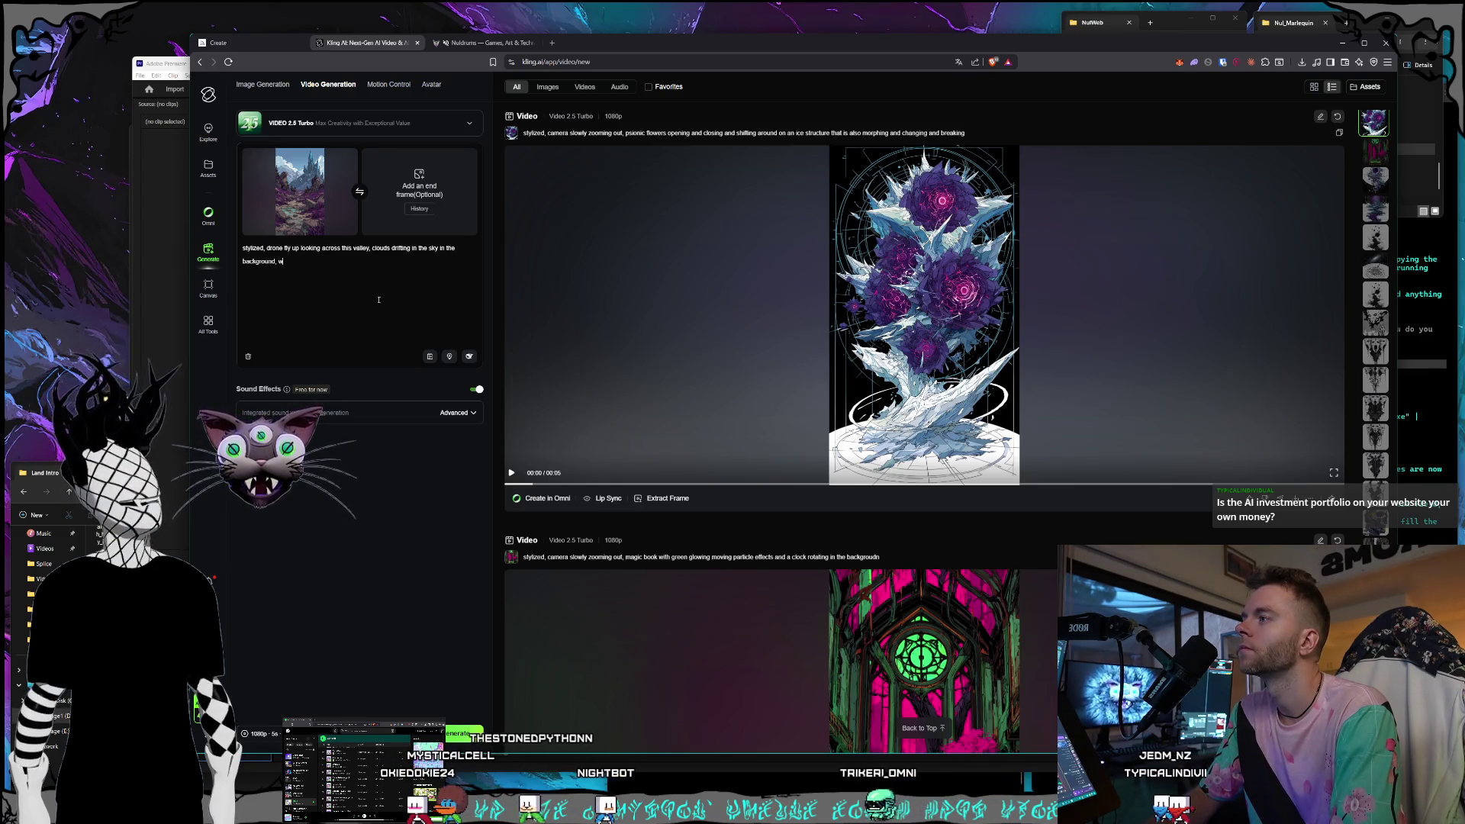
pyautogui.press('BackSpace')
pyautogui.write('river')
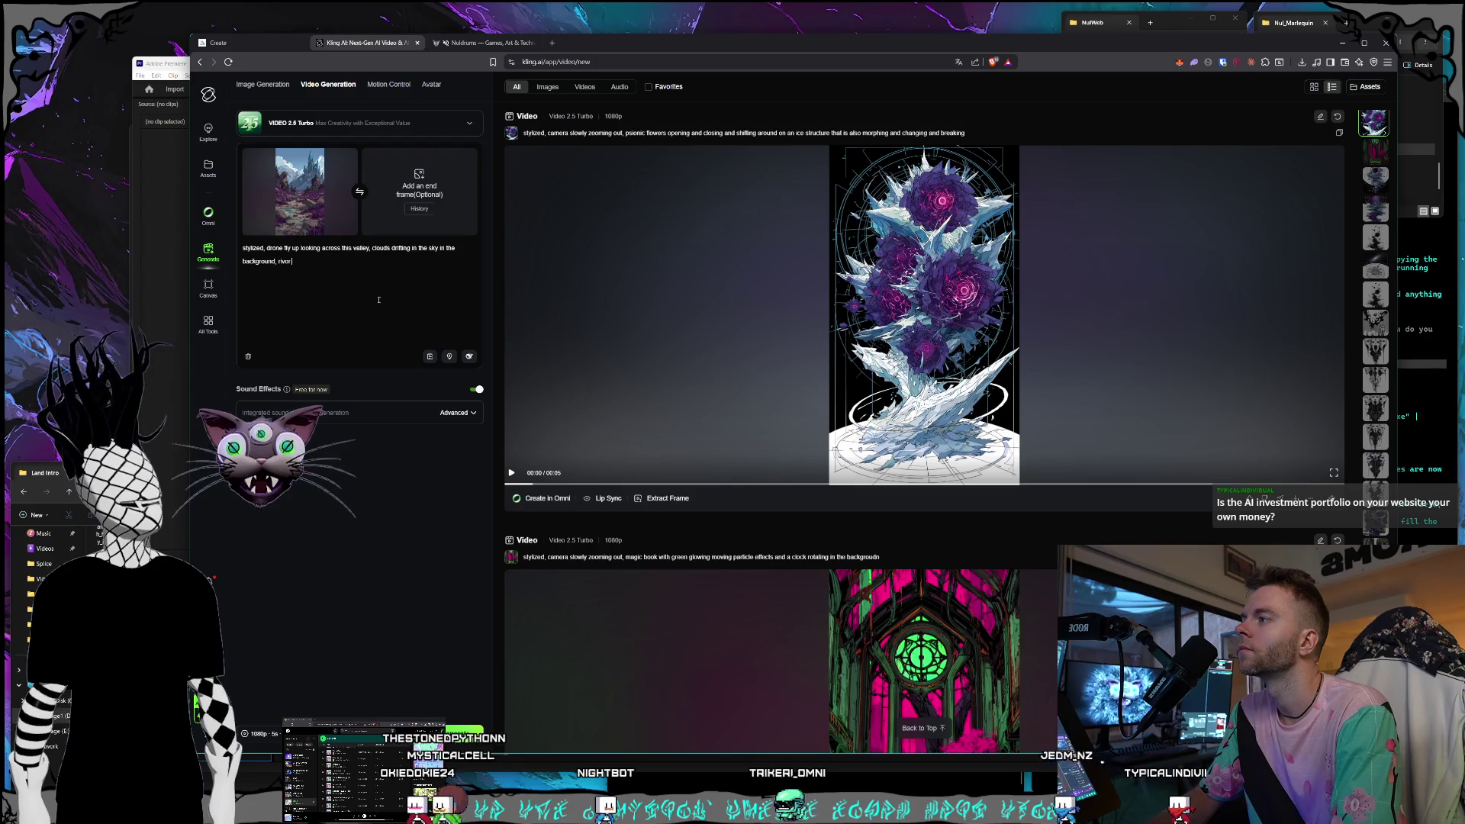
pyautogui.write(' flowing')
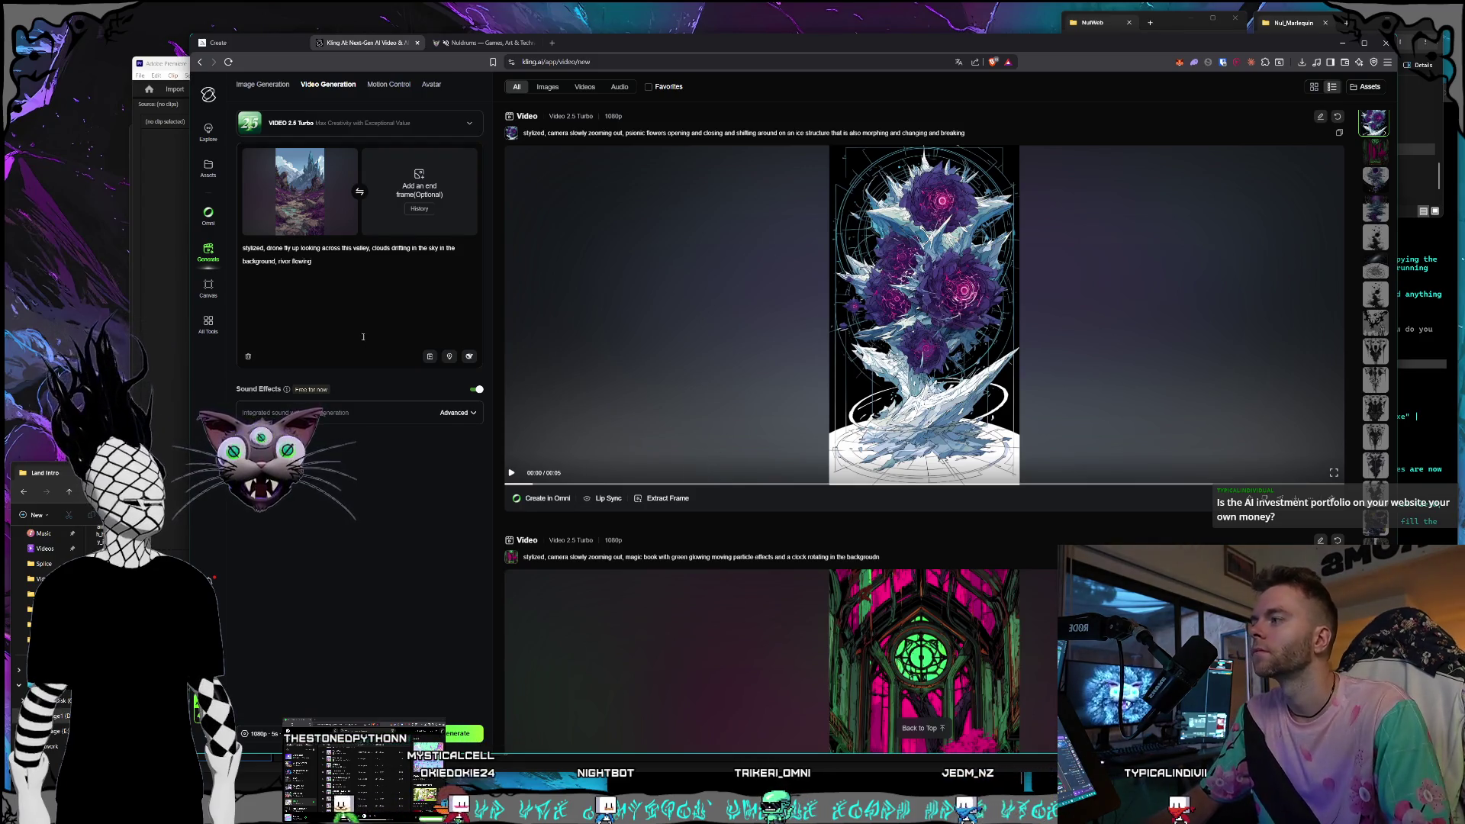
# Generate the valley video with Sound Effects off, then return to Premiere.
pyautogui.click(477, 389)
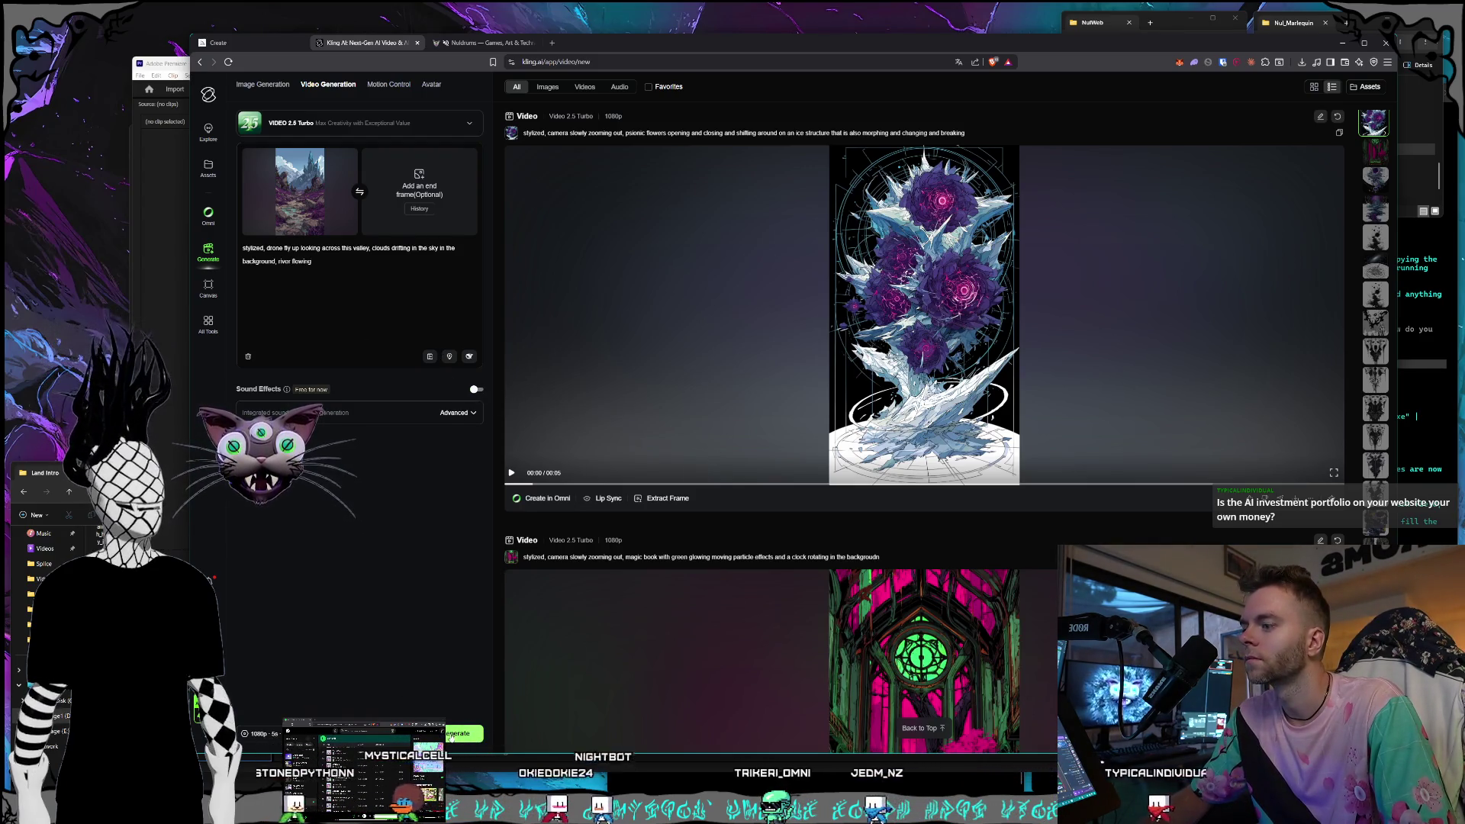
pyautogui.click(452, 735)
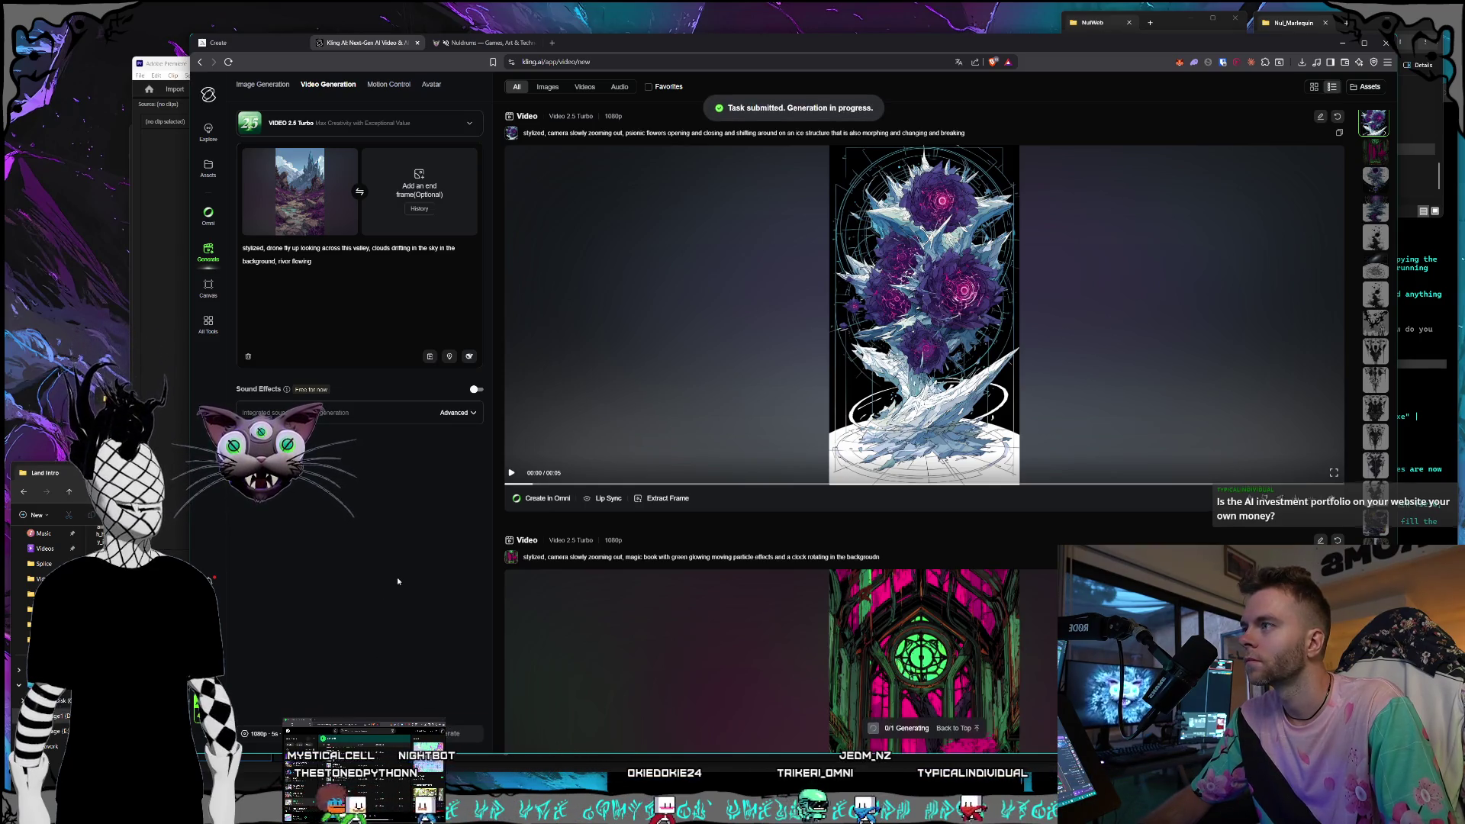
pyautogui.click(183, 401)
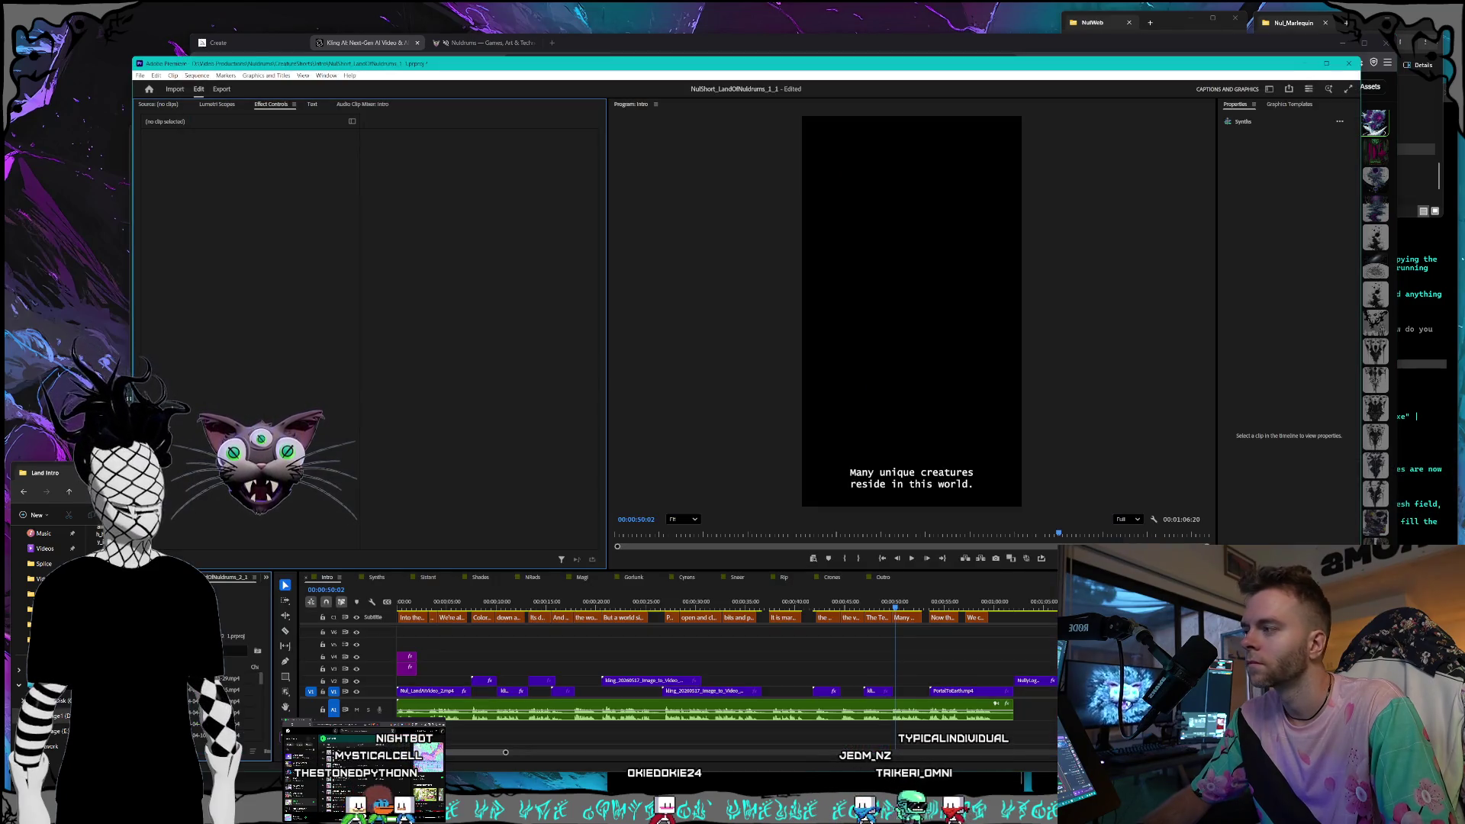
# Open the sci-fi castle PNG from the Land Intro folder in Photos.
pyautogui.click(63, 467)
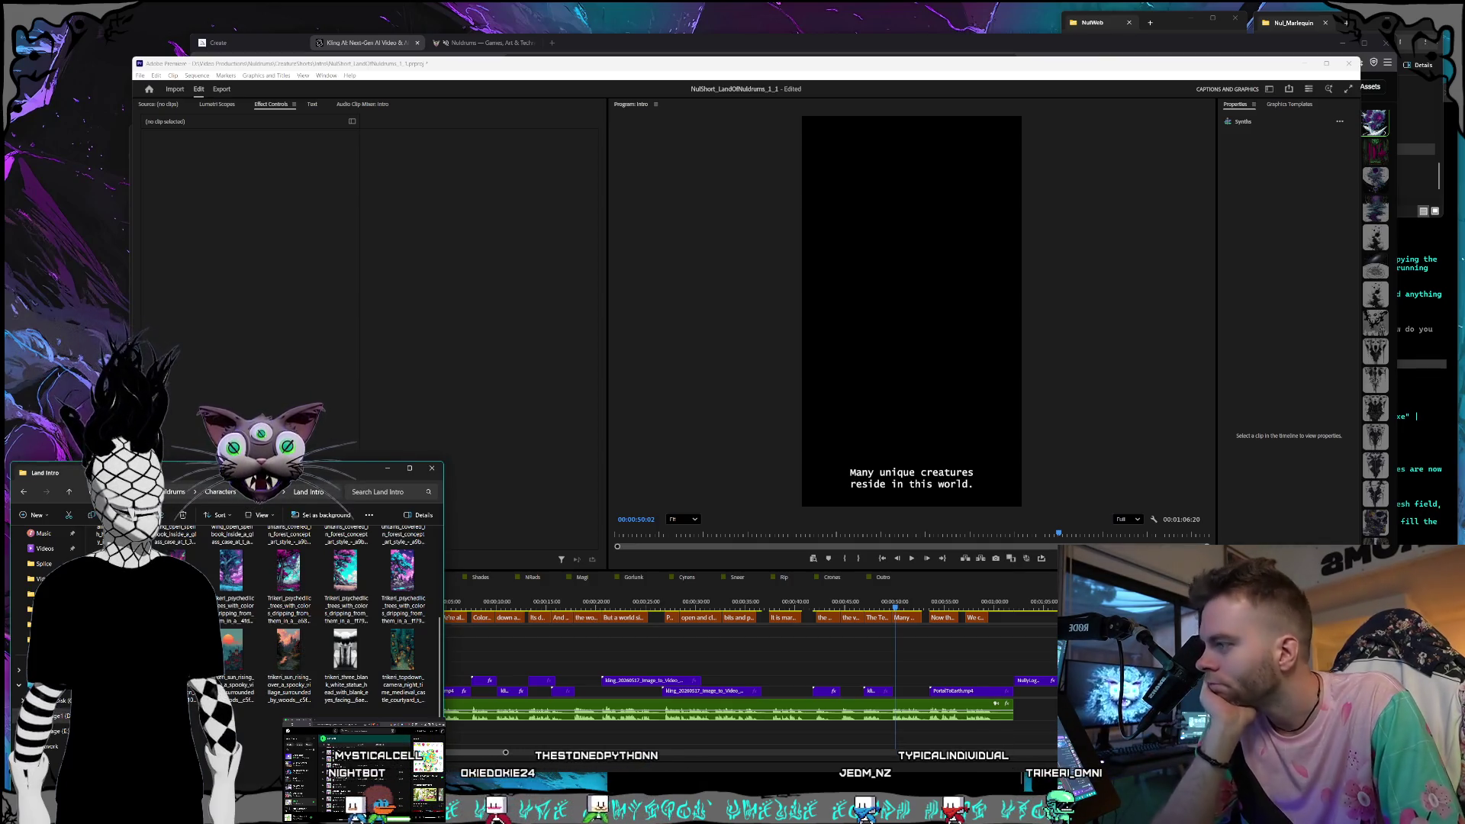
pyautogui.press('Return')
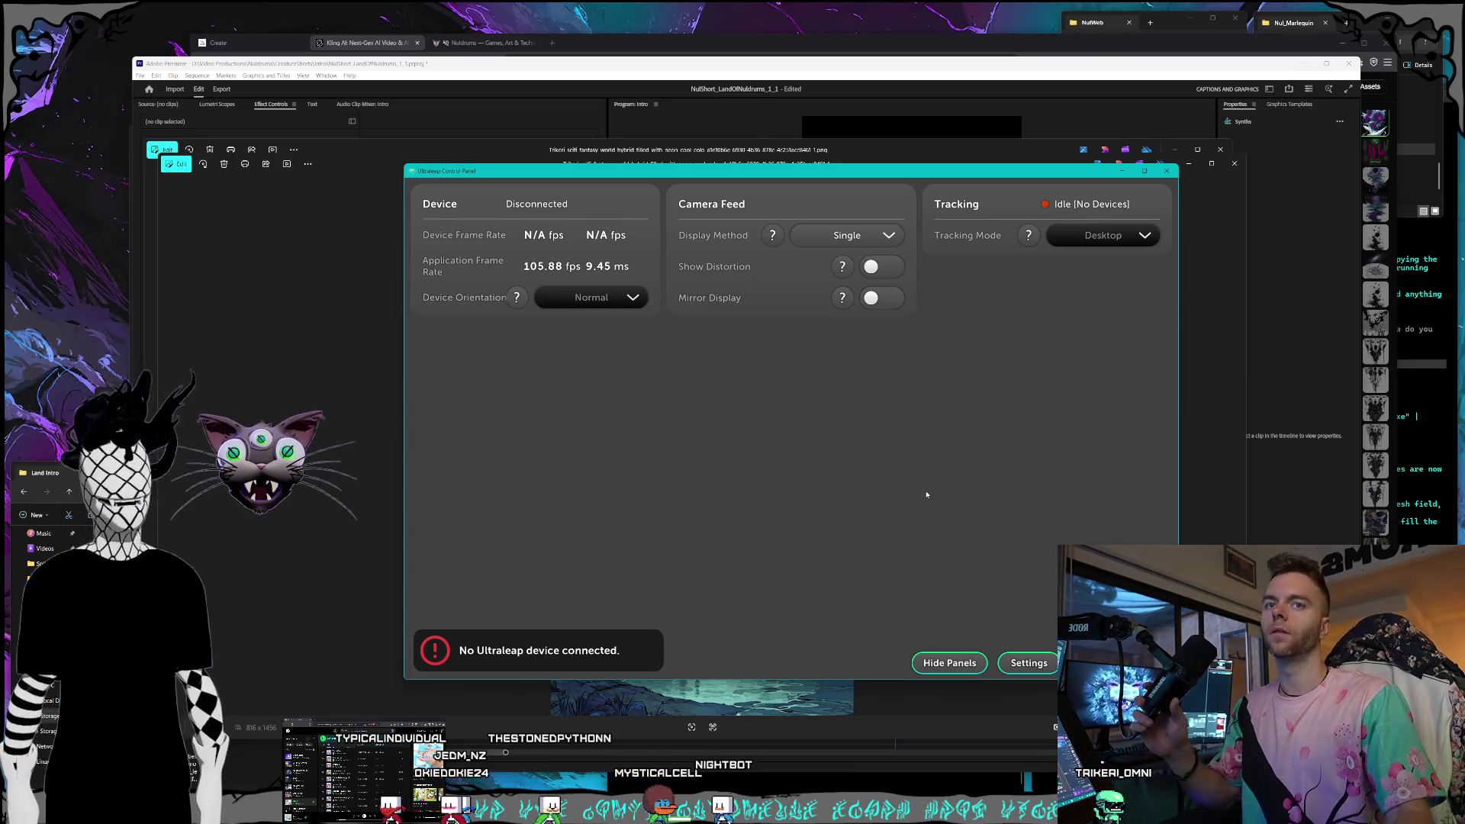
# Close the Ultraleap Control Panel, then start a new browser tab with 'alp' typed.
pyautogui.click(1167, 171)
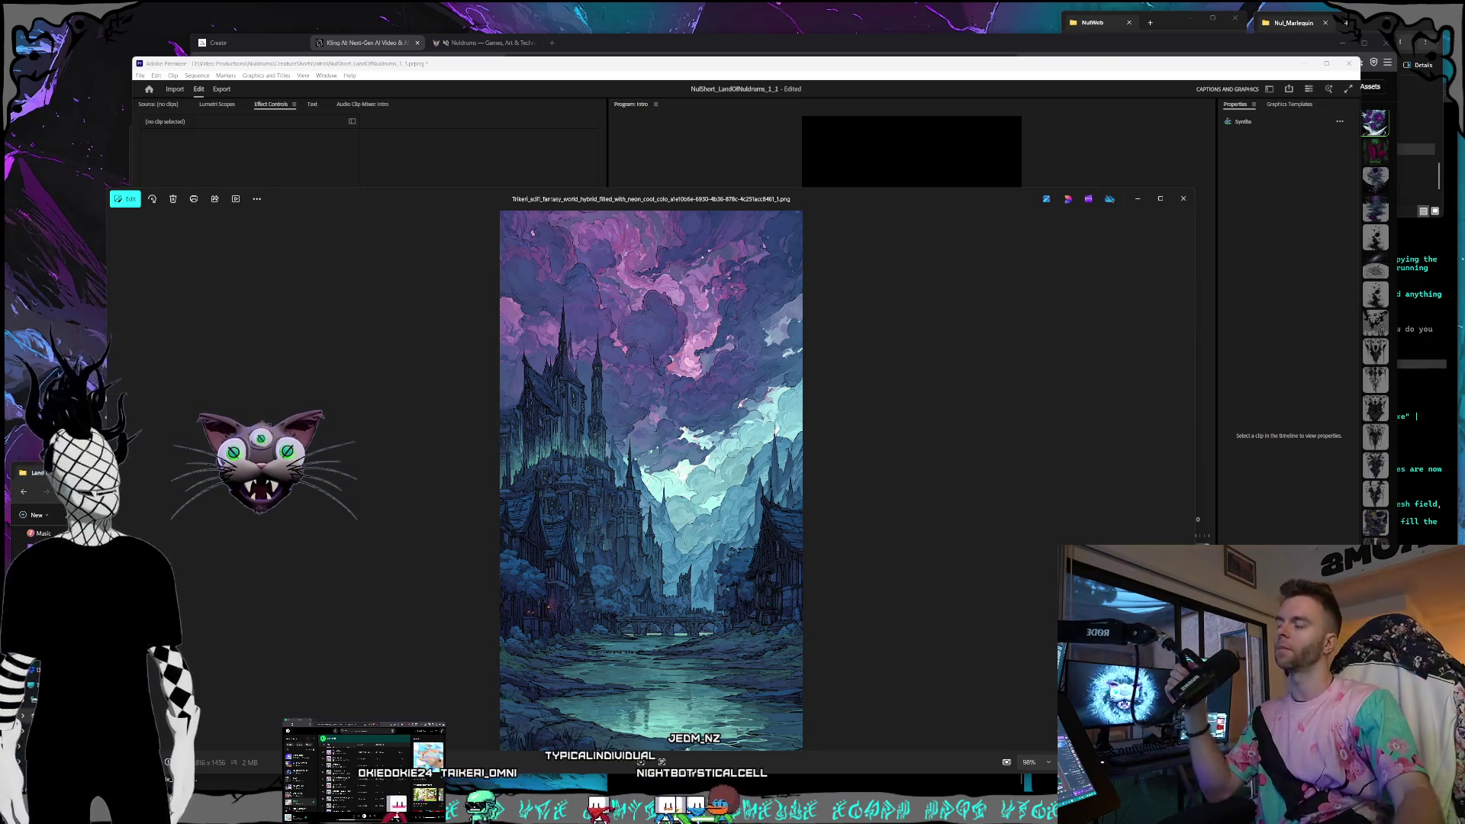
pyautogui.click(558, 42)
pyautogui.write('alp')
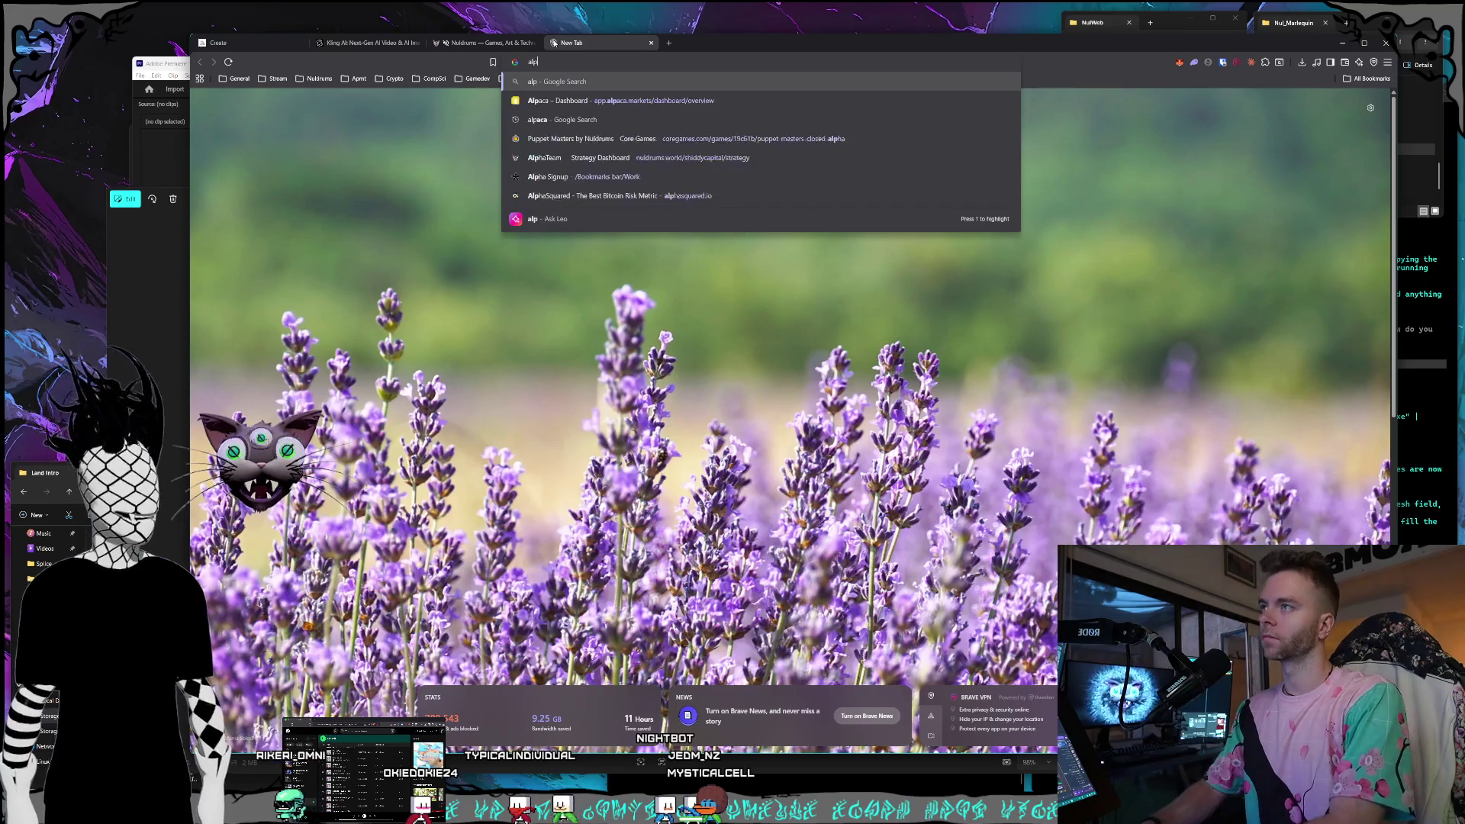
# Go to the Alpaca Dashboard suggestion to reach the Alpaca login page.
pyautogui.press('Down')
pyautogui.press('Down')
pyautogui.press('Down')
pyautogui.press('Up')
pyautogui.press('Up')
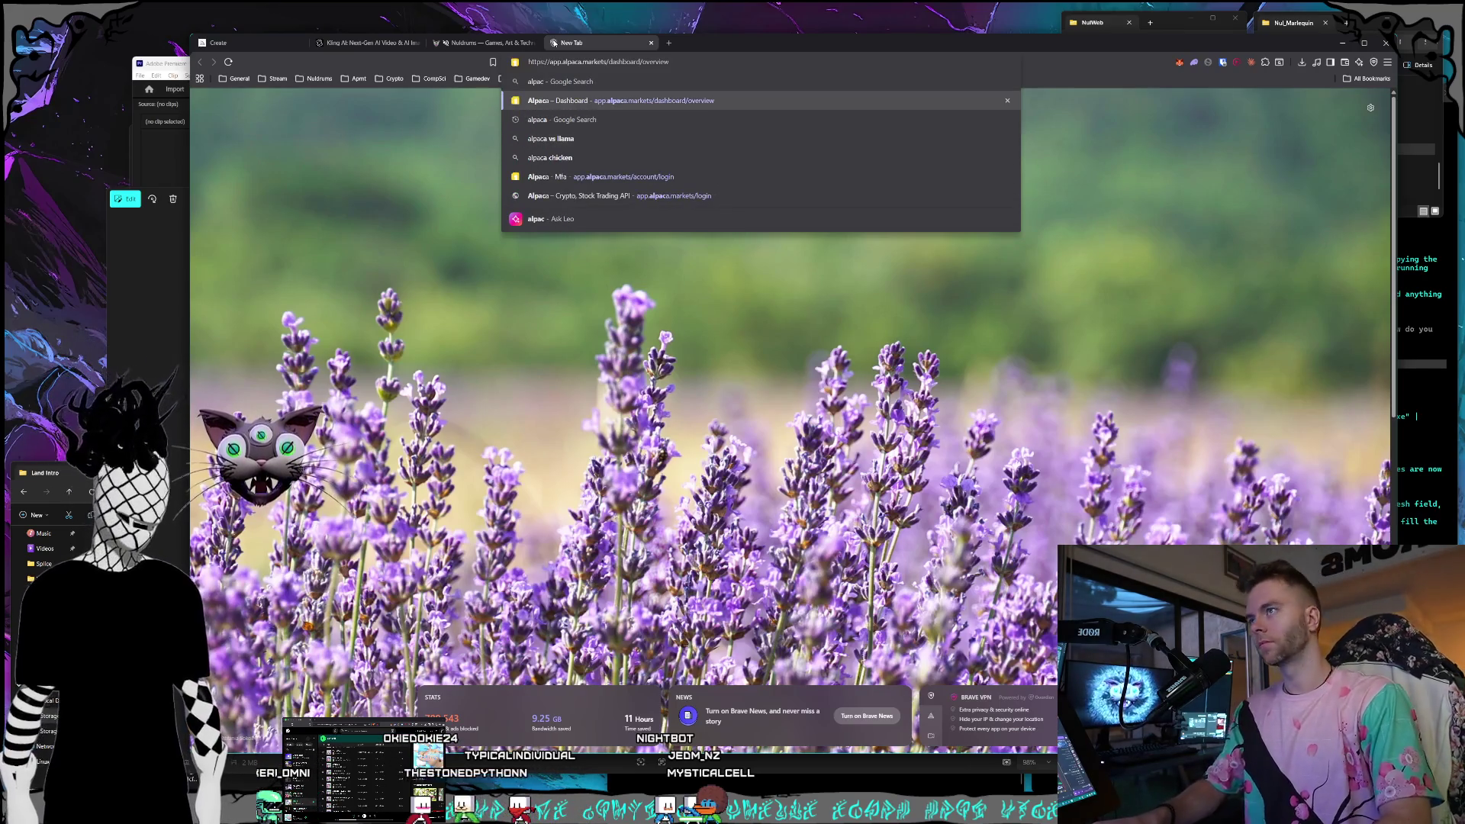
pyautogui.press('Return')
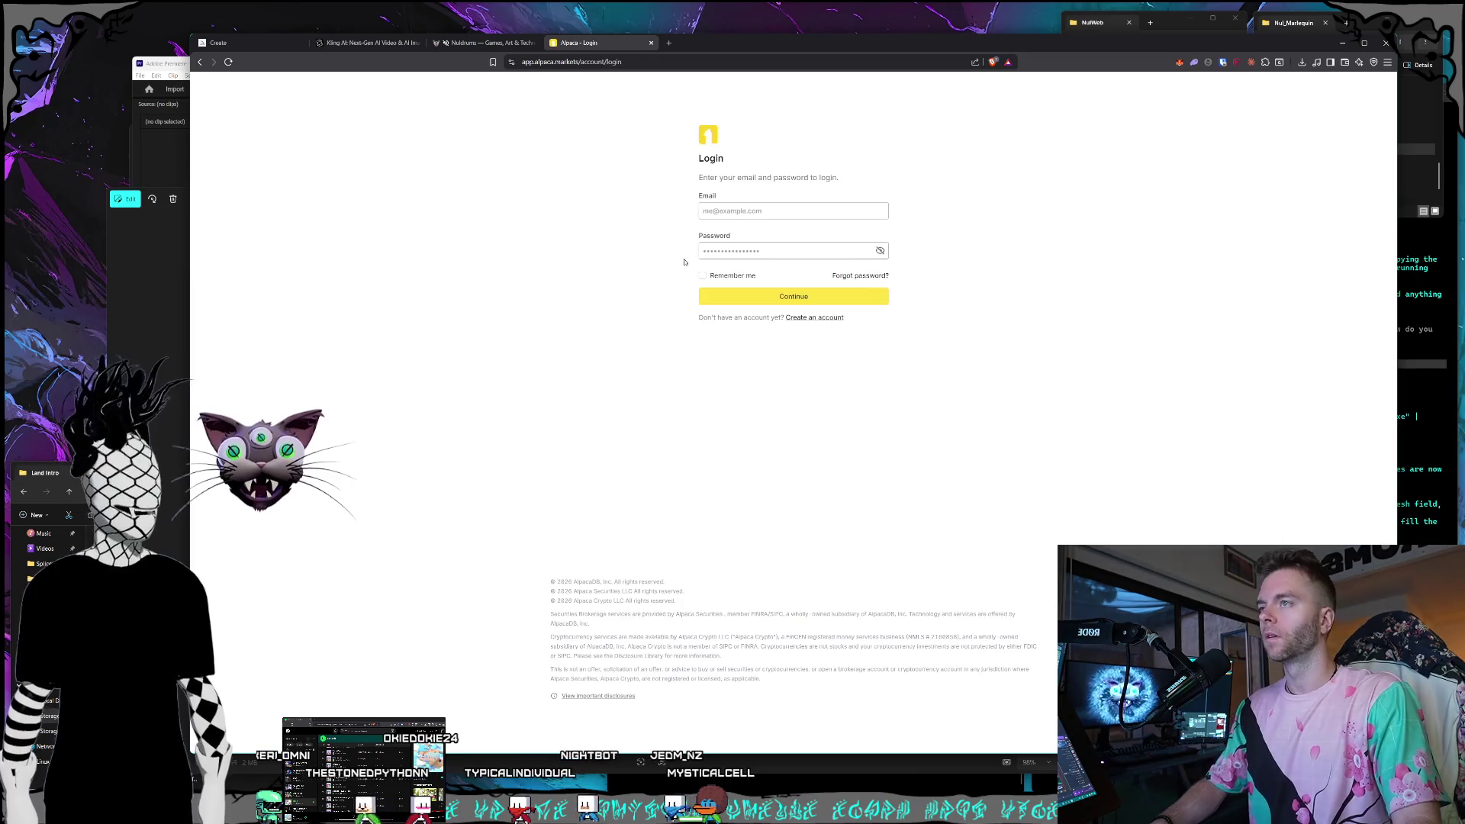
pyautogui.click(577, 61)
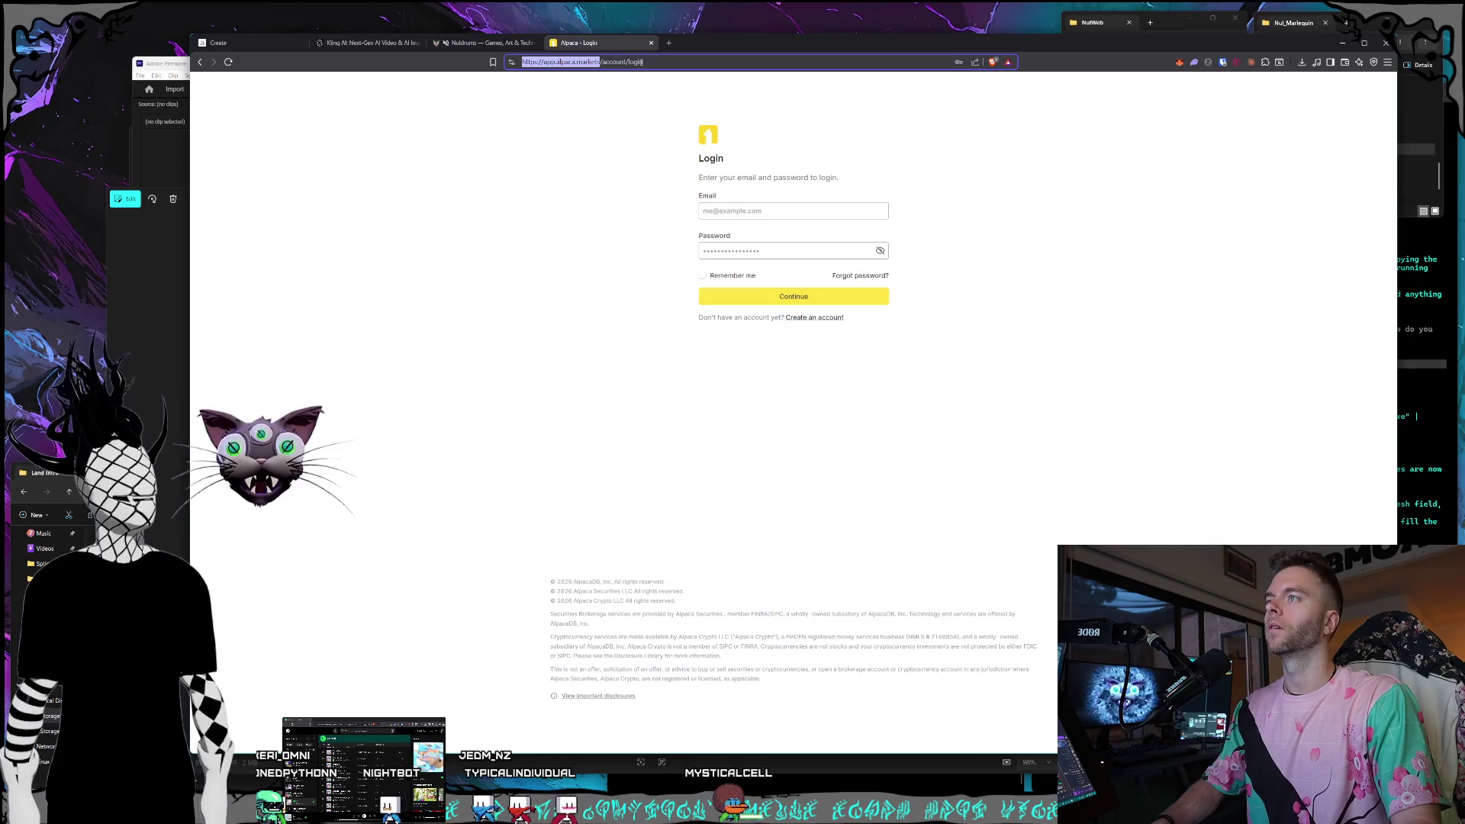
# Search 'alpaca', look over the alpaca.markets homepage, then close that tab.
pyautogui.click(668, 44)
pyautogui.write('alpaca')
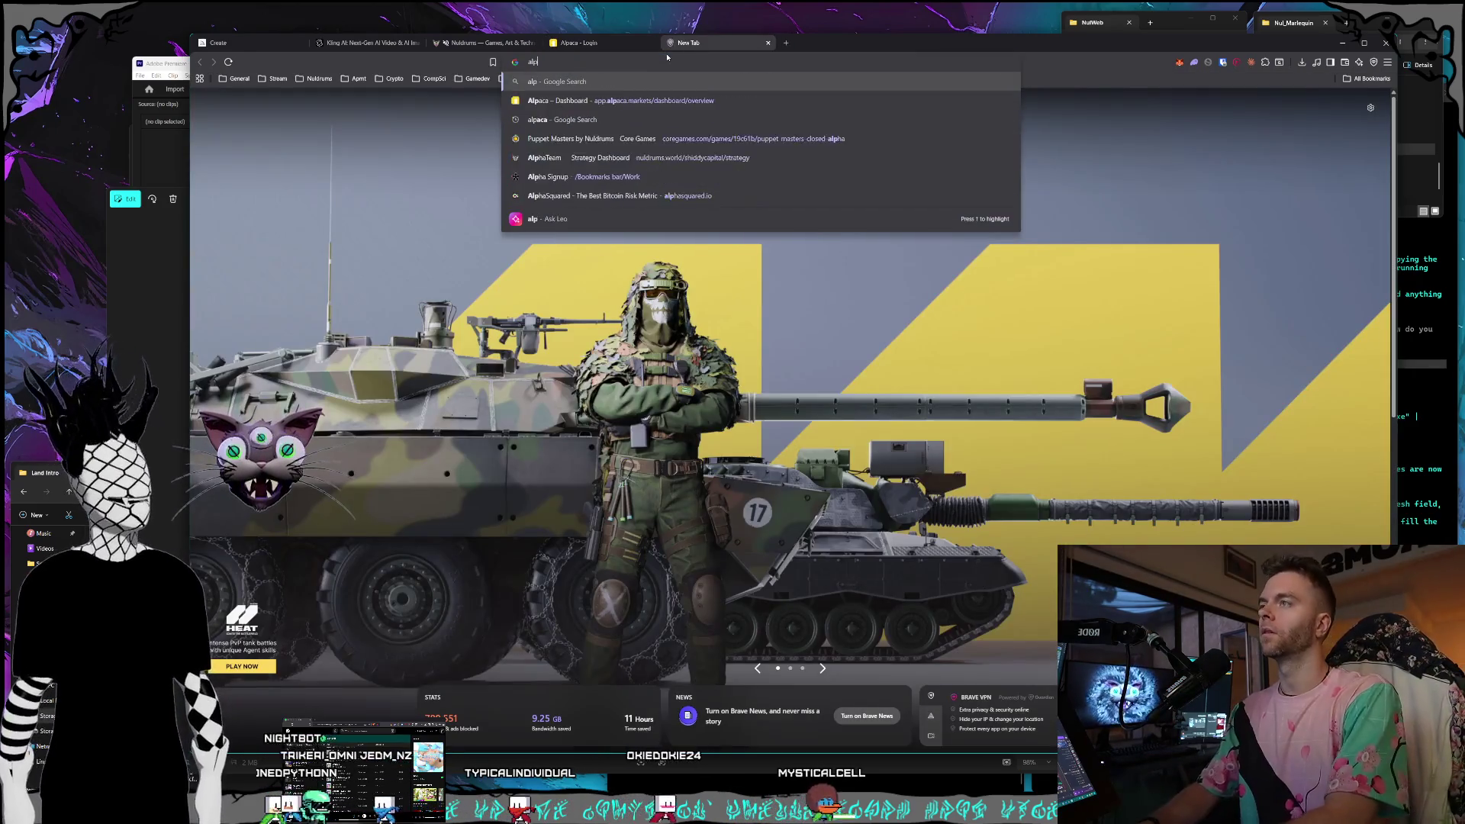
pyautogui.press('Return')
pyautogui.scroll(-10, 434, 292)
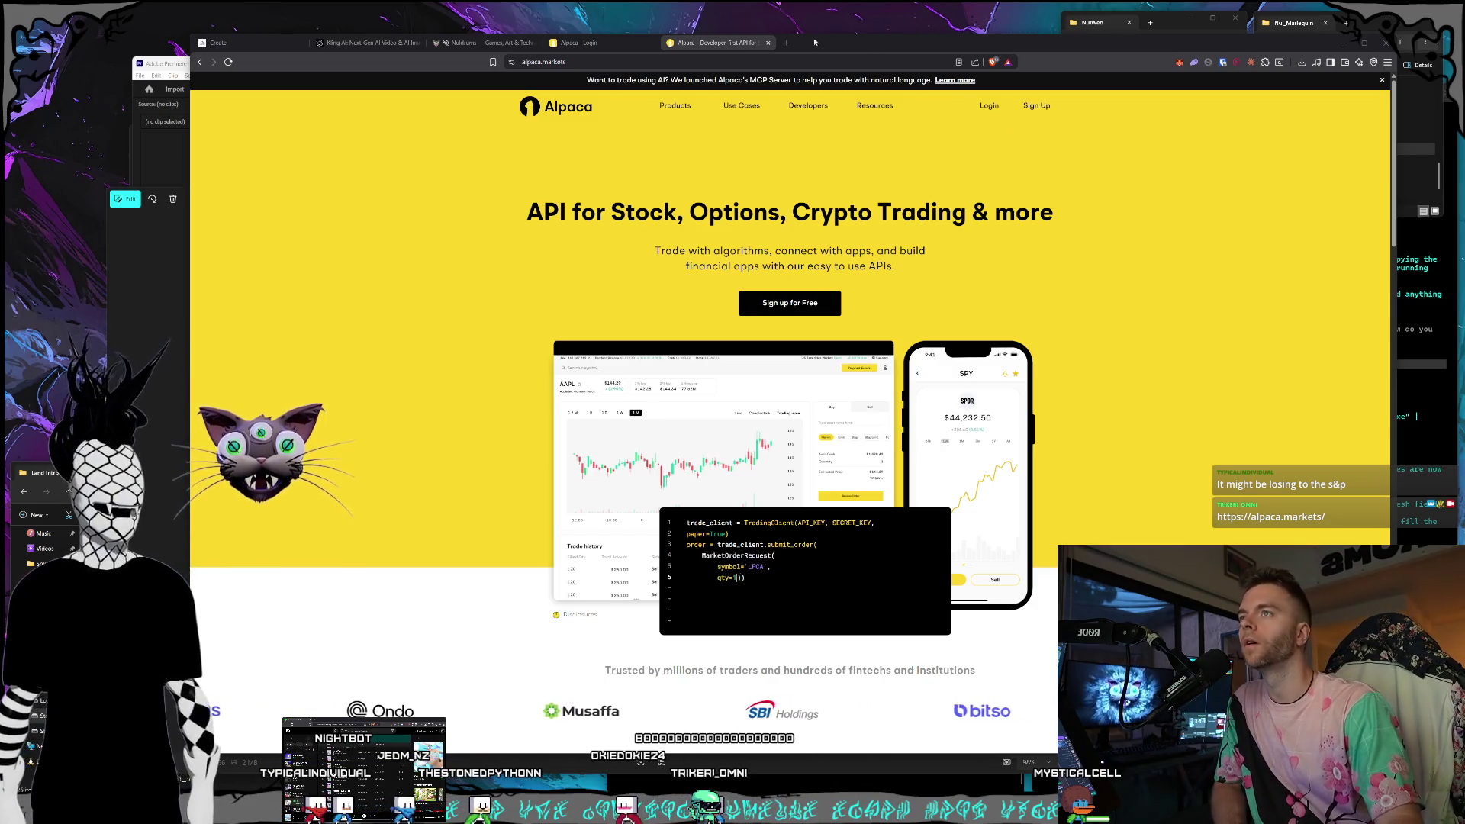
pyautogui.click(767, 43)
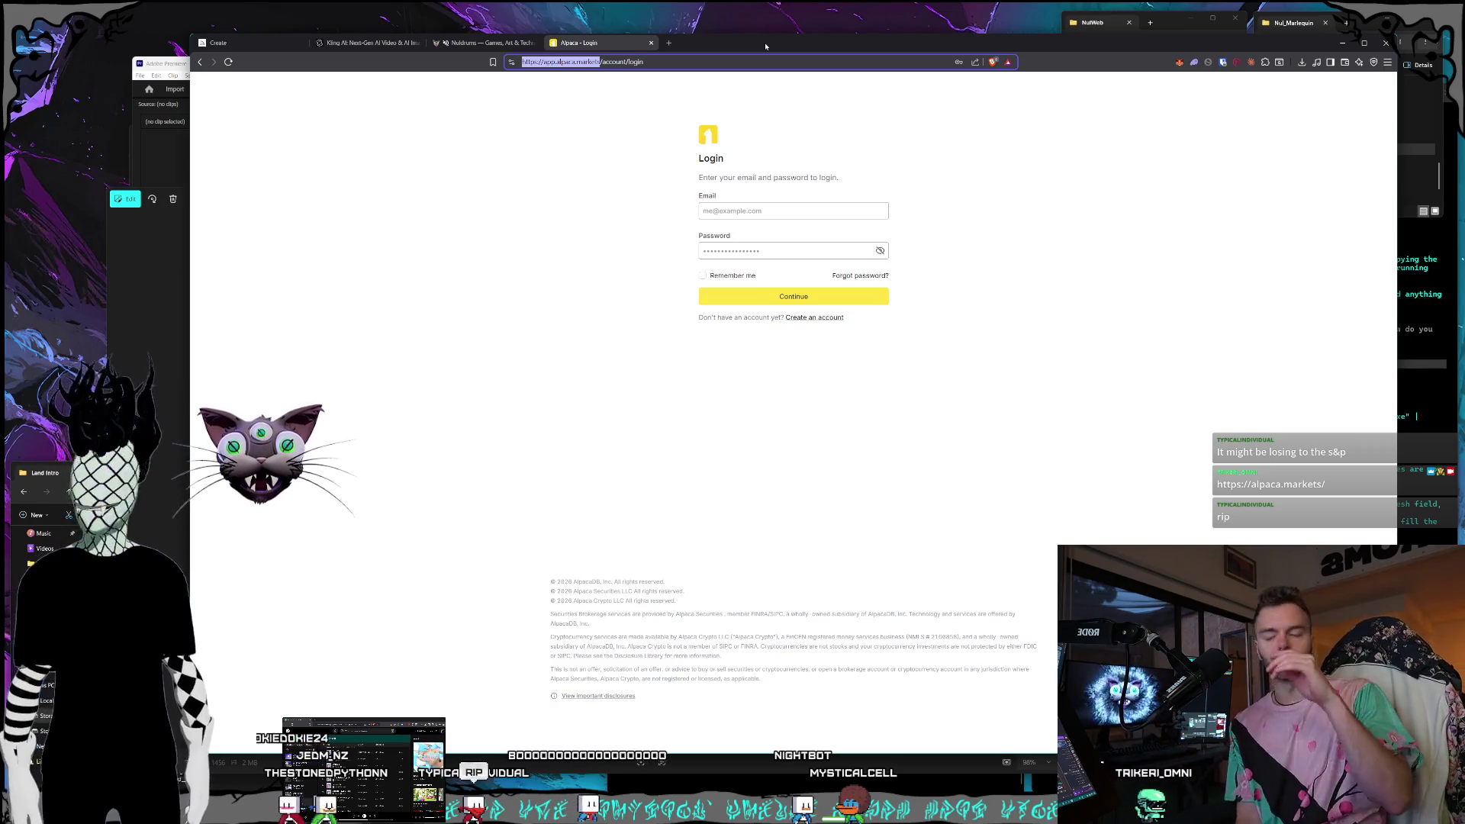
pyautogui.hotkey('alt', 'Tab')
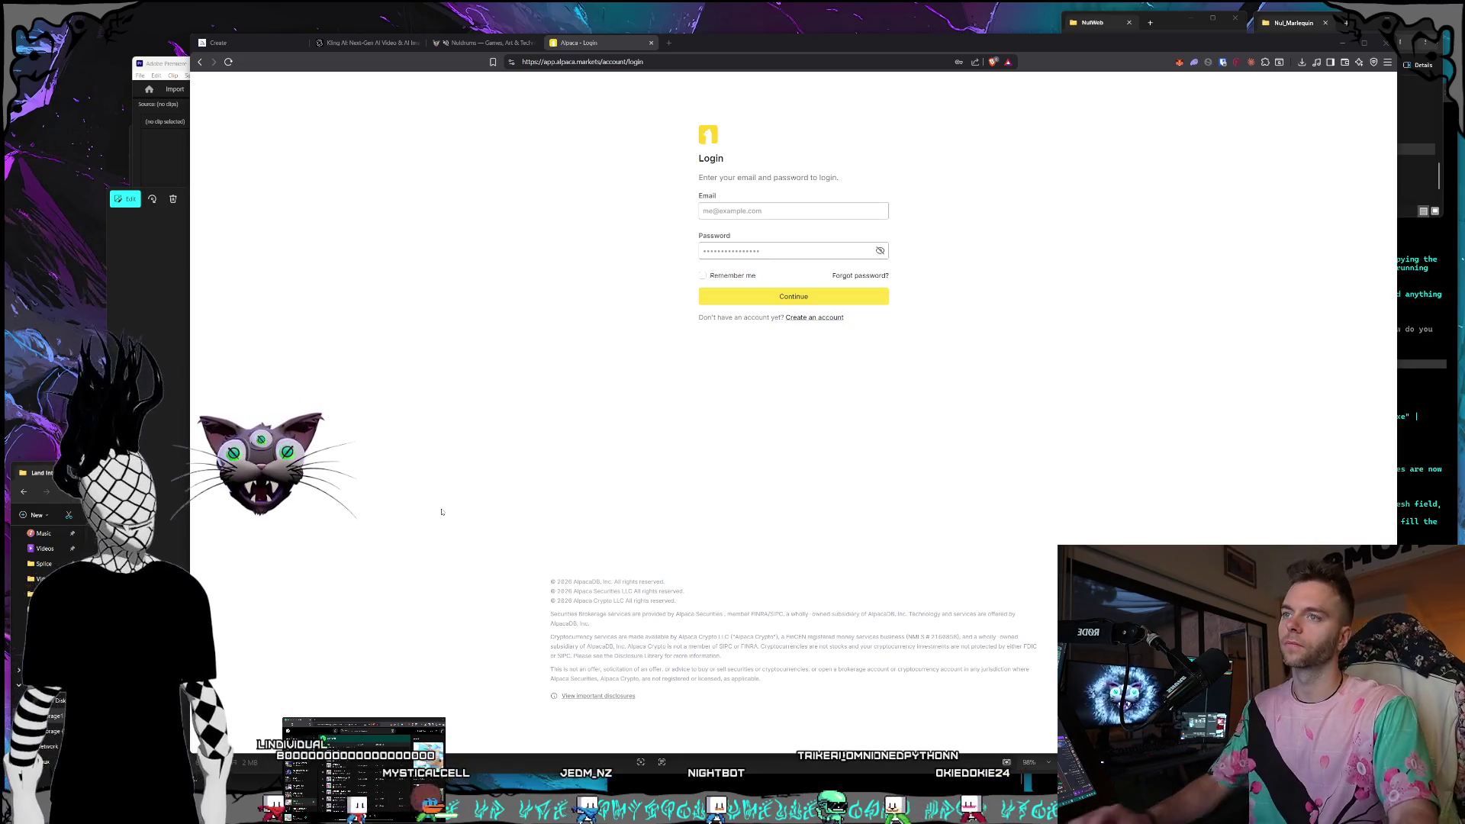
pyautogui.click(650, 44)
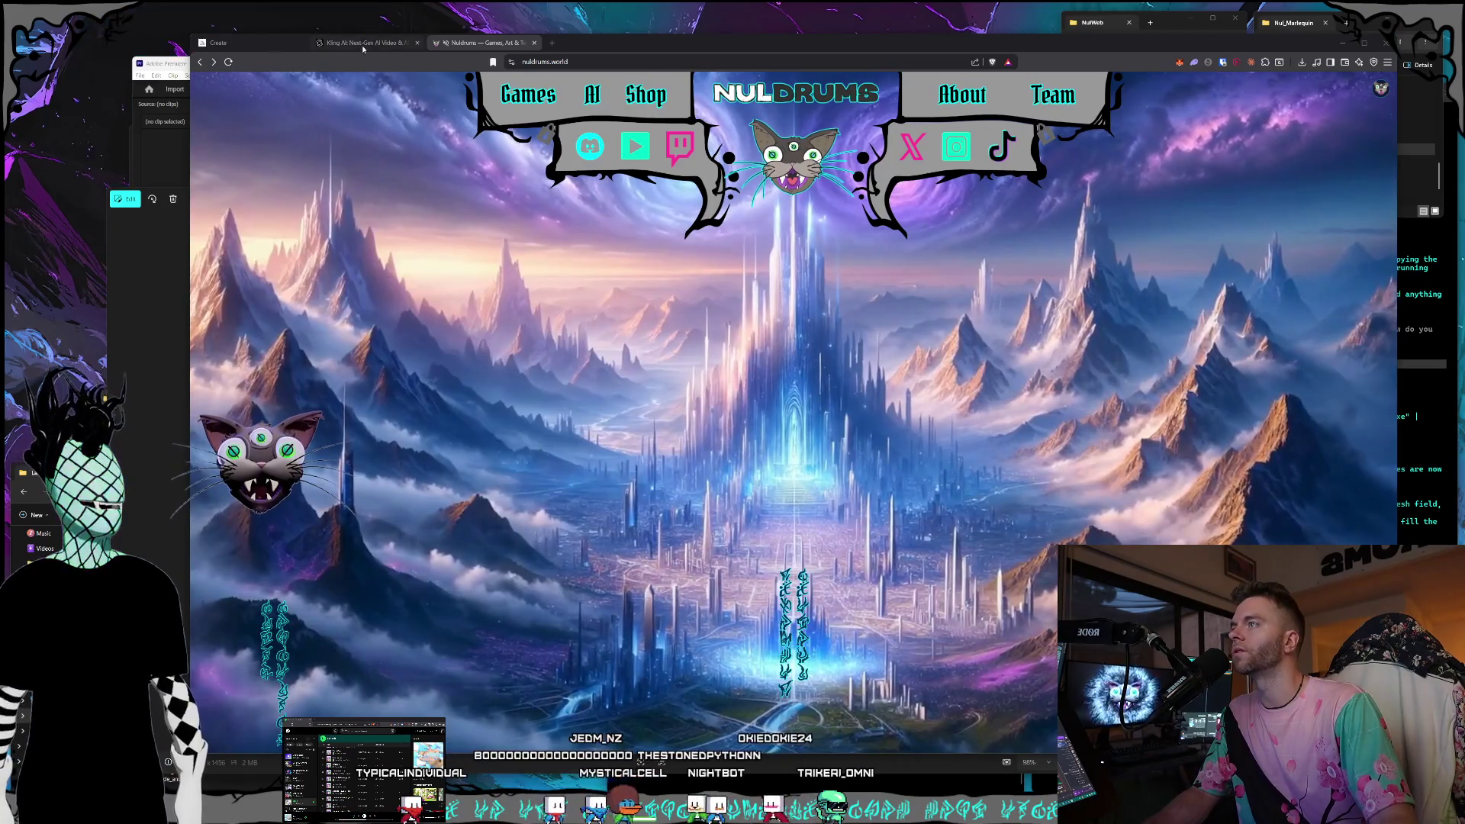
# Return to the Midjourney Create page and bring up the Claude window.
pyautogui.click(229, 42)
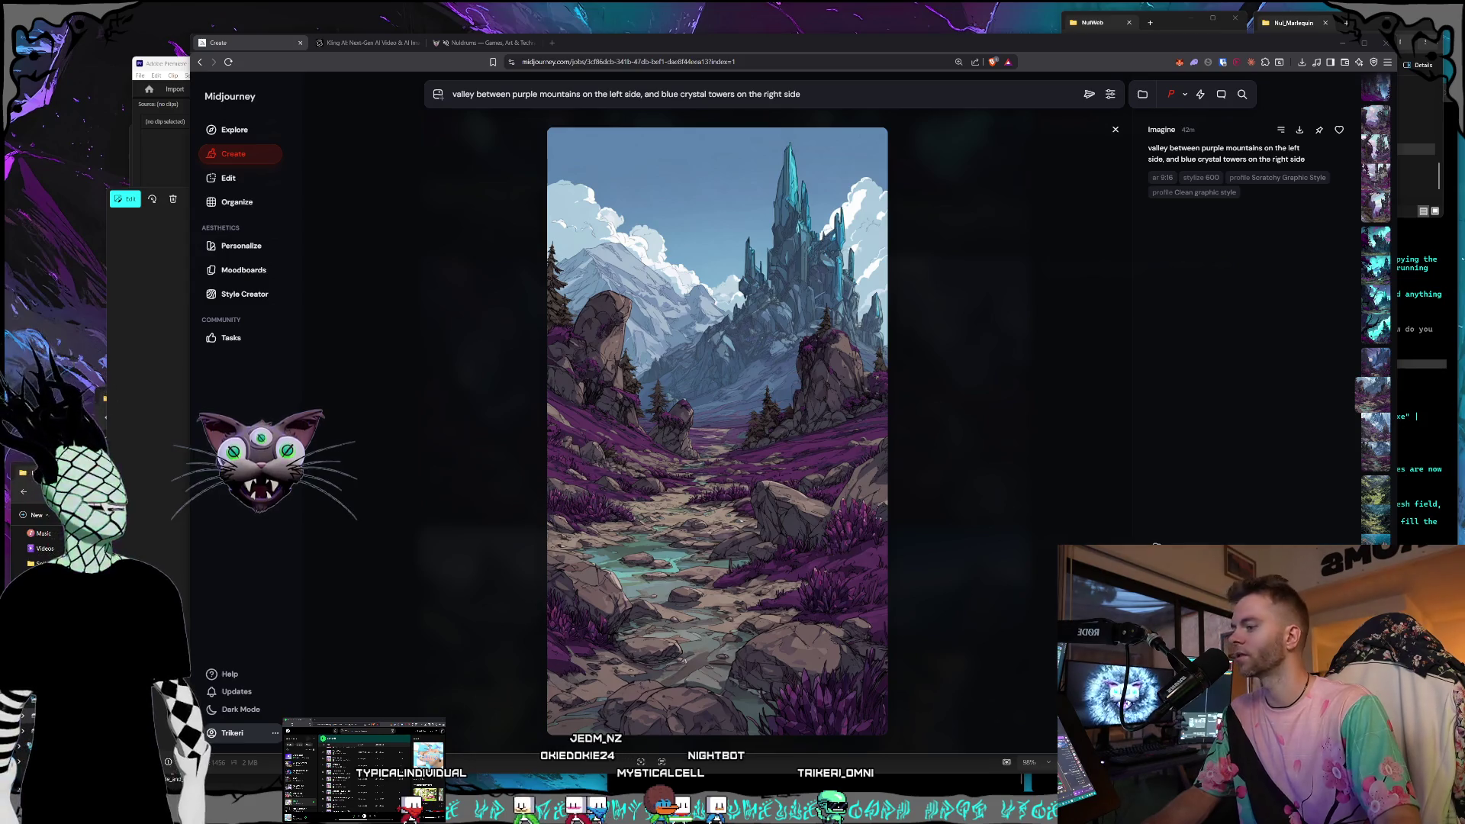
pyautogui.hotkey('alt', 'Tab')
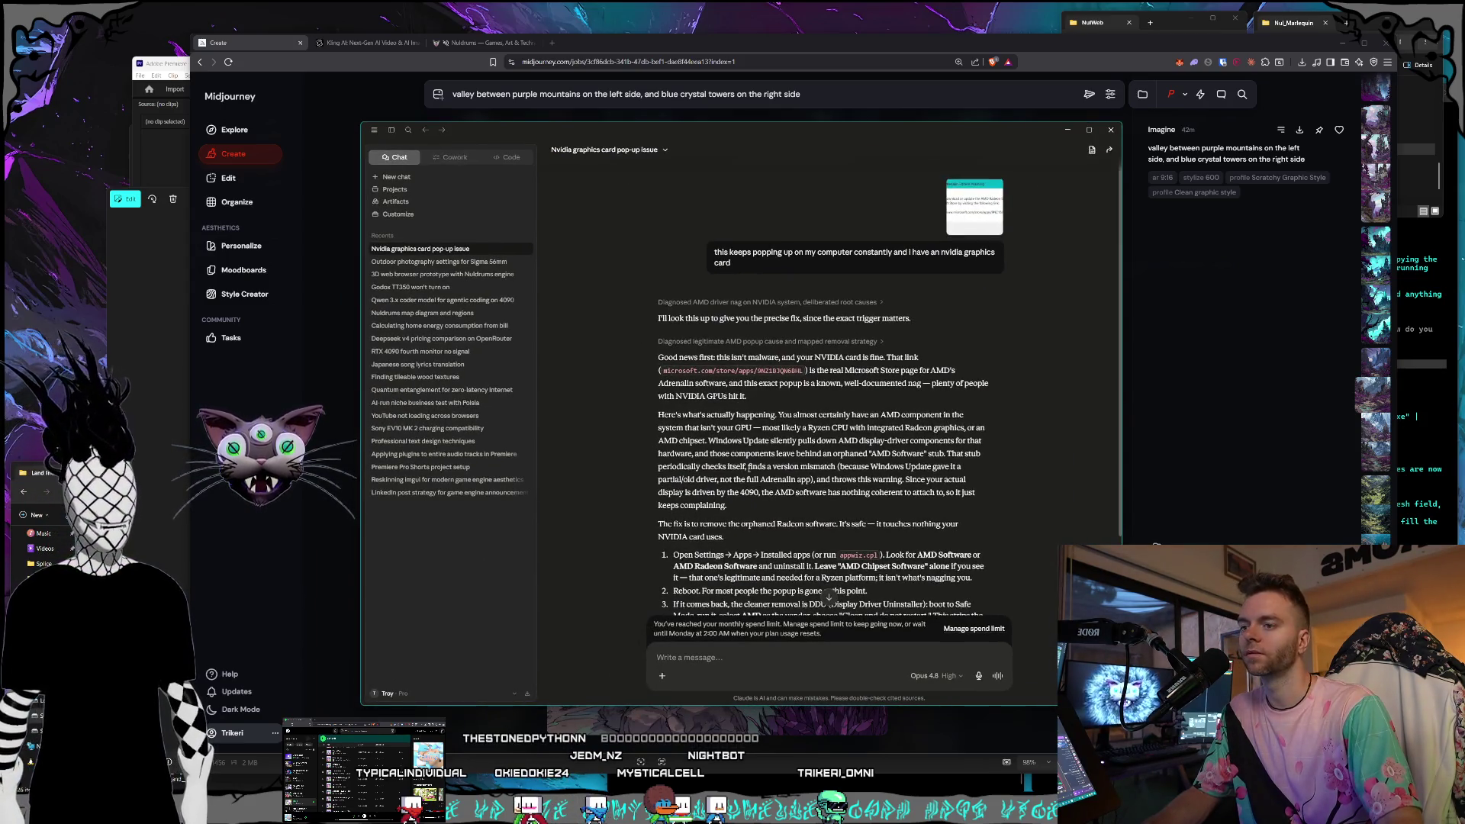
# Check Claude's usage limits in Settings: 52% of the session, 90% weekly.
pyautogui.click(409, 694)
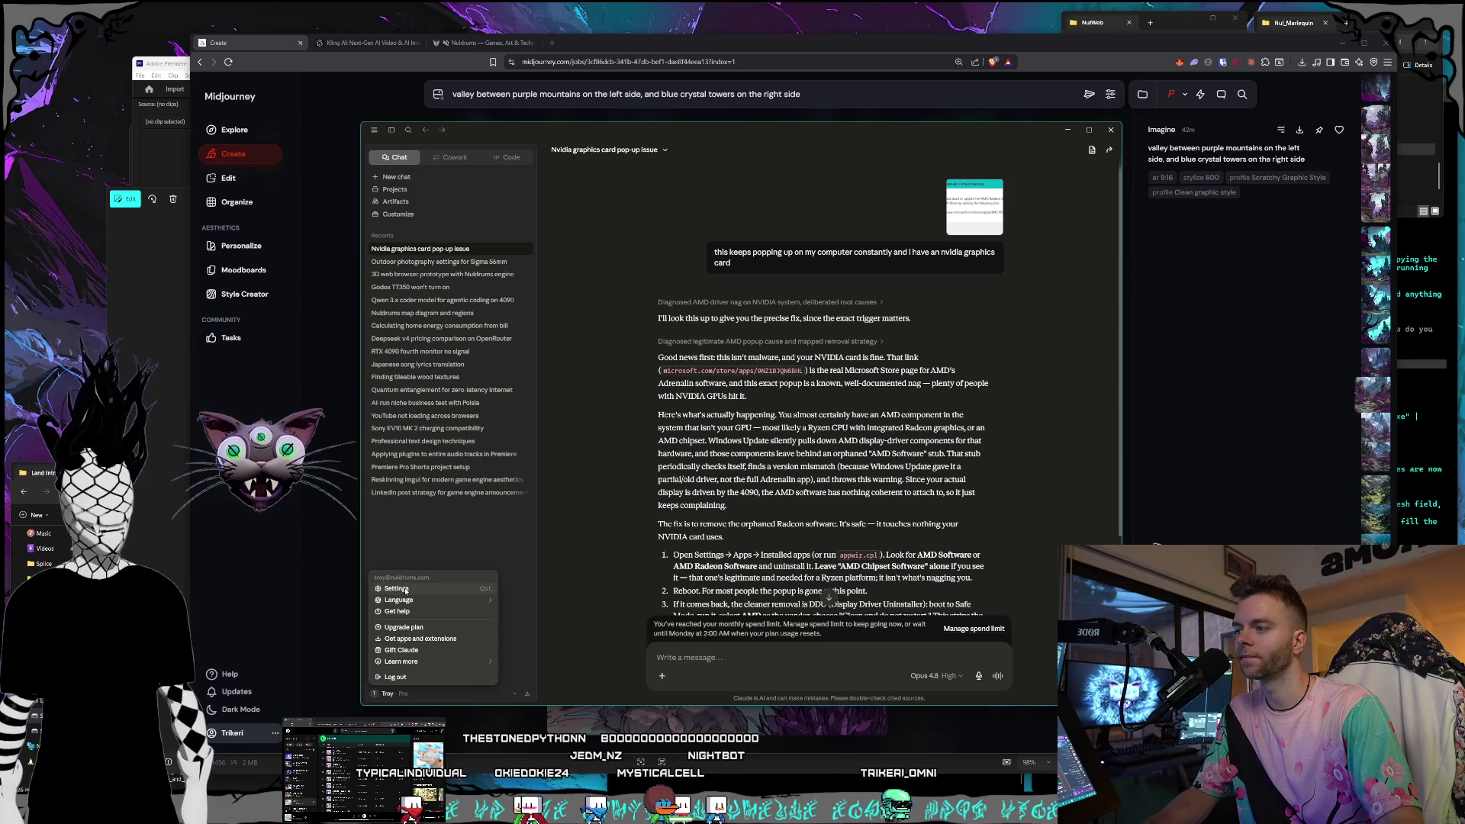
pyautogui.click(397, 589)
pyautogui.click(549, 357)
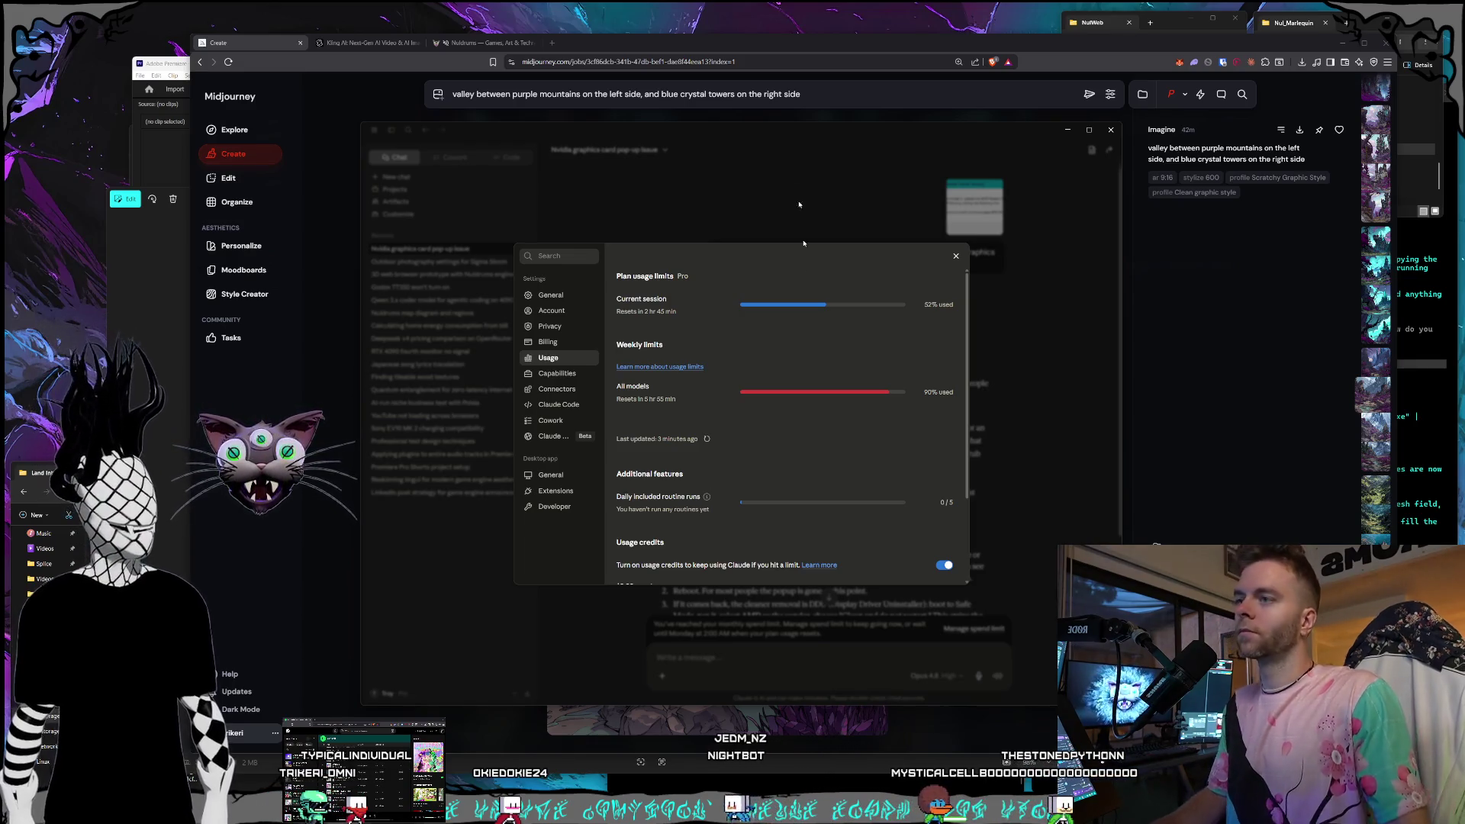
pyautogui.hotkey('alt', 'Tab')
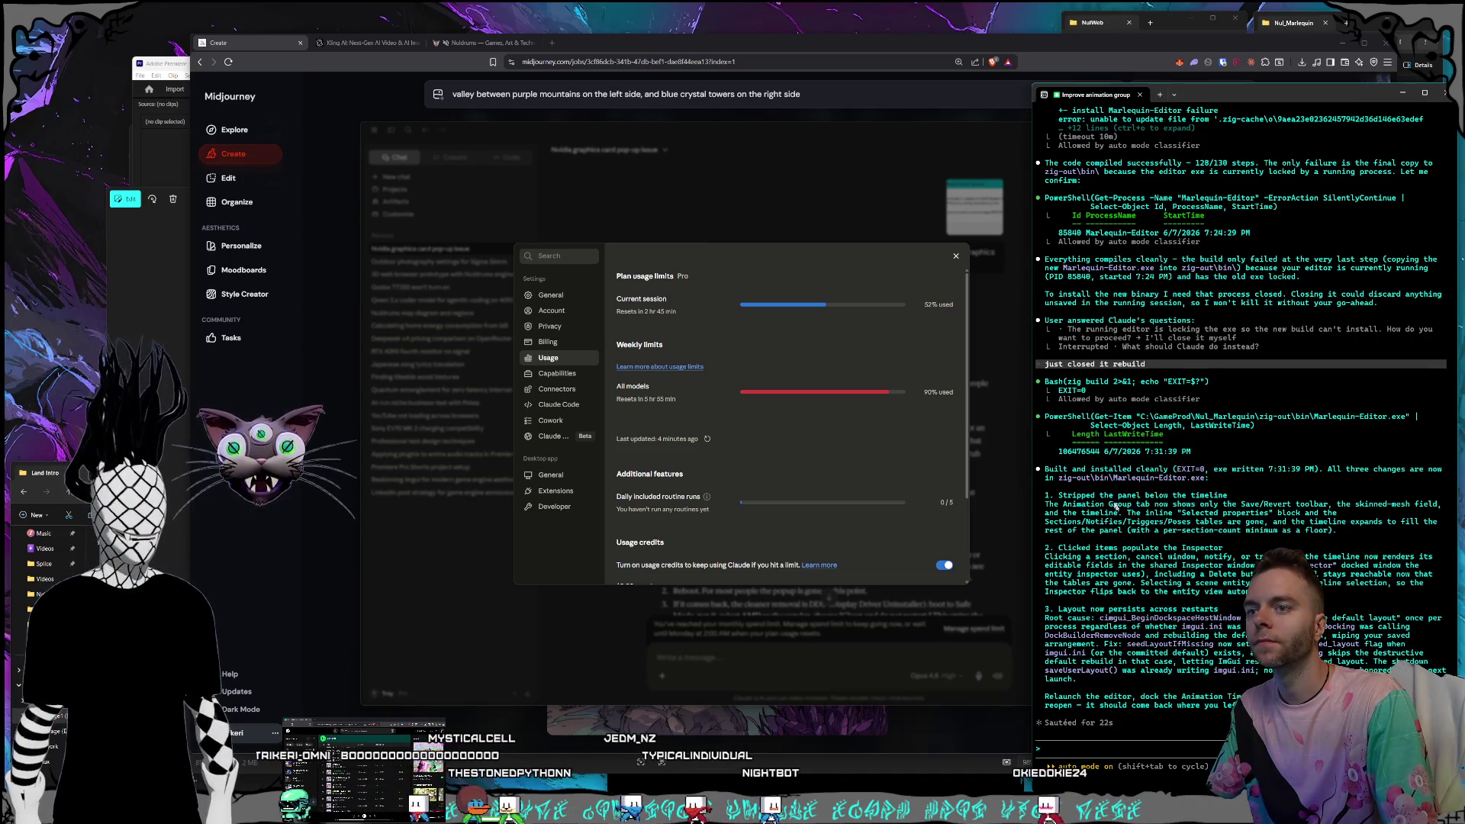
# Switch the editor to Animation Edit mode and open Animations > Groups > Player_Throw.animgroup.json.
pyautogui.click(1297, 22)
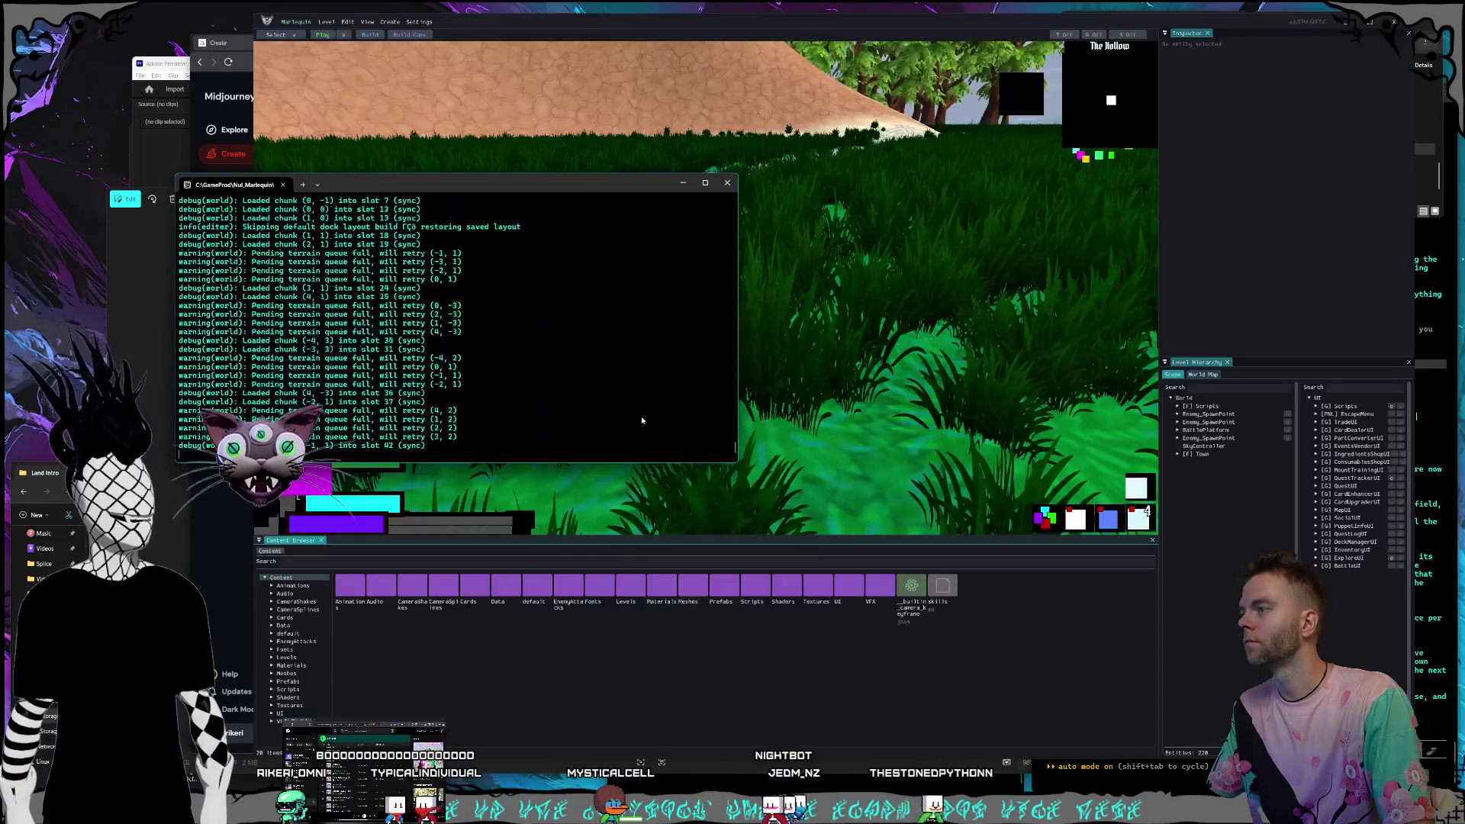
pyautogui.click(560, 26)
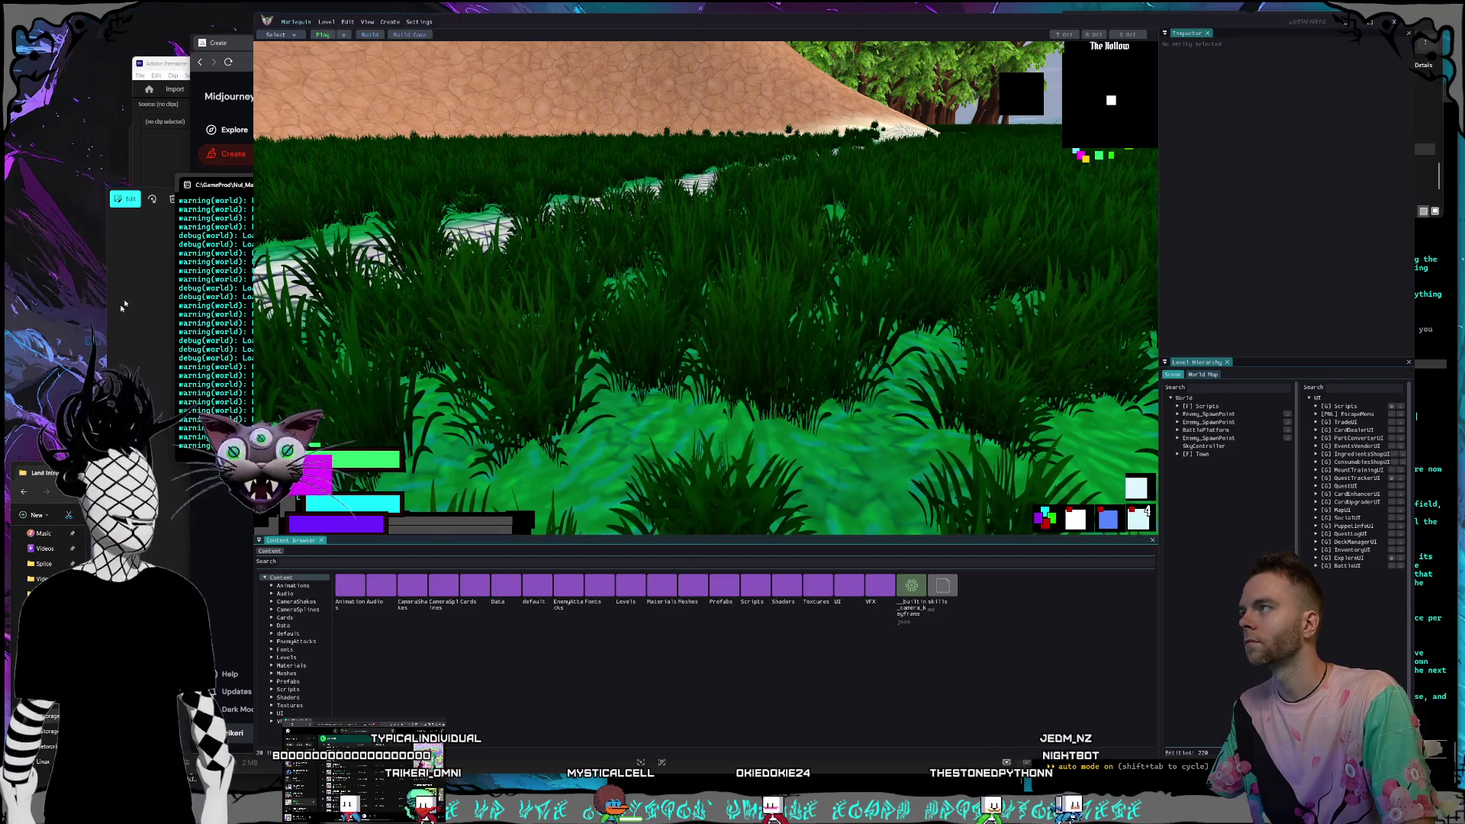
pyautogui.click(282, 34)
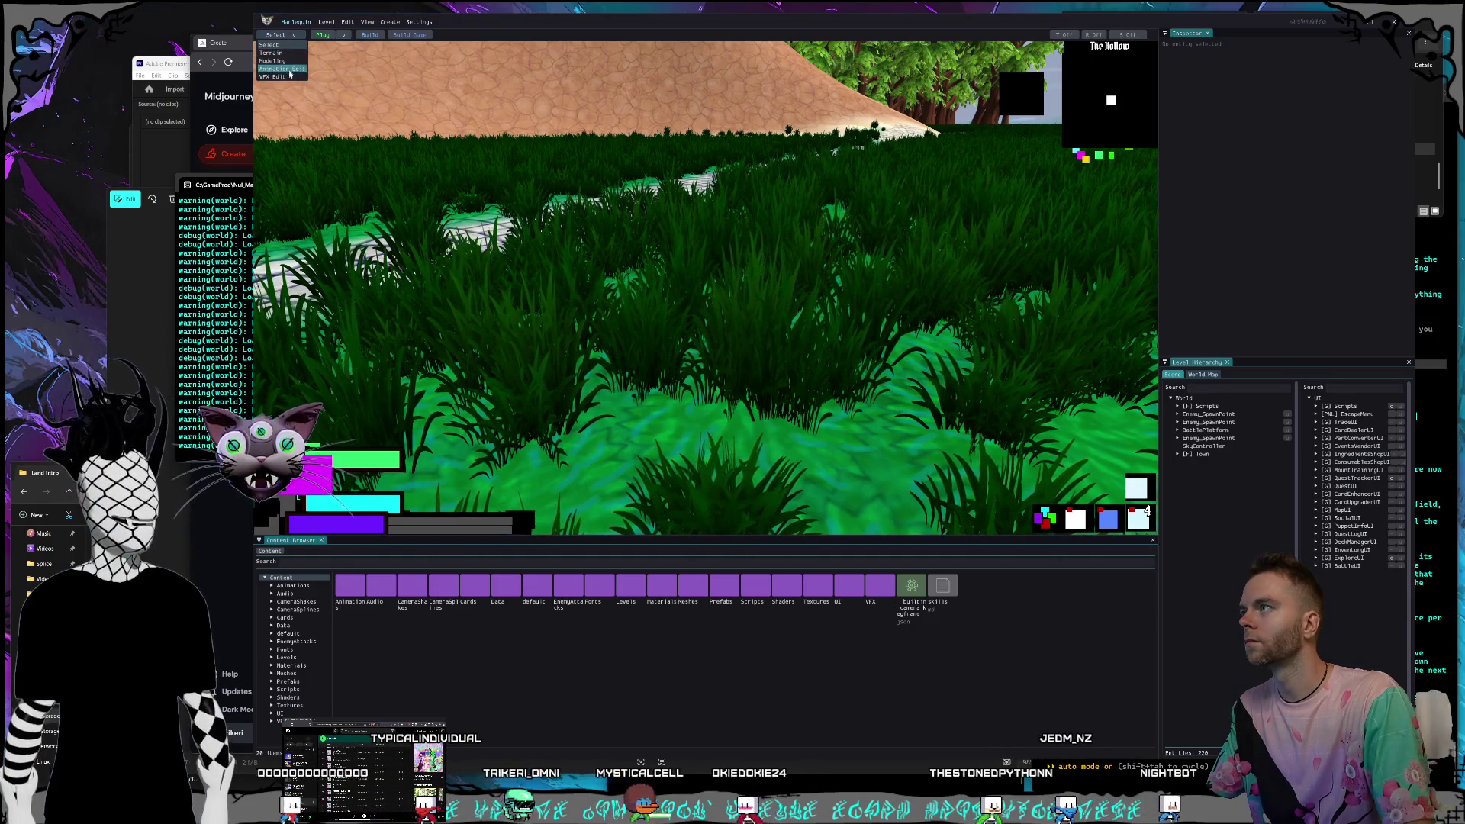
pyautogui.click(280, 65)
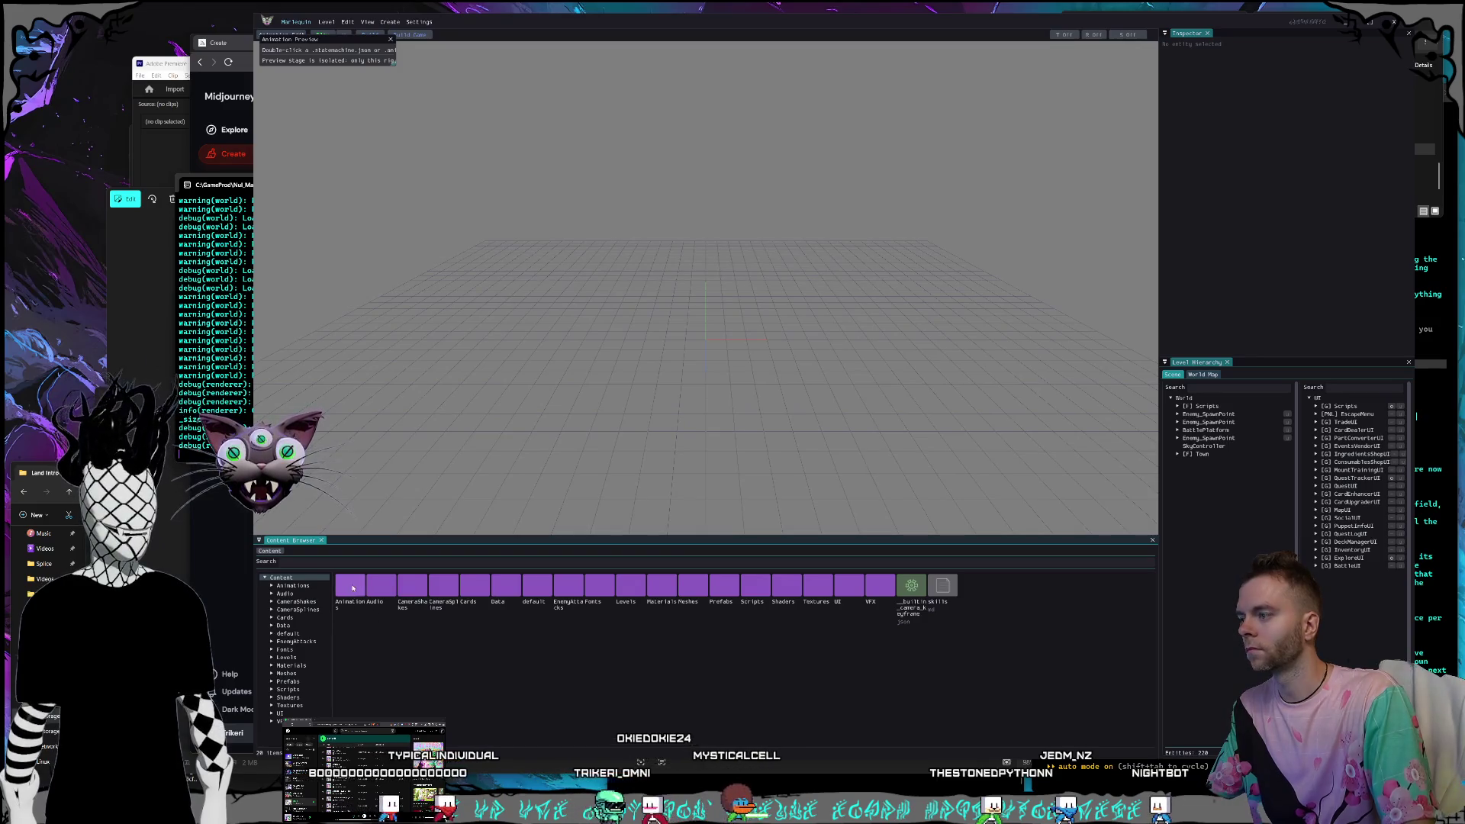
pyautogui.doubleClick(349, 591)
pyautogui.doubleClick(347, 600)
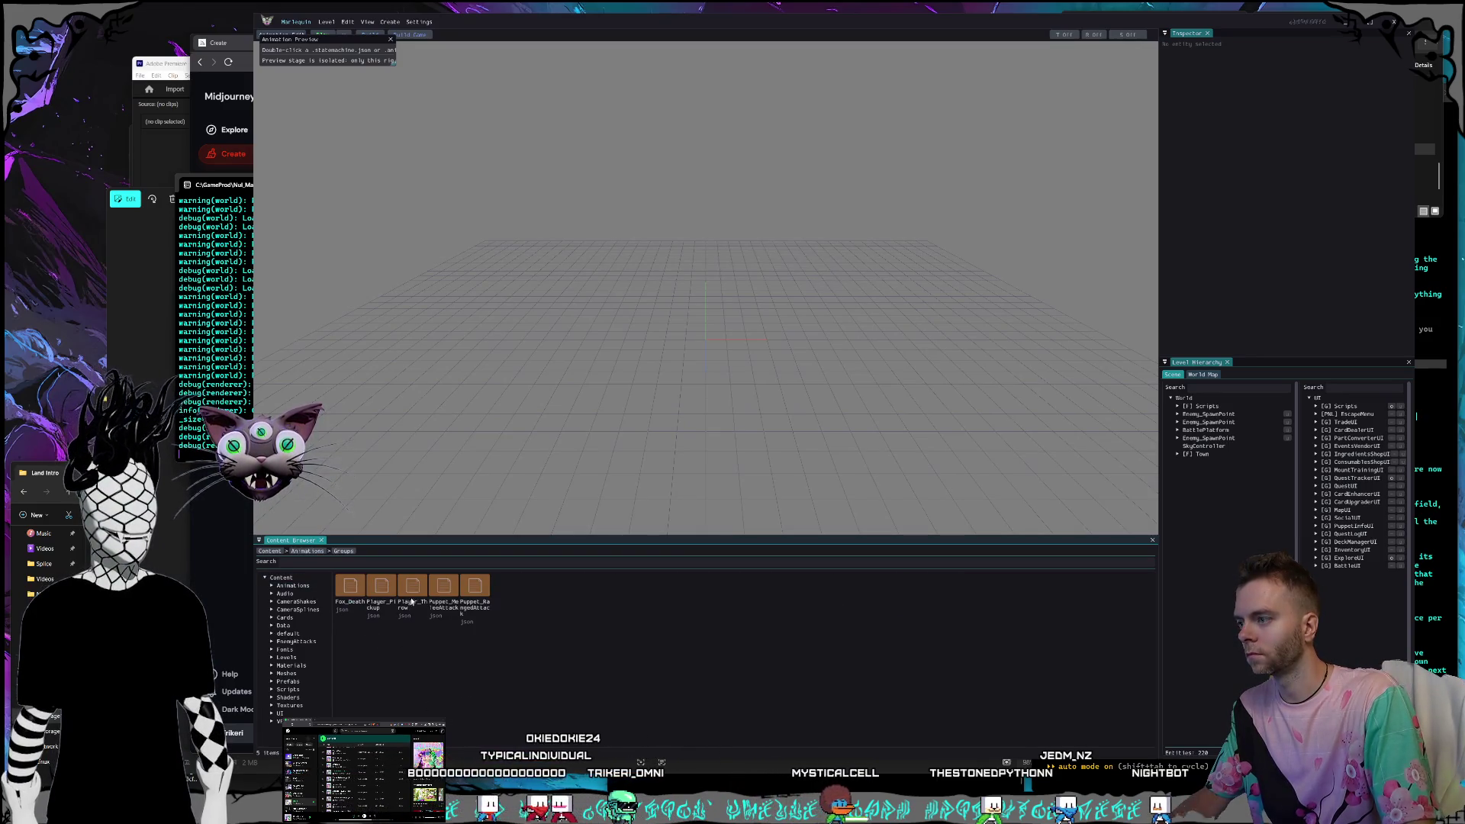
pyautogui.doubleClick(412, 592)
# Enlarge the 3D preview, scrub the throw animation and select the Release section.
pyautogui.moveTo(746, 358)
pyautogui.mouseDown()
pyautogui.moveTo(427, 531)
pyautogui.moveTo(367, 543)
pyautogui.mouseUp()
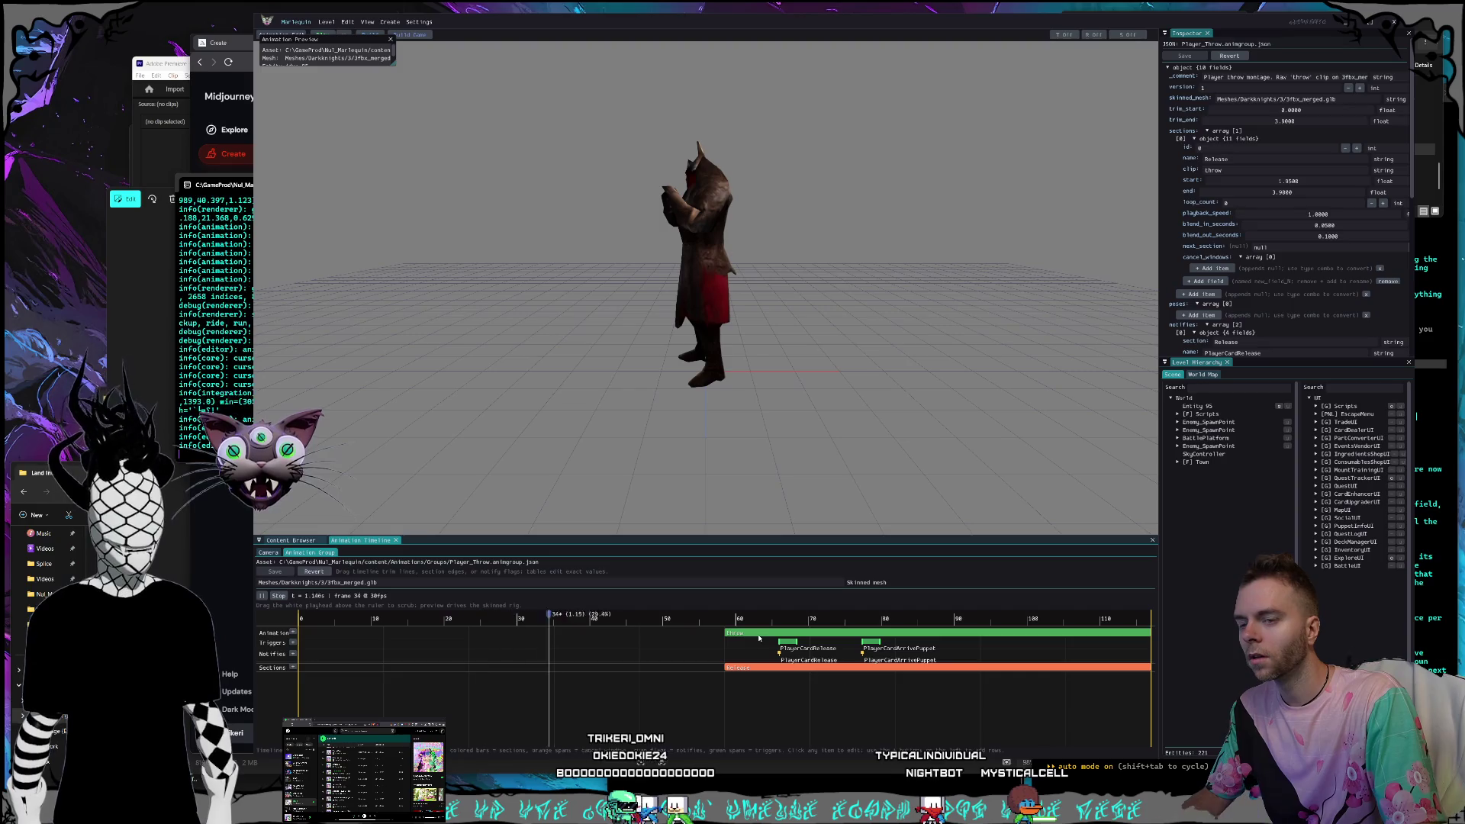
pyautogui.moveTo(746, 666); pyautogui.dragTo(742, 665)
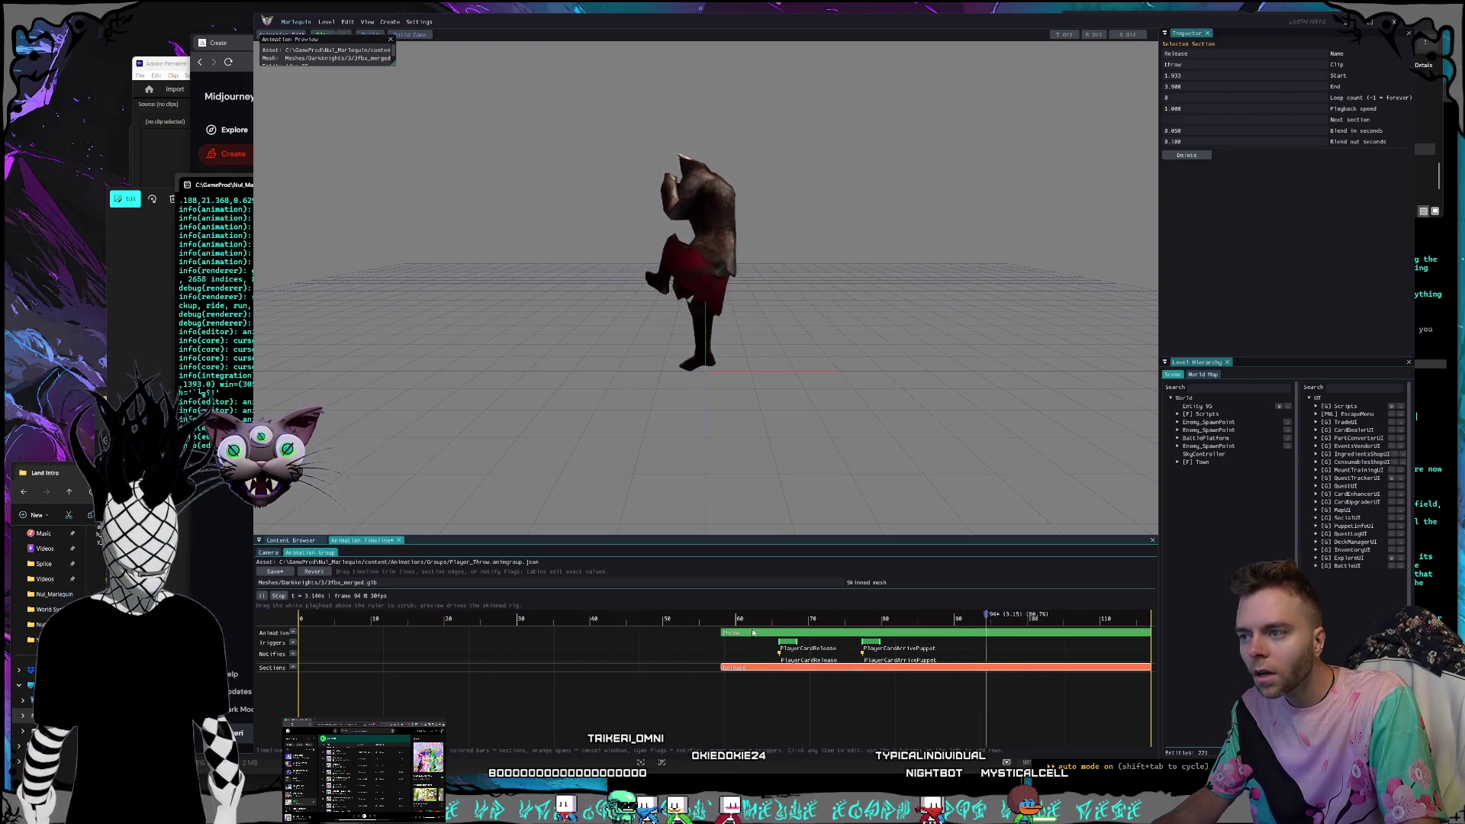
pyautogui.click(745, 667)
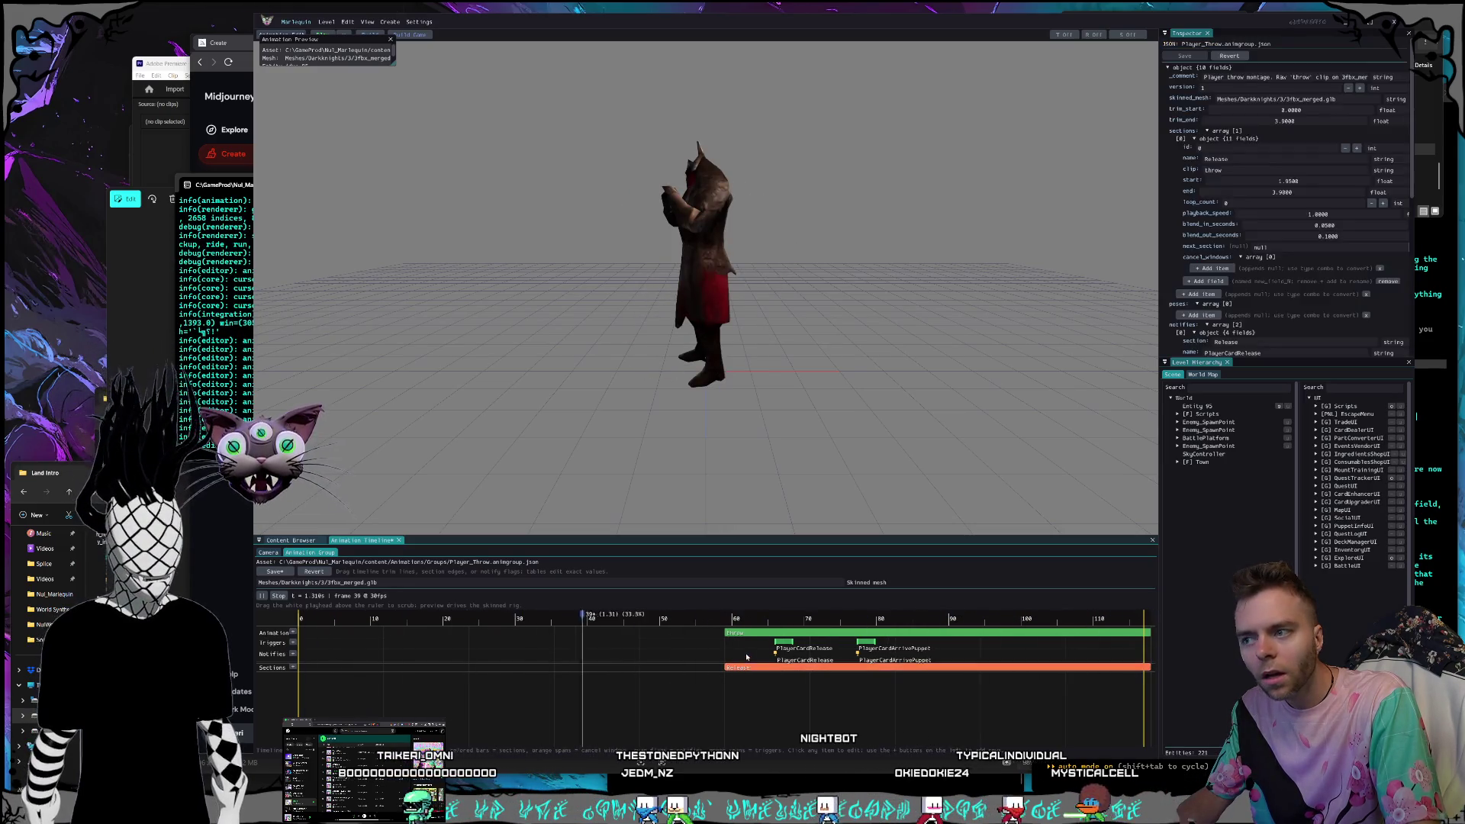
pyautogui.click(744, 668)
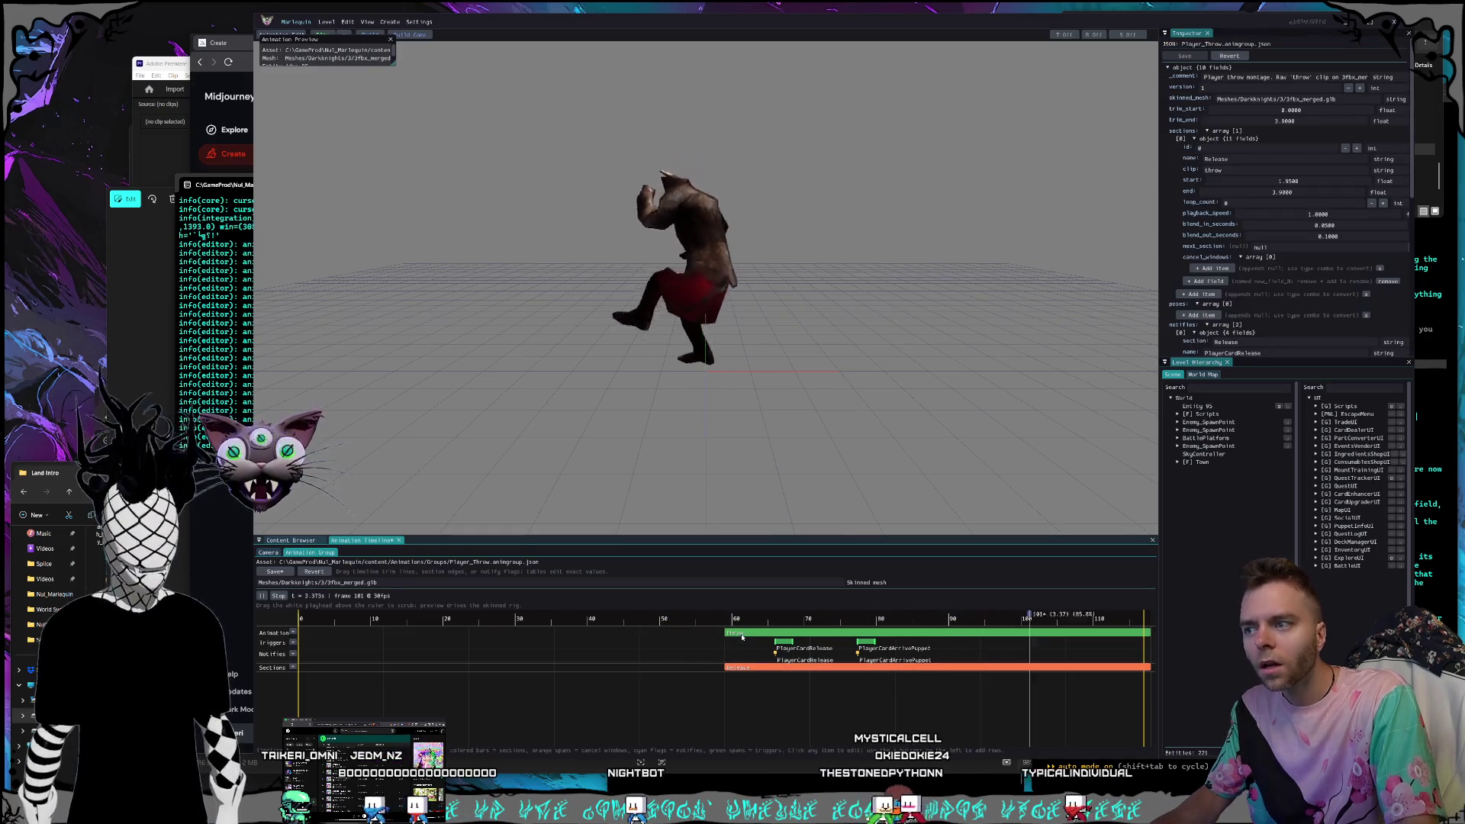
pyautogui.click(740, 667)
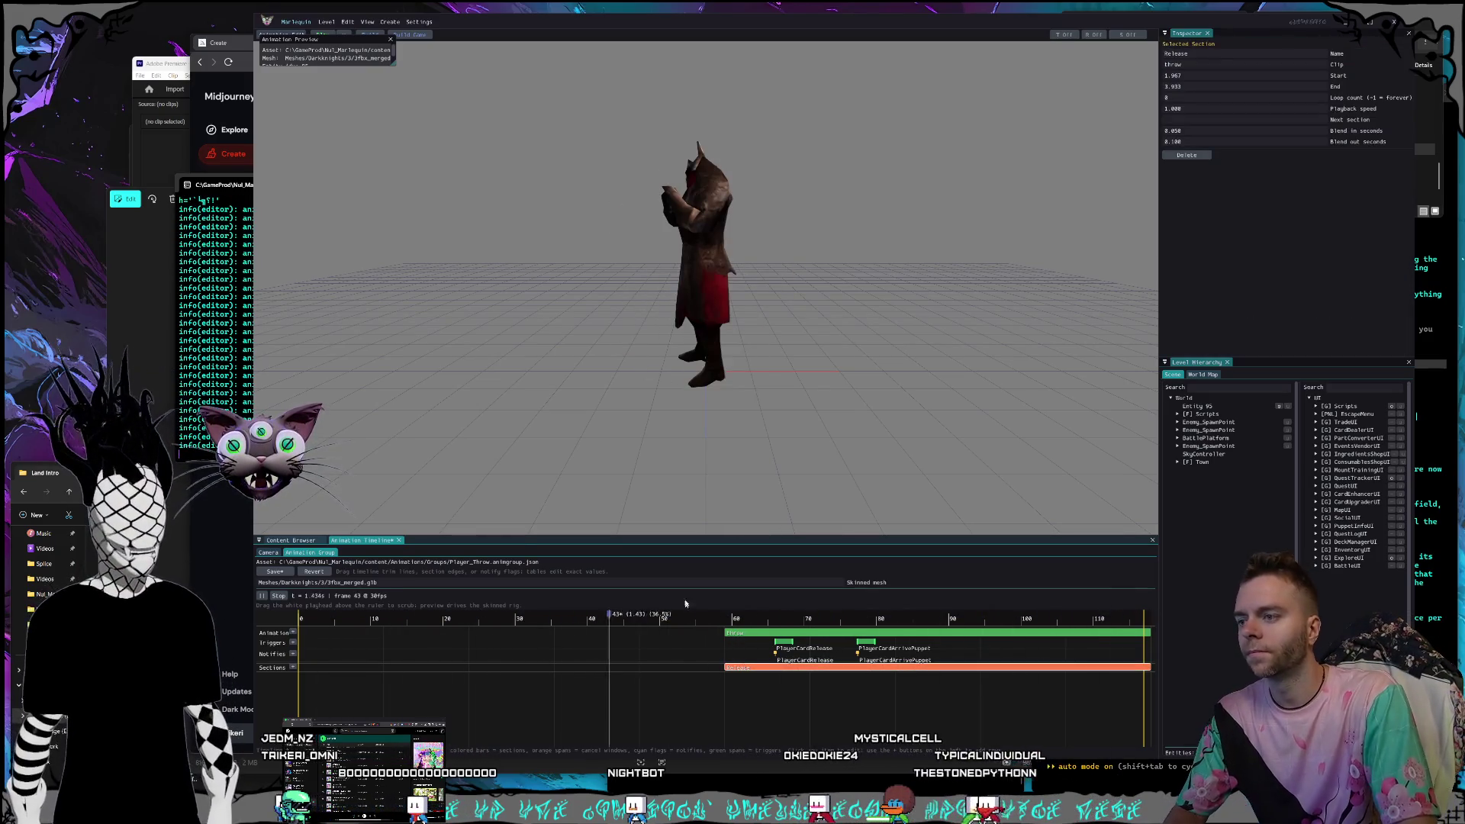
# Snip the animation timeline as a screenshot with Win+Shift+S.
pyautogui.press('super+shift+s')
pyautogui.moveTo(254, 550); pyautogui.dragTo(1157, 747)
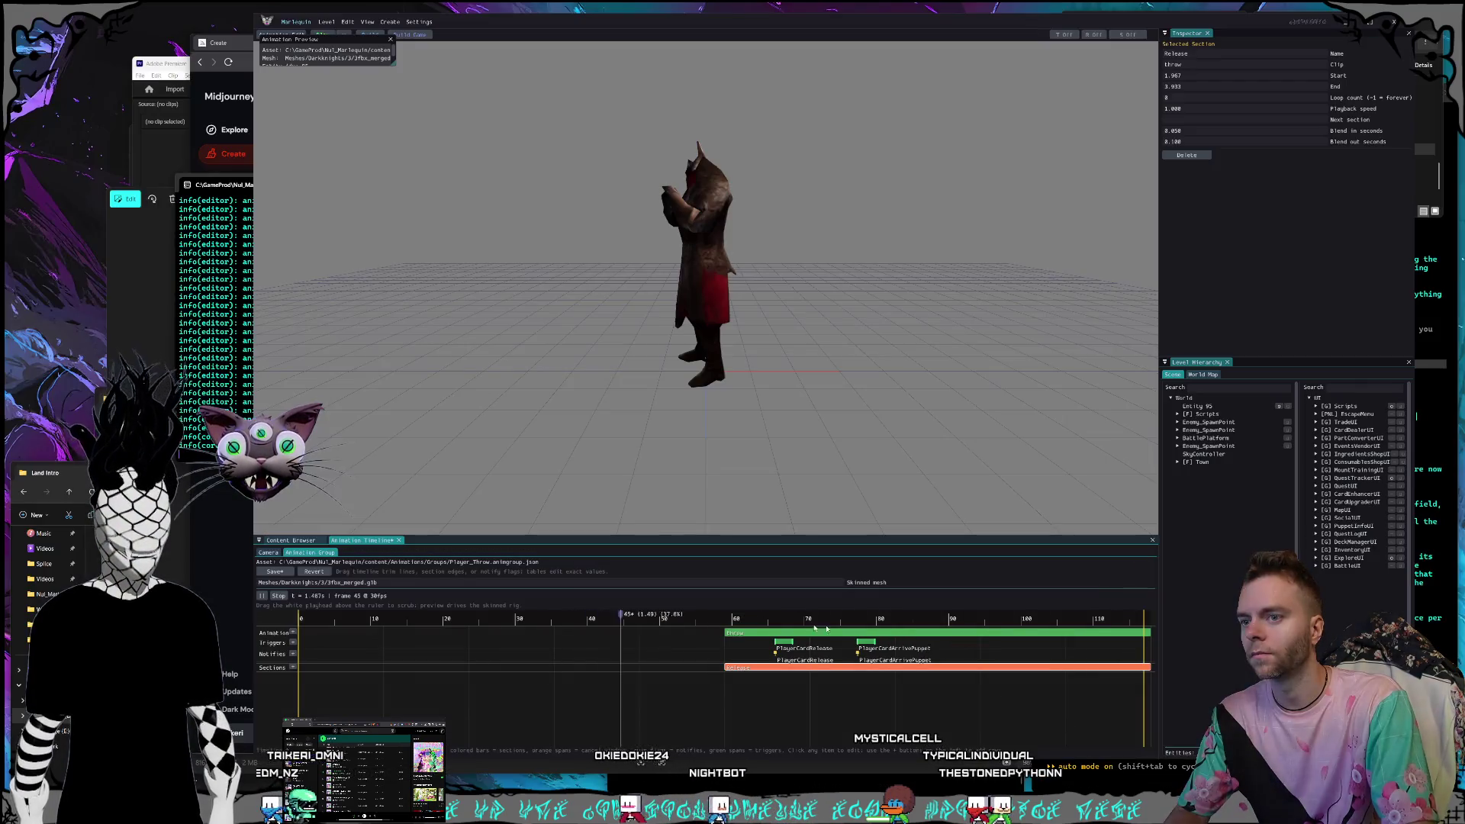
pyautogui.click(929, 663)
pyautogui.hotkey('alt', 'Tab')
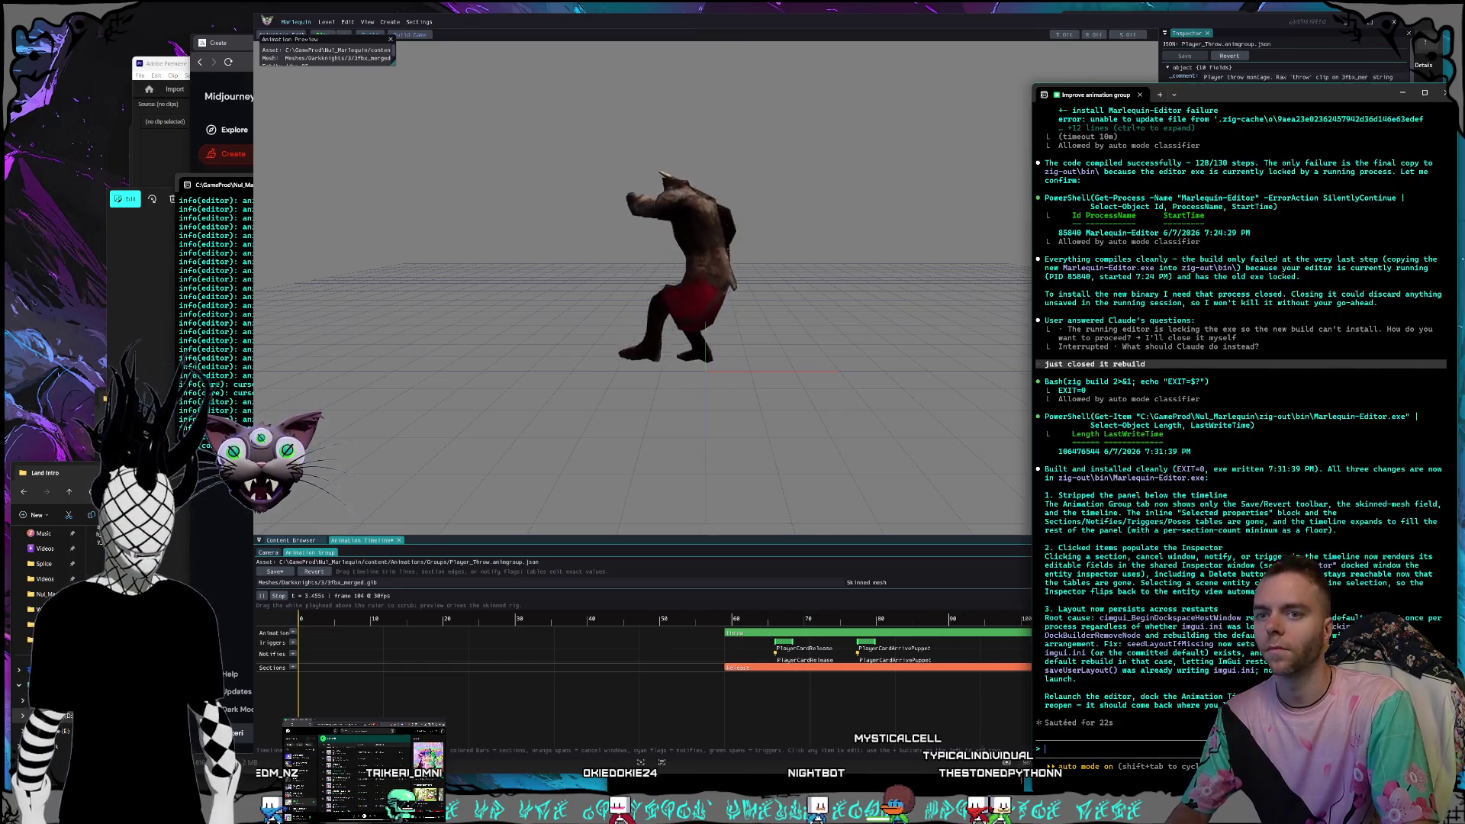
# Paste the timeline screenshot and report that sliding sections left moves nothing.
pyautogui.hotkey('ctrl', 'v')
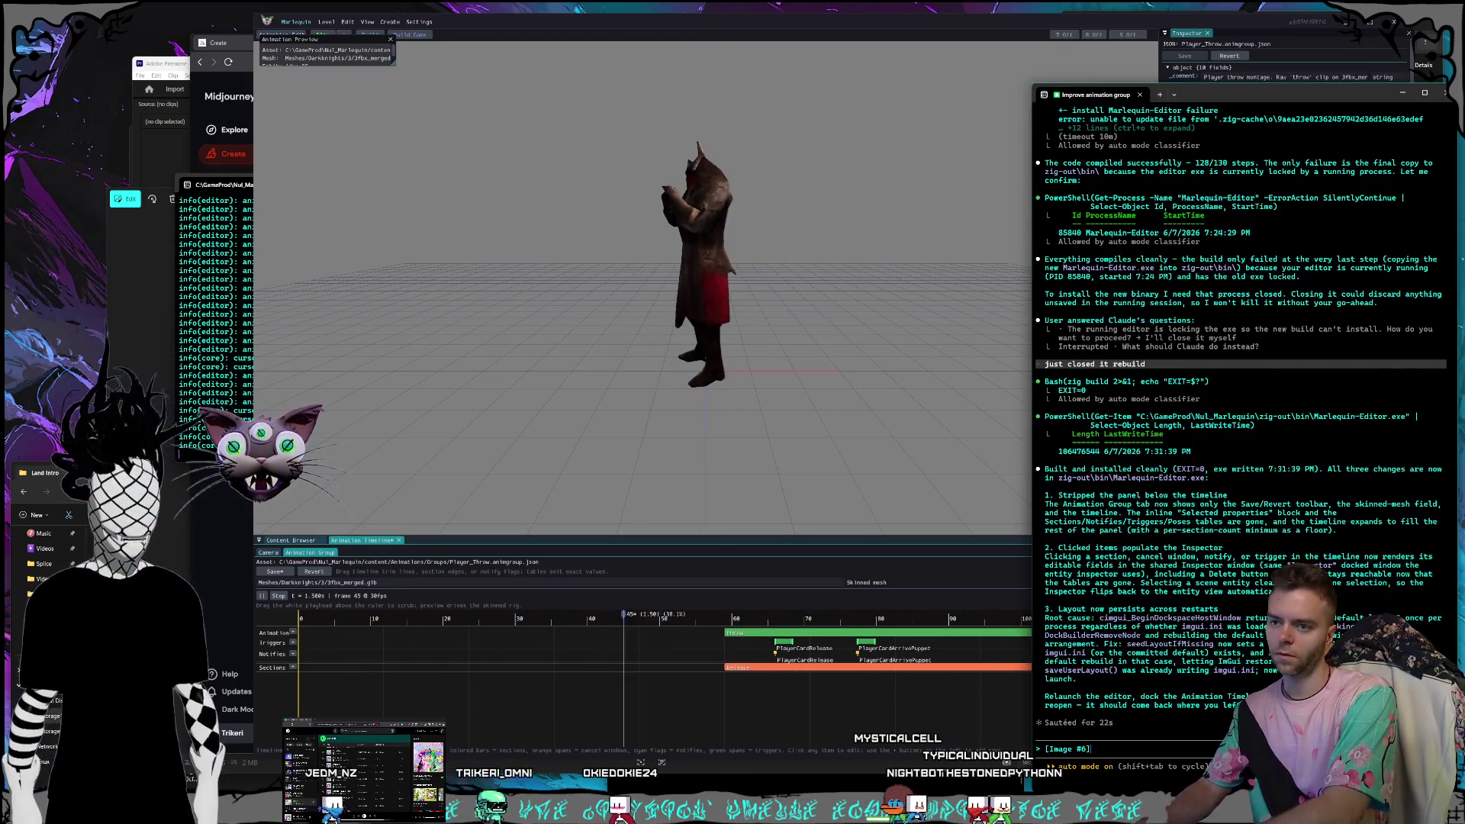
pyautogui.write('i can select t')
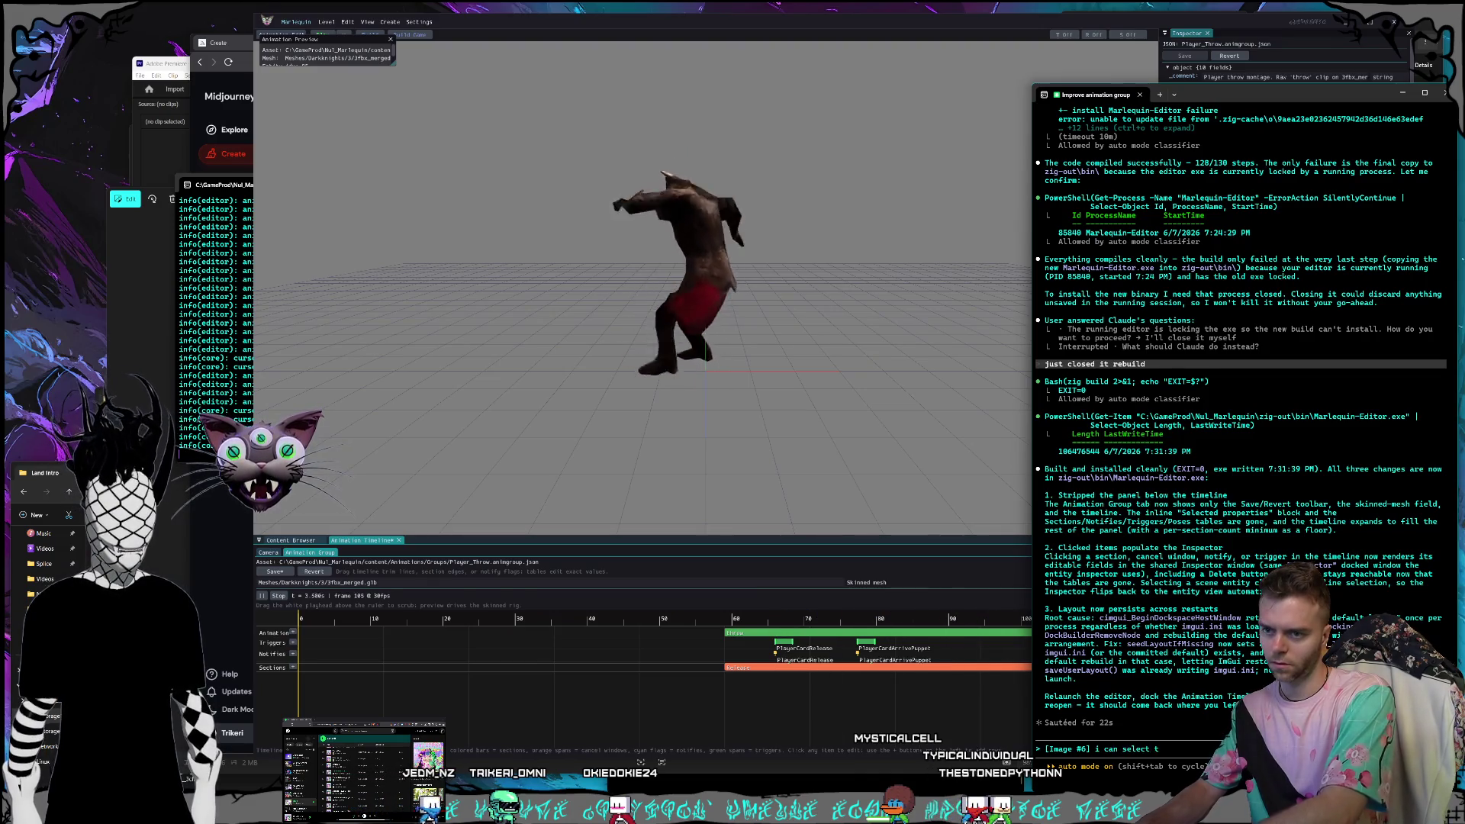
pyautogui.write('he release se')
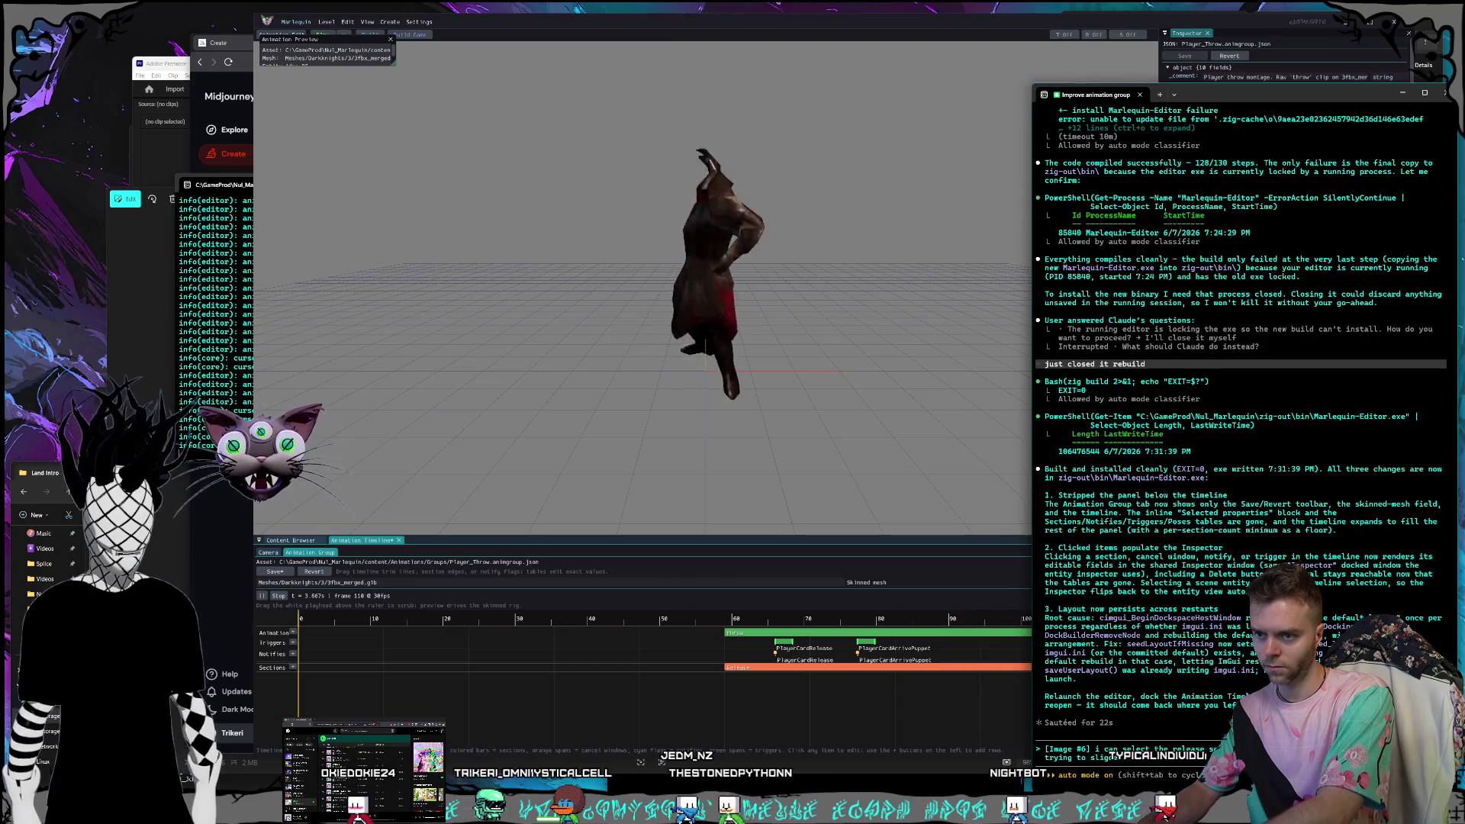
pyautogui.press('BackSpace')
pyautogui.press('BackSpace')
pyautogui.press('BackSpace')
pyautogui.write('de everything to the le')
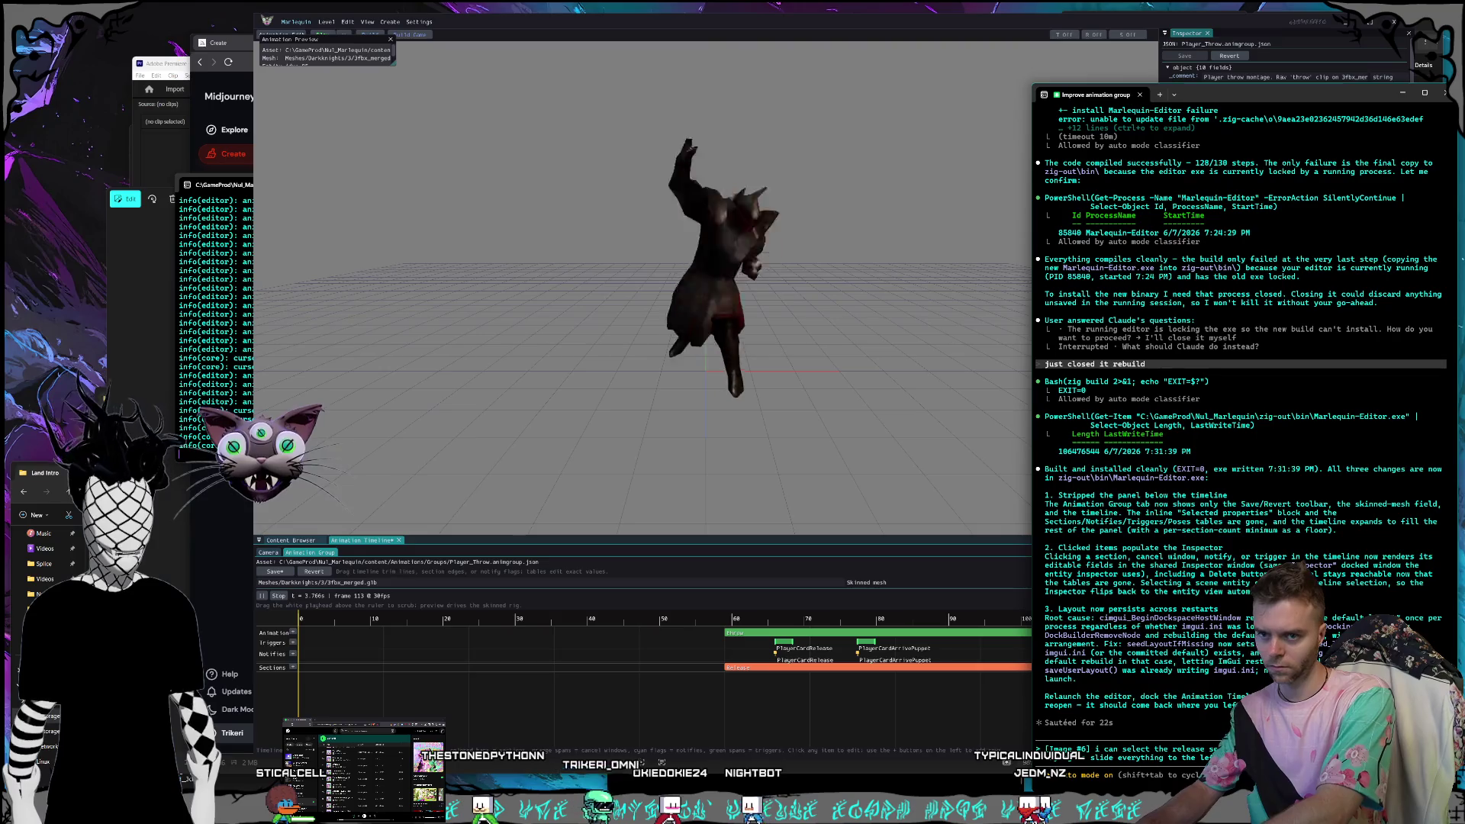
pyautogui.write('ft but nothing is moving')
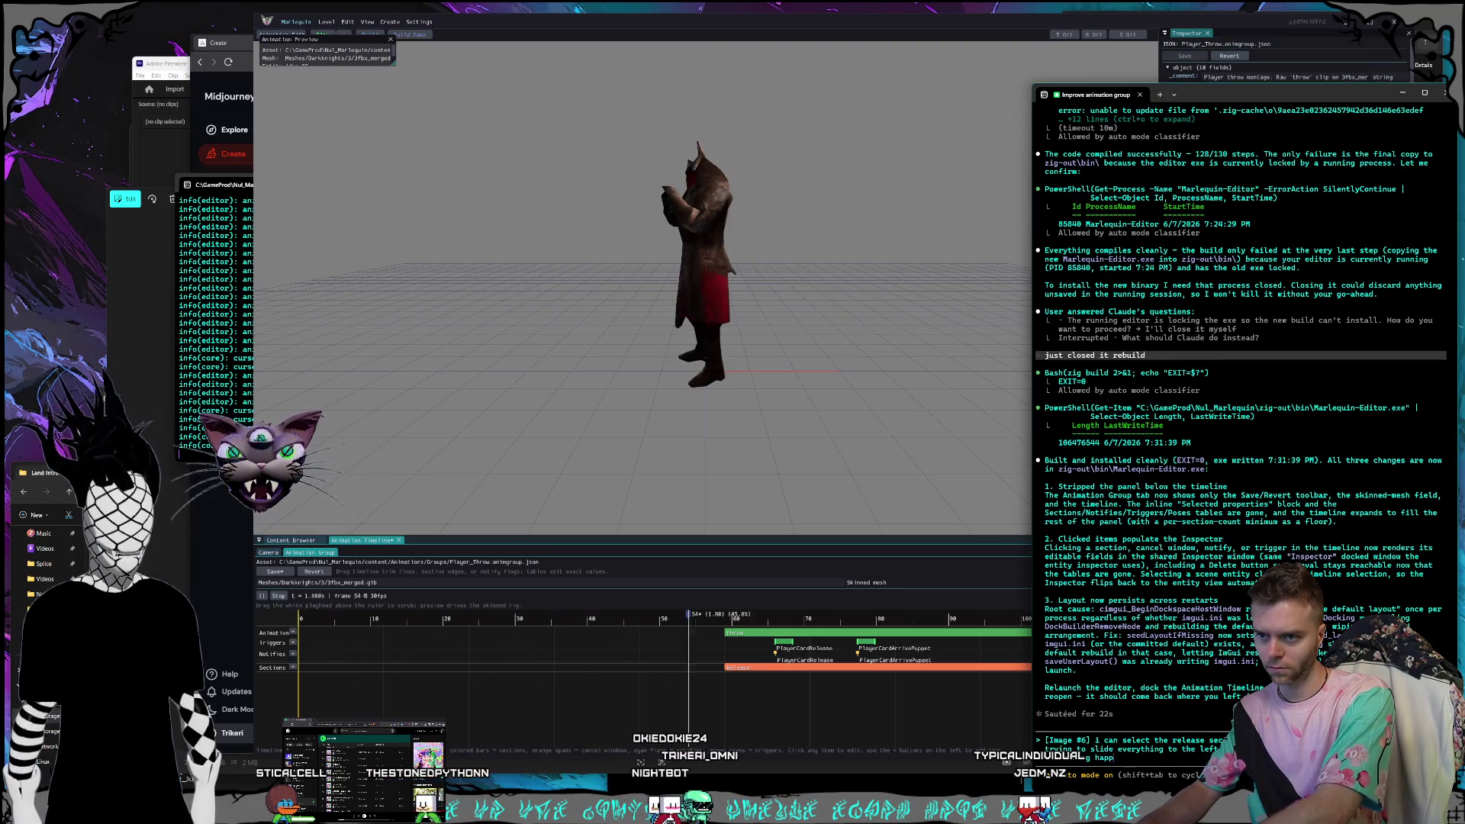
# Add a request to be able to select multiple timeline items.
pyautogui.click(694, 651)
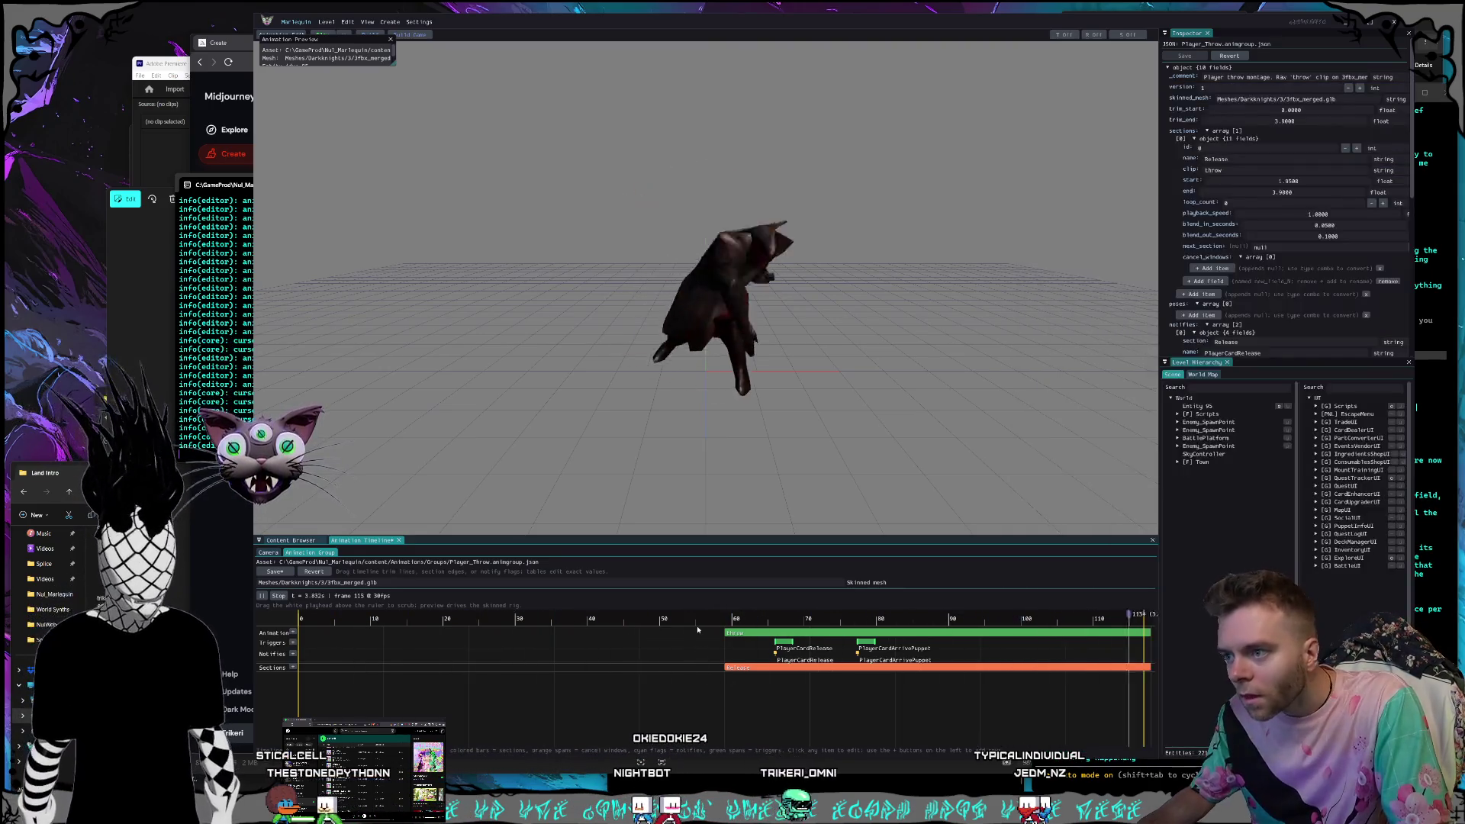
pyautogui.hotkey('alt', 'Tab')
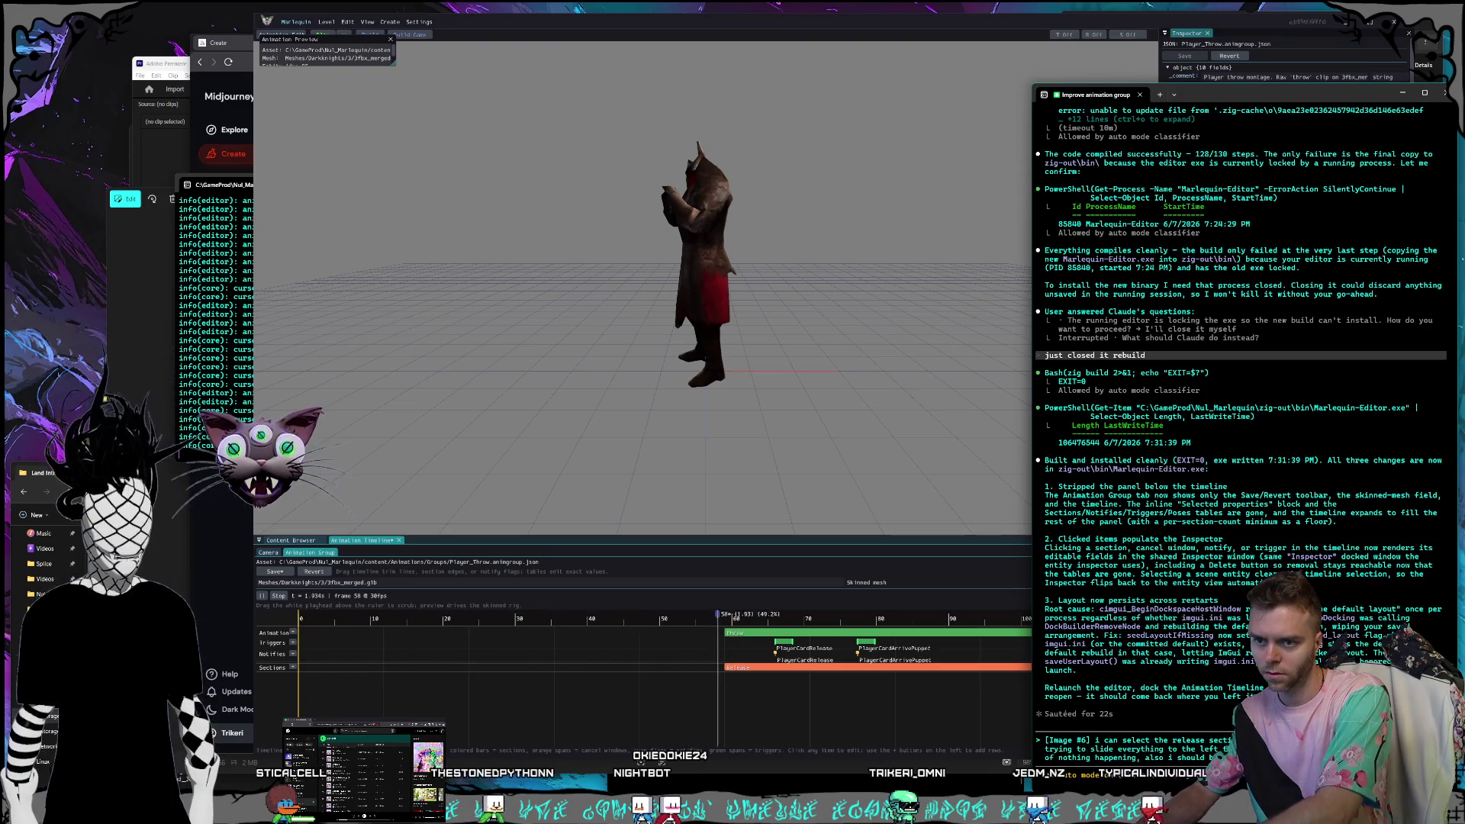
pyautogui.click(725, 616)
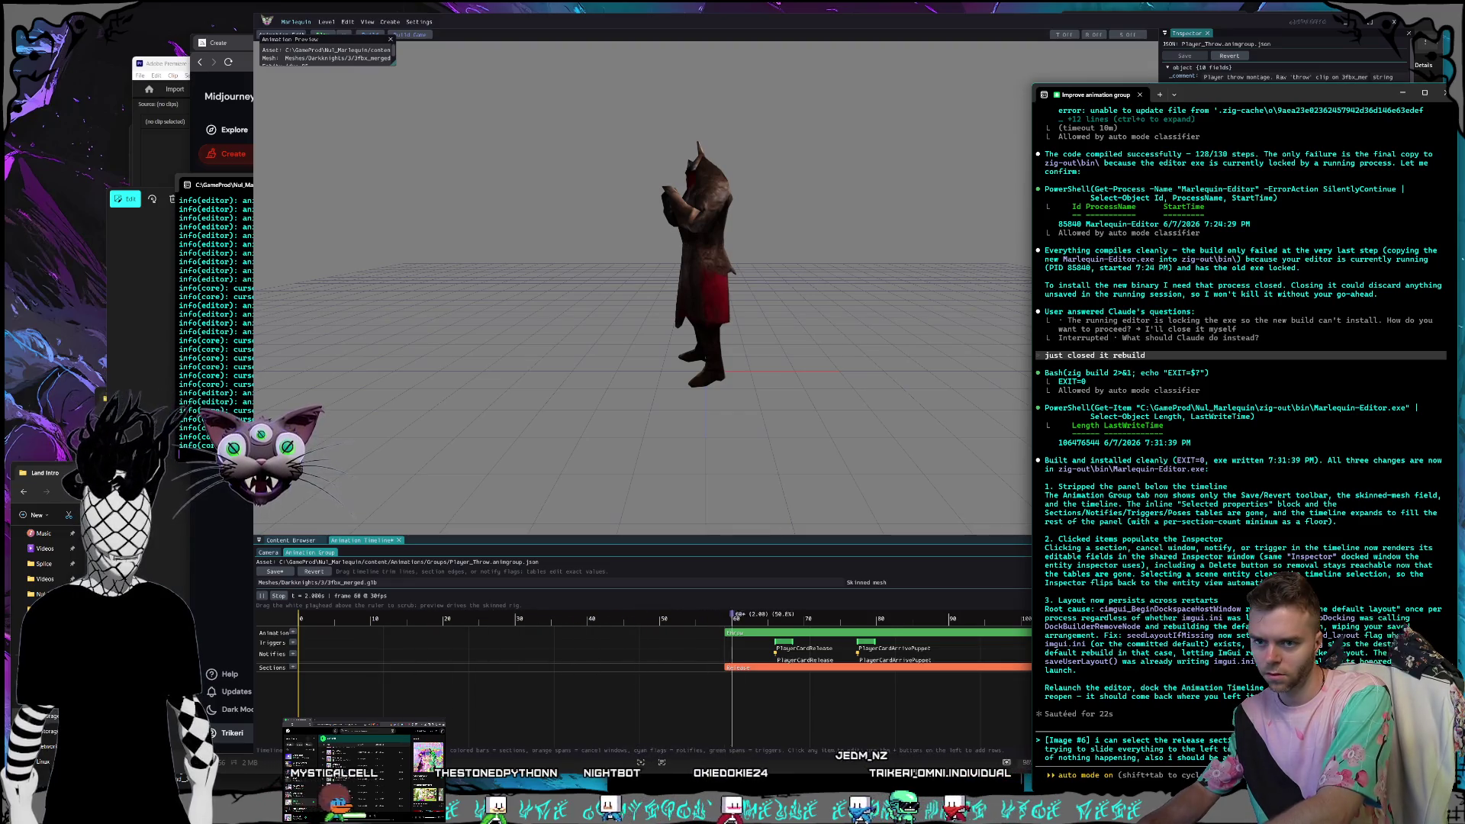
pyautogui.write('e able to select multipl')
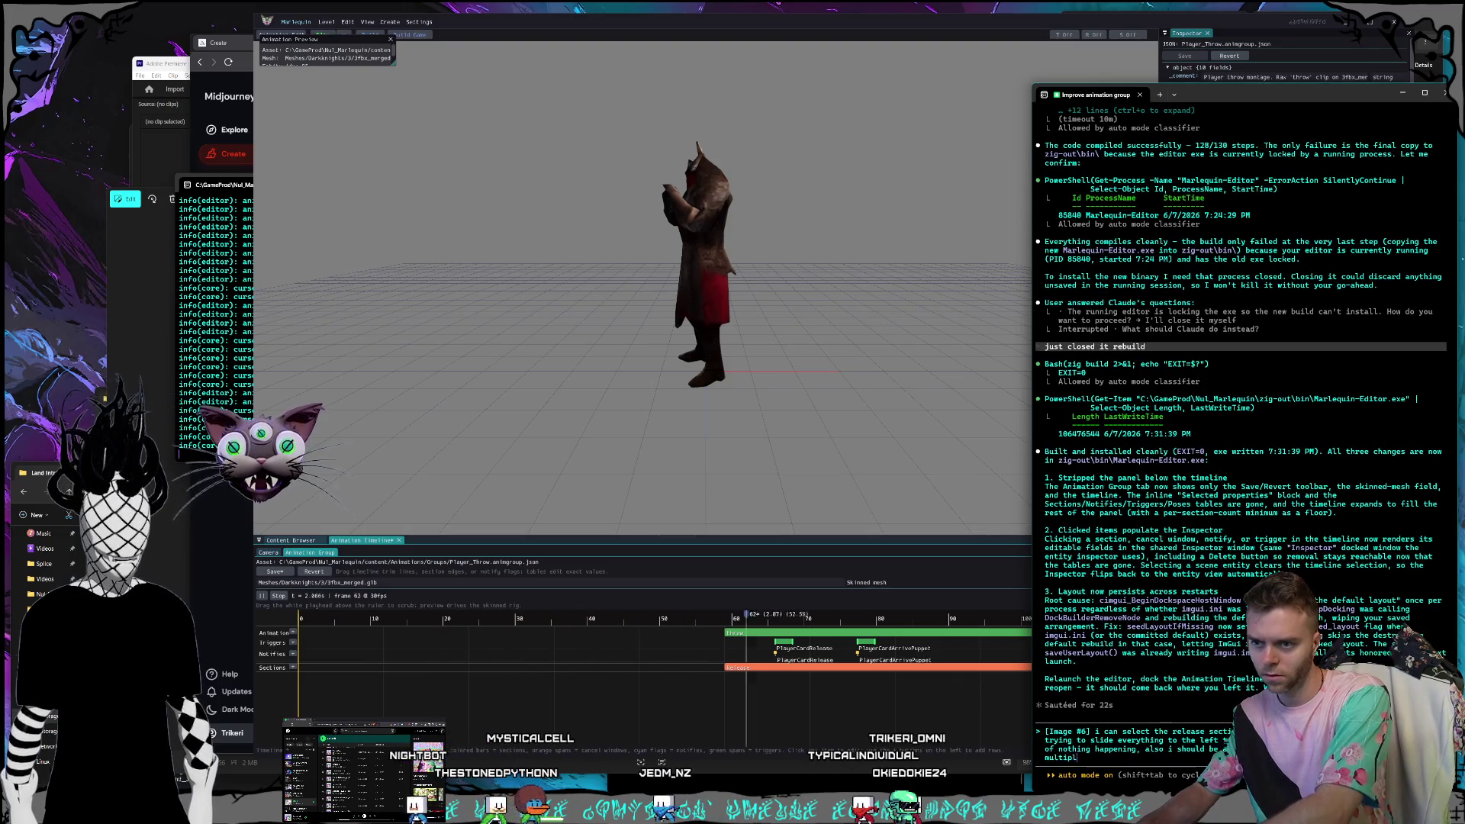
pyautogui.write('e')
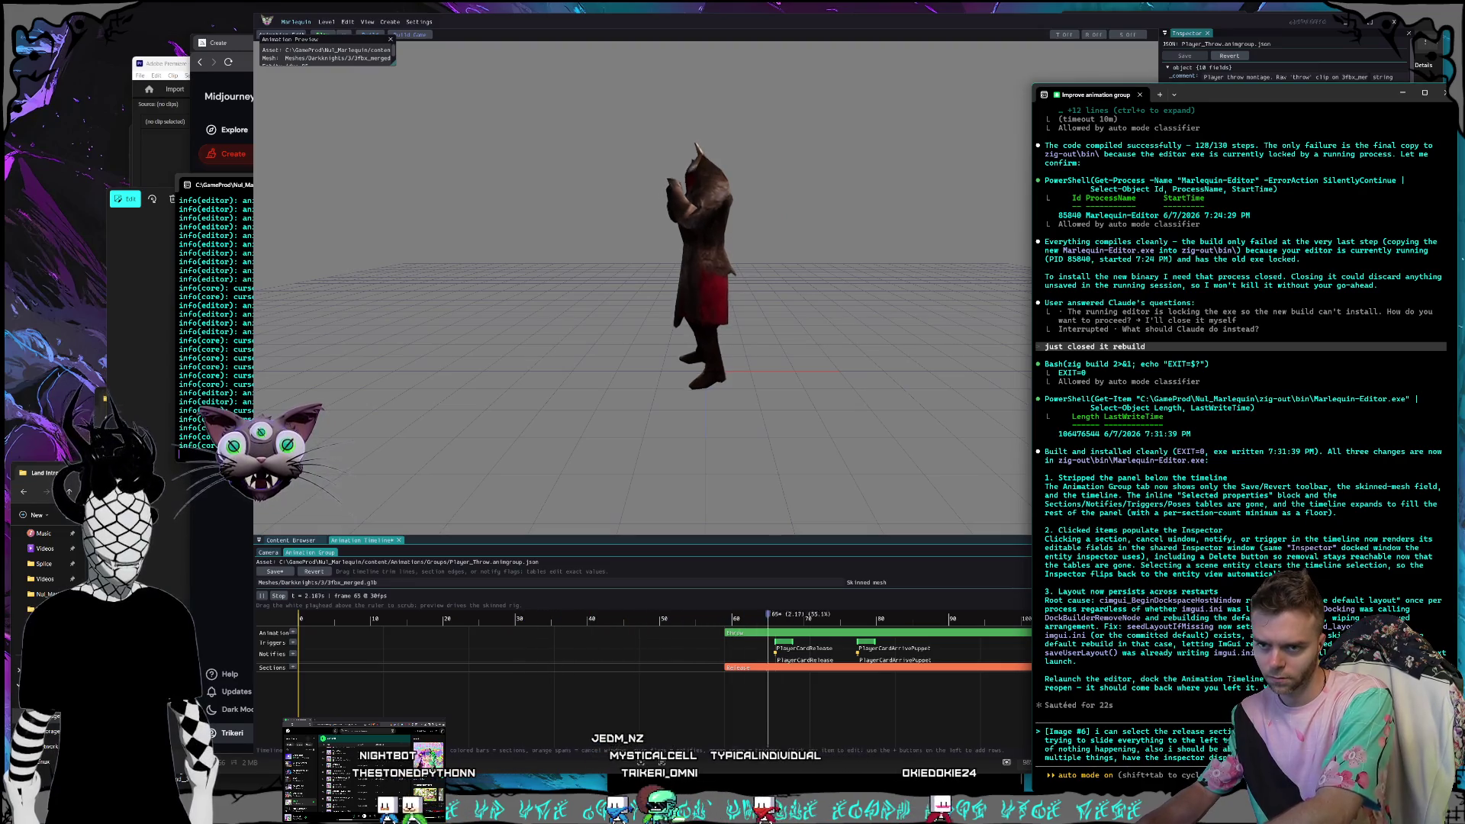
pyautogui.write('that got selected')
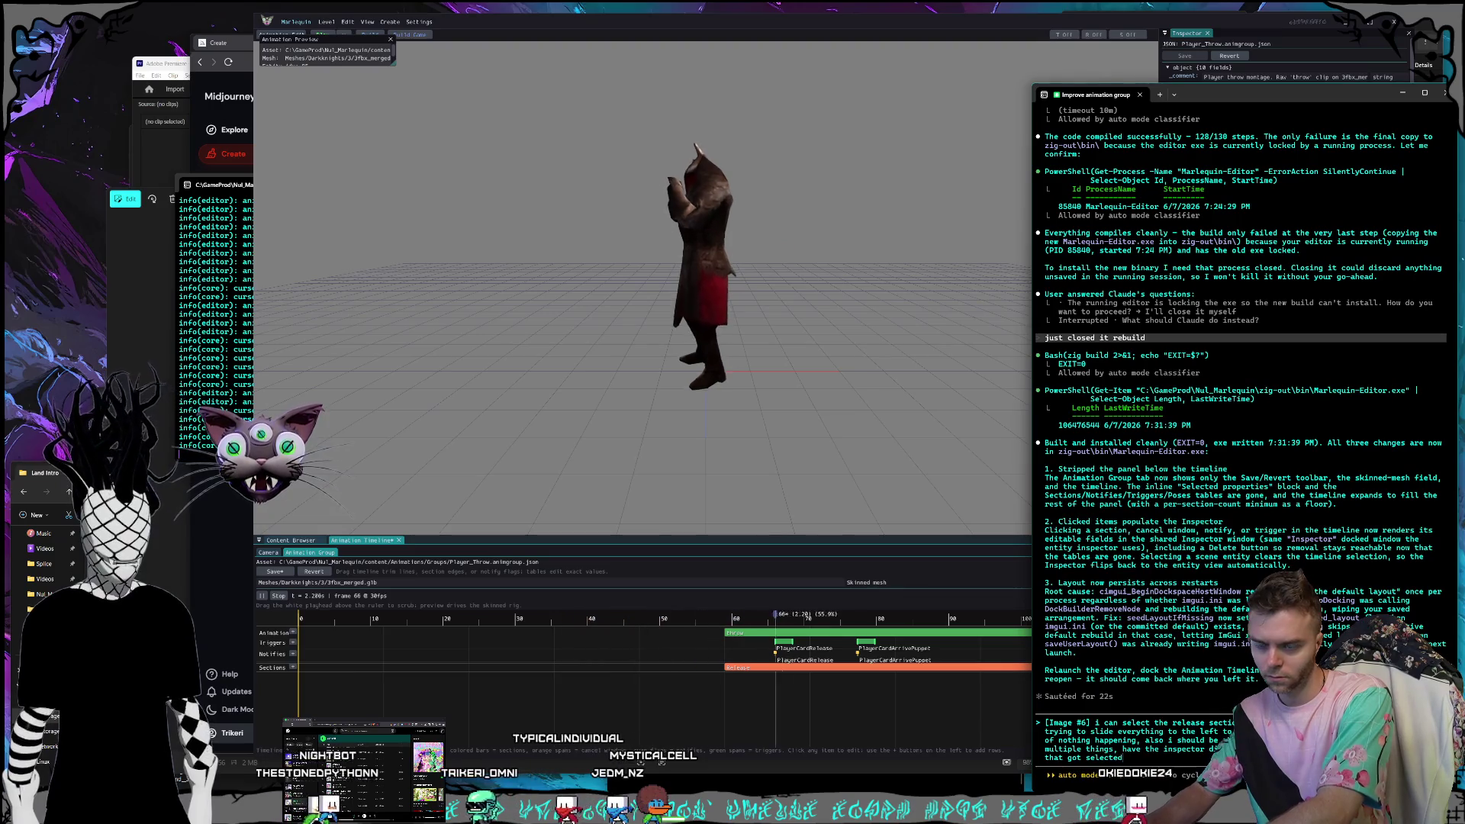
pyautogui.click(717, 653)
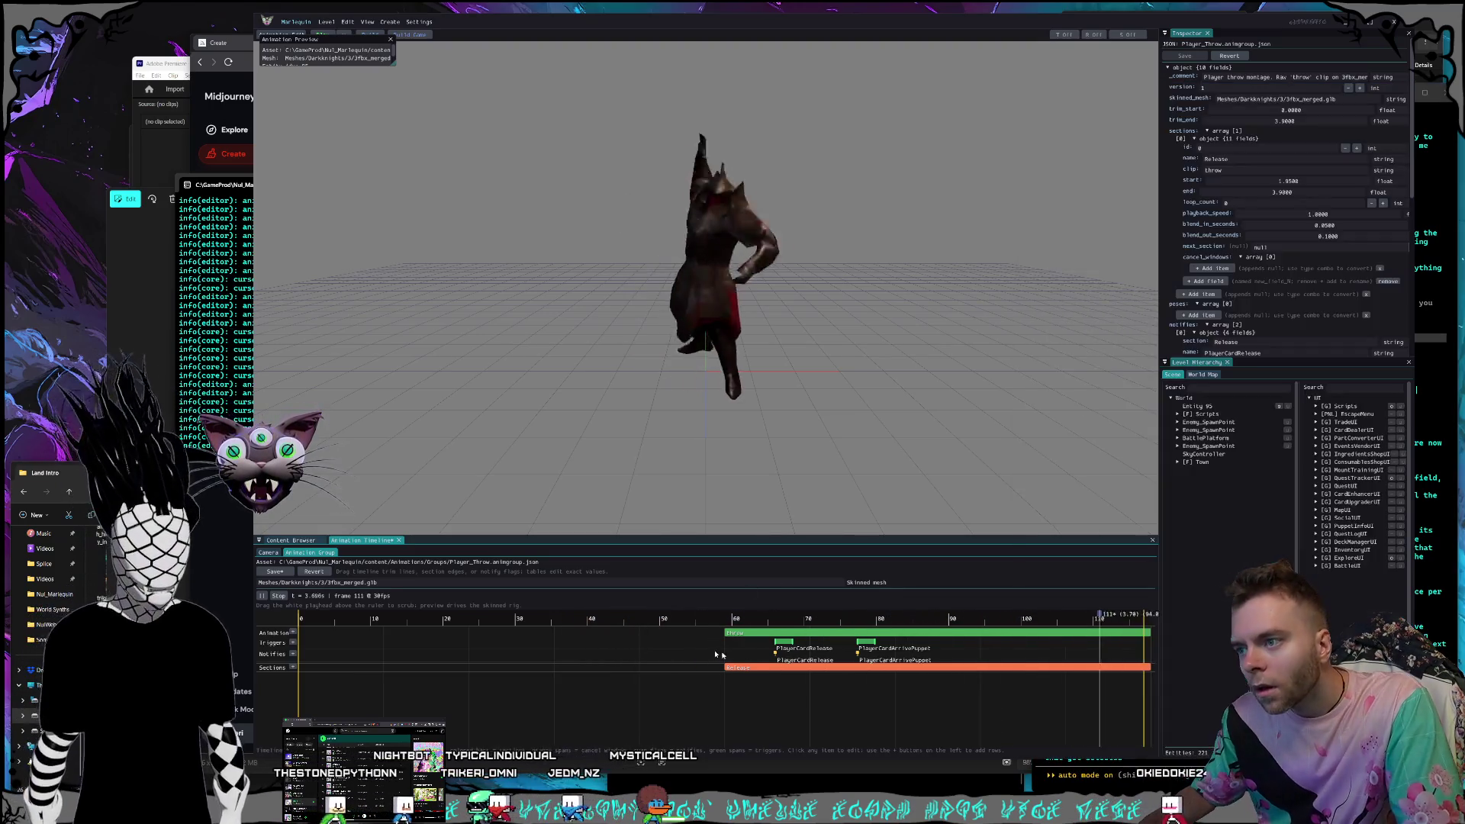
# Inspect the Release section and PlayerCardRelease trigger properties on the timeline.
pyautogui.click(796, 669)
pyautogui.click(784, 642)
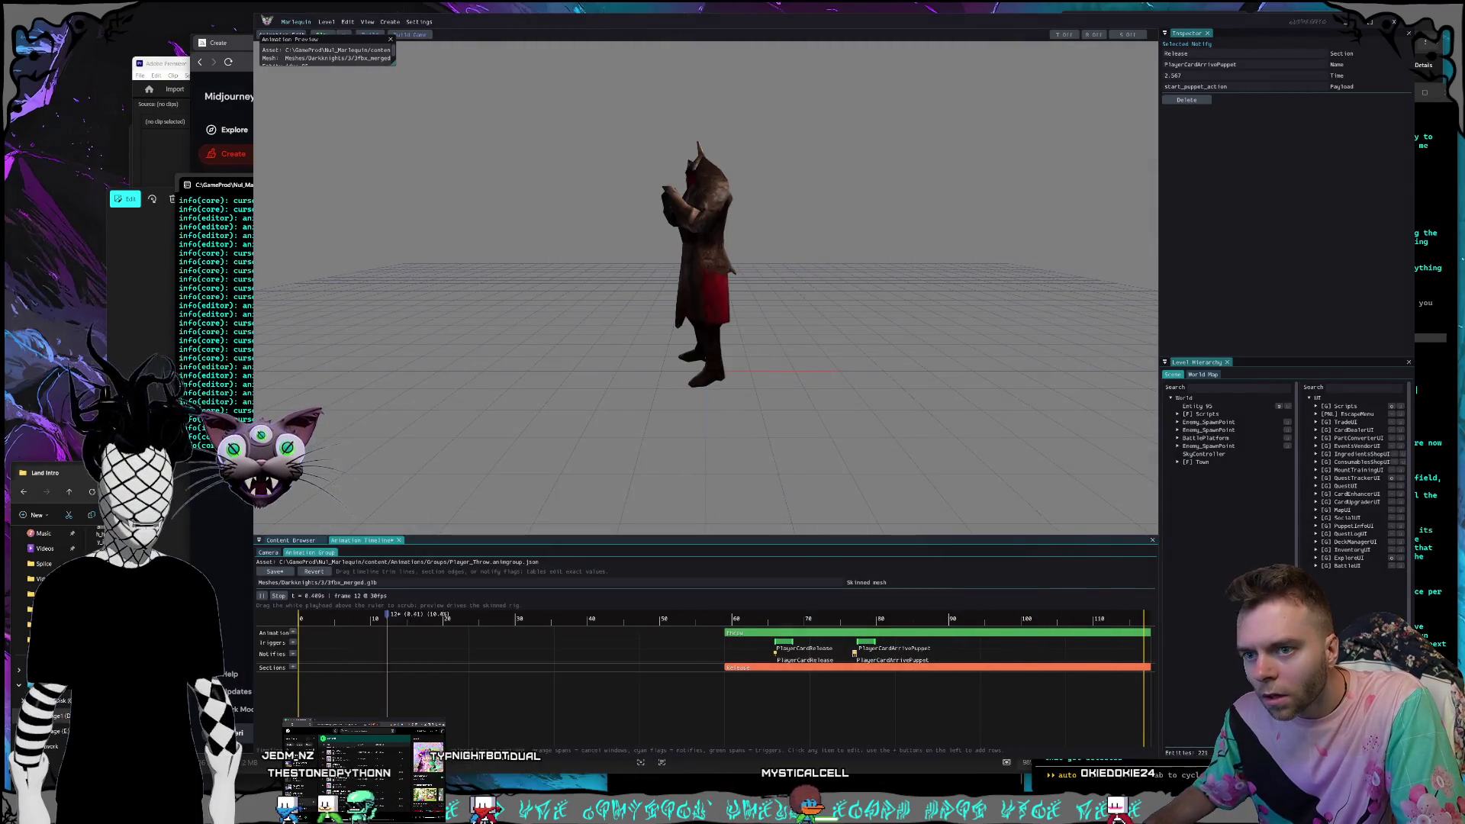
pyautogui.hotkey('alt', 'Tab')
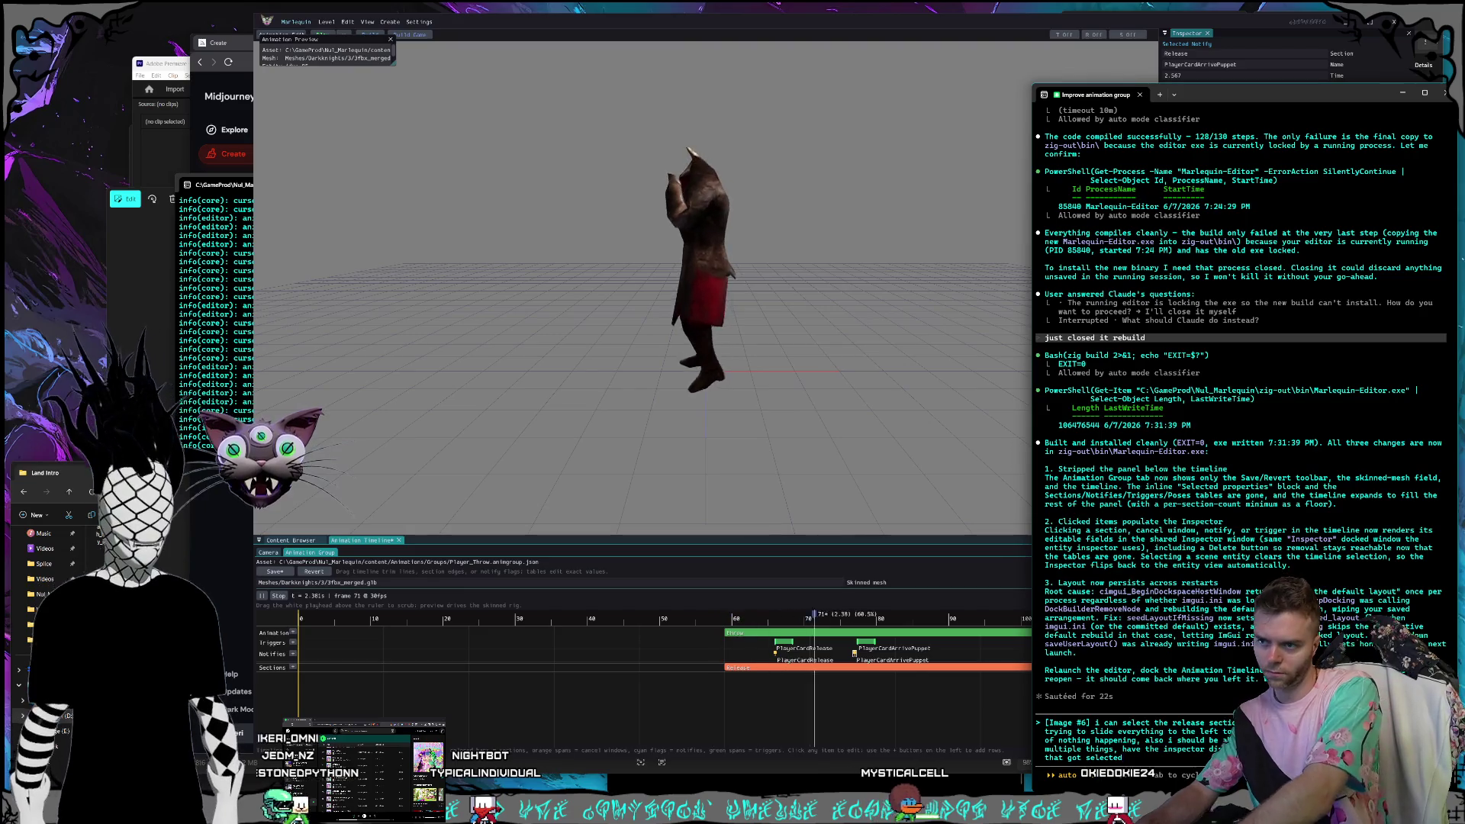
pyautogui.click(718, 618)
pyautogui.write(", i can't Ctrl or")
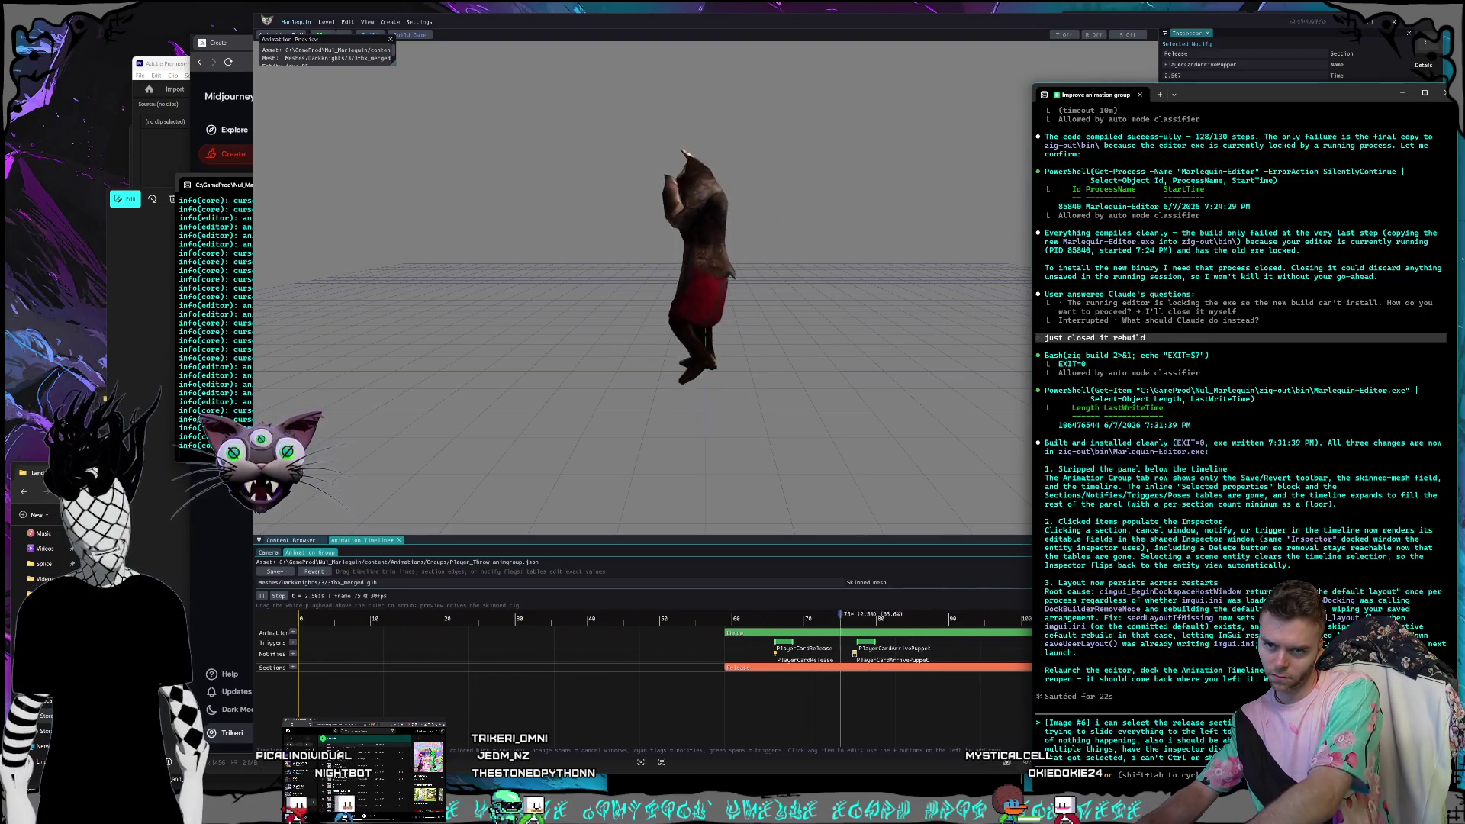
# Finish the shift-click and movement request and send it to the coding agent.
pyautogui.write('ift click')
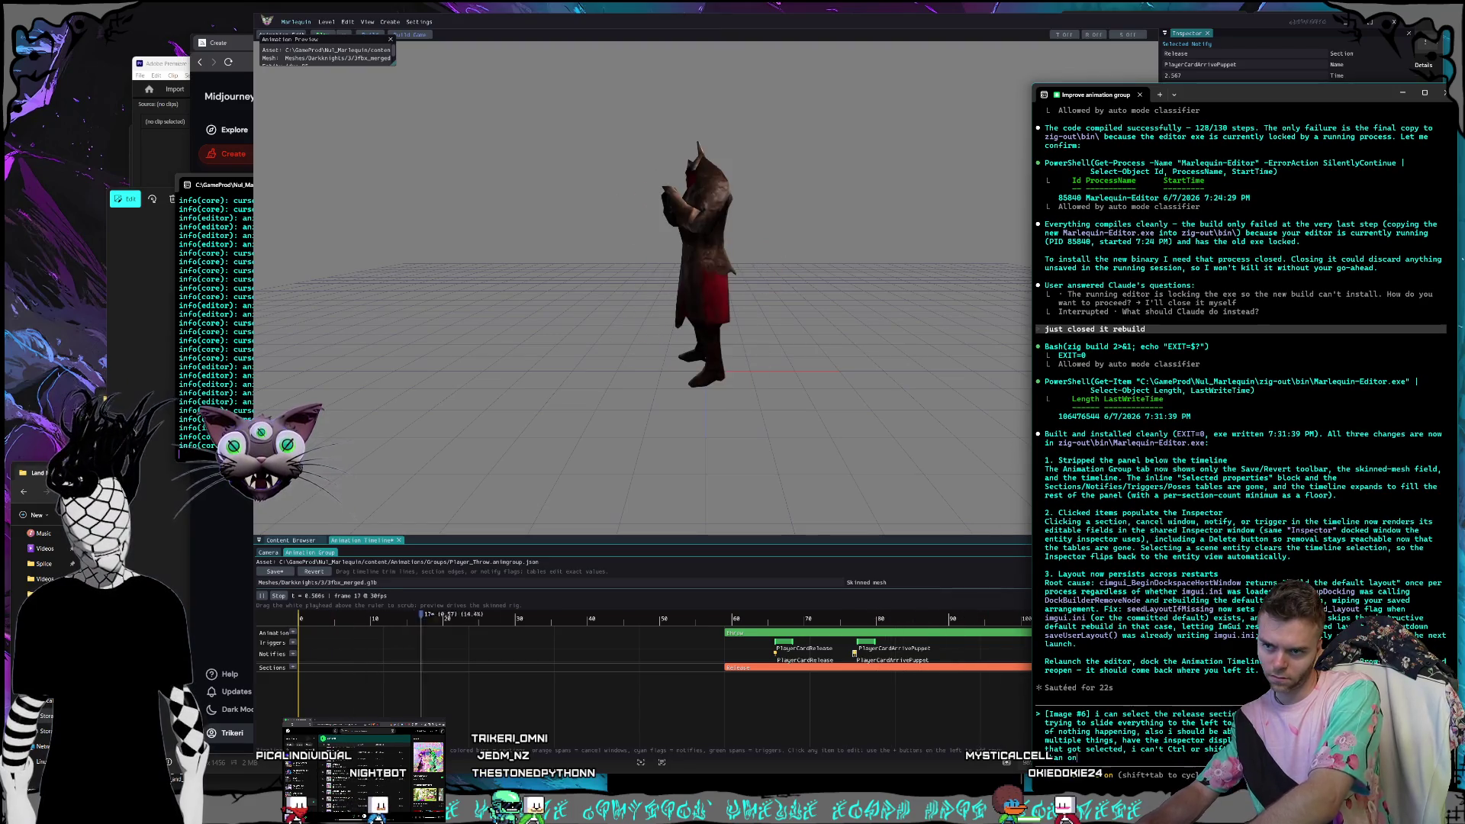
pyautogui.press('BackSpace')
pyautogui.press('BackSpace')
pyautogui.write('also none of the movement')
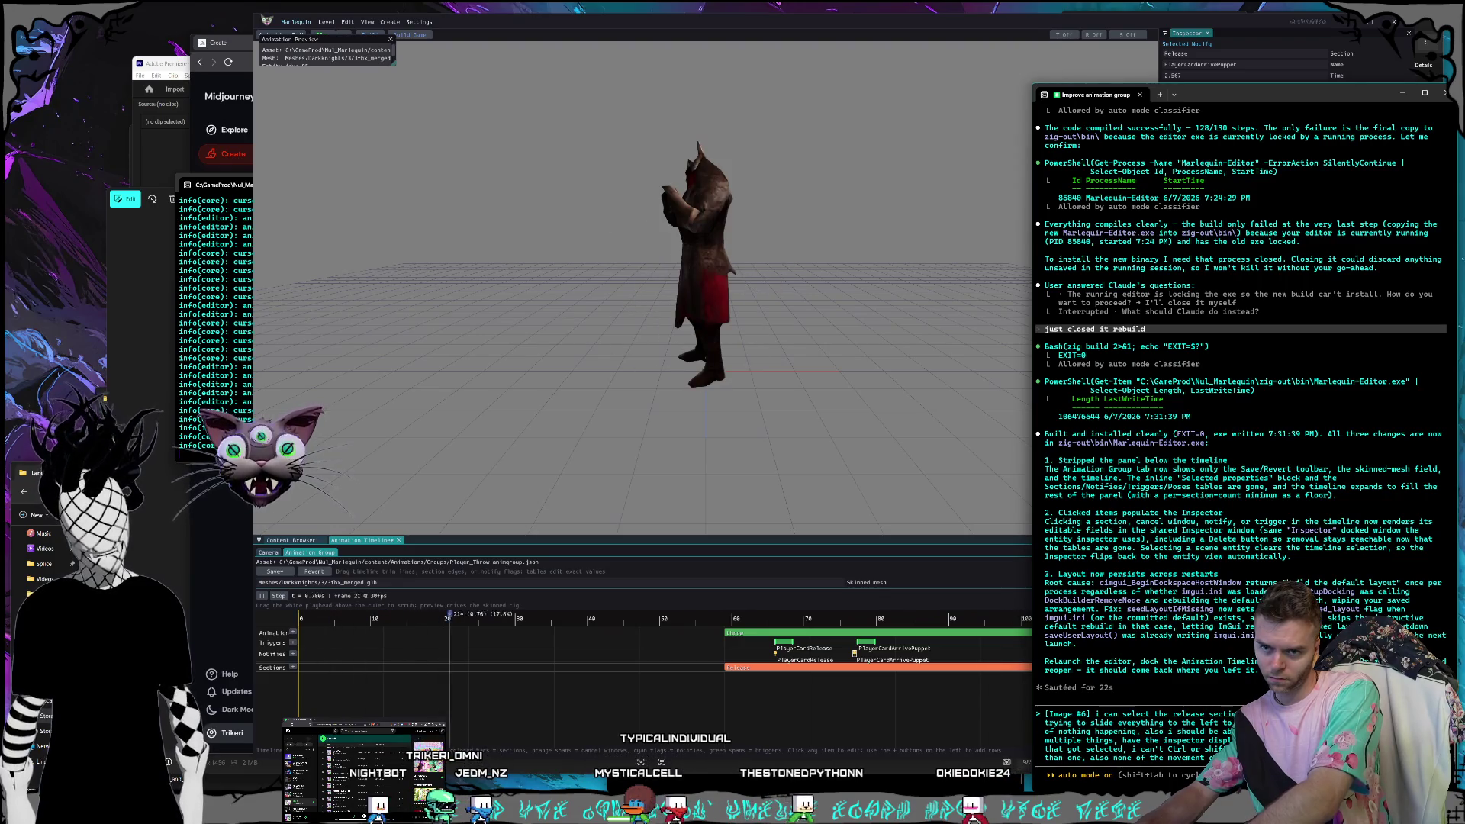
pyautogui.write('the t')
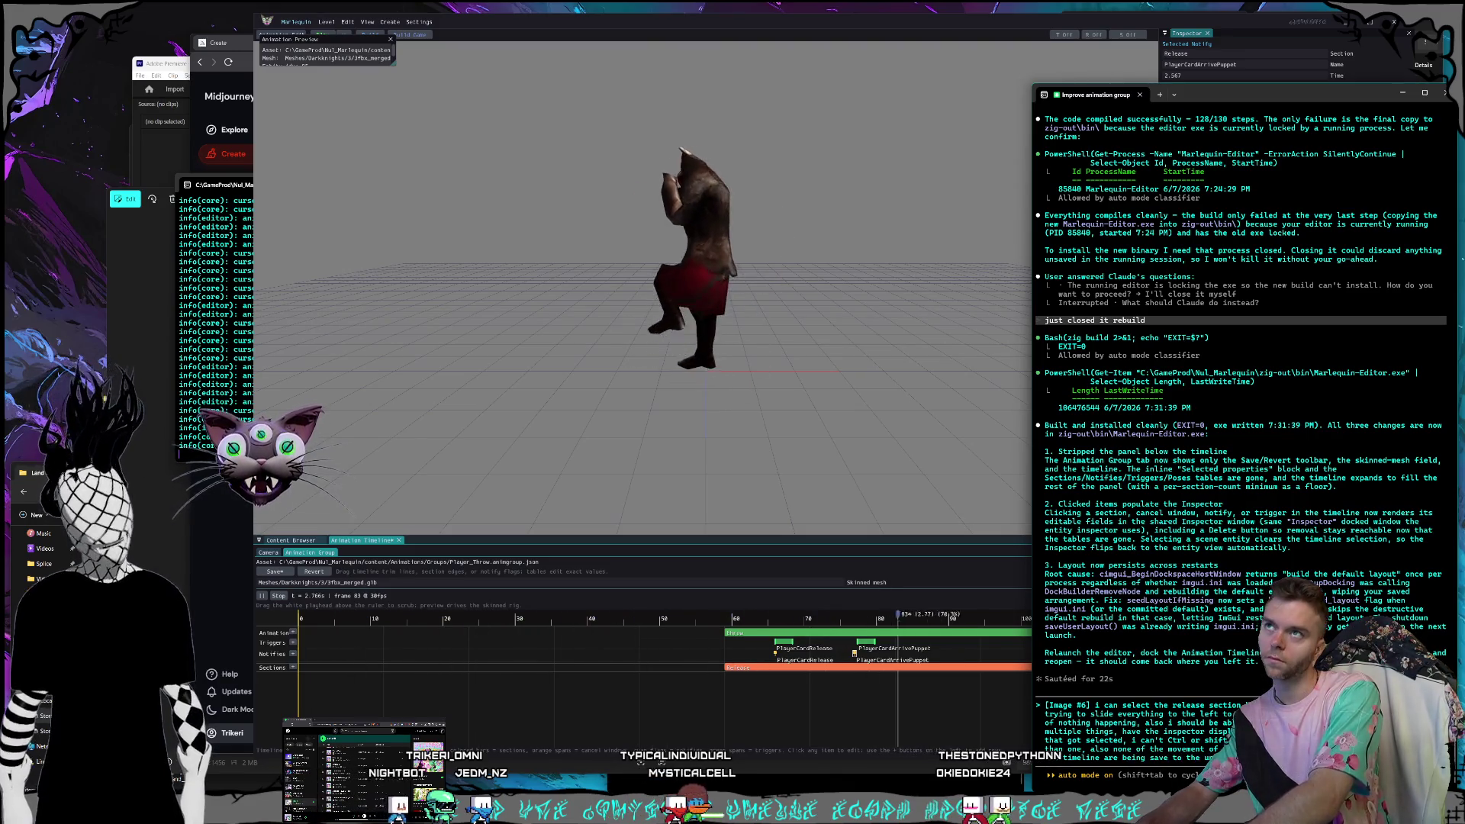
pyautogui.press('Return')
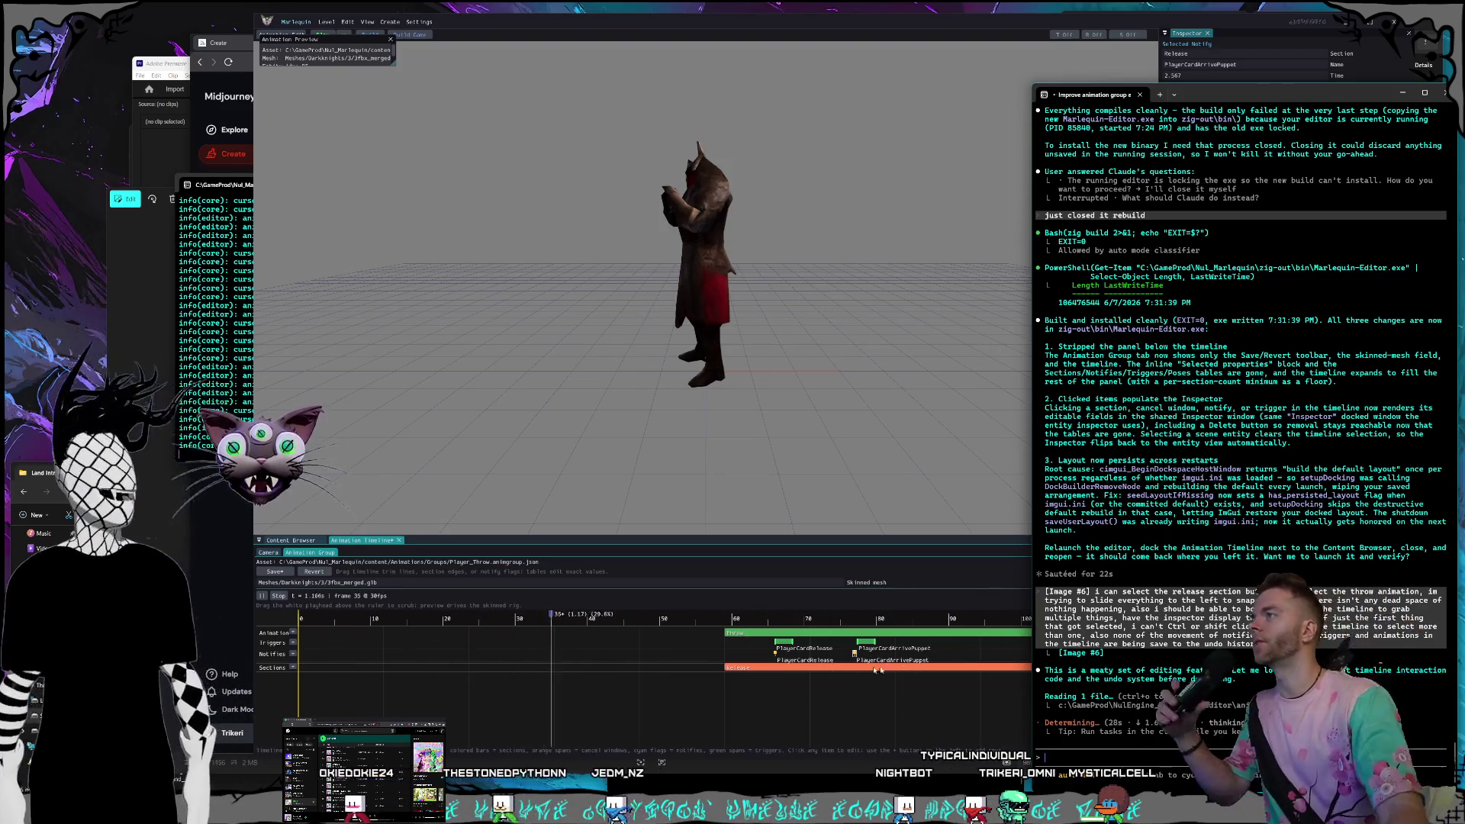
pyautogui.click(868, 6)
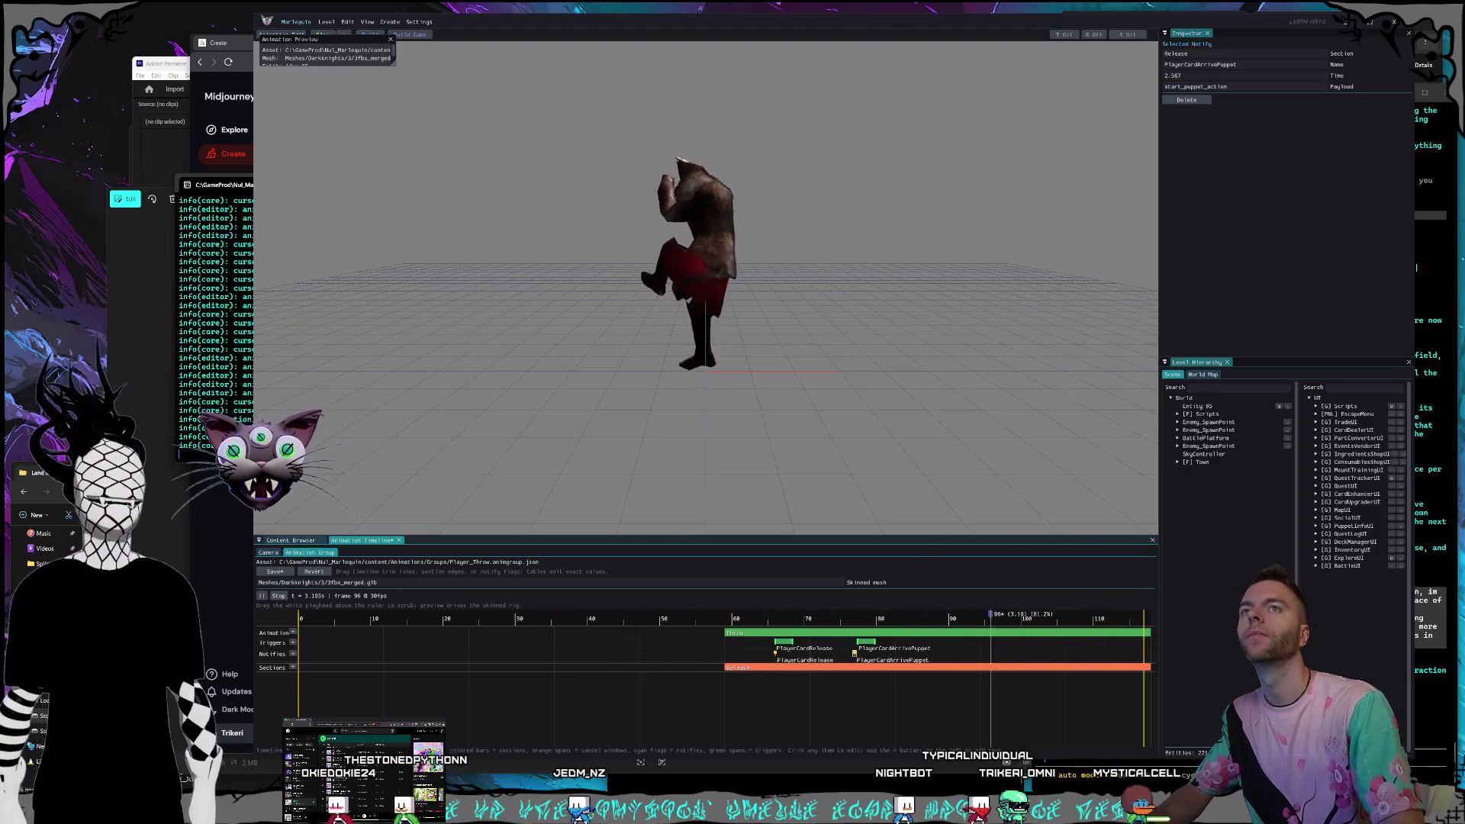
# Close the Marlequin Editor window and Claude's Settings > Usage dialog.
pyautogui.hotkey('alt', 'F4')
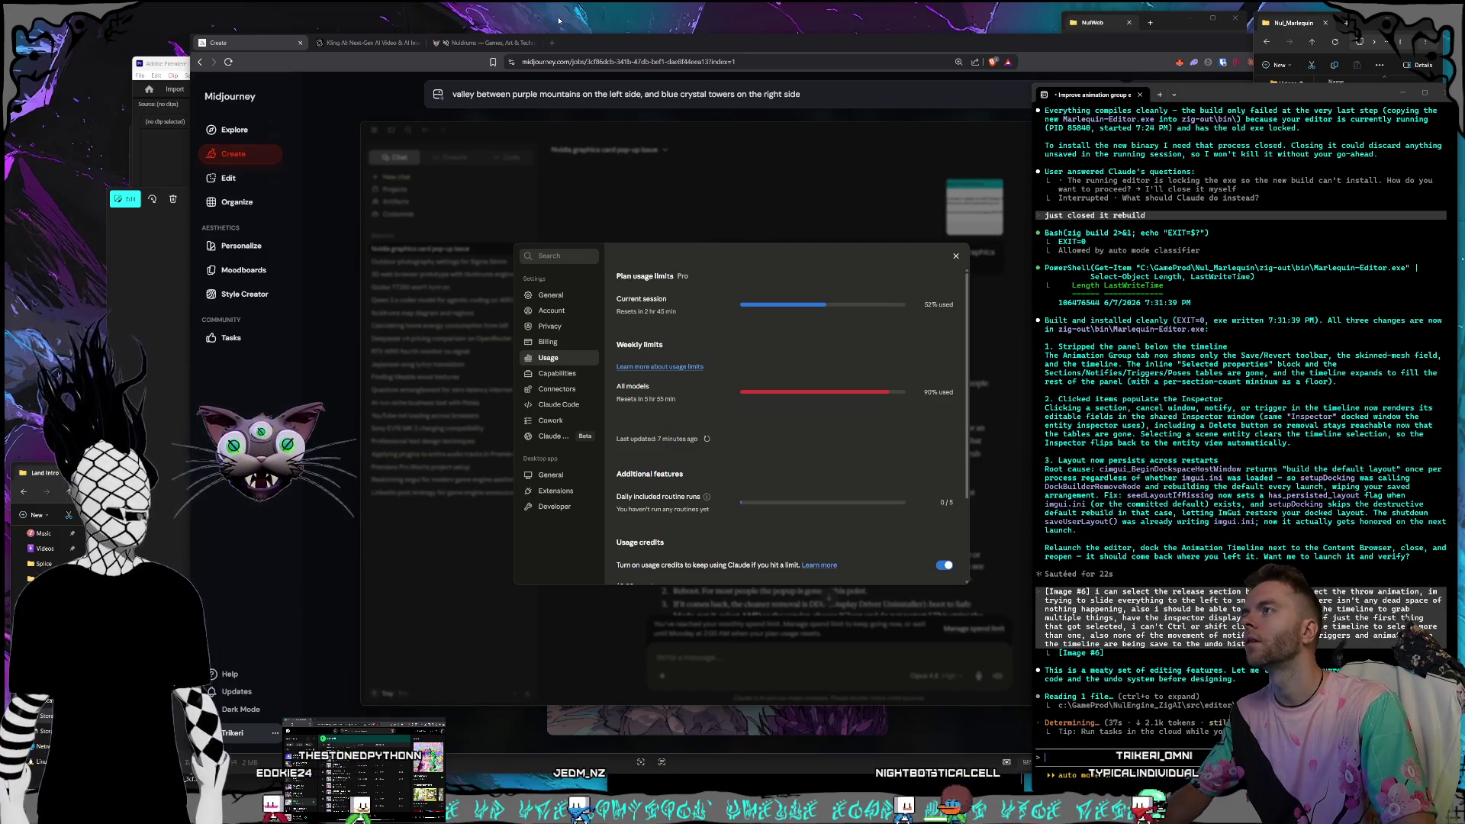
pyautogui.click(669, 158)
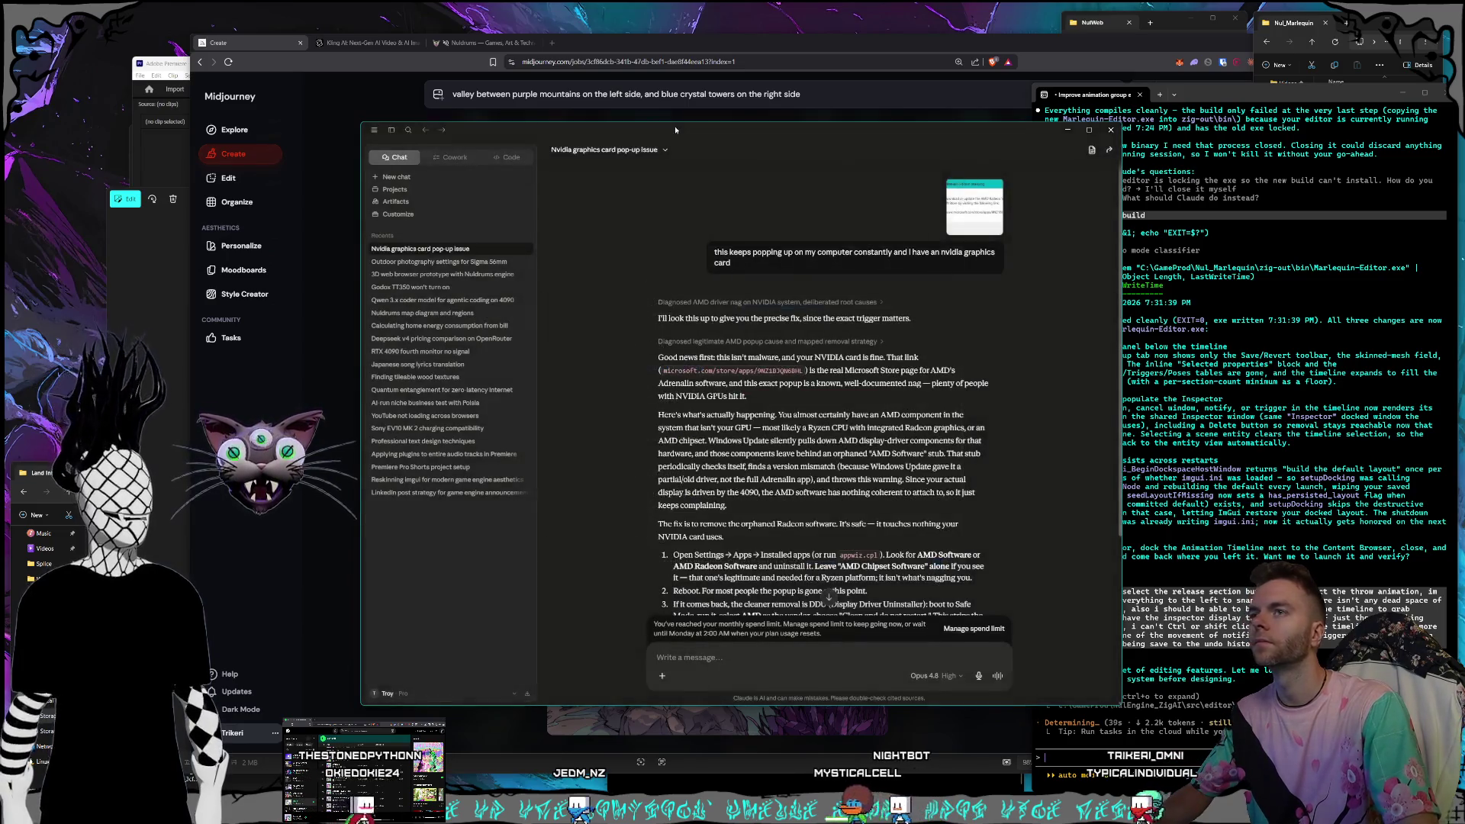
pyautogui.moveTo(74, 288)
pyautogui.mouseDown()
pyautogui.moveTo(305, 76)
pyautogui.moveTo(429, 6)
pyautogui.mouseUp()
# Browse the generated fantasy images in Photos, from the psychedelic tree to the castle.
pyautogui.click(142, 294)
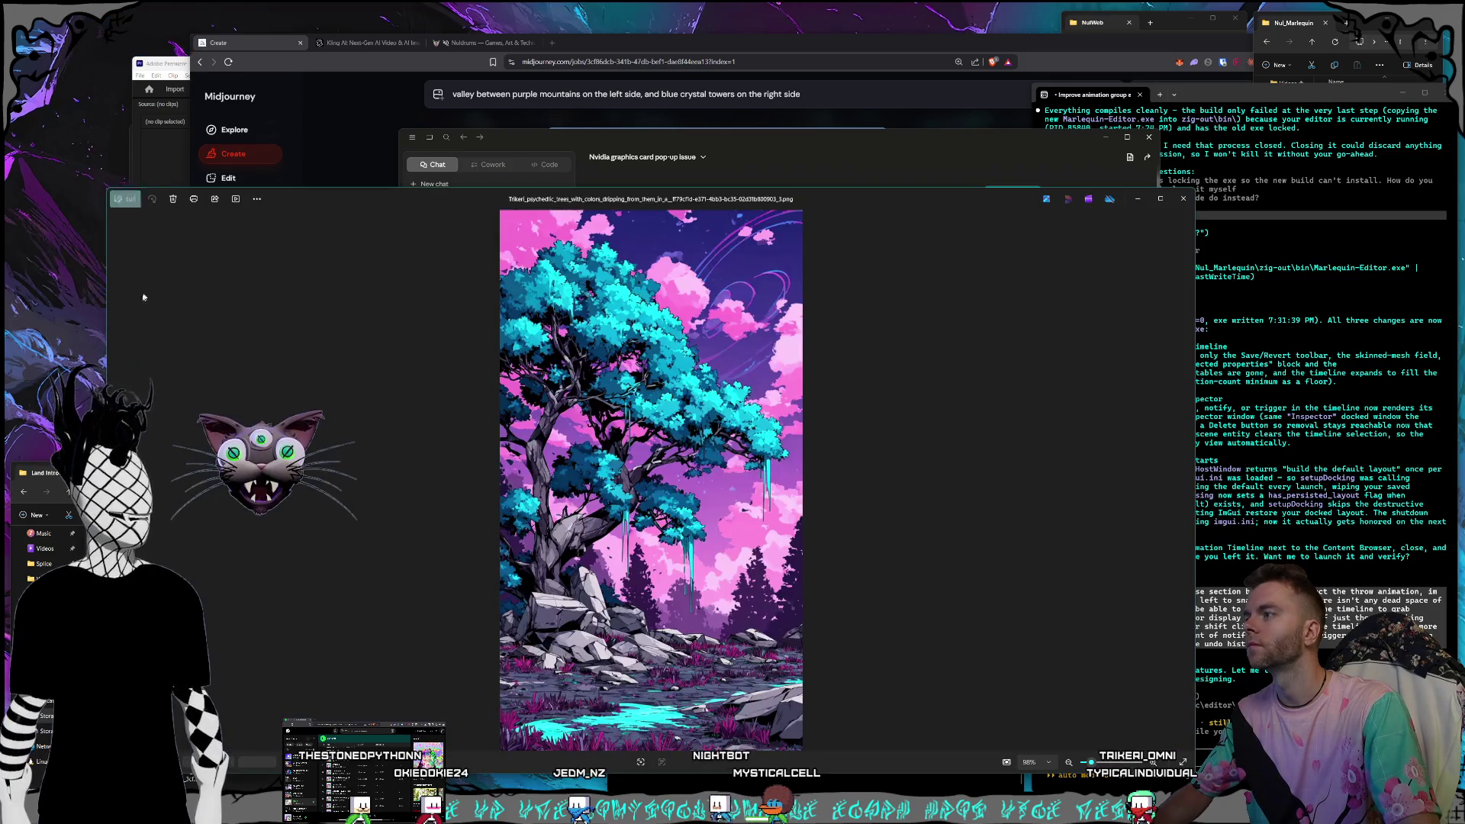
pyautogui.press('Right')
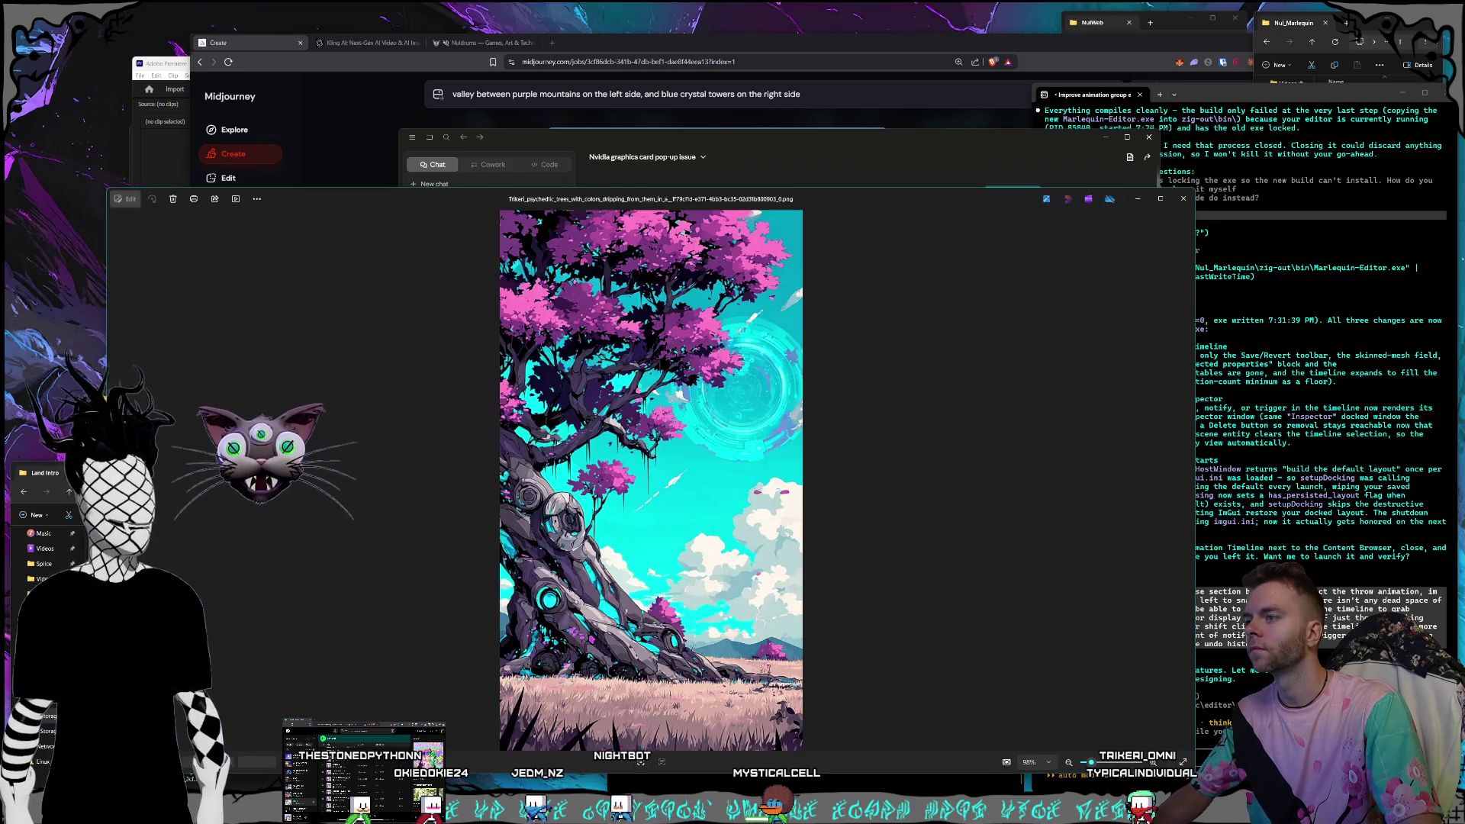
pyautogui.click(1184, 489)
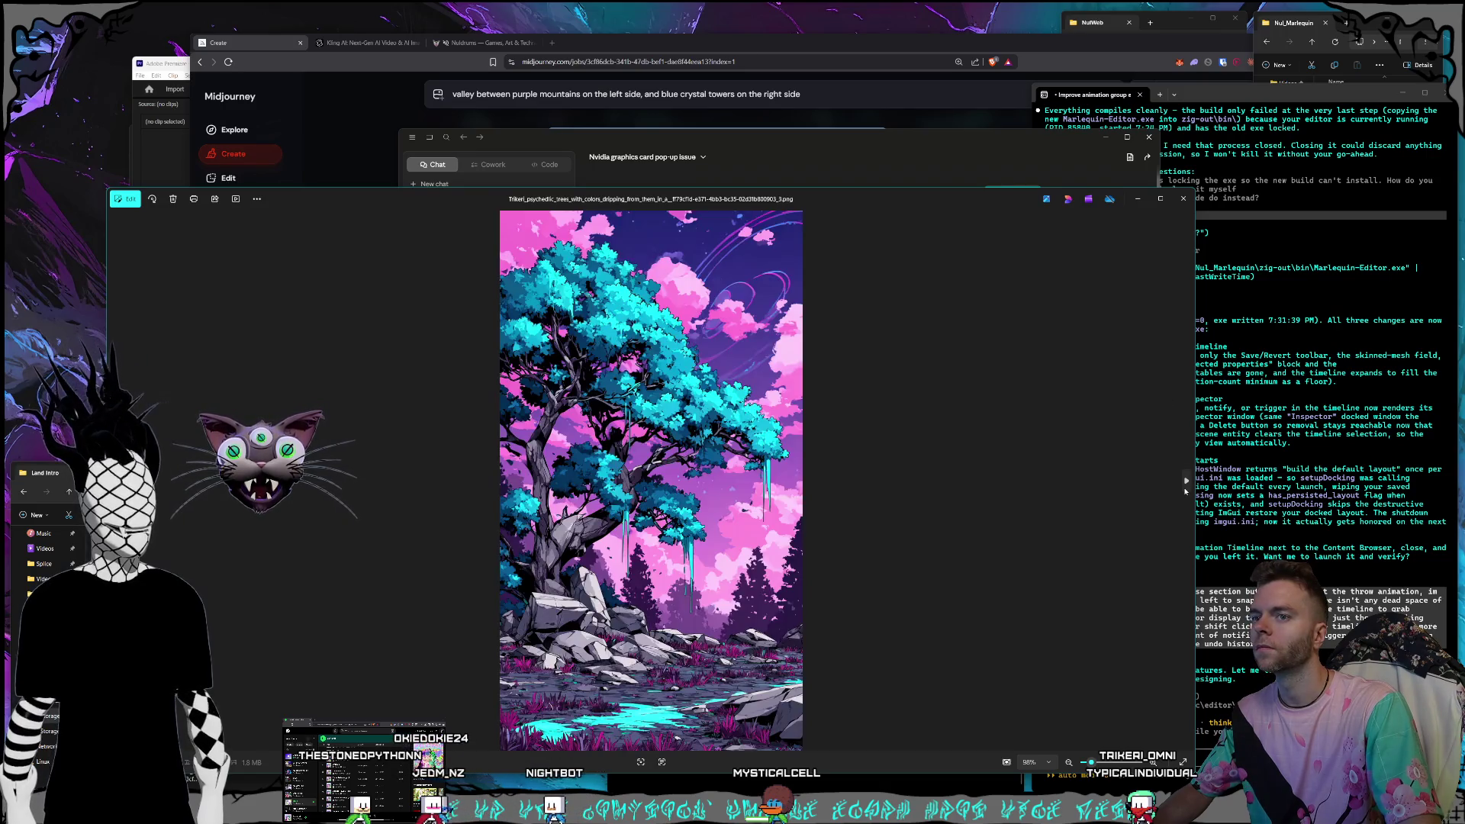
pyautogui.click(1185, 488)
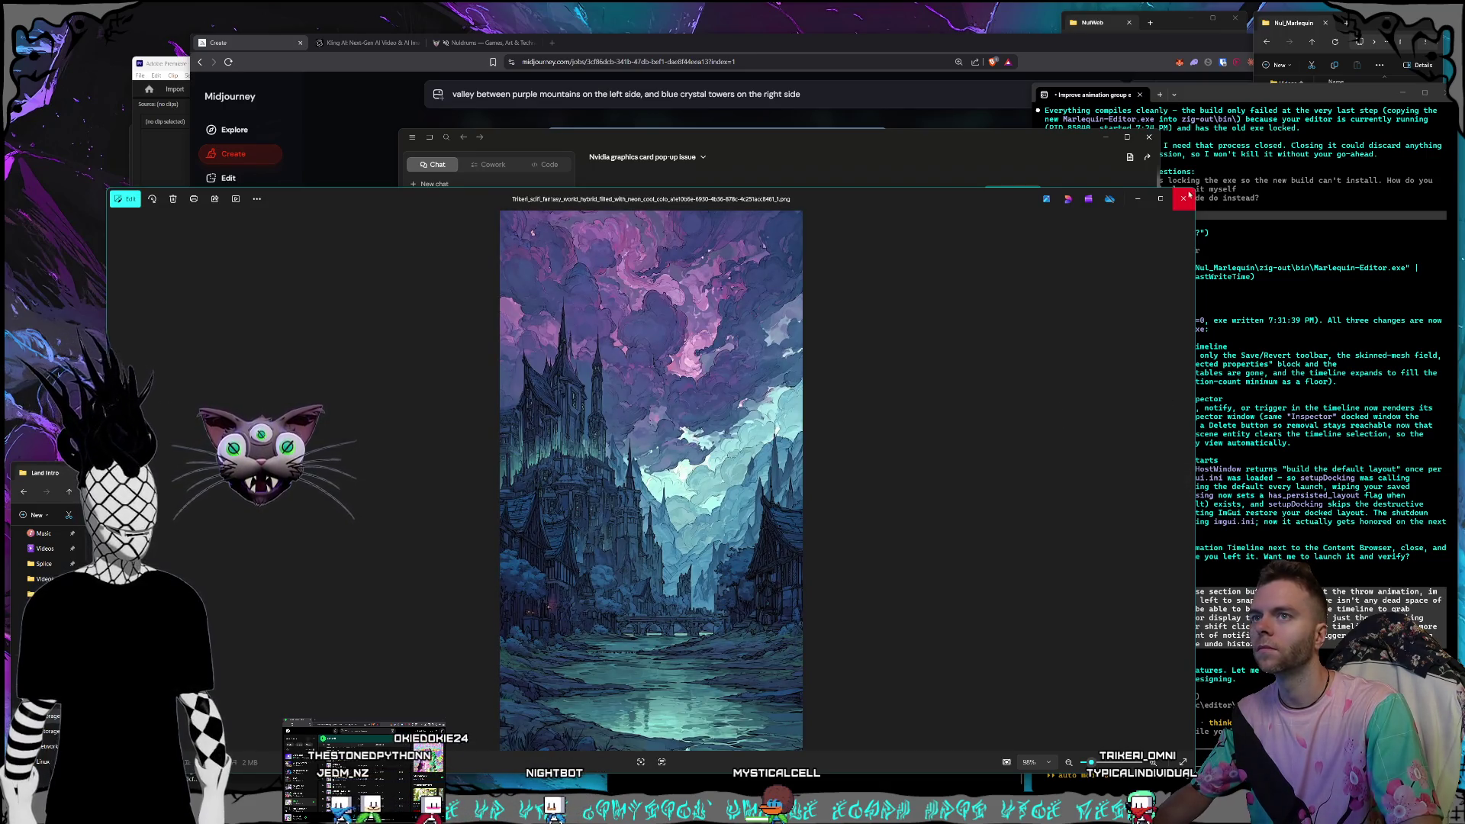
# Close the image viewer and return to the Kling AI video generation page.
pyautogui.click(1187, 197)
pyautogui.click(623, 76)
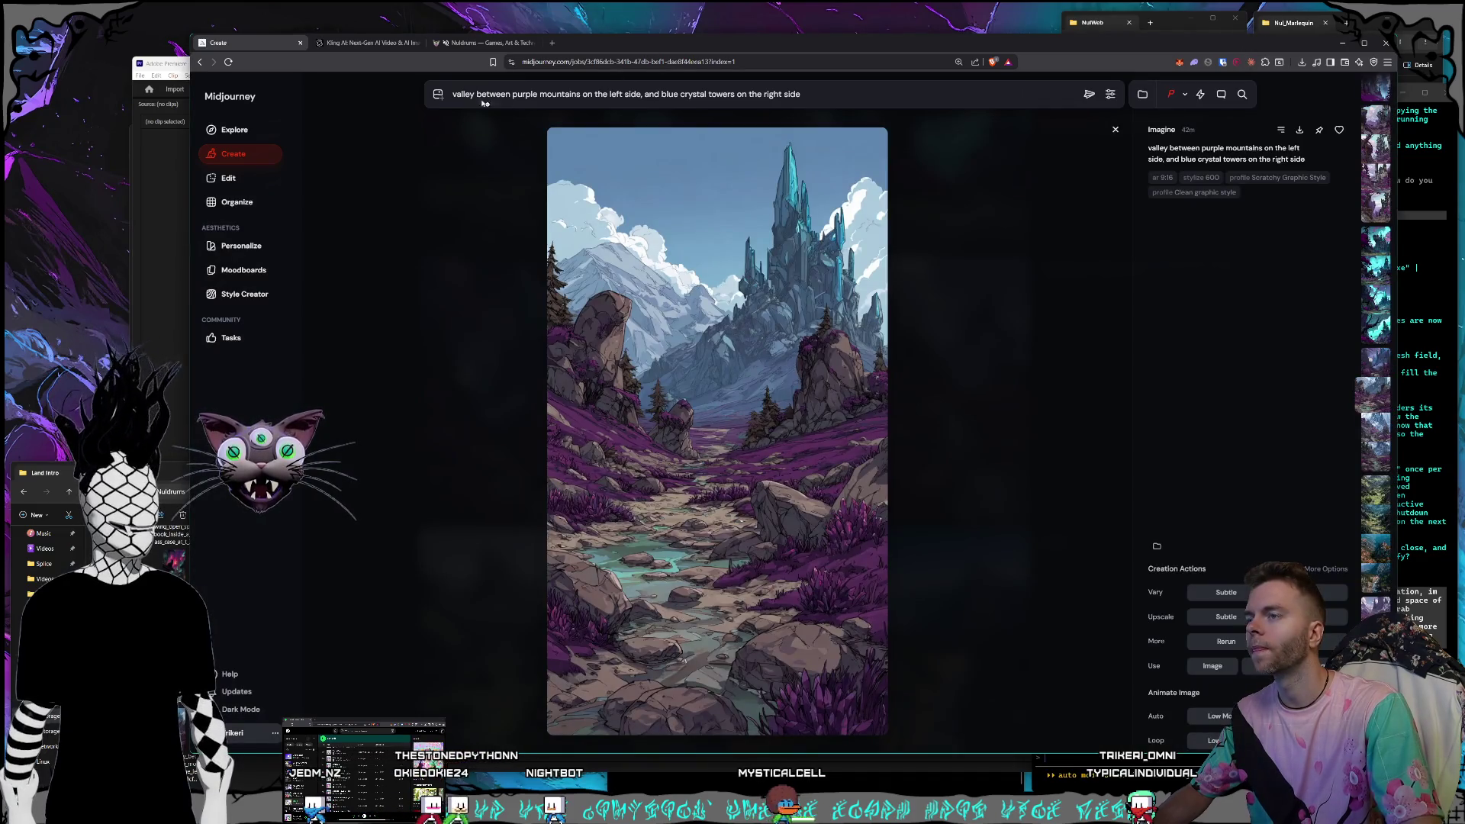
pyautogui.click(378, 48)
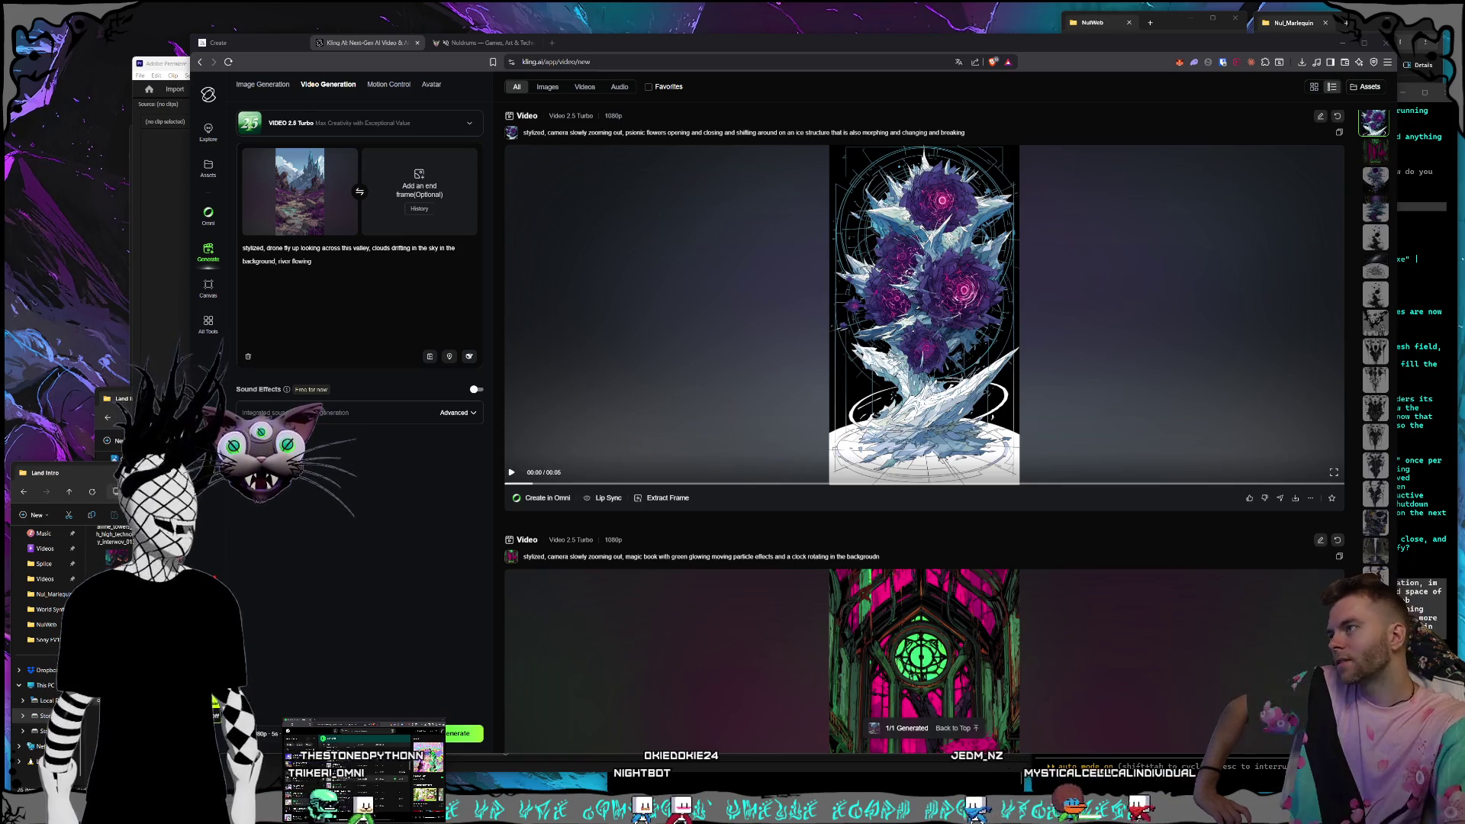
# Bring Premiere Pro to the front and close the castle image viewer.
pyautogui.click(130, 58)
pyautogui.moveTo(130, 58); pyautogui.dragTo(172, 82)
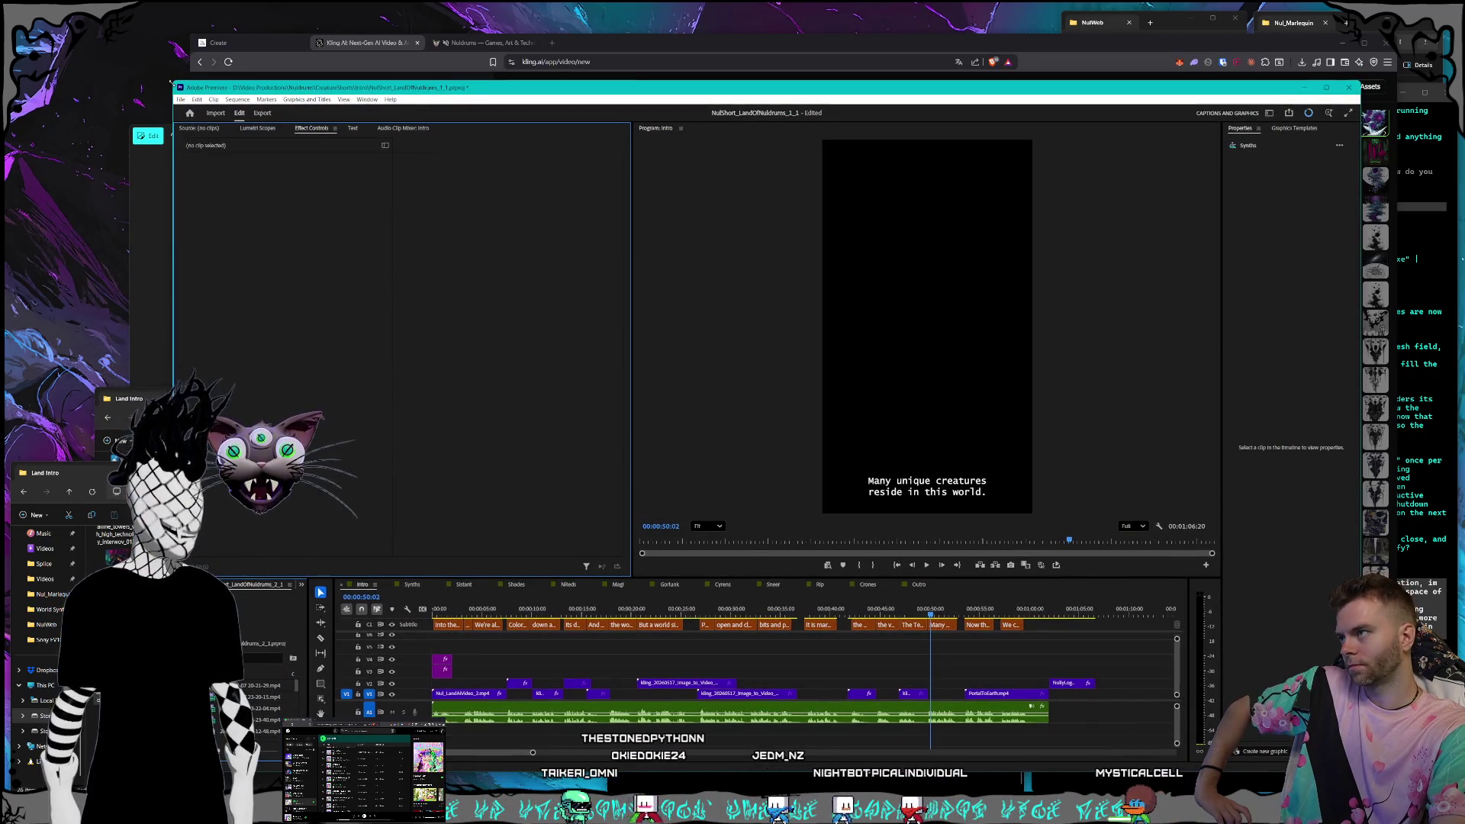
pyautogui.click(153, 183)
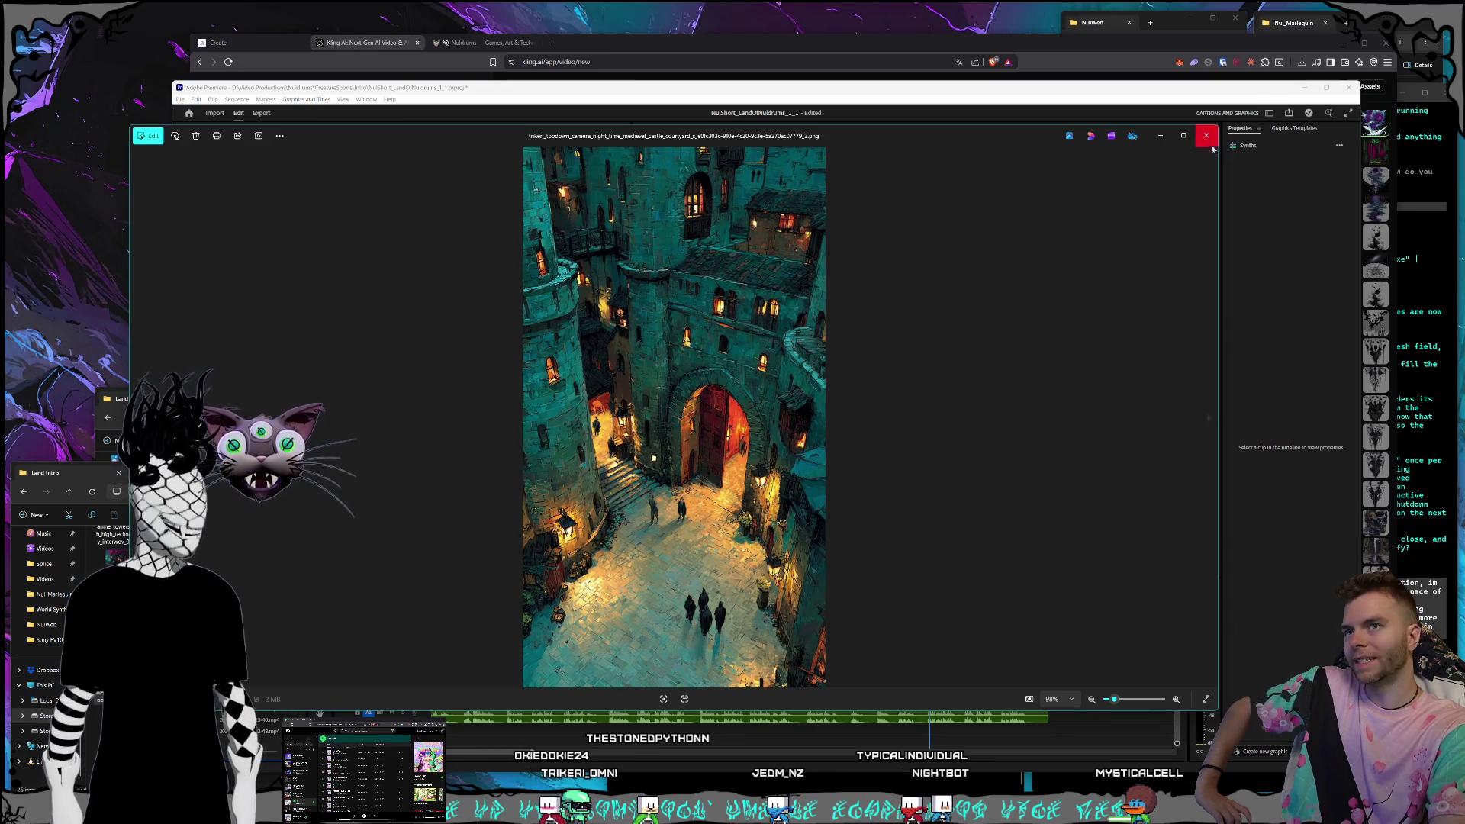
pyautogui.click(1206, 135)
# Reposition the Premiere window, then switch to the Claude Code session.
pyautogui.moveTo(368, 91); pyautogui.dragTo(323, 87)
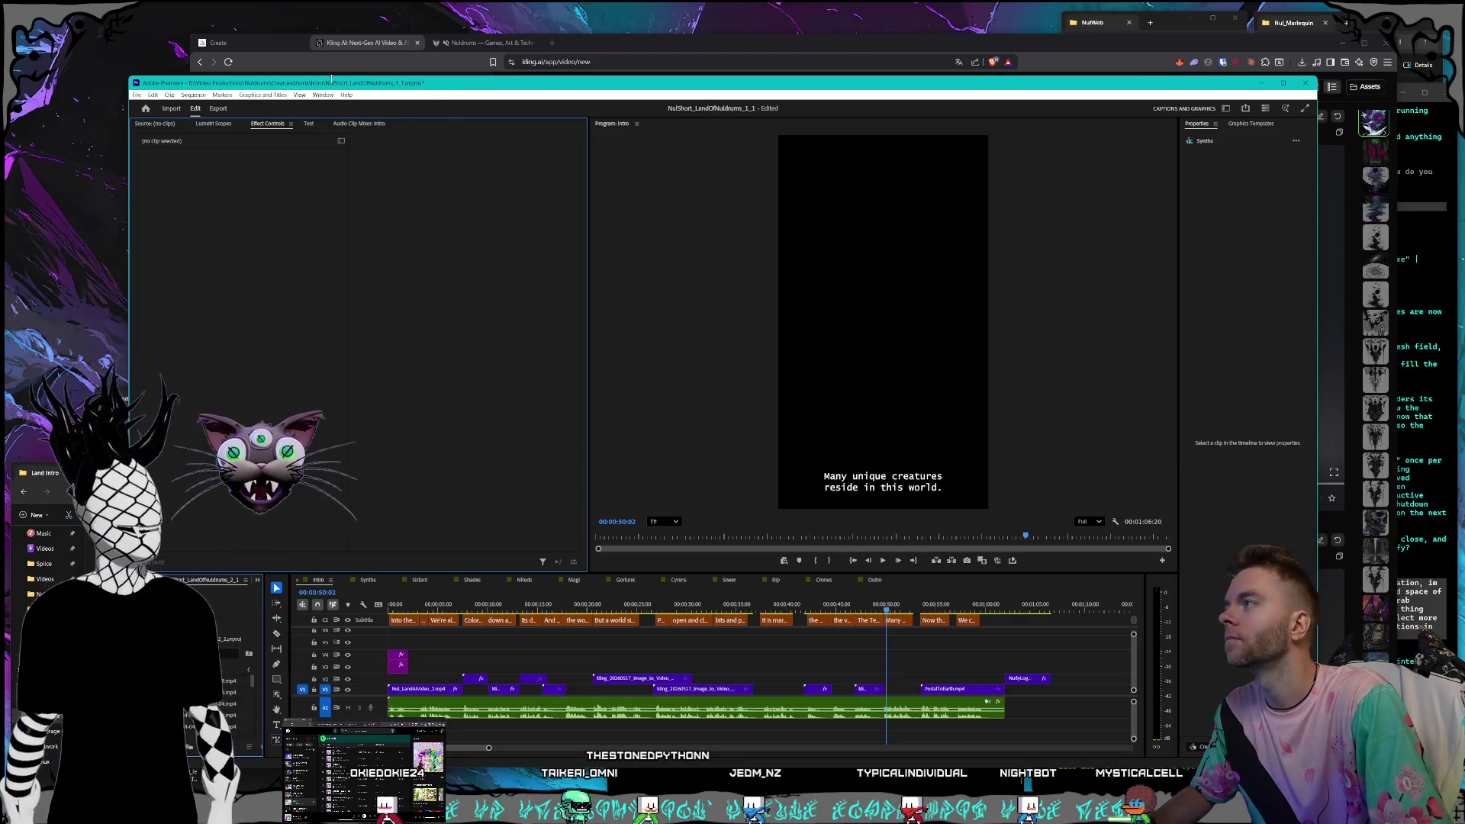
pyautogui.moveTo(347, 13)
pyautogui.mouseDown()
pyautogui.moveTo(80, 135)
pyautogui.moveTo(62, 193)
pyautogui.moveTo(87, 207)
pyautogui.moveTo(376, 12)
pyautogui.moveTo(431, 3)
pyautogui.moveTo(103, 169)
pyautogui.moveTo(93, 272)
pyautogui.moveTo(336, 192)
pyautogui.moveTo(378, 7)
pyautogui.mouseUp()
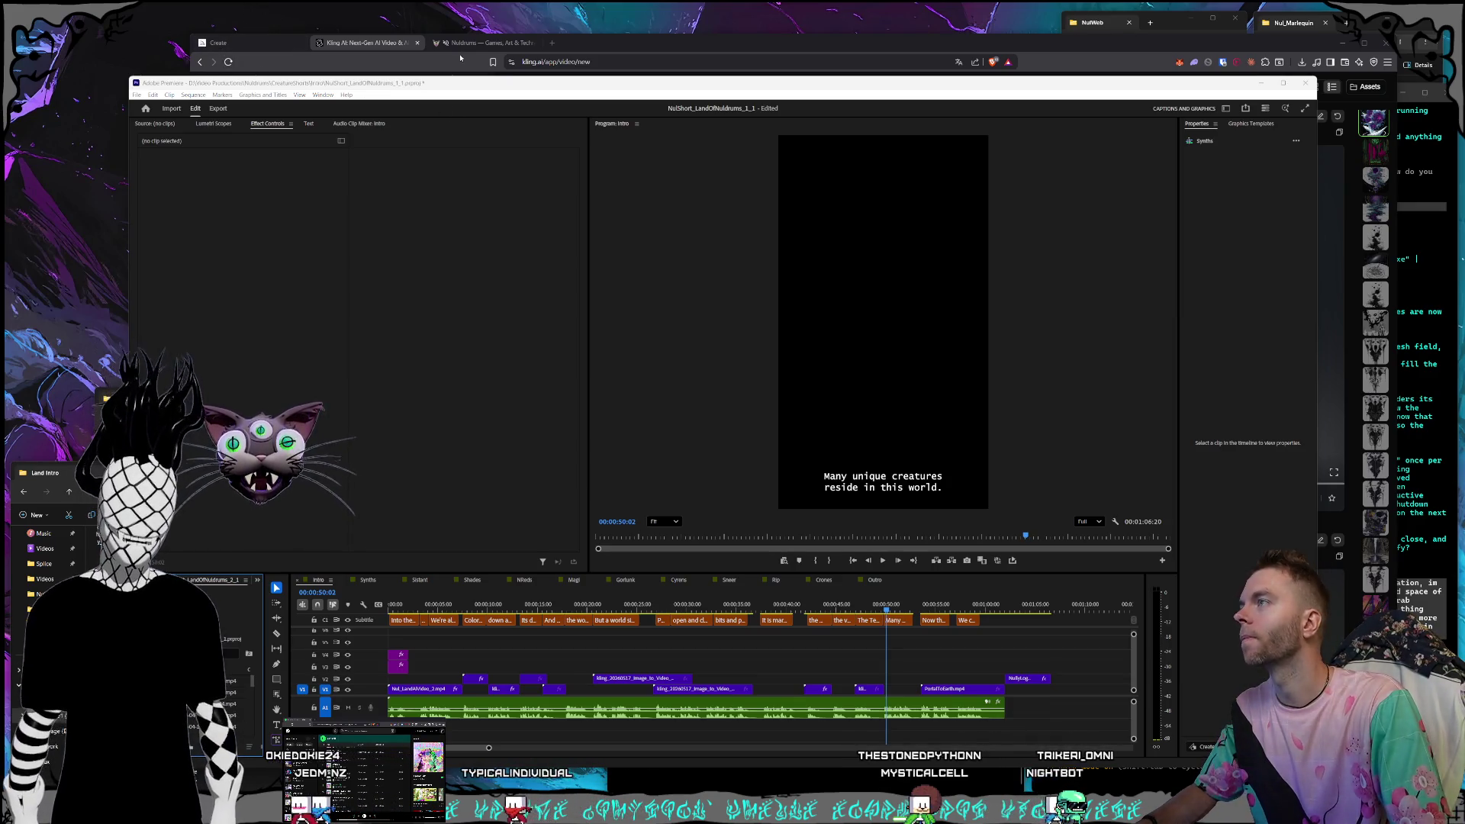
pyautogui.moveTo(422, 6)
pyautogui.mouseDown()
pyautogui.moveTo(128, 78)
pyautogui.moveTo(97, 314)
pyautogui.moveTo(209, 222)
pyautogui.moveTo(404, 5)
pyautogui.moveTo(427, 6)
pyautogui.moveTo(91, 279)
pyautogui.moveTo(76, 310)
pyautogui.mouseUp()
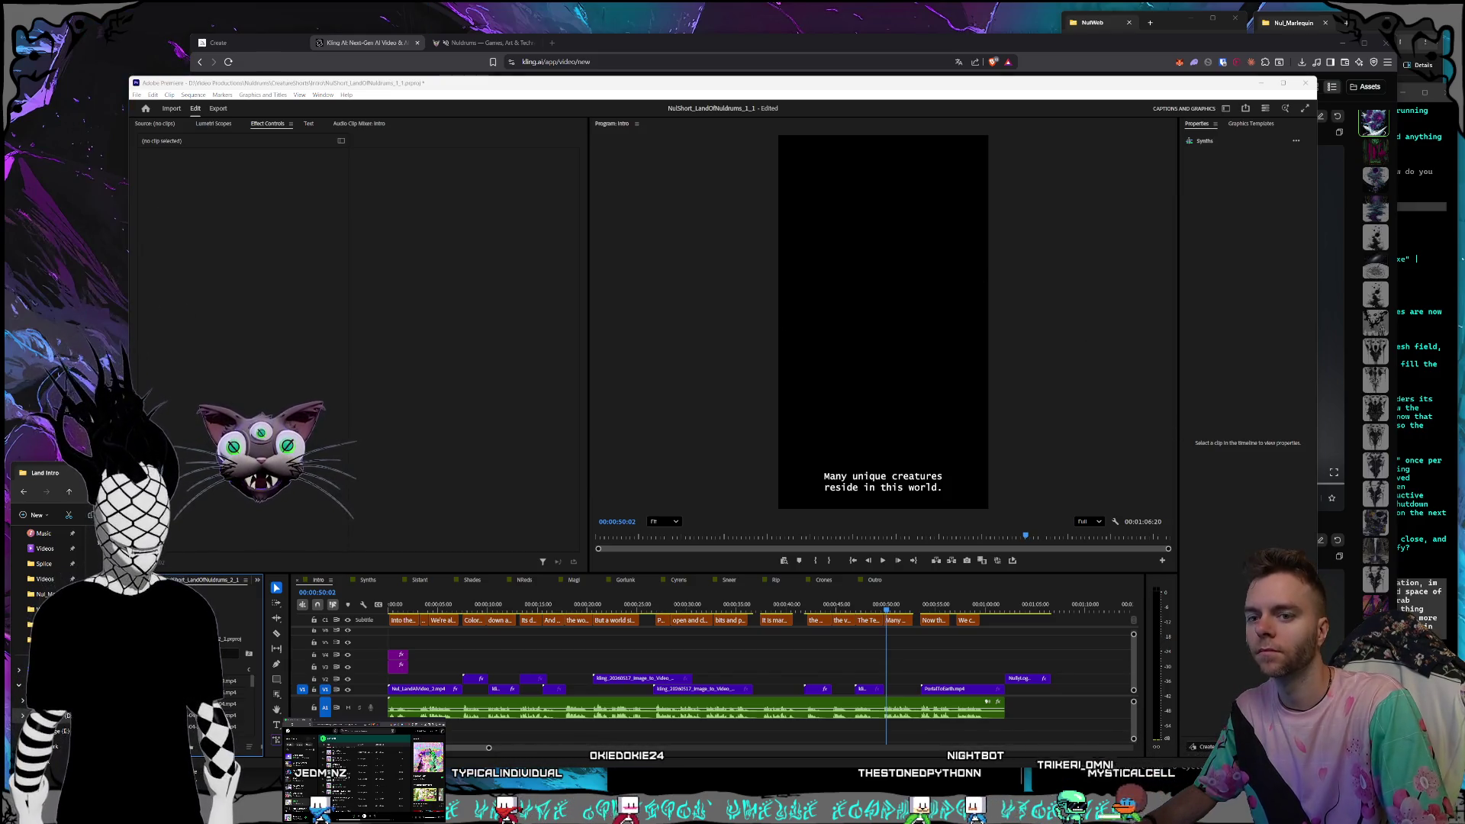
pyautogui.hotkey('alt', 'Tab')
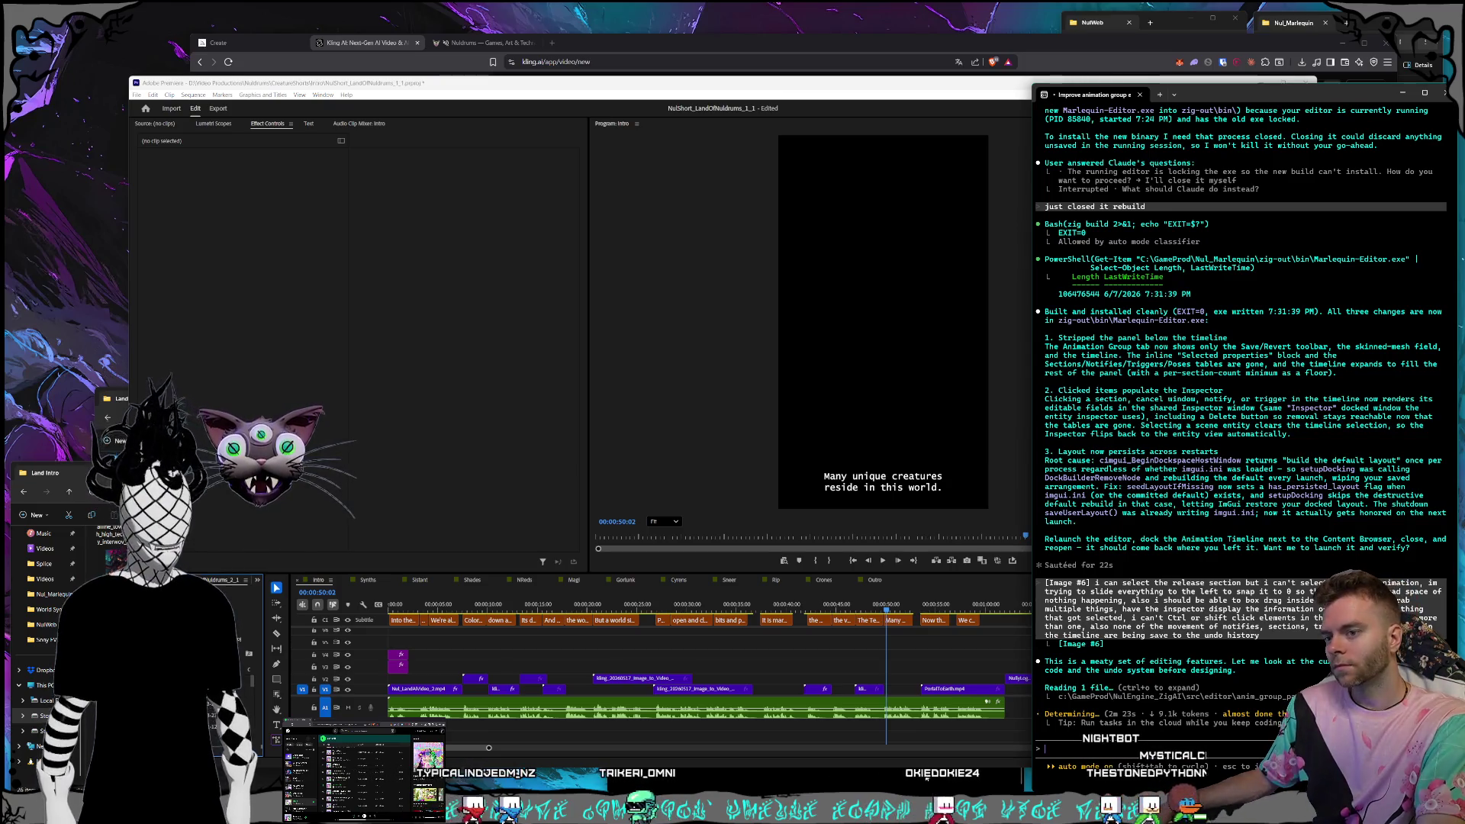
# Ask Codex to restore Marlequin's distance fog, very low vertically, starting where terrain drops.
pyautogui.click(926, 779)
pyautogui.write('c')
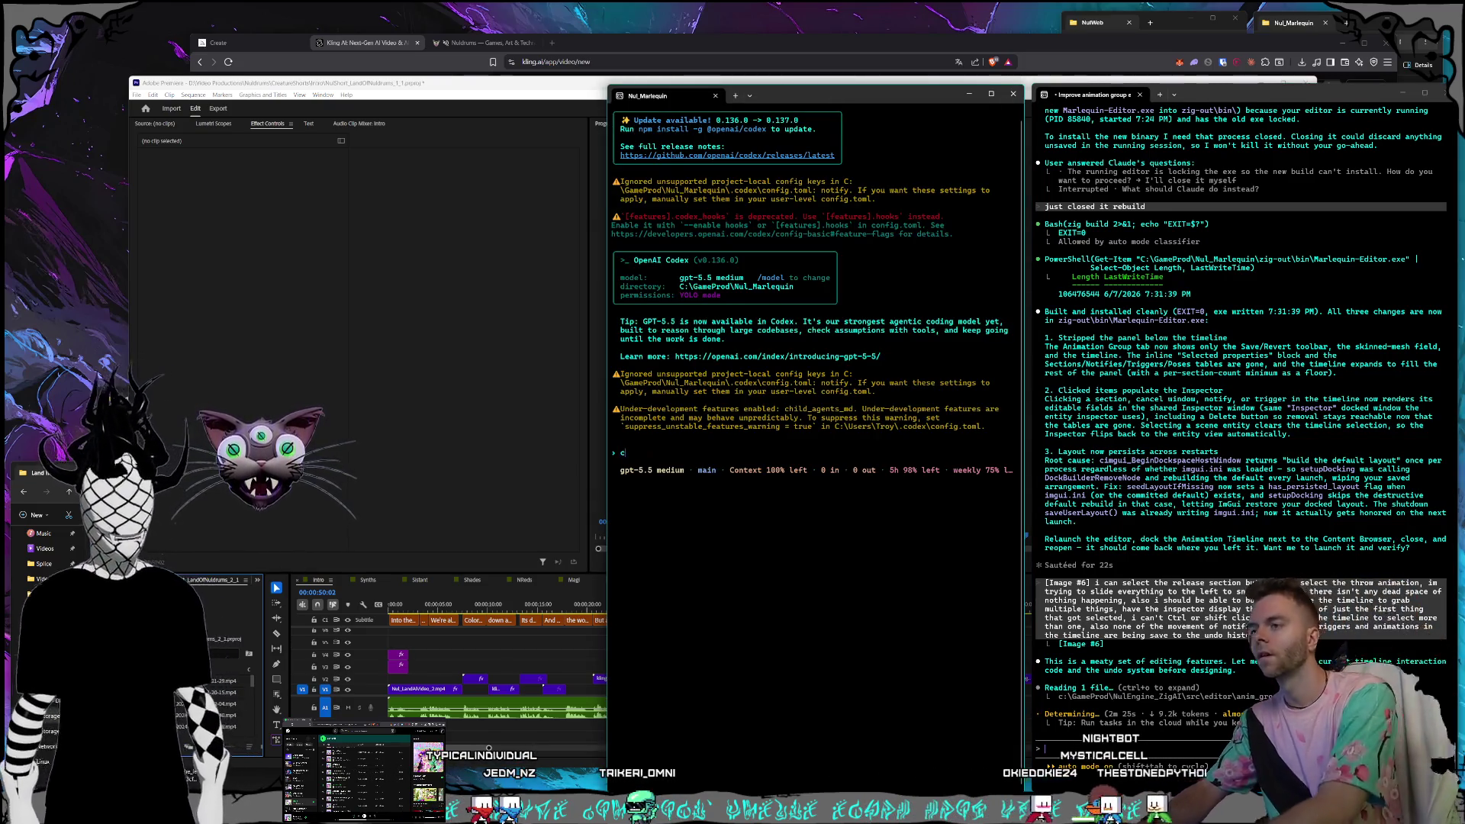
pyautogui.write('an you add the distance fog back')
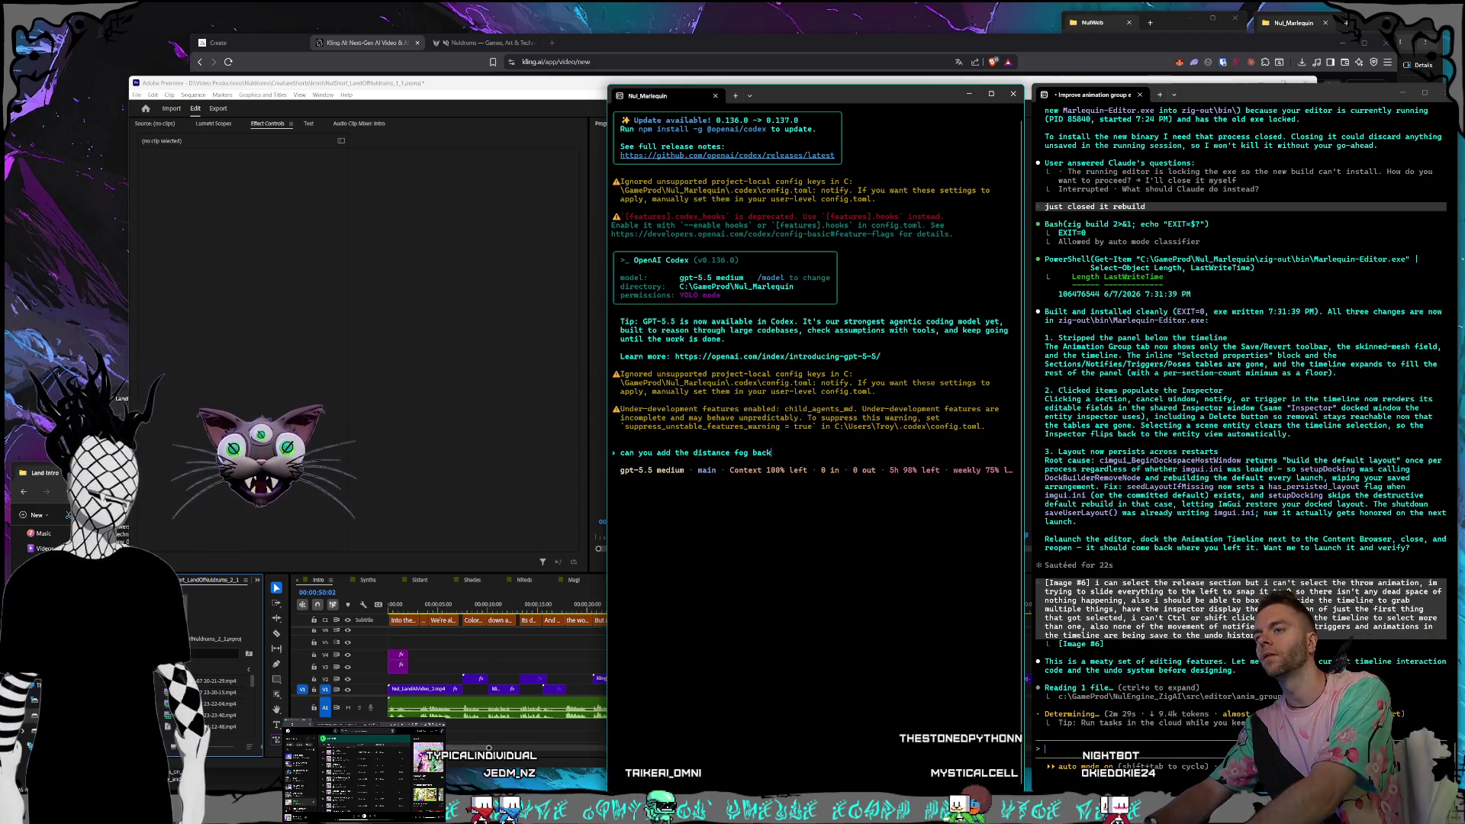
pyautogui.write(' on for marlequins worl')
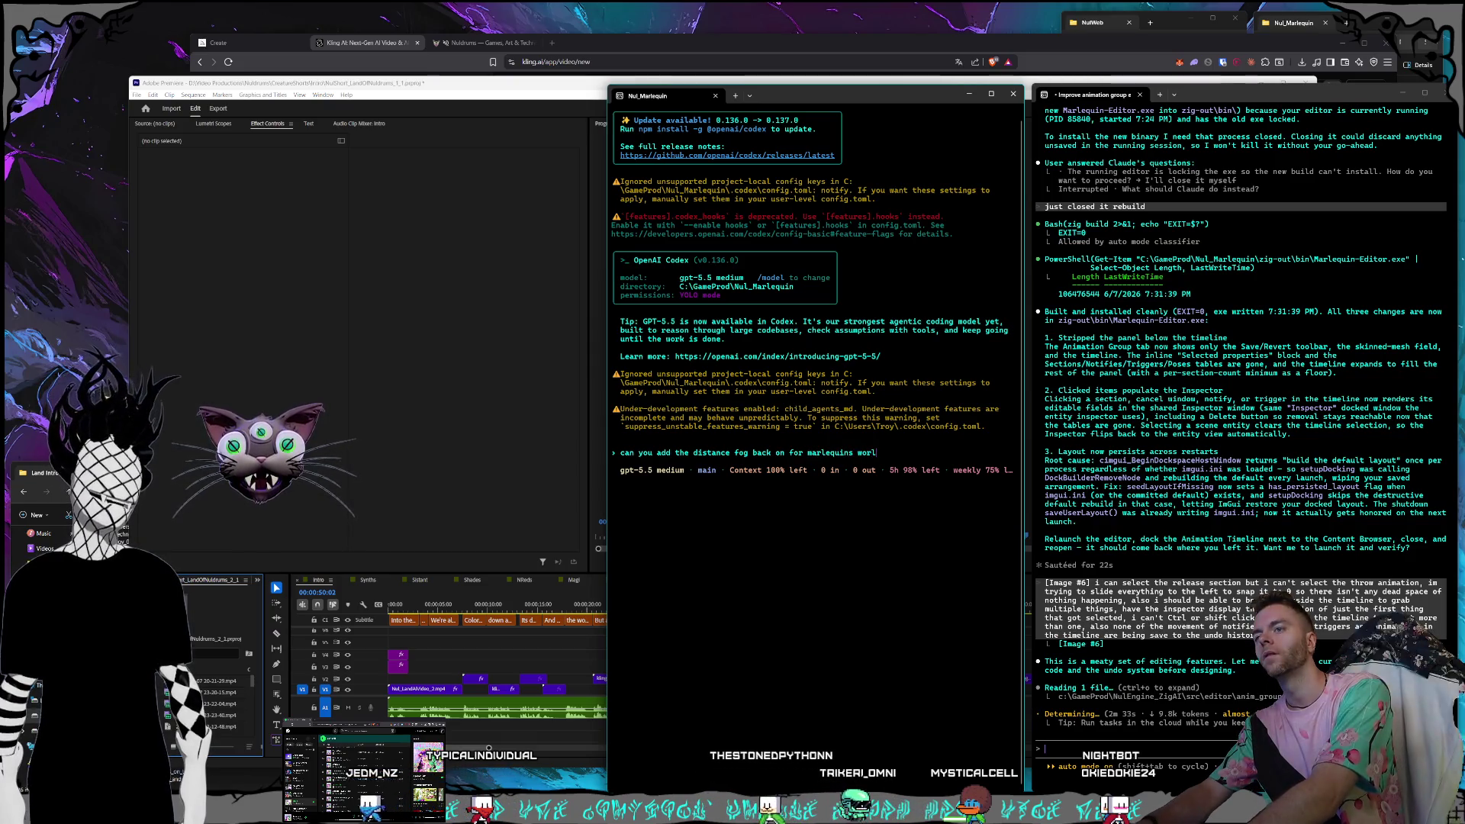
pyautogui.write('d but we want it to be suuper')
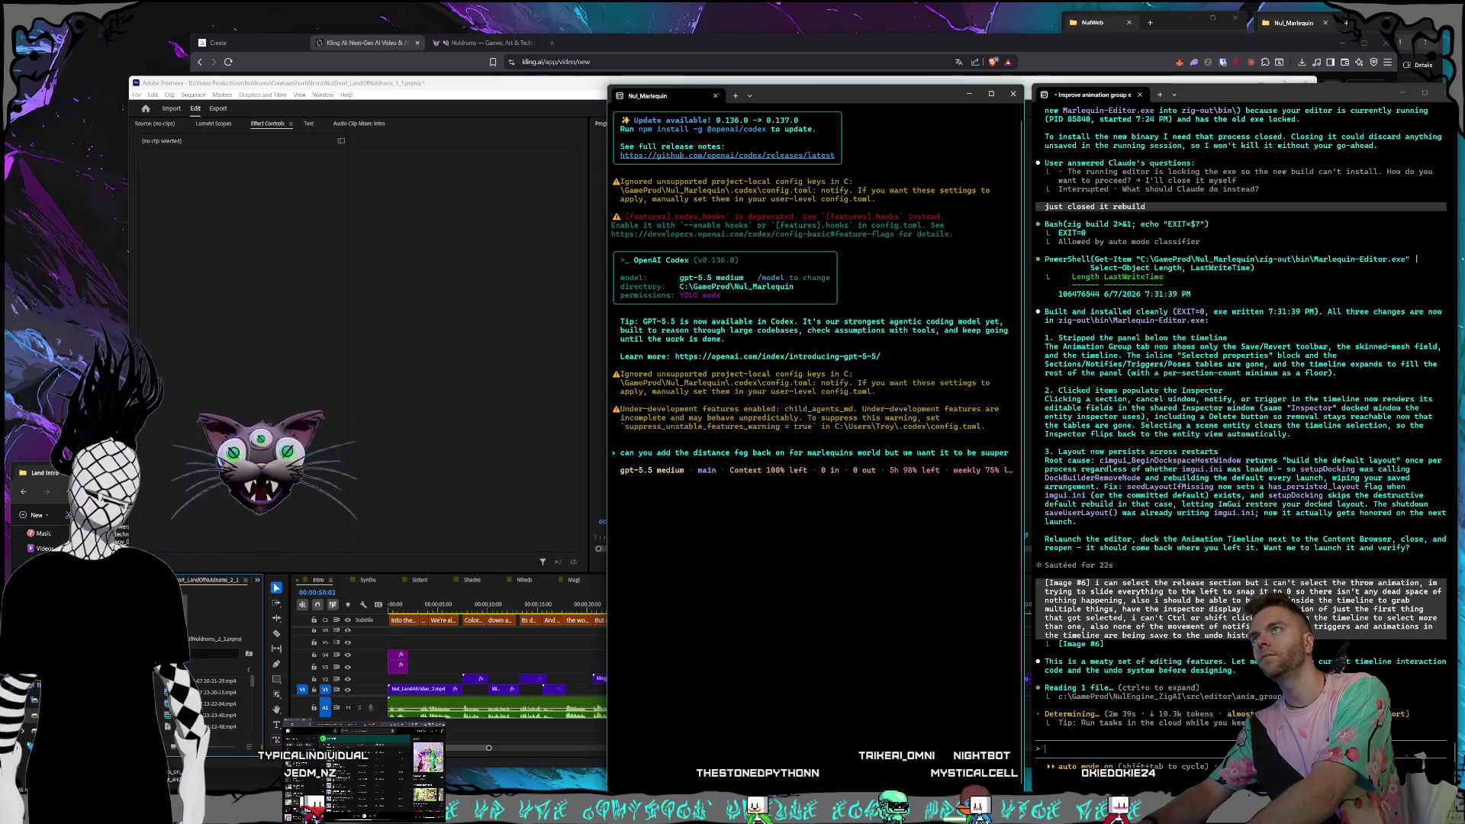
pyautogui.write('low and have a distance lim')
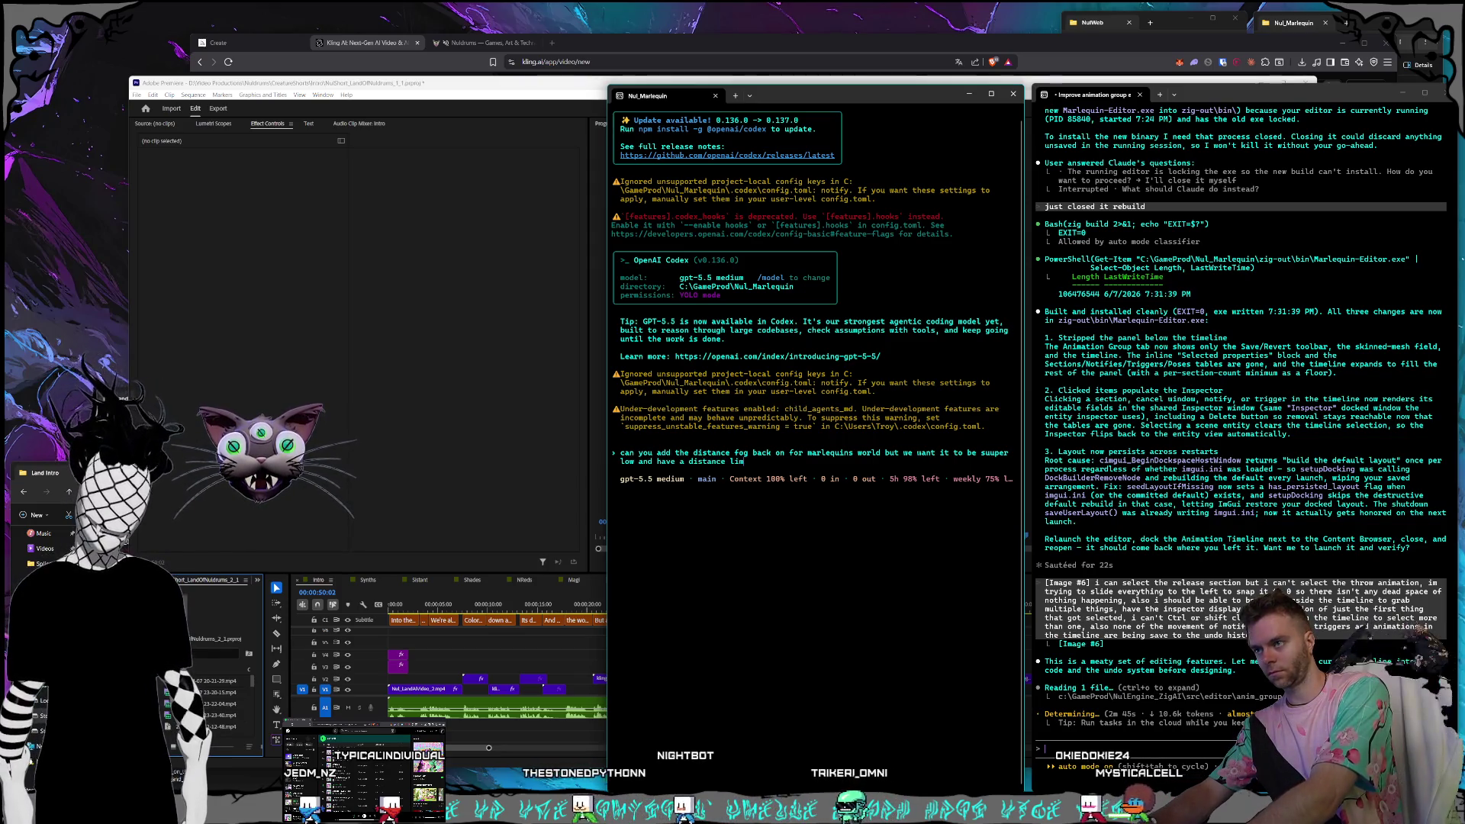
pyautogui.hotkey('ctrl', 'BackSpace')
pyautogui.hotkey('ctrl', 'BackSpace')
pyautogui.hotkey('ctrl', 'BackSpace')
pyautogui.write('vertical')
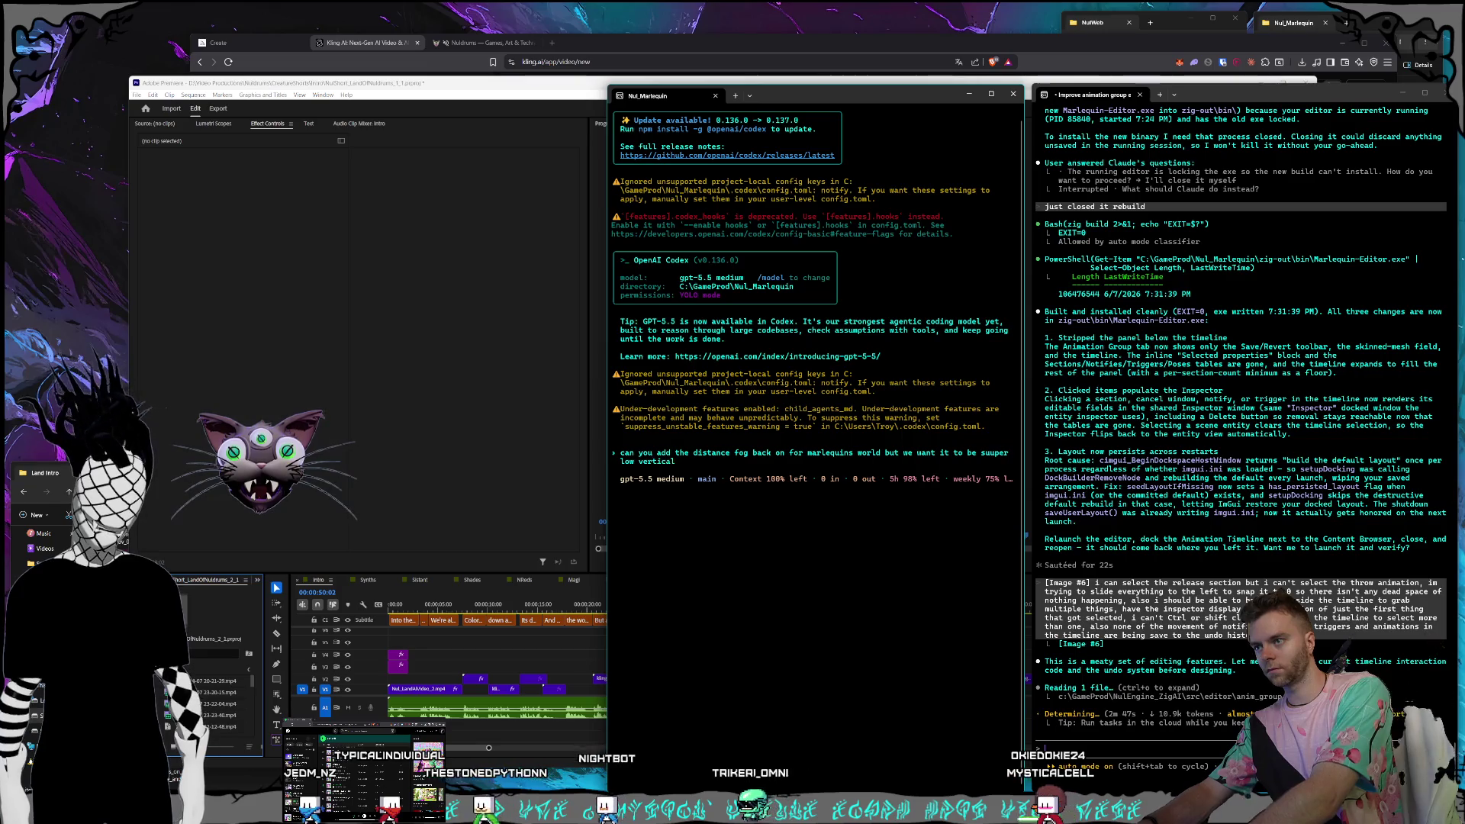
pyautogui.write('ly and have a distance limit, ')
pyautogui.write('it should start at 240')
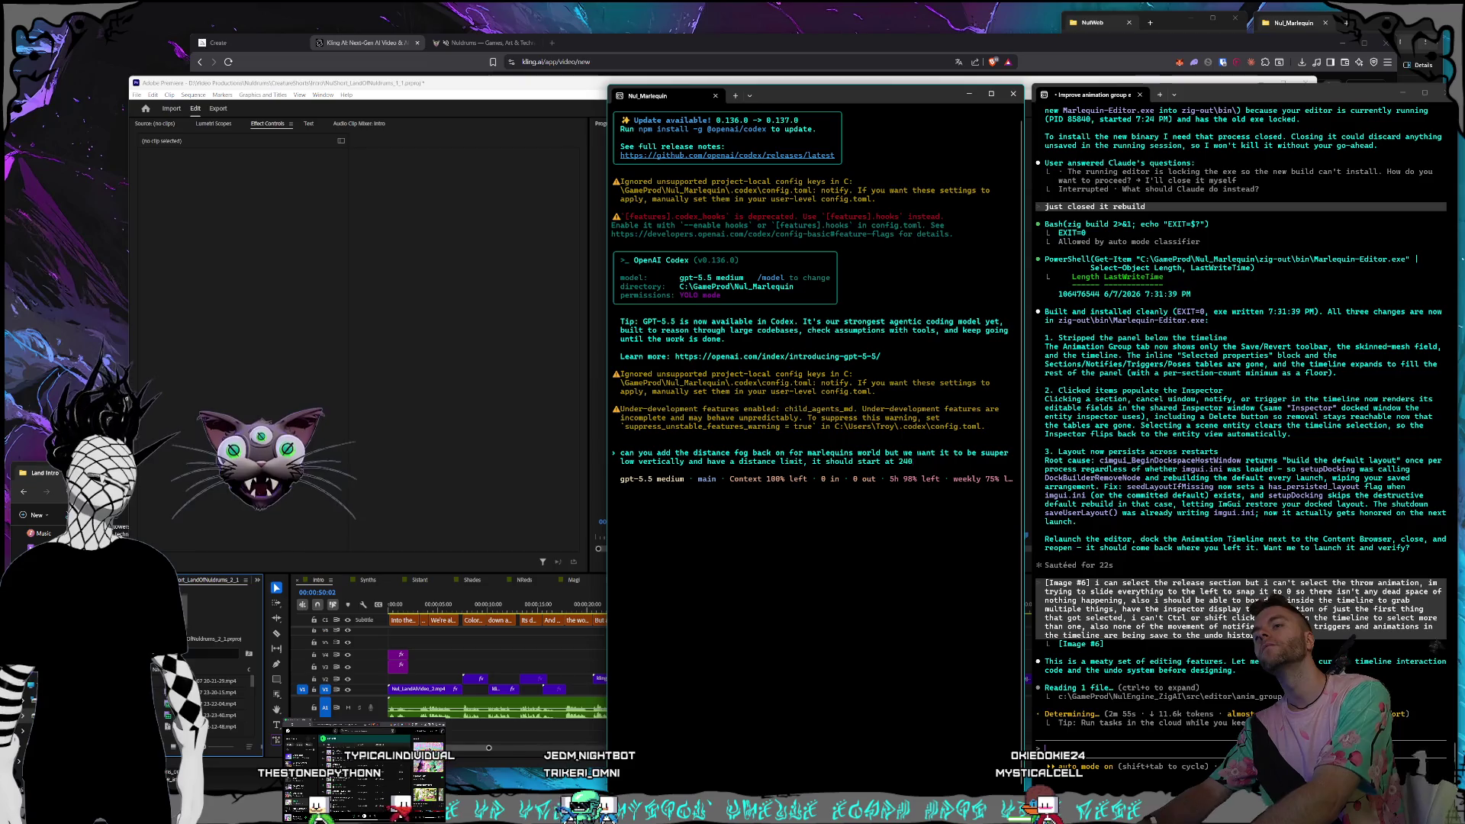
pyautogui.write('start glowin')
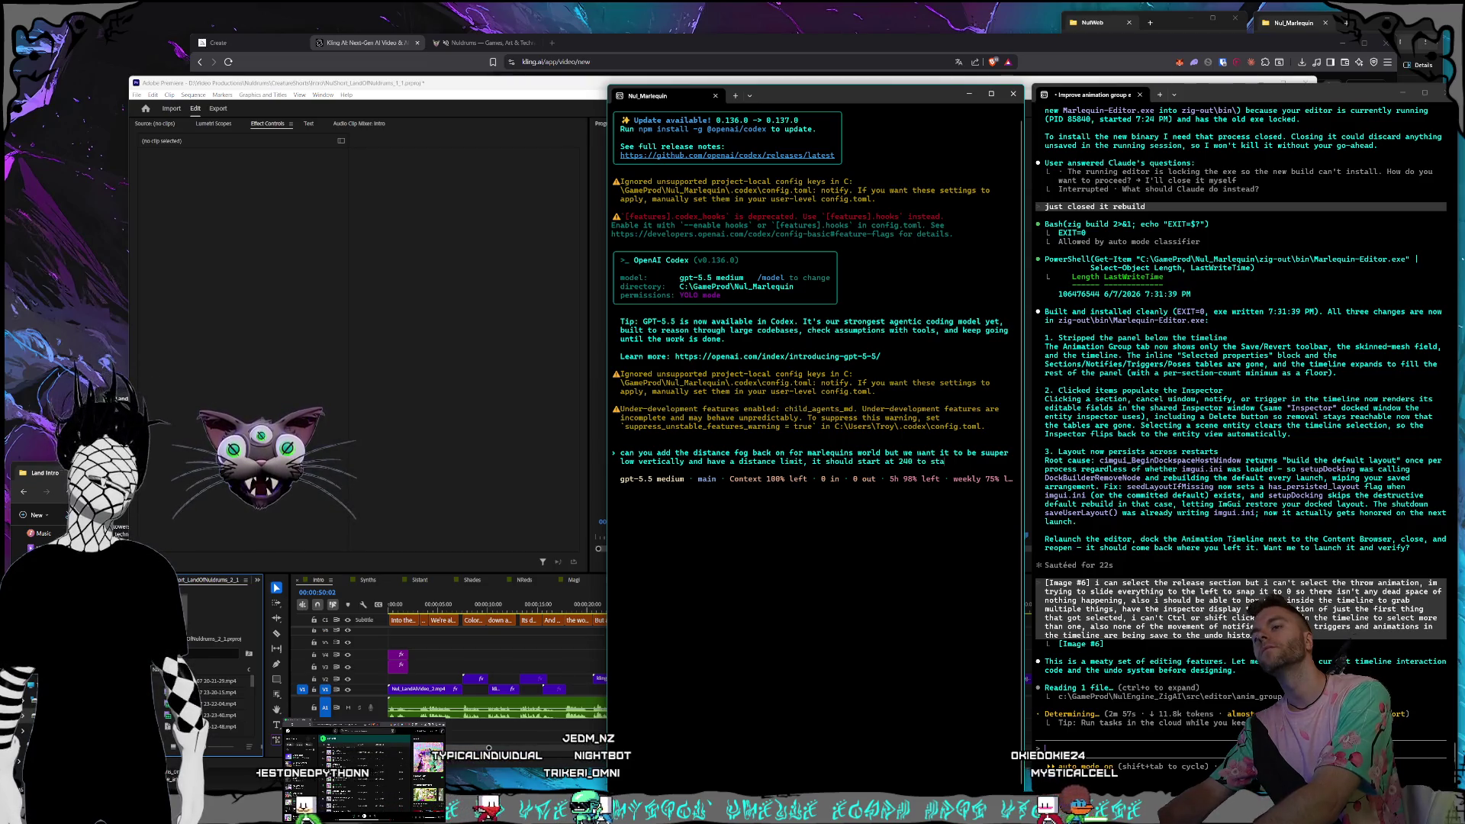
pyautogui.press('BackSpace')
pyautogui.press('BackSpace')
pyautogui.press('BackSpace')
pyautogui.write('ueing togeth')
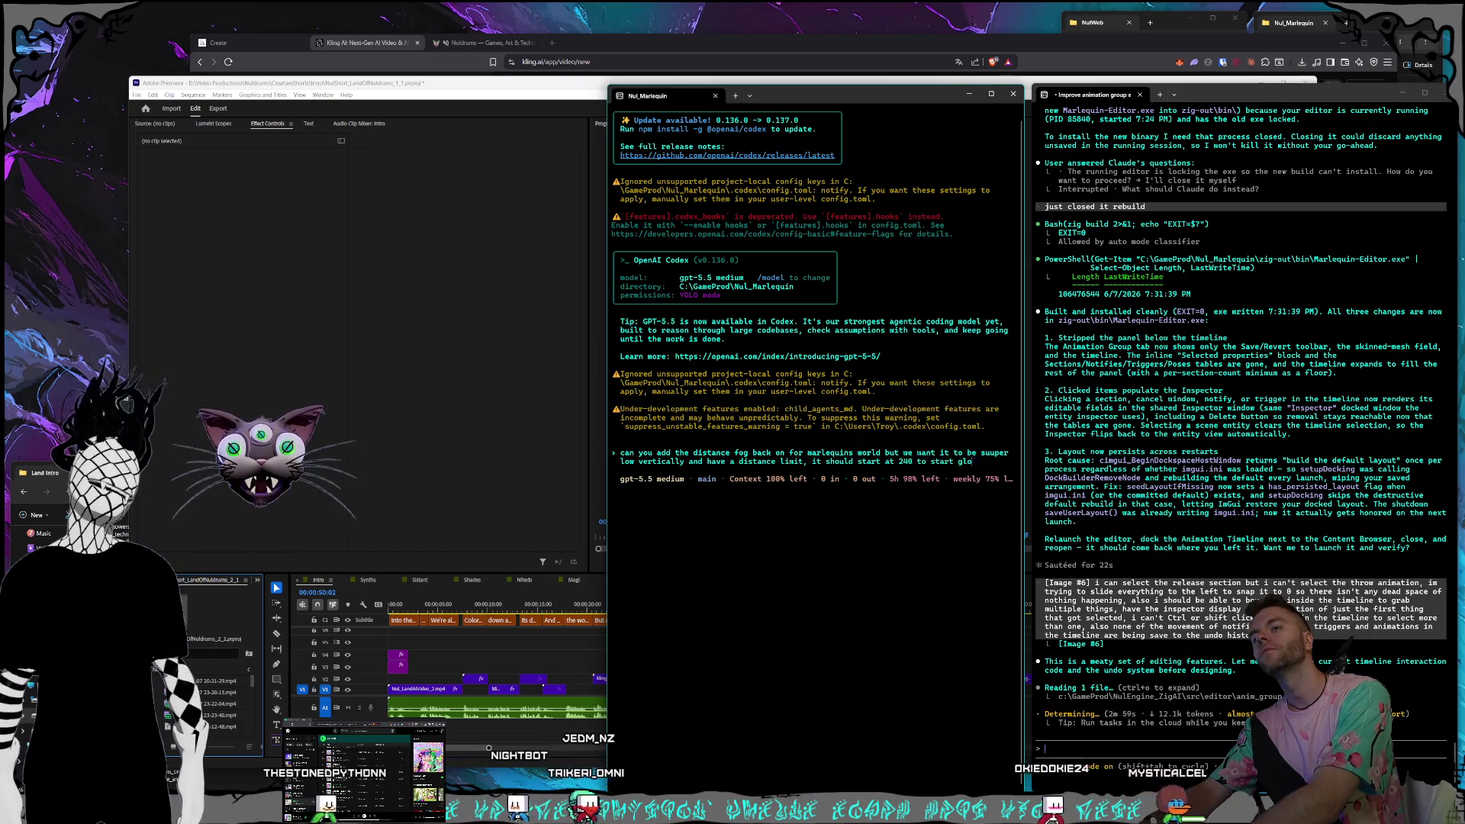
pyautogui.write('e')
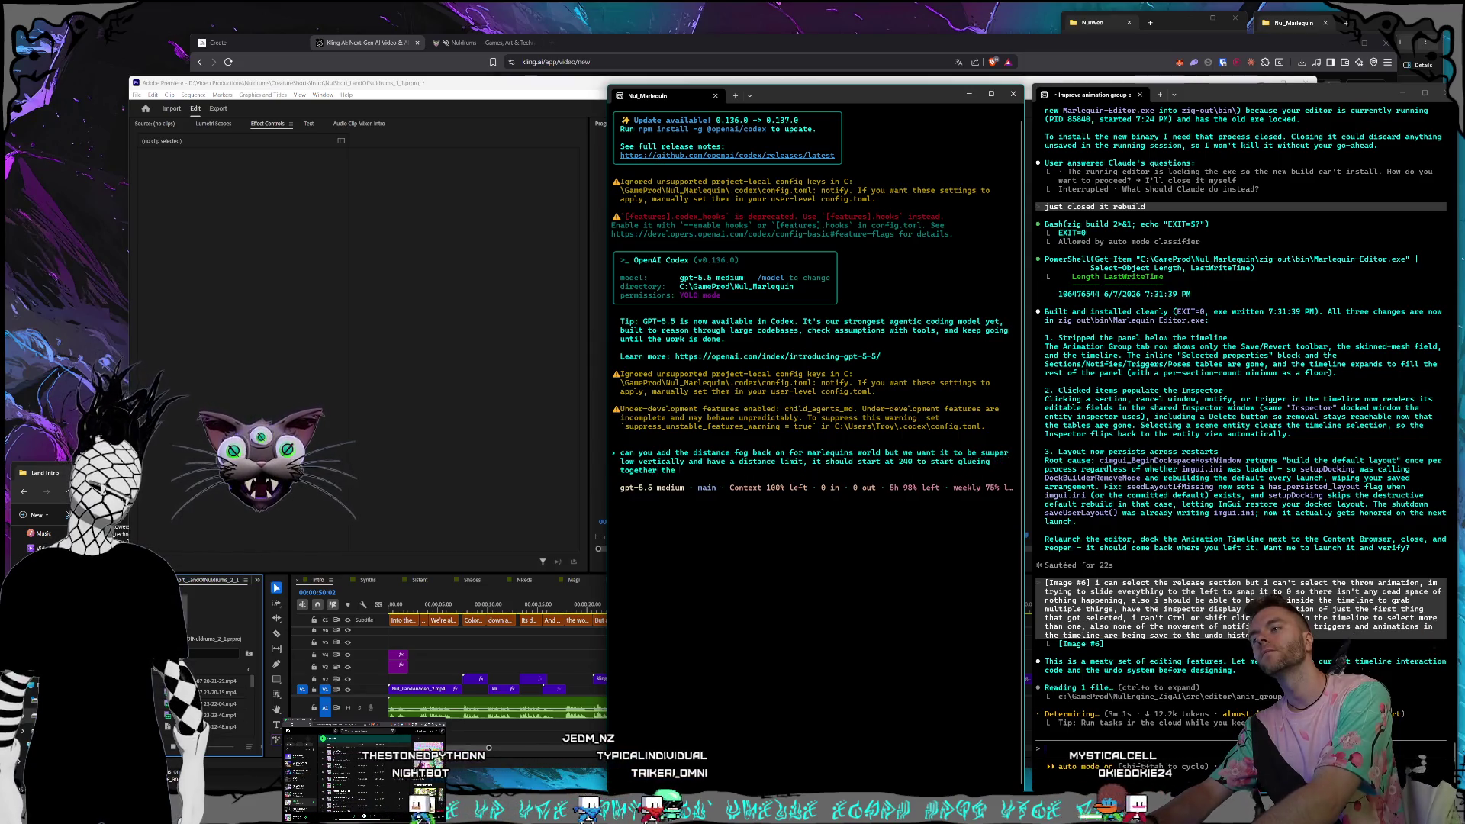
pyautogui.write('r where the terra')
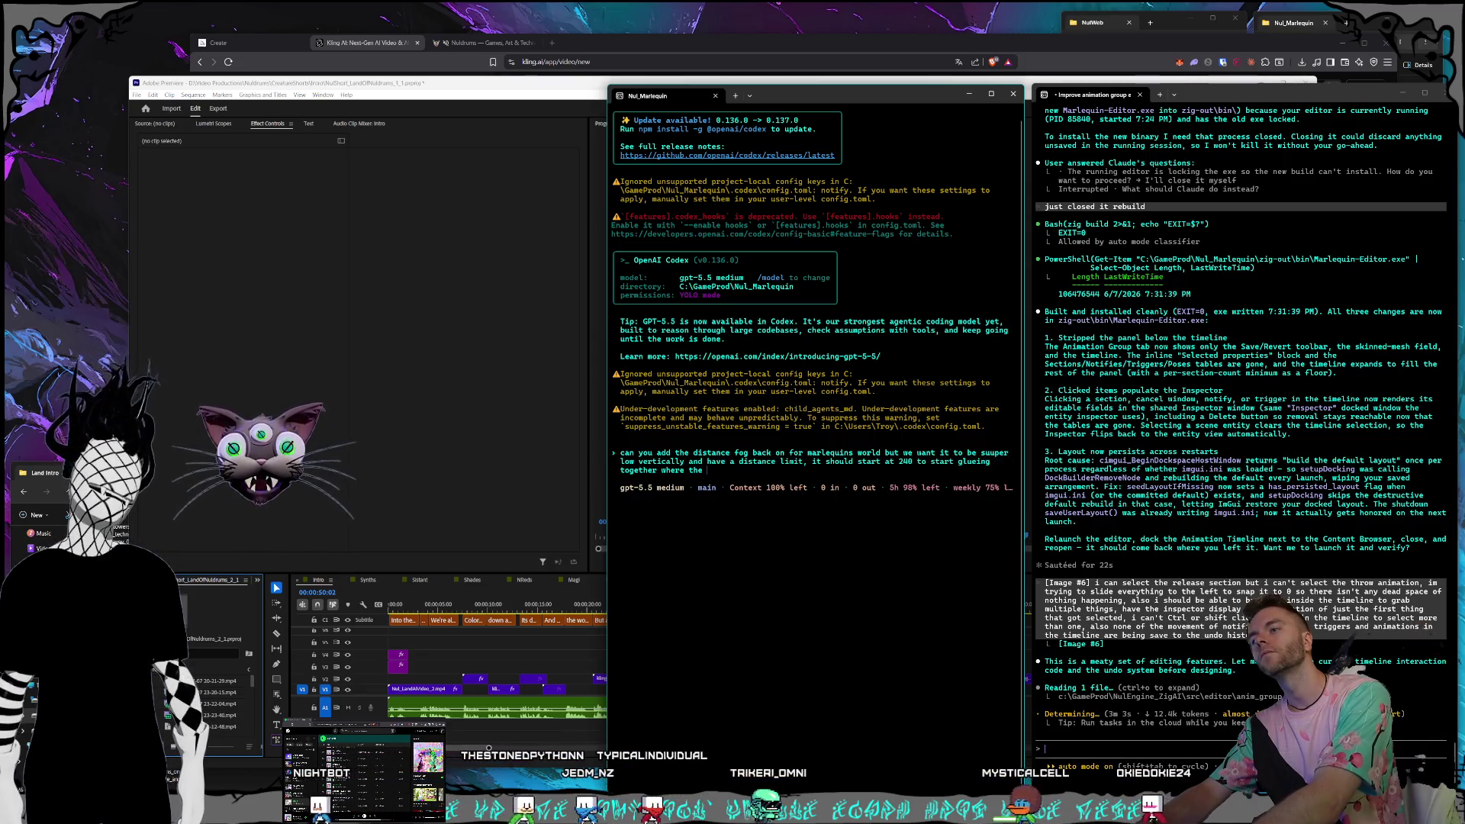
pyautogui.write('in g')
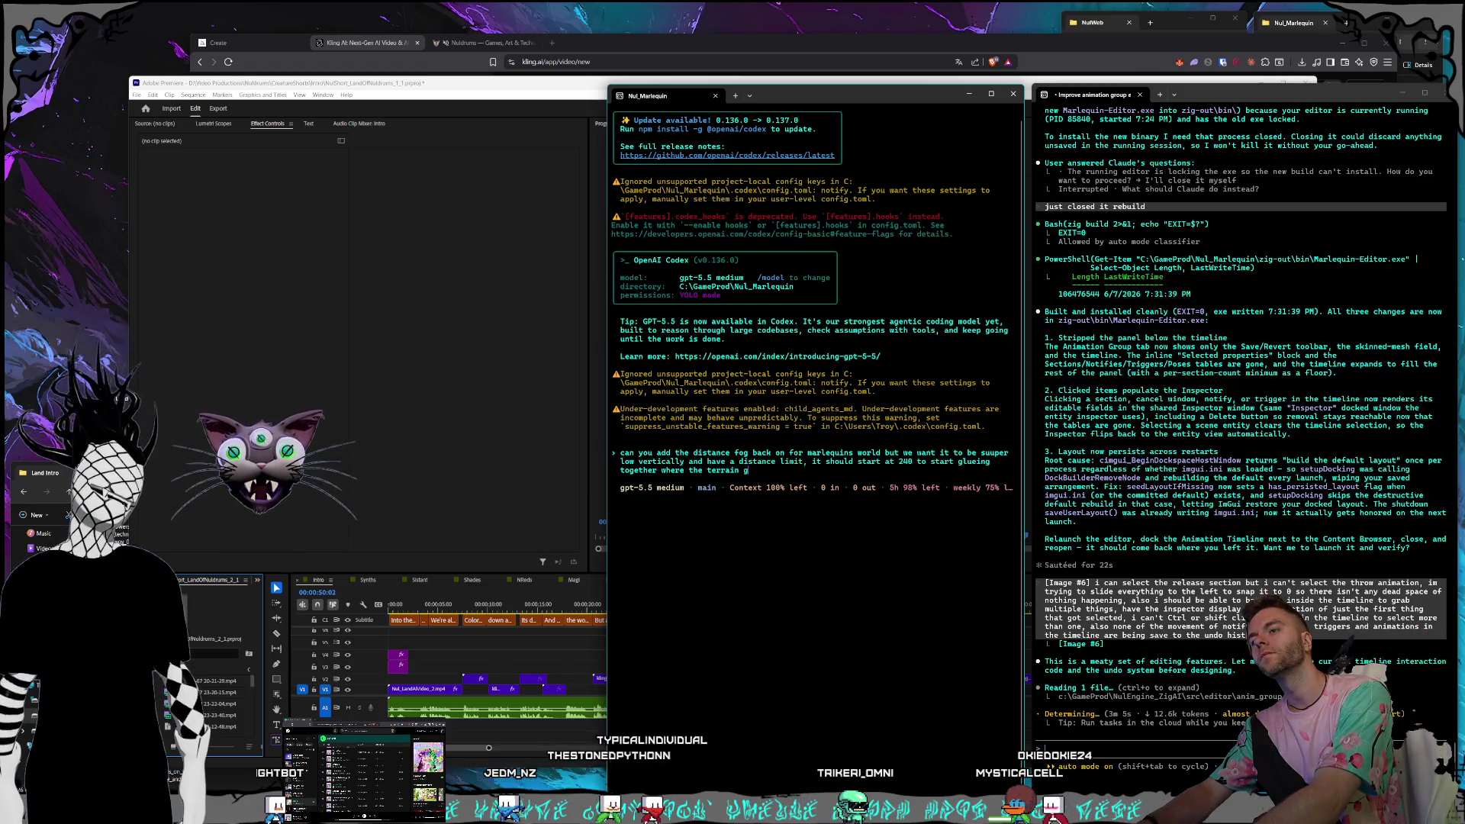
pyautogui.write('oes to a lower lod')
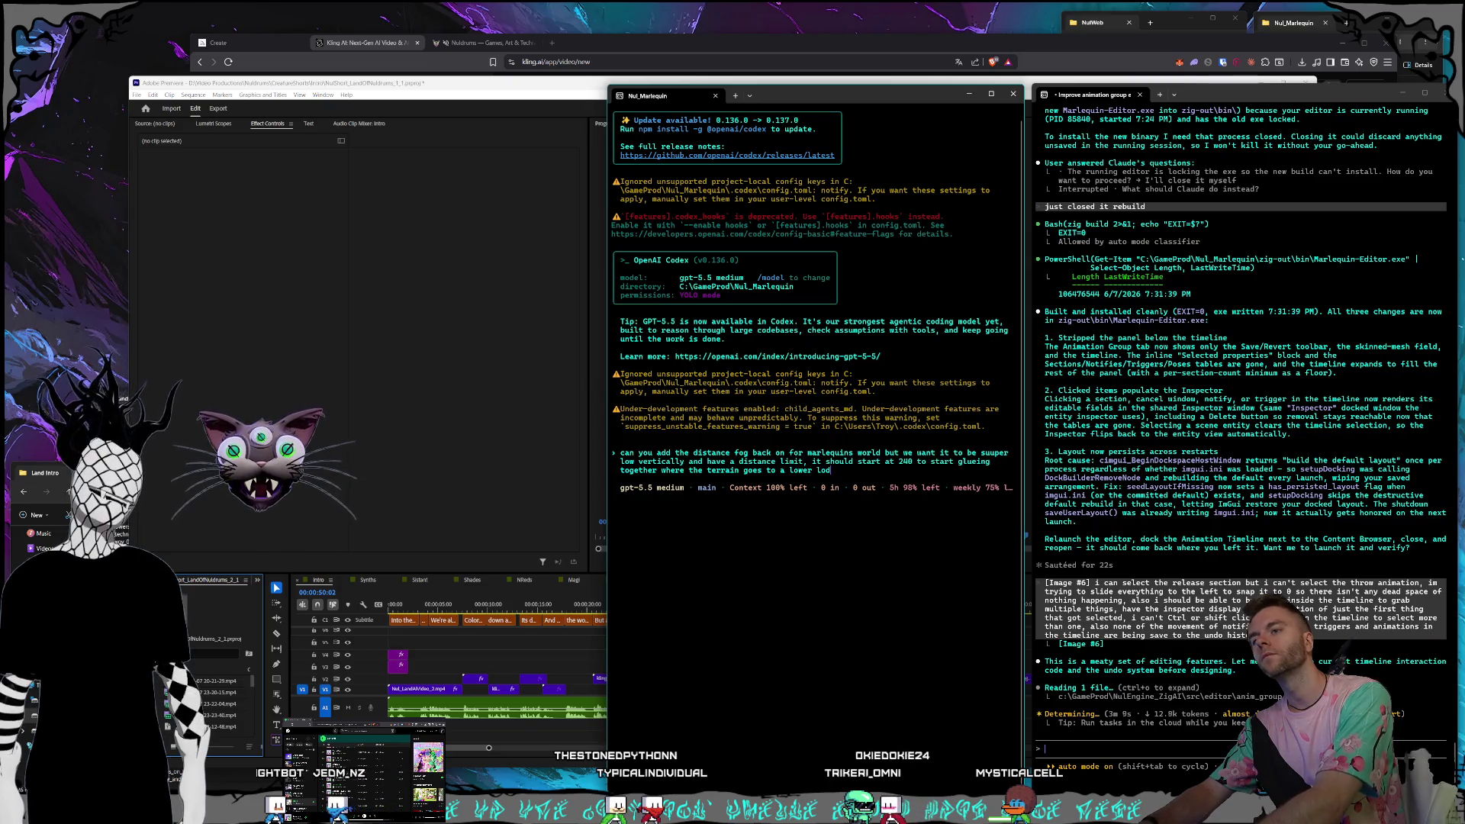
pyautogui.press('Return')
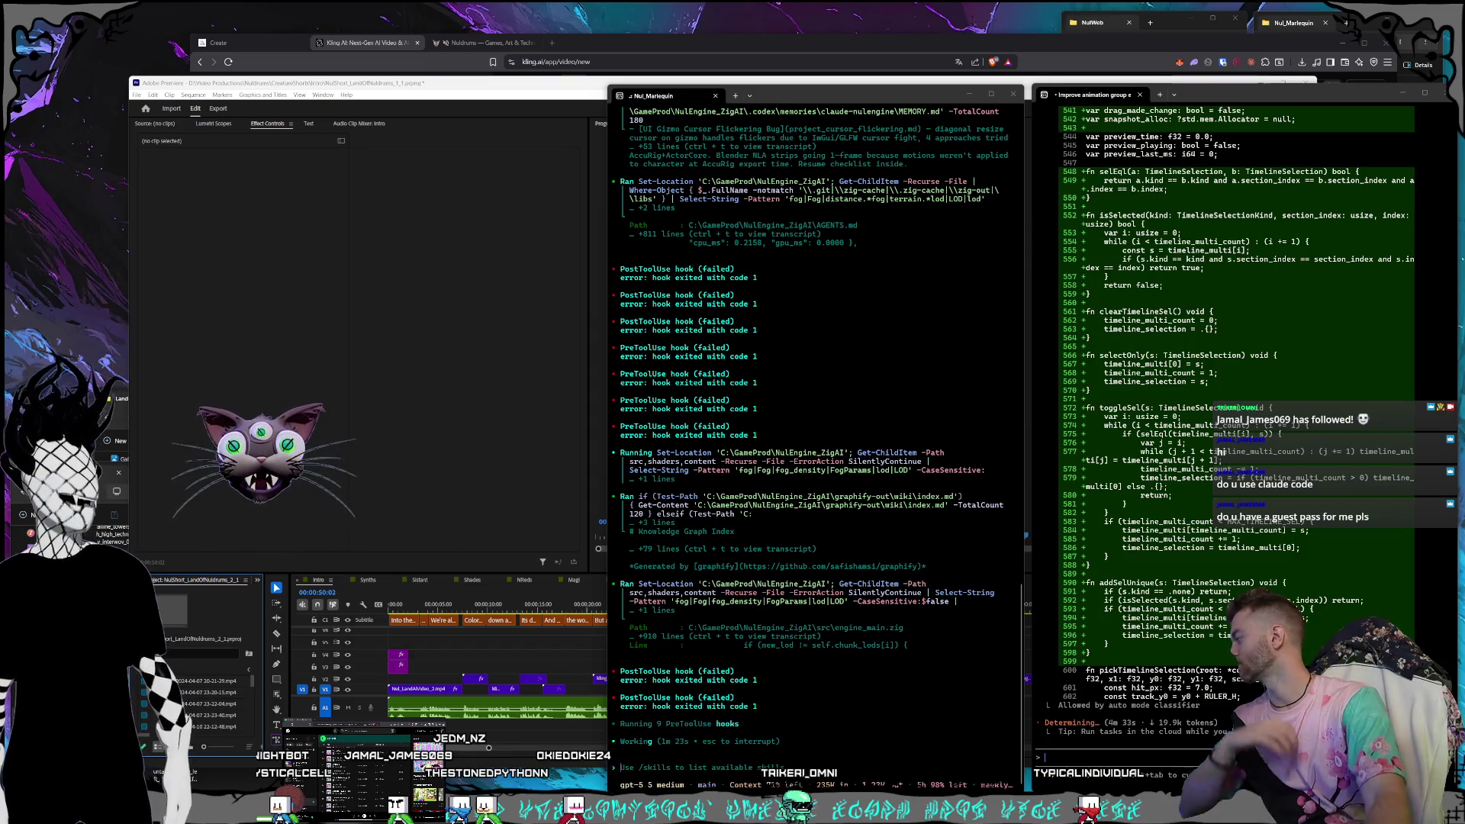
# Bring the 'claude code guest pass' search results into view and scroll through them.
pyautogui.moveTo(1464, 427)
pyautogui.mouseDown()
pyautogui.moveTo(1151, 399)
pyautogui.moveTo(665, 191)
pyautogui.mouseUp()
pyautogui.scroll(-5, 665, 366)
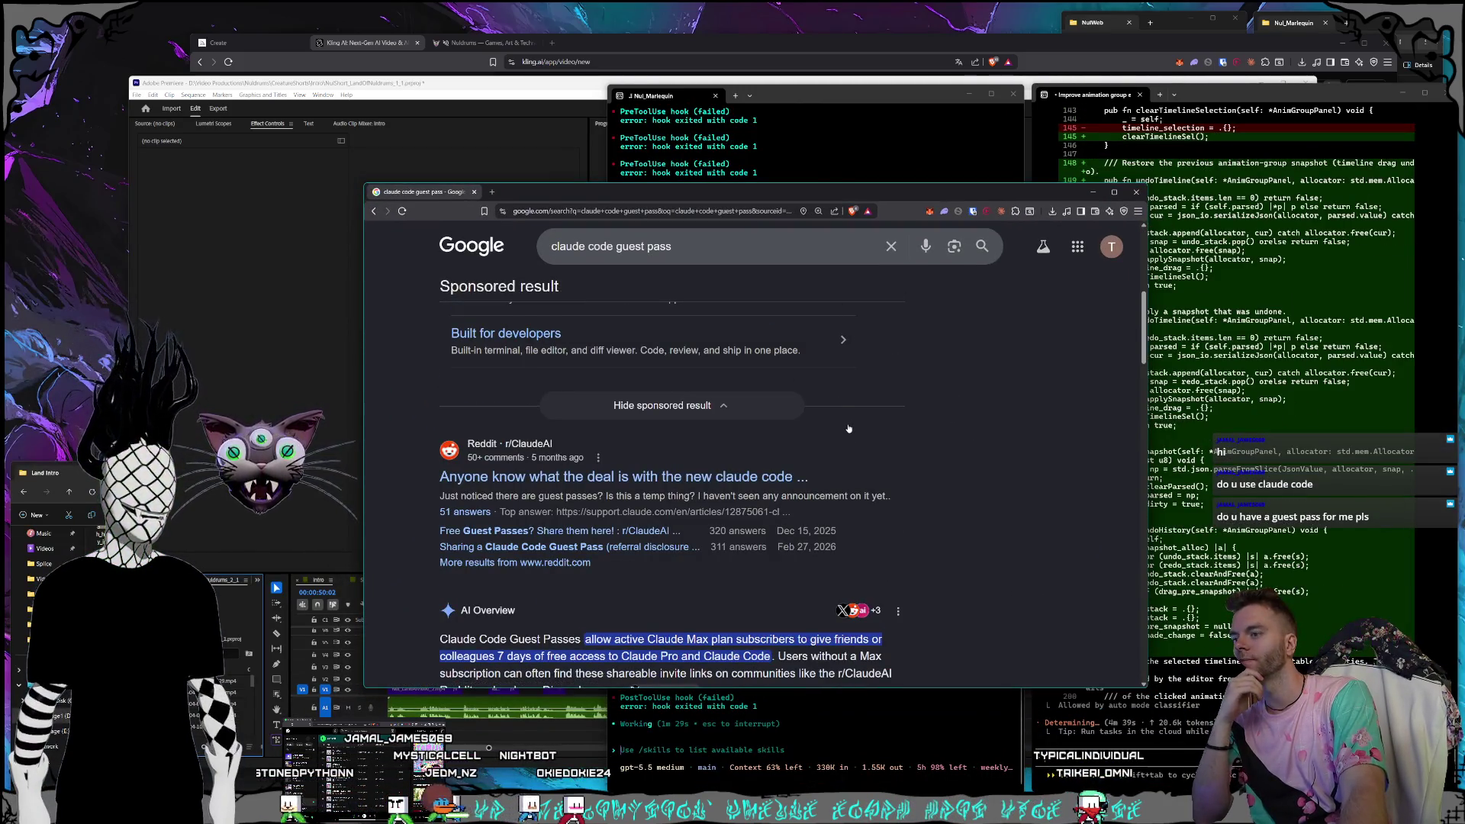
# Read the guest pass AI Overview (3 passes, 7 days of Claude Pro each), then close the results.
pyautogui.scroll(-1, 543, 563)
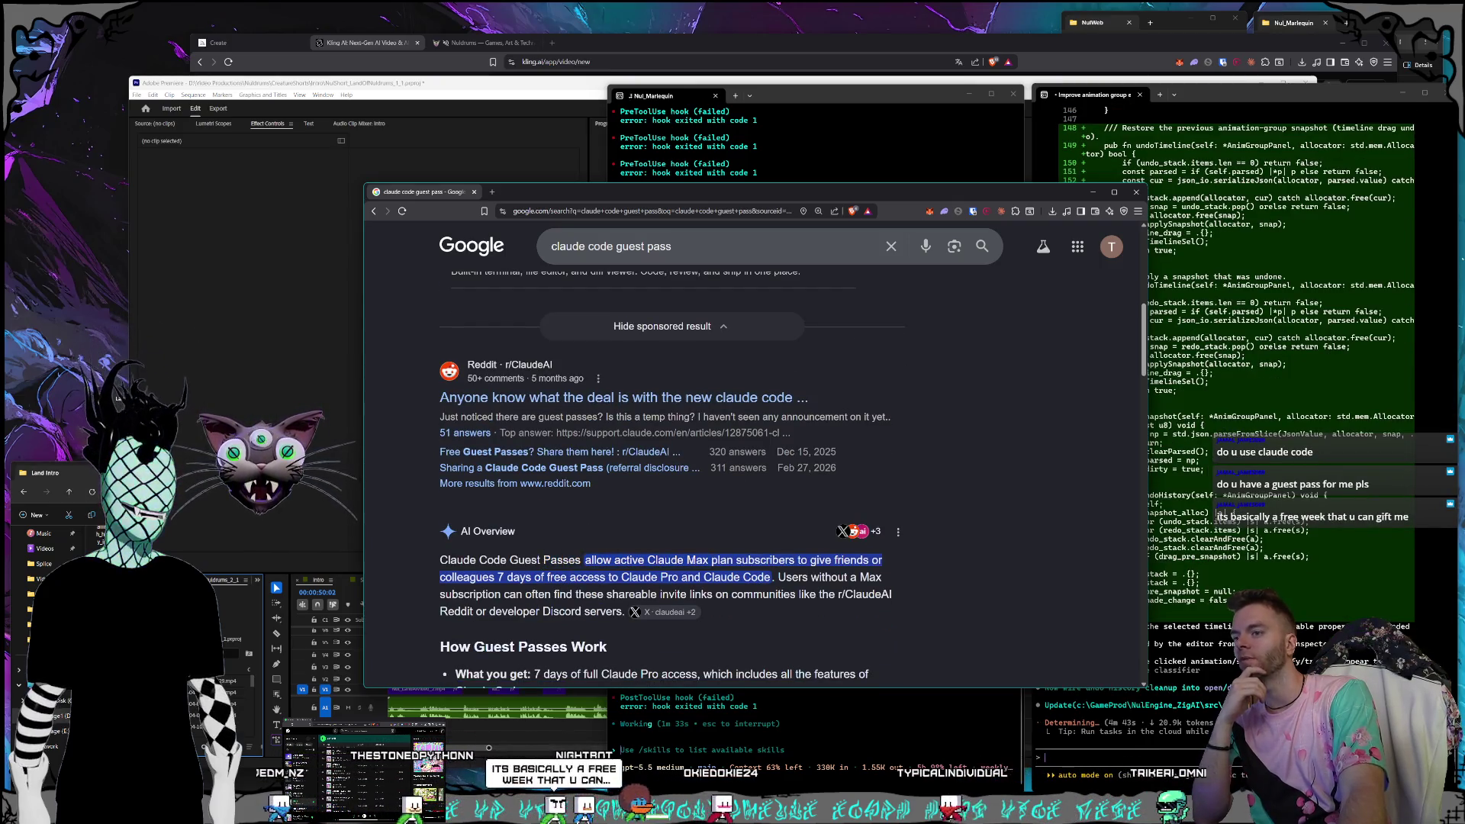
pyautogui.scroll(-2, 518, 412)
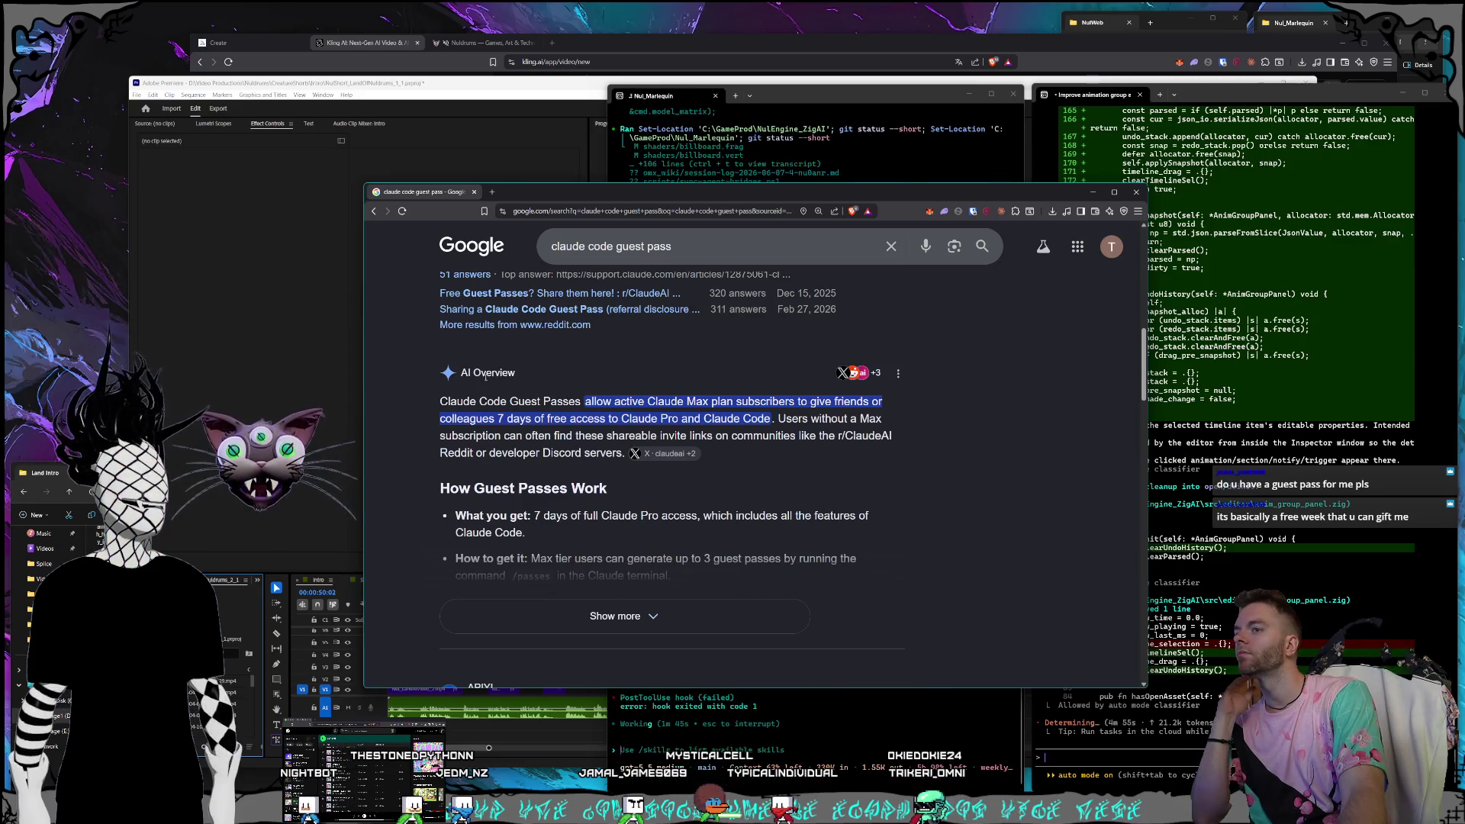
pyautogui.click(474, 192)
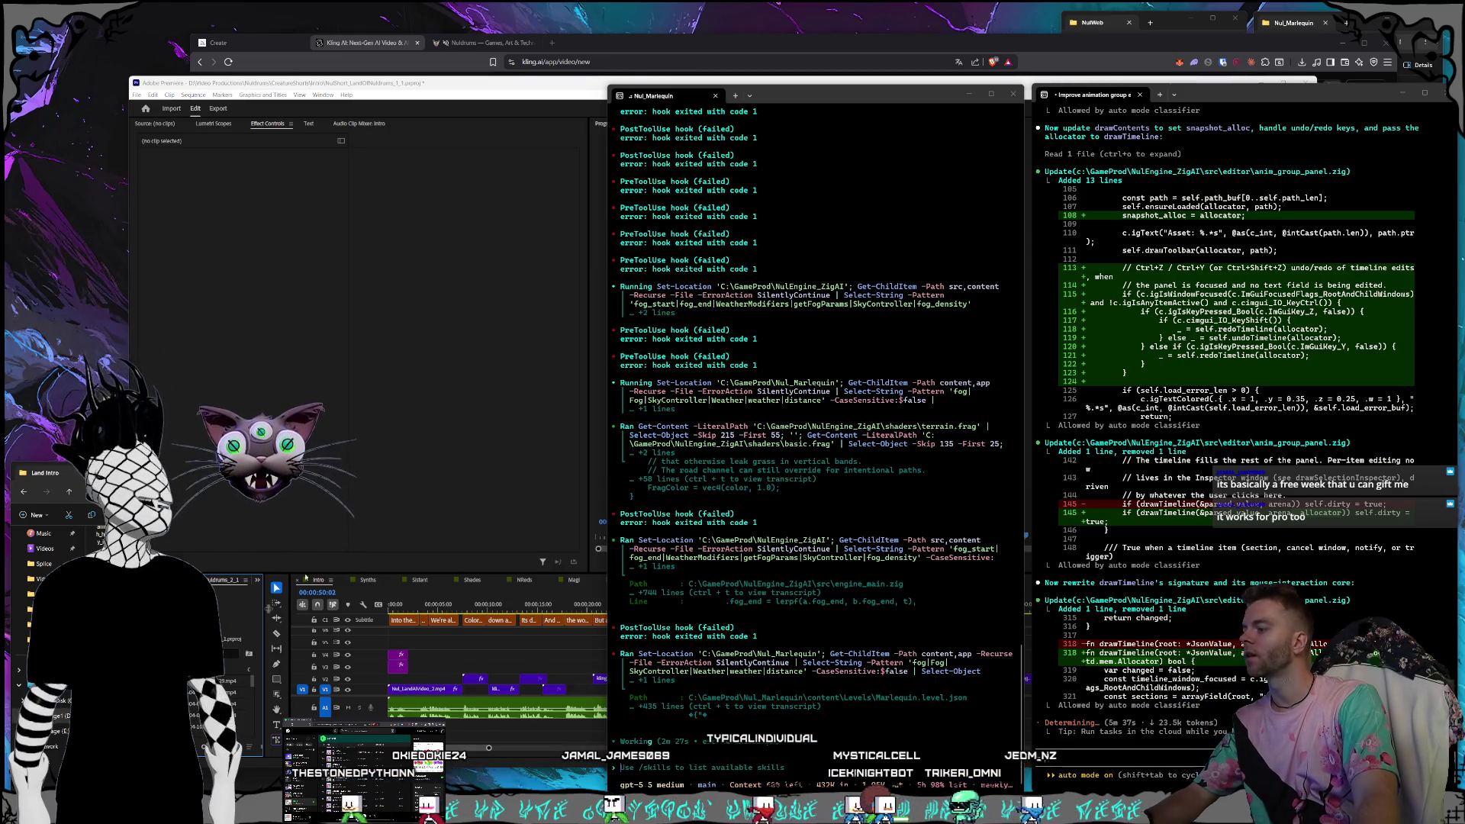
pyautogui.hotkey('ctrl', 'shift', 'n')
pyautogui.moveTo(475, 213); pyautogui.dragTo(506, 189)
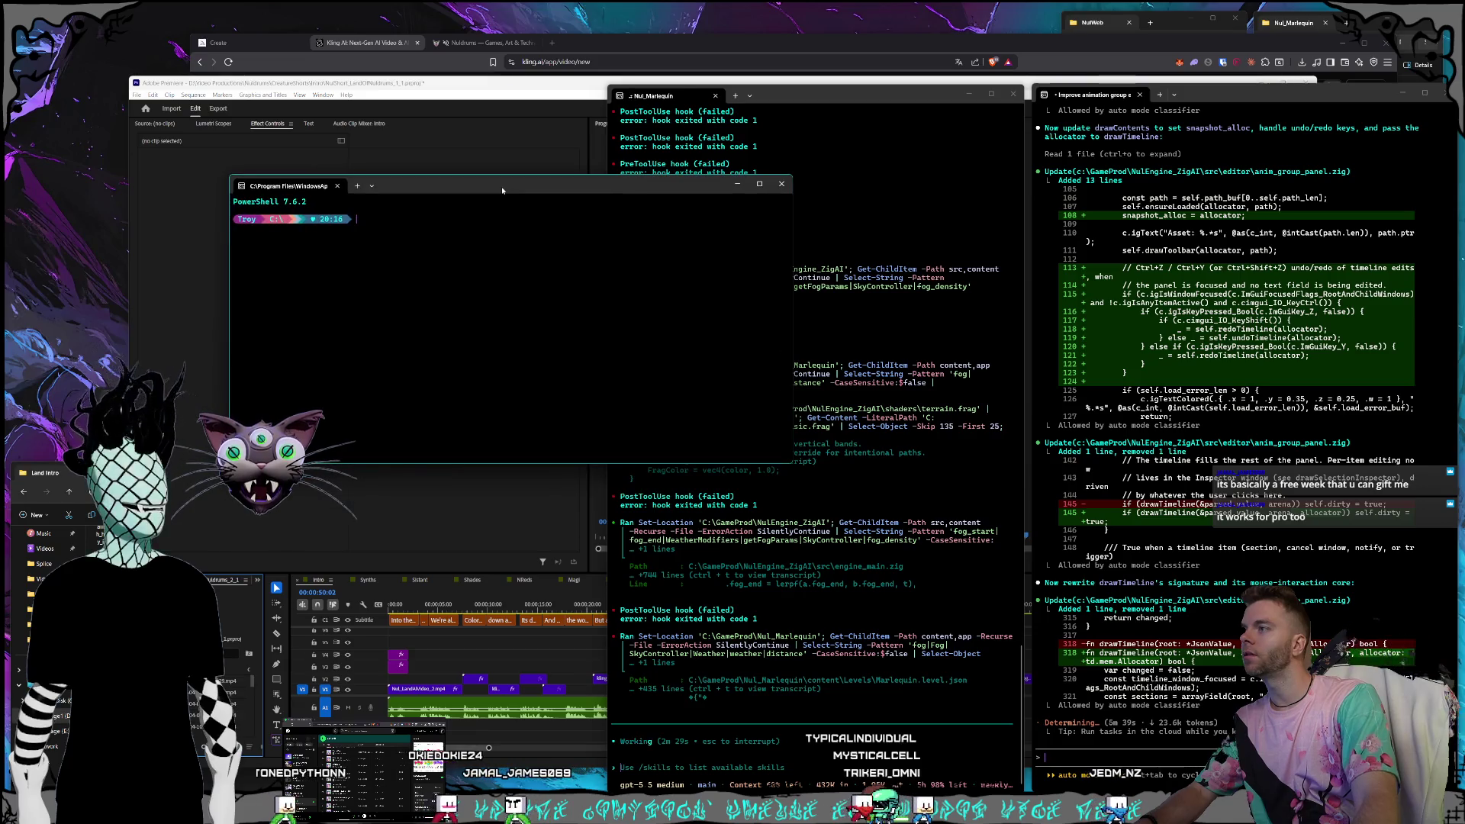
pyautogui.write('cd programming')
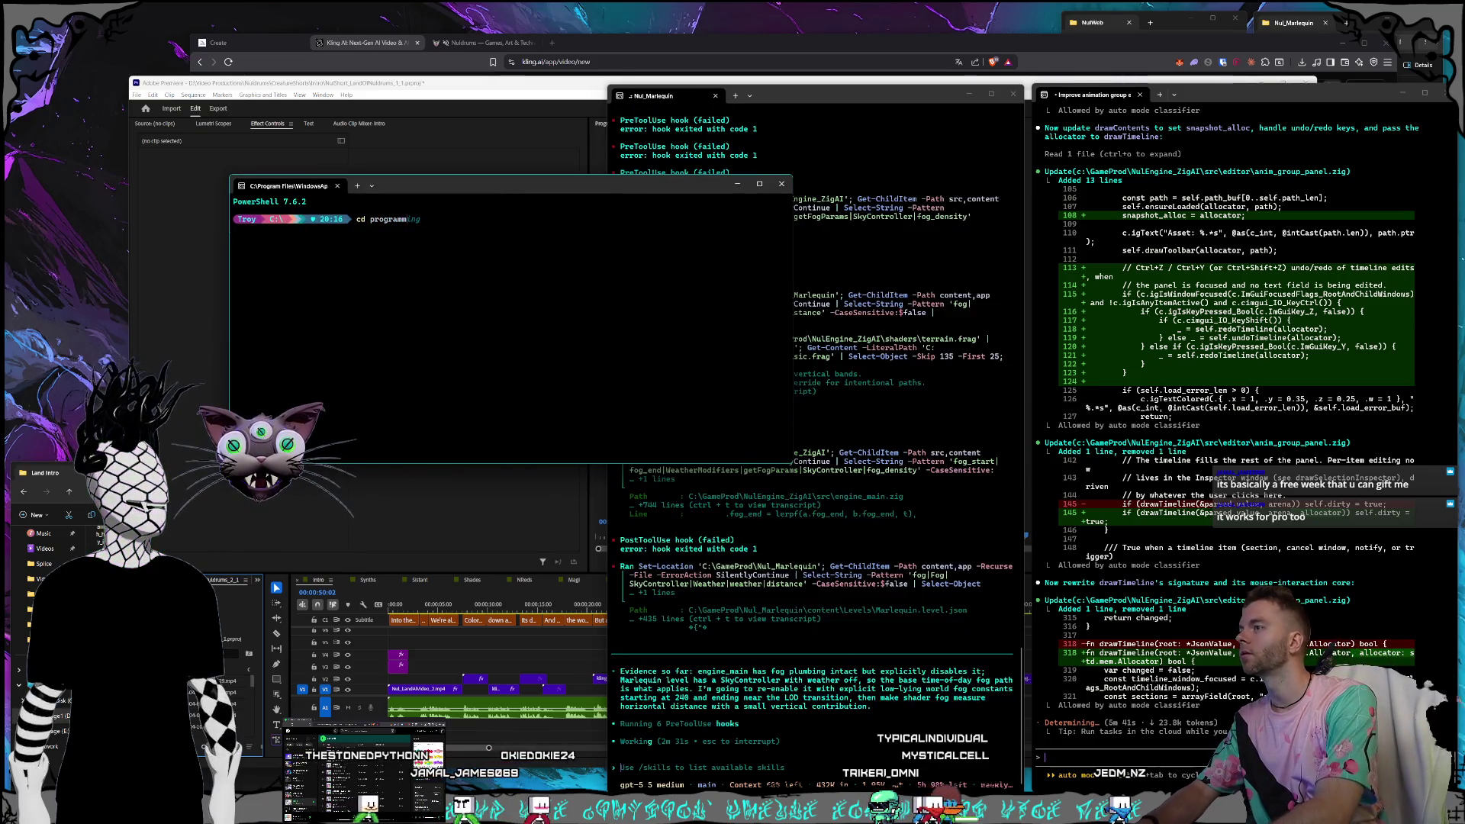
pyautogui.press('Return')
pyautogui.write('claude')
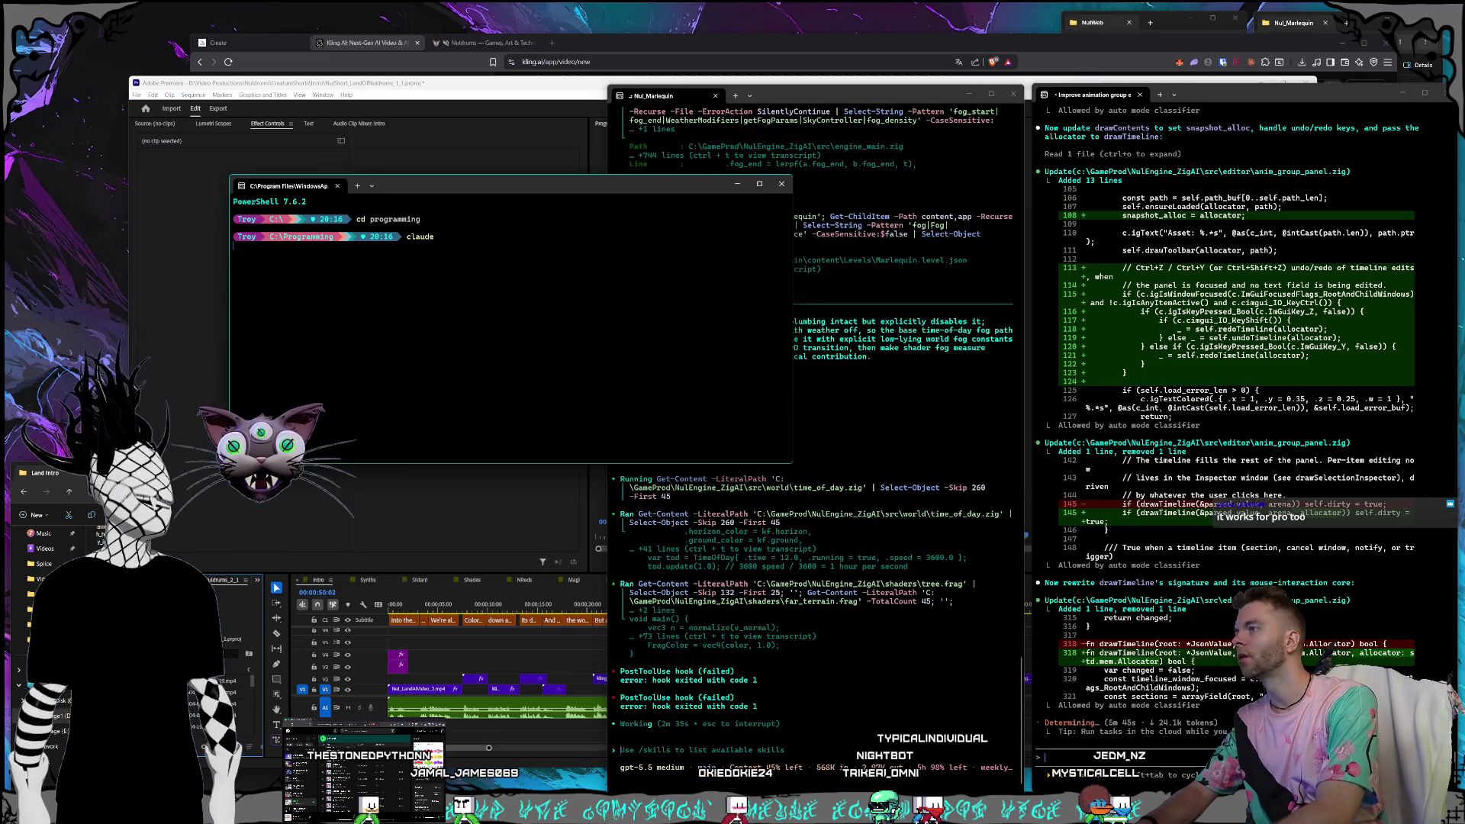
pyautogui.write('/pa')
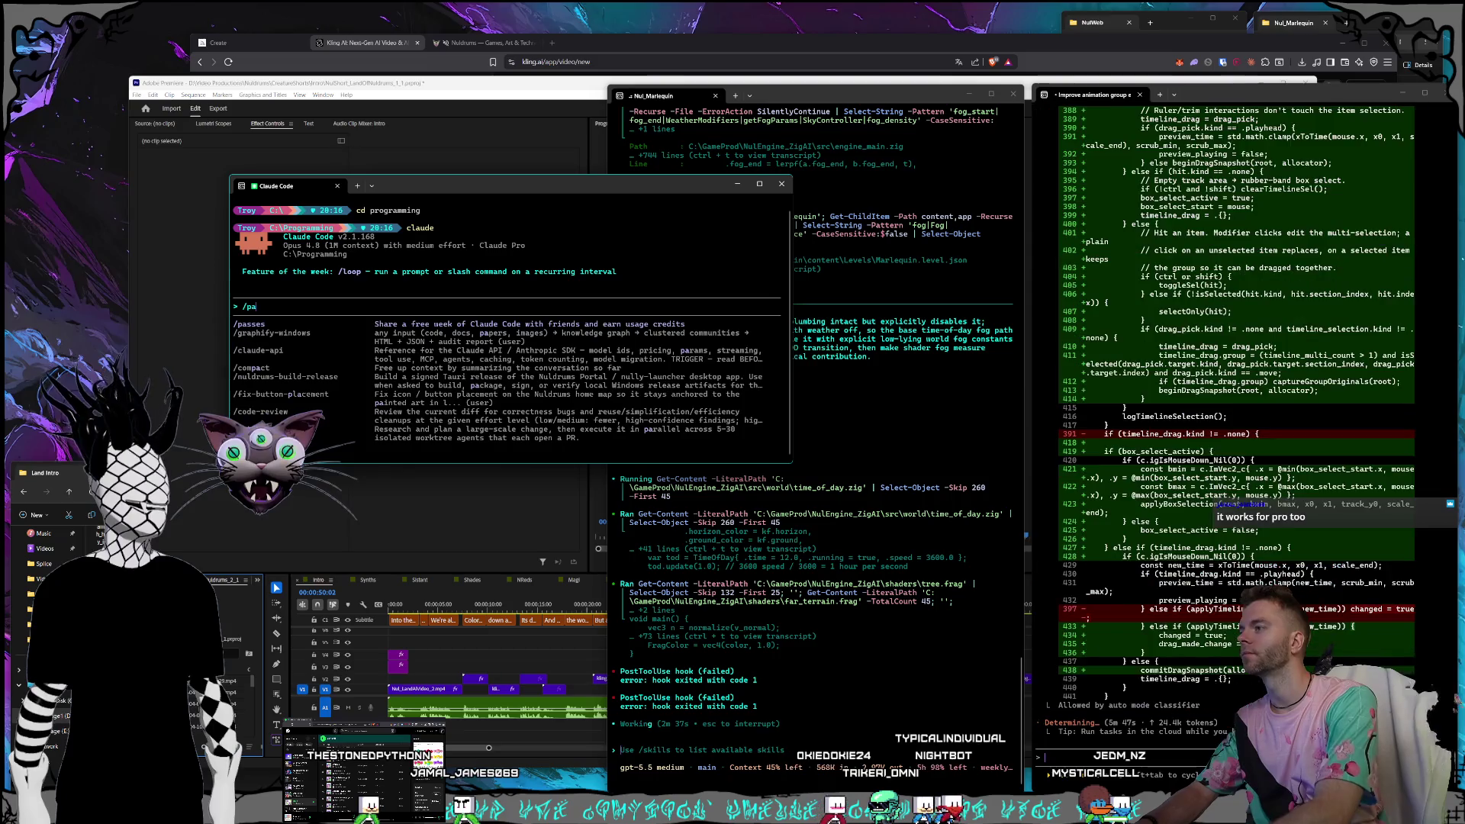
pyautogui.write('sses')
pyautogui.press('super+Down')
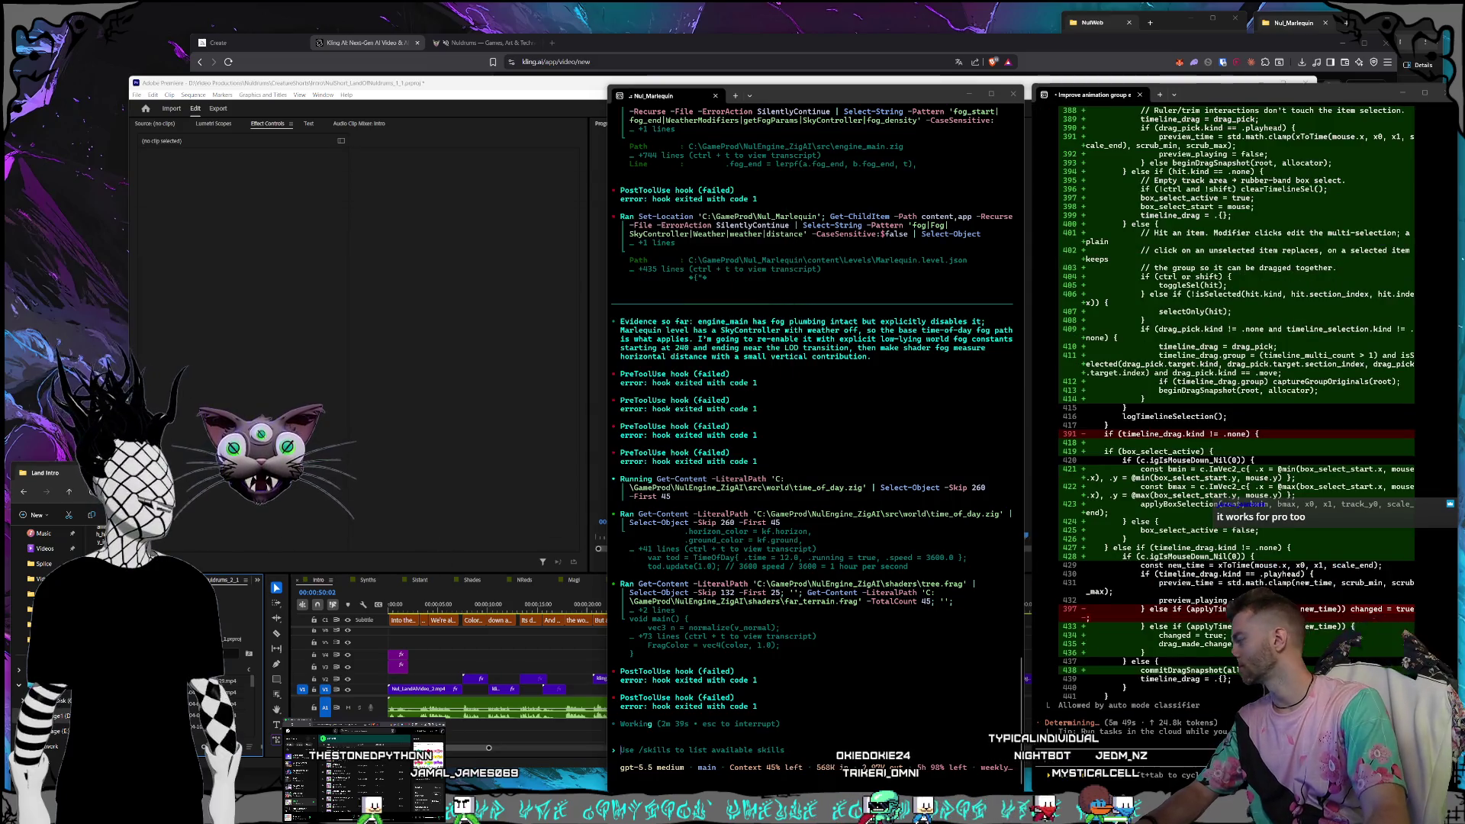
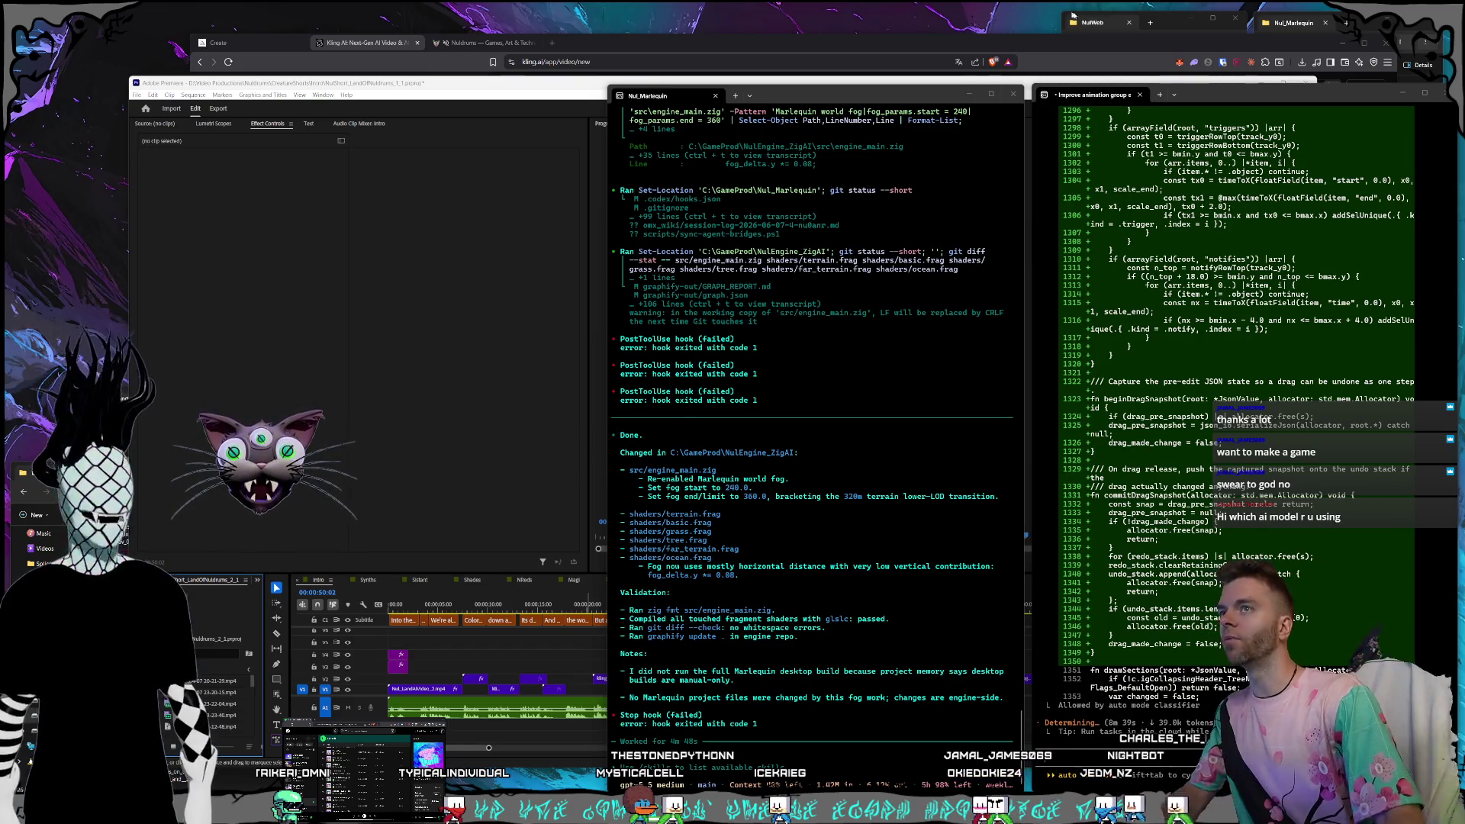
# Launch NulWeb.nulproject from its project folder to start the rebuilt engine and editor.
pyautogui.click(1159, 23)
pyautogui.doubleClick(1156, 162)
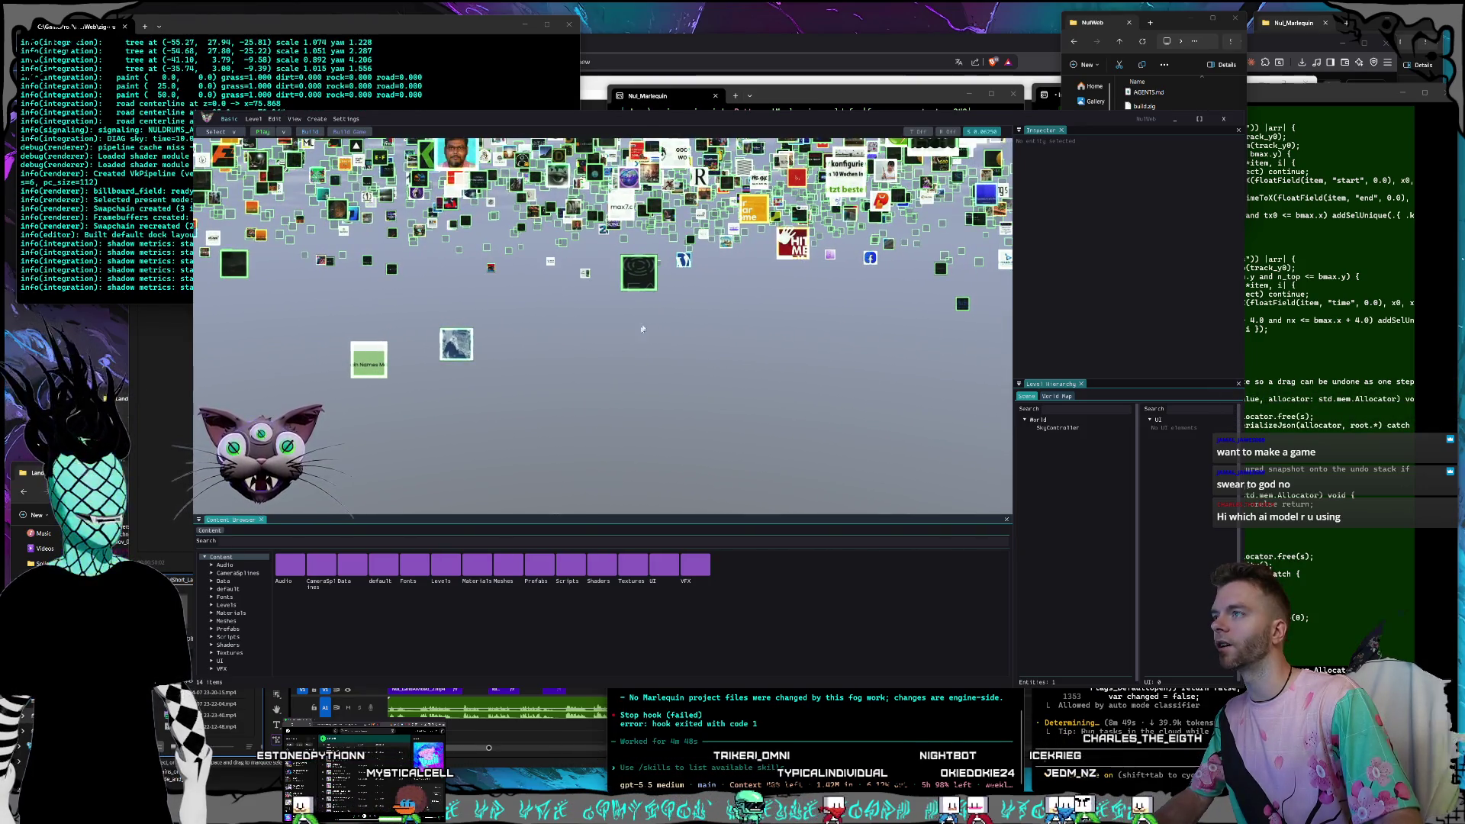
# Widen the viewport toward the inspector and extend it down over the content browser.
pyautogui.moveTo(1015, 542); pyautogui.dragTo(1107, 542)
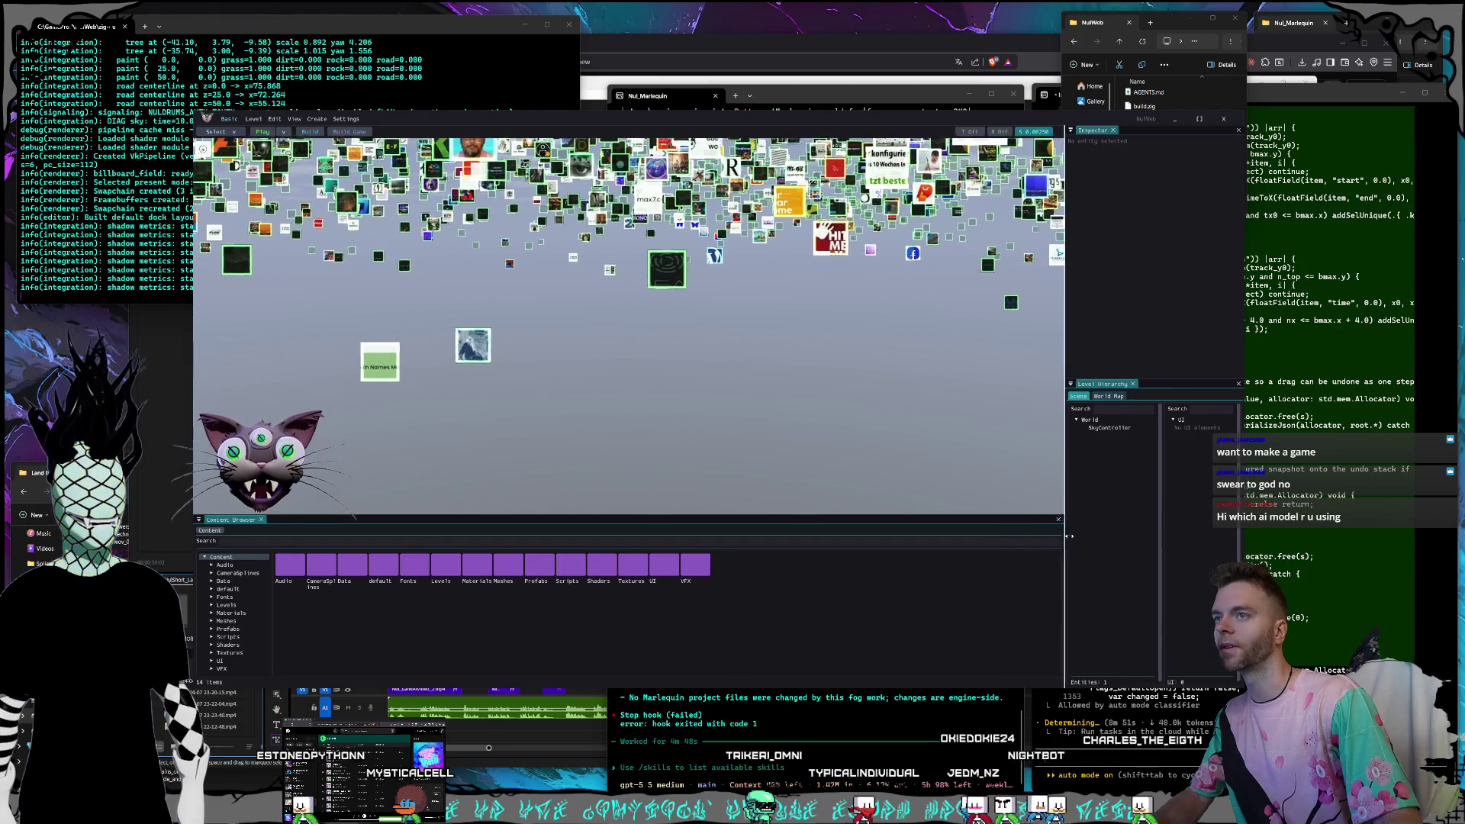
pyautogui.moveTo(1032, 517); pyautogui.dragTo(1032, 595)
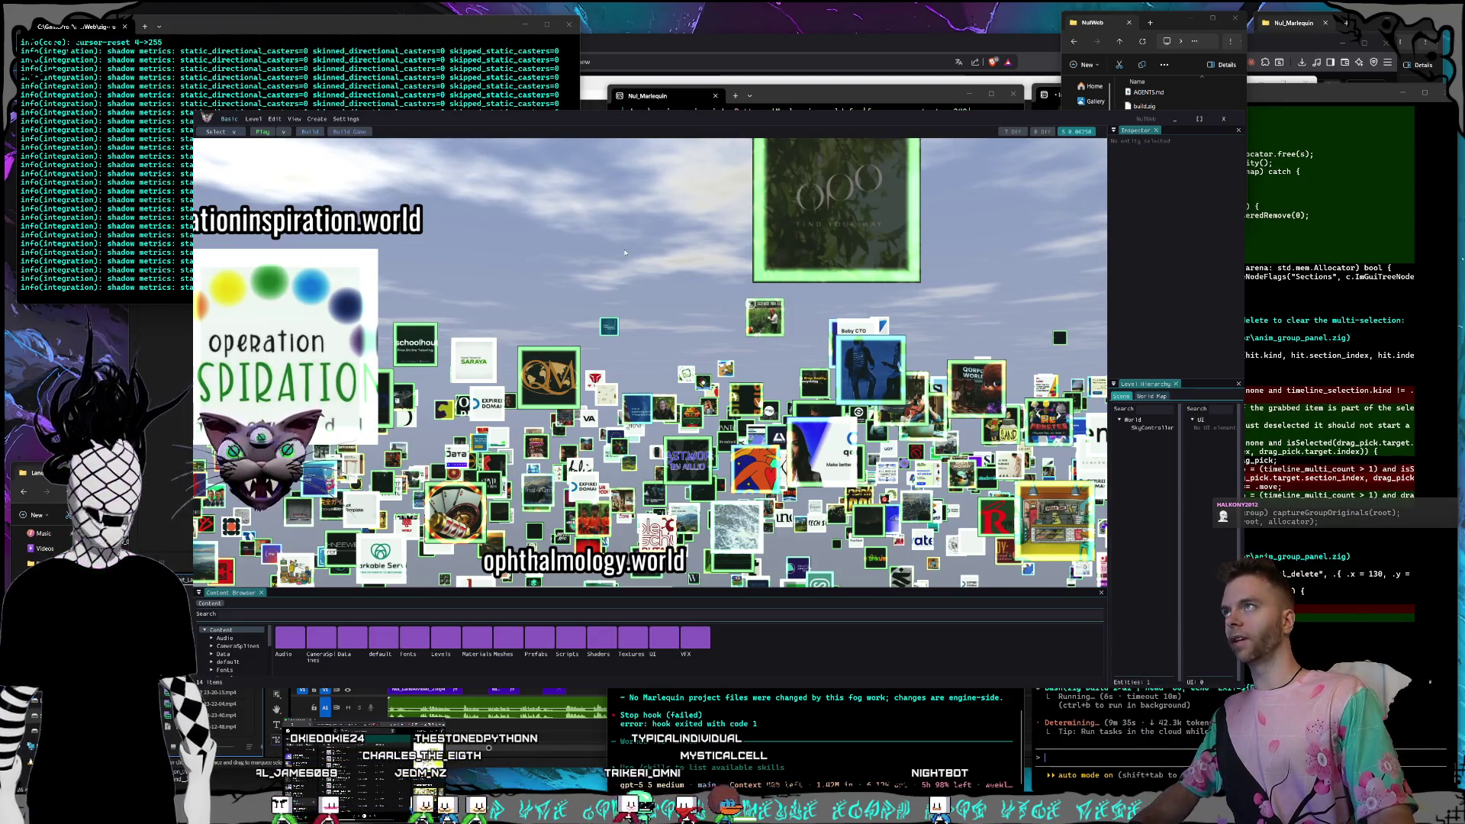
# Fly the camera through the site thumbnails to the zaratan.world and ZARO news tiles.
pyautogui.scroll(2, 647, 338)
pyautogui.press('w')
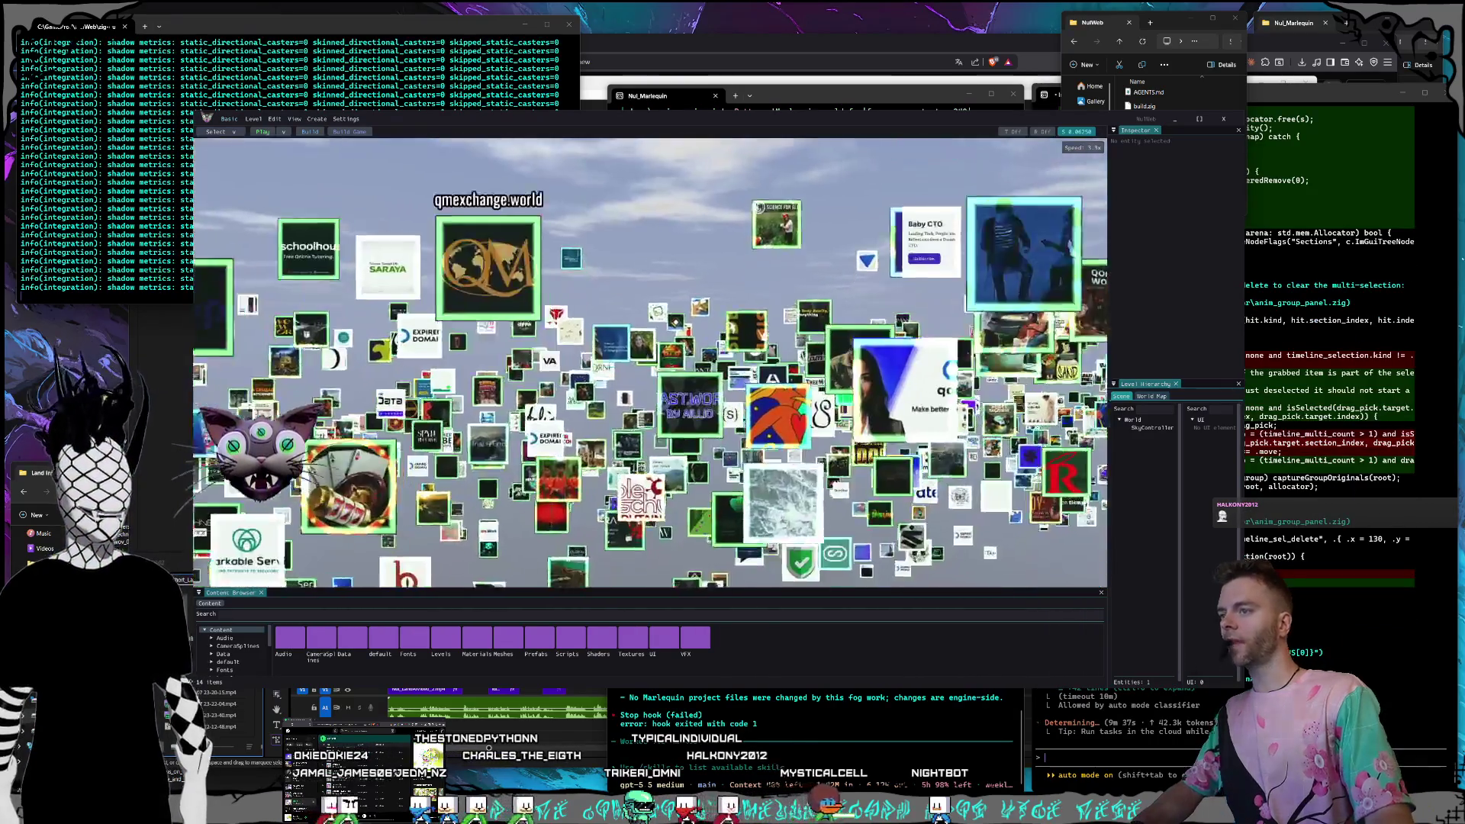
pyautogui.press('w')
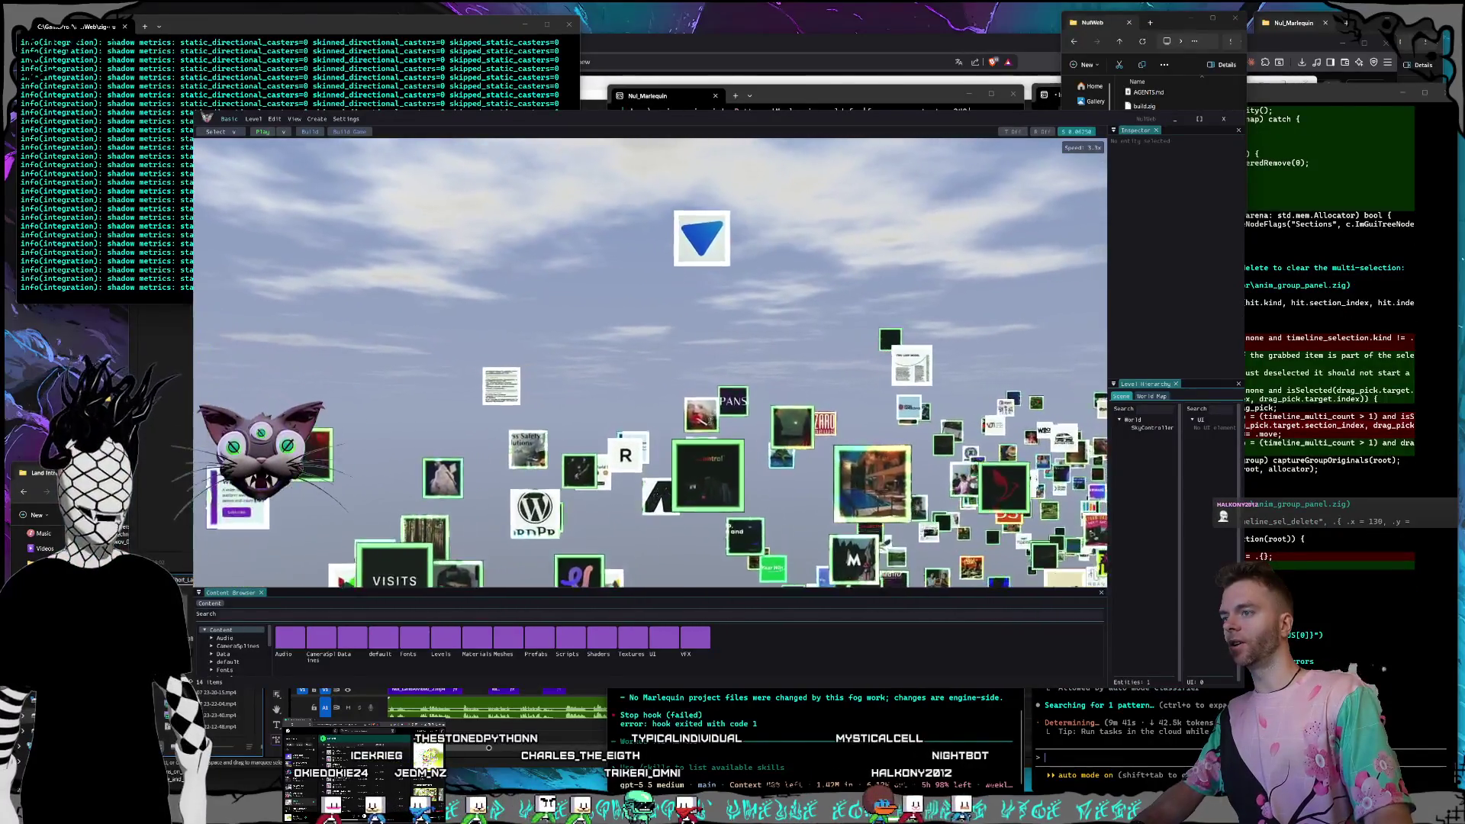
pyautogui.press('w')
pyautogui.press('w')
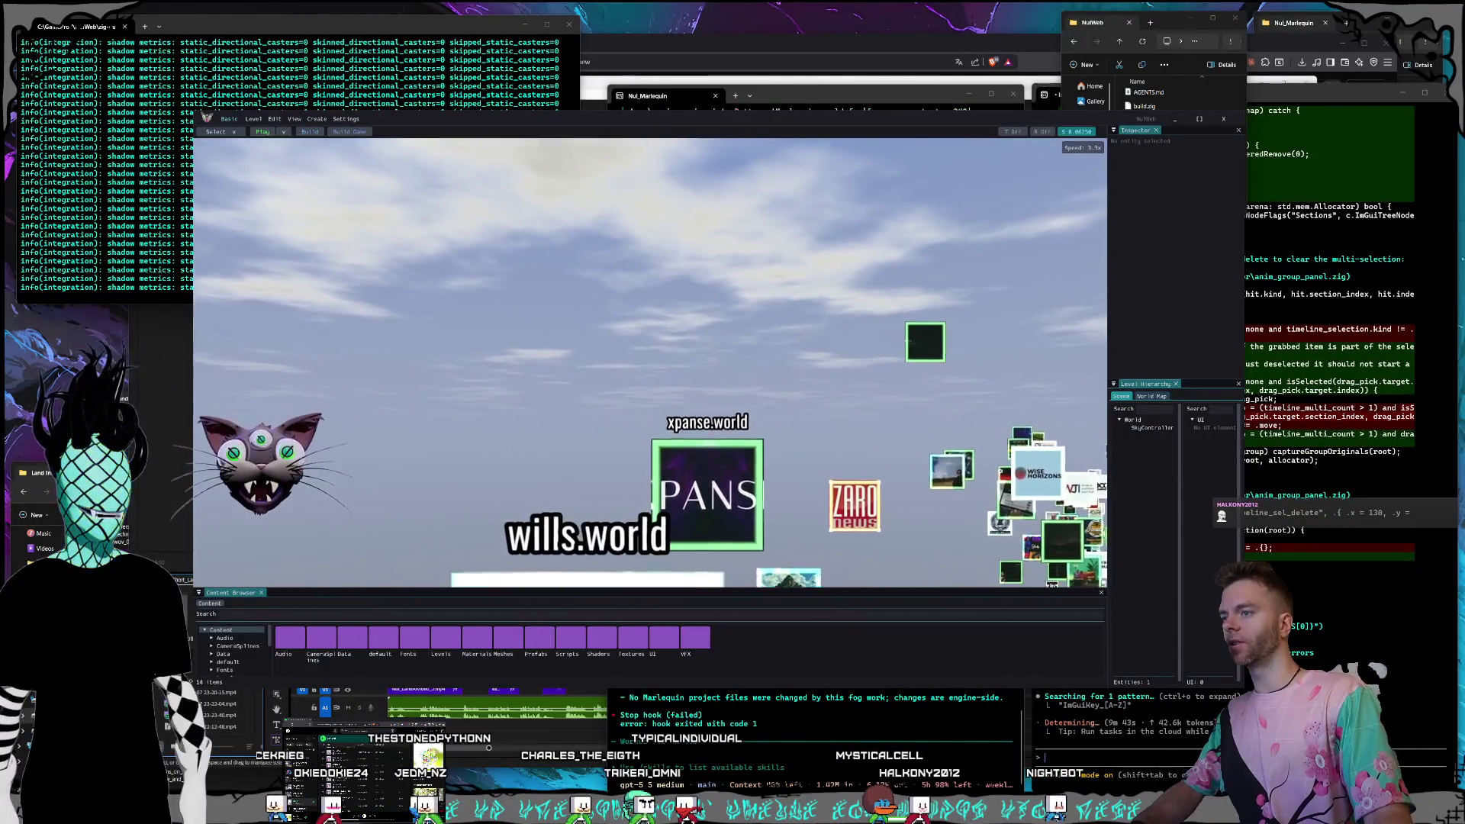
pyautogui.press('s')
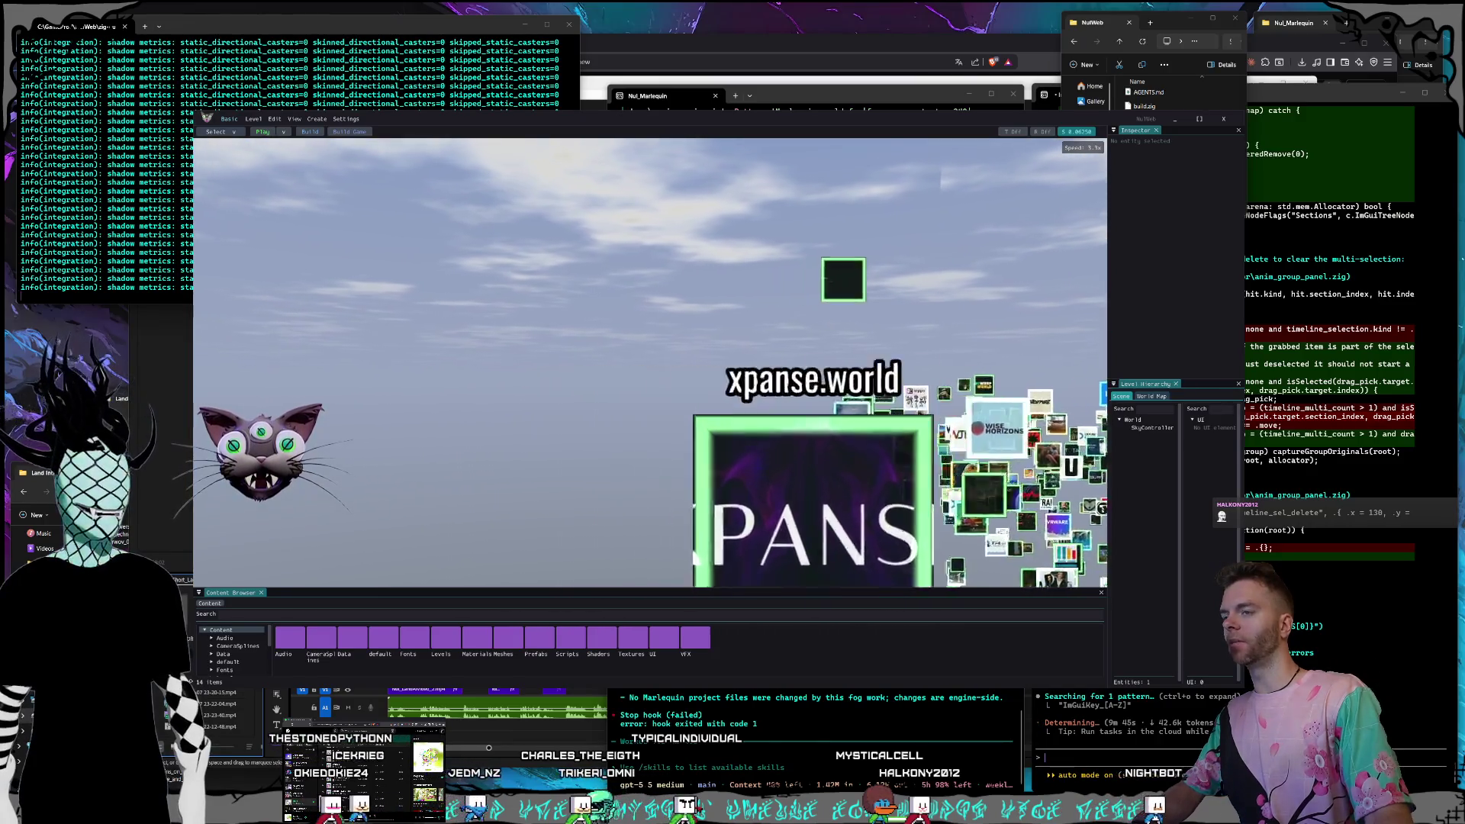
pyautogui.press('w')
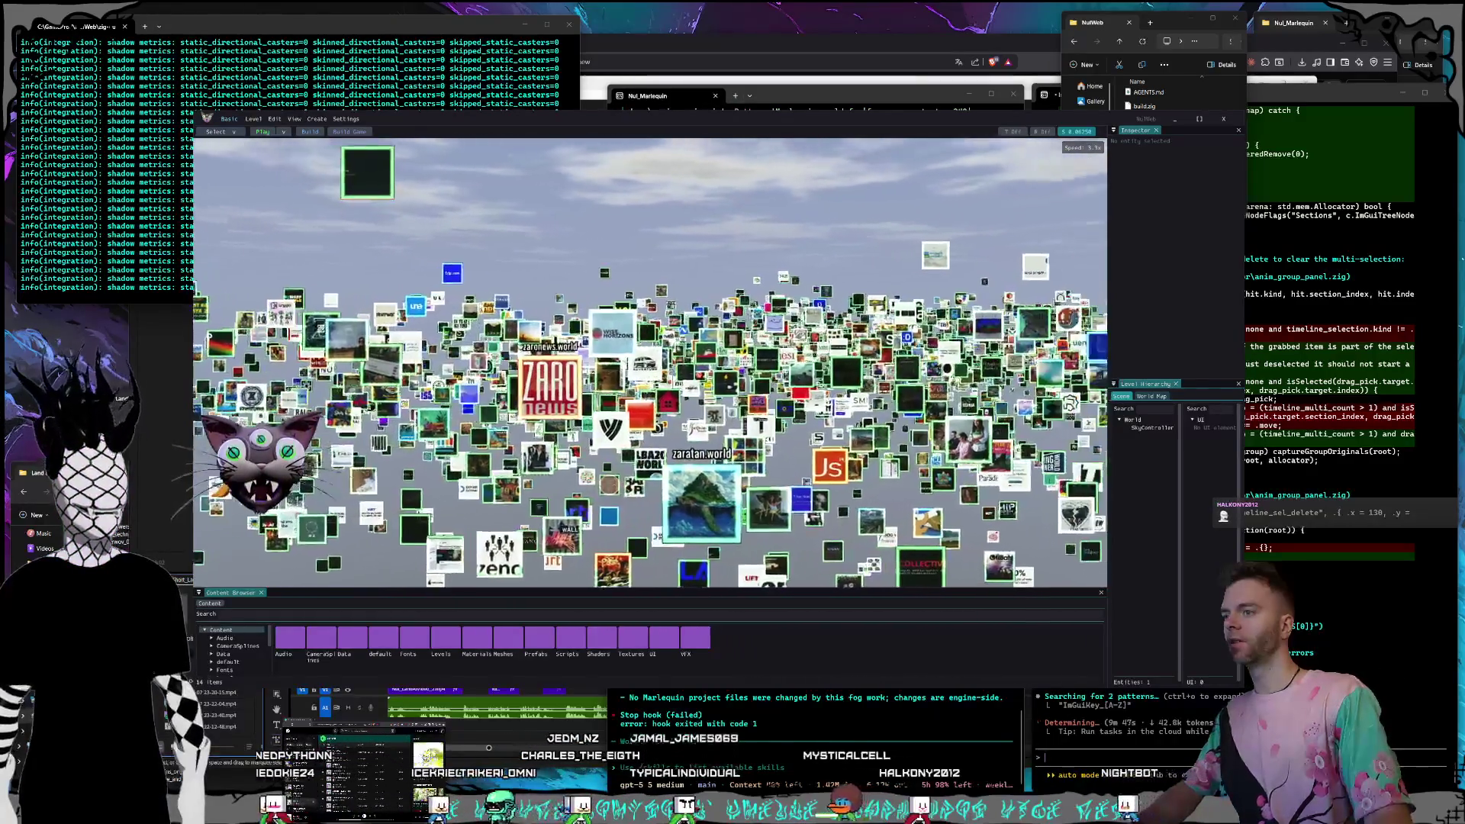
pyautogui.press('w')
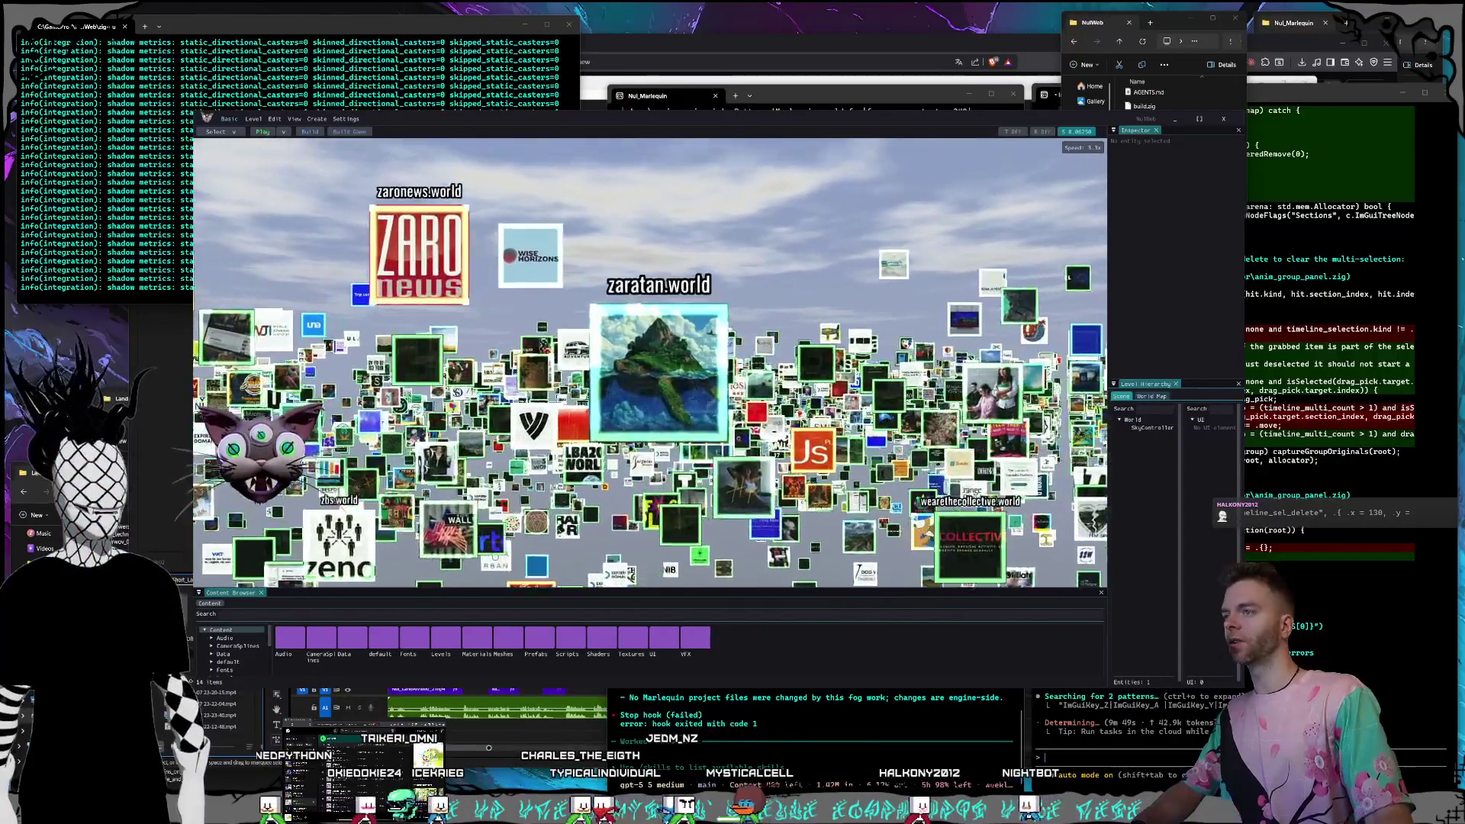
pyautogui.press('a')
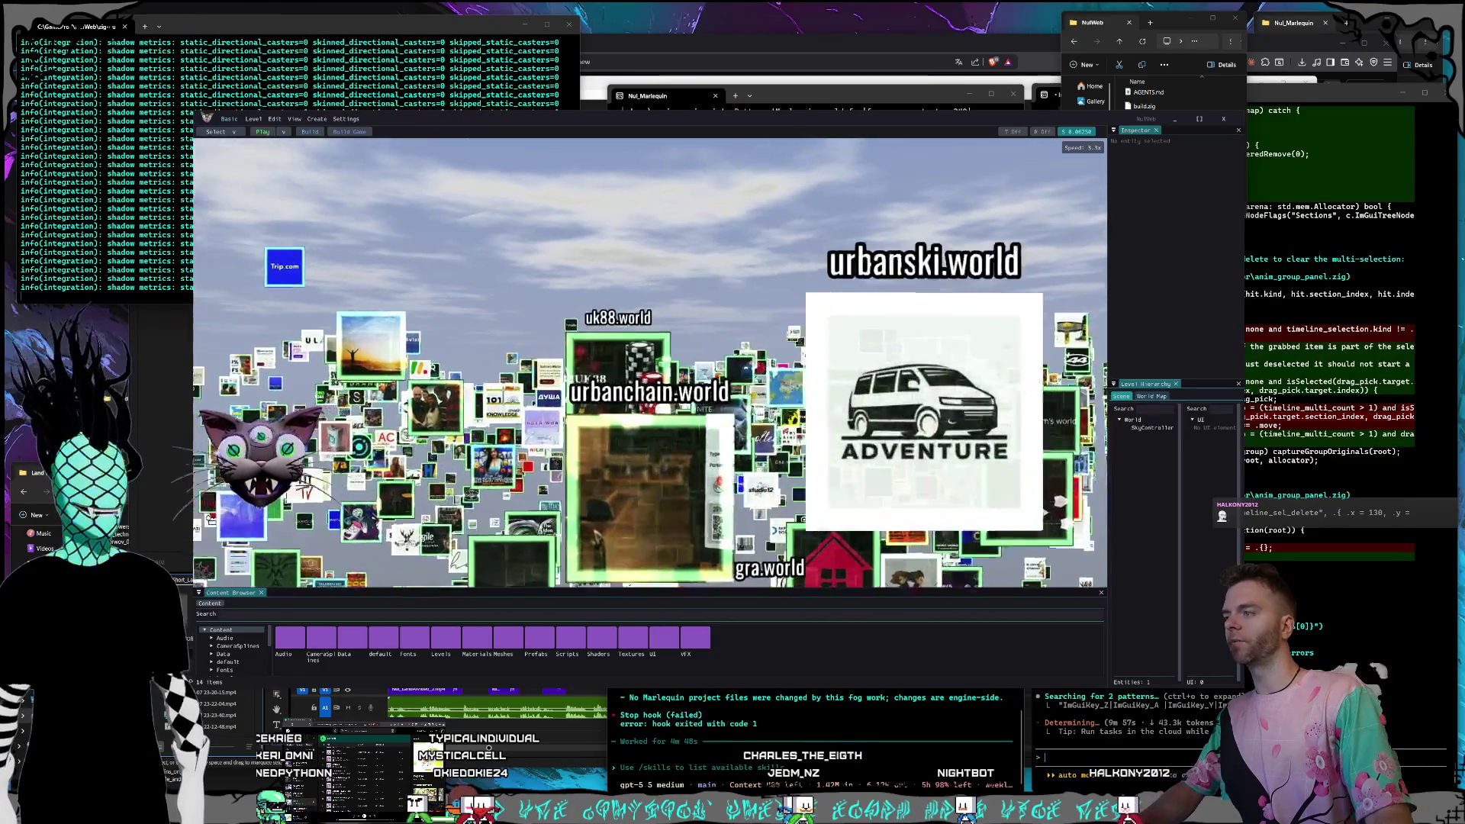
pyautogui.press('w')
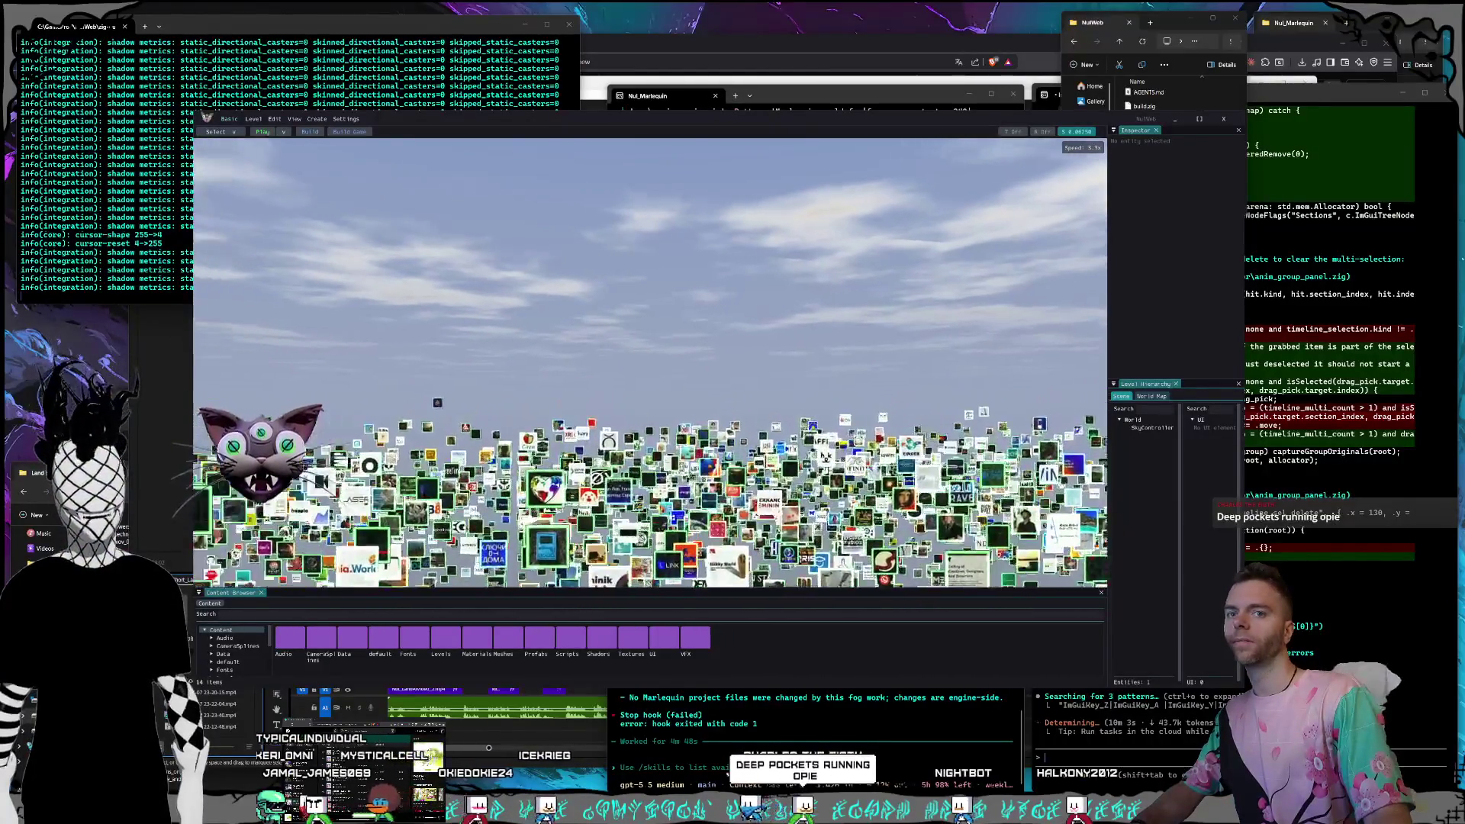
# Fly deeper through the tile cloud past the xello, zemfira, zenai, zesnullen and wocc tiles.
pyautogui.press('w')
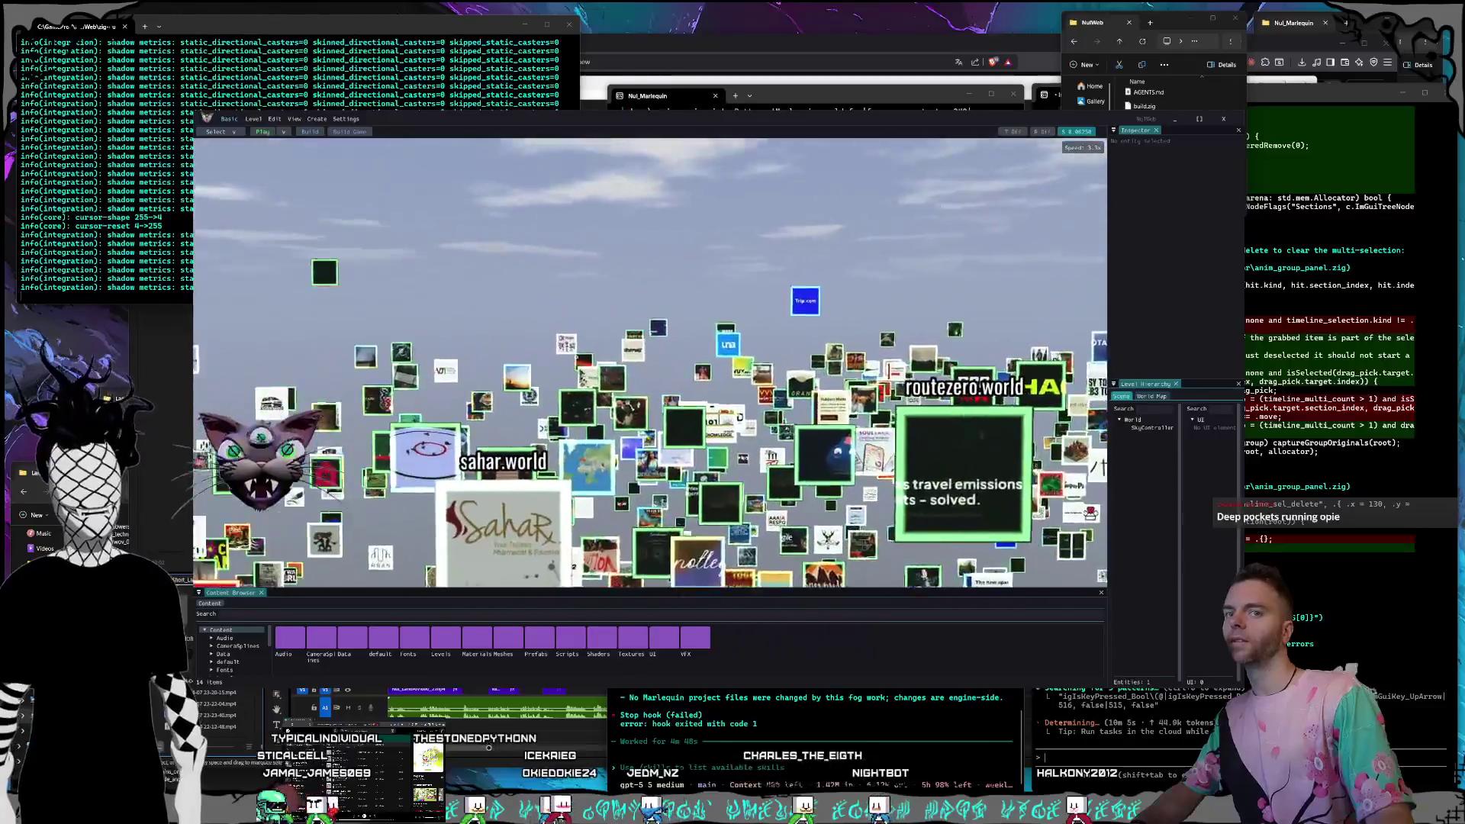
pyautogui.press('w')
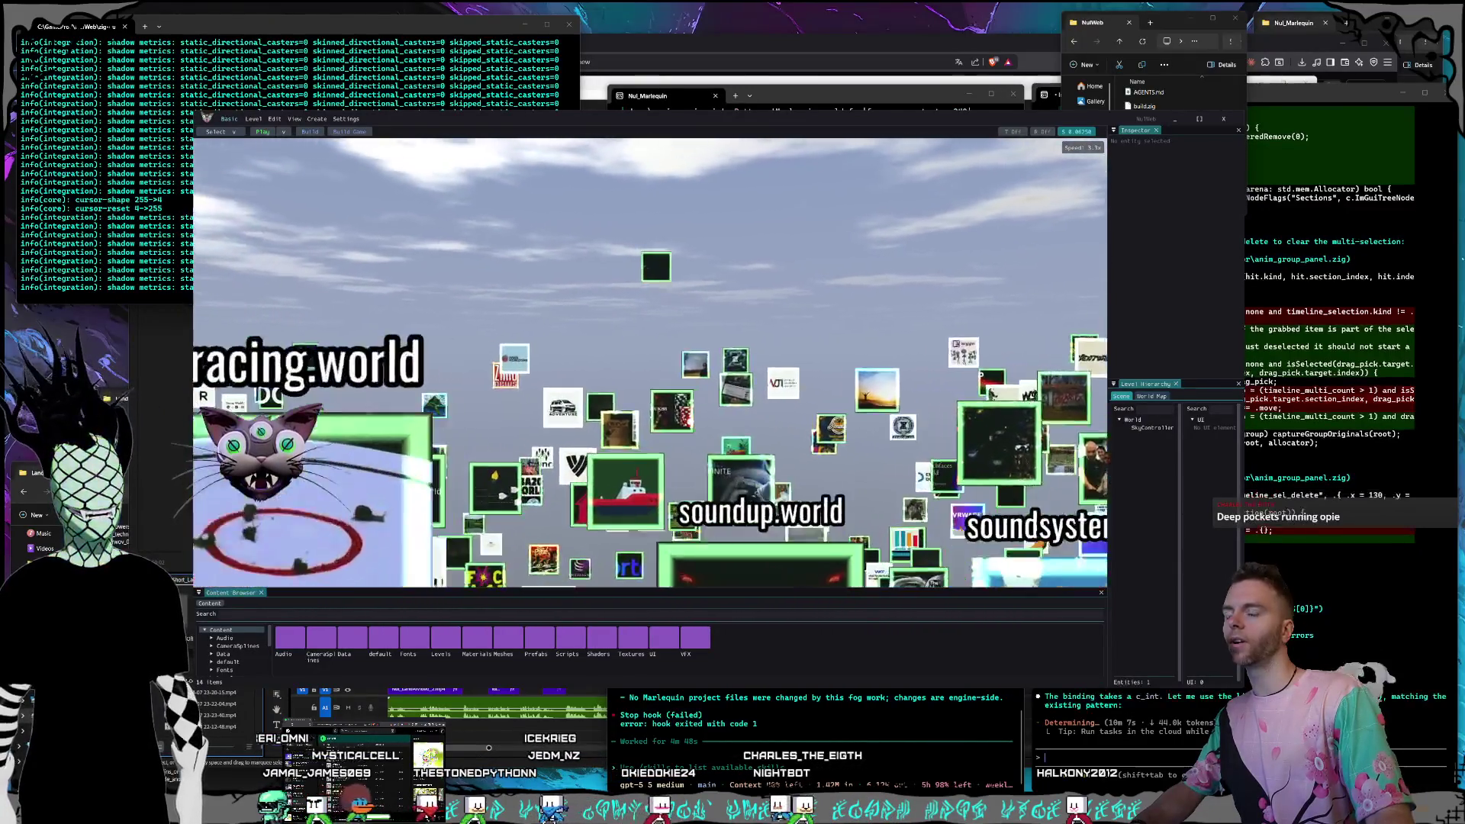
pyautogui.press('w')
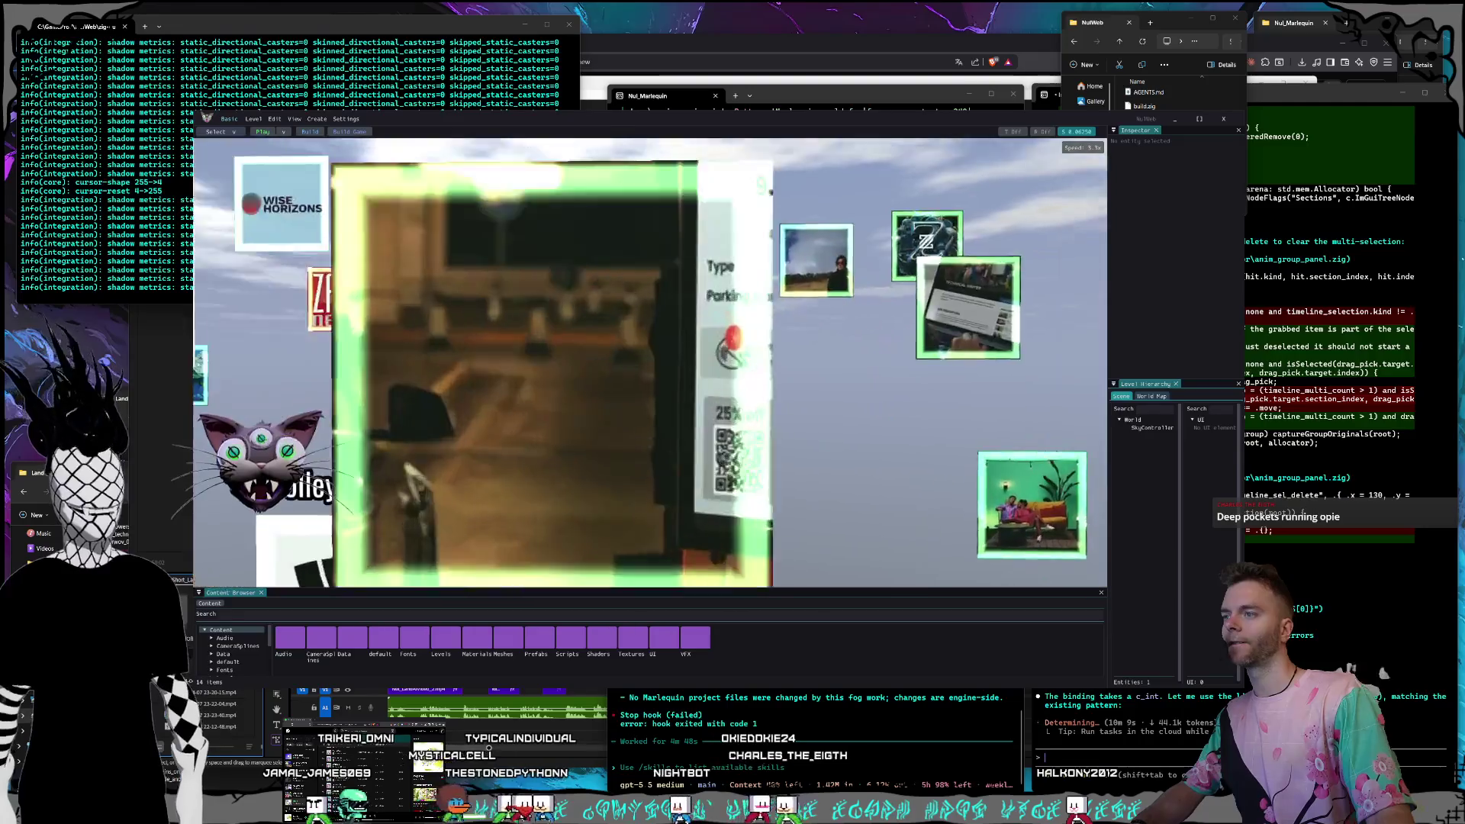
pyautogui.press('w')
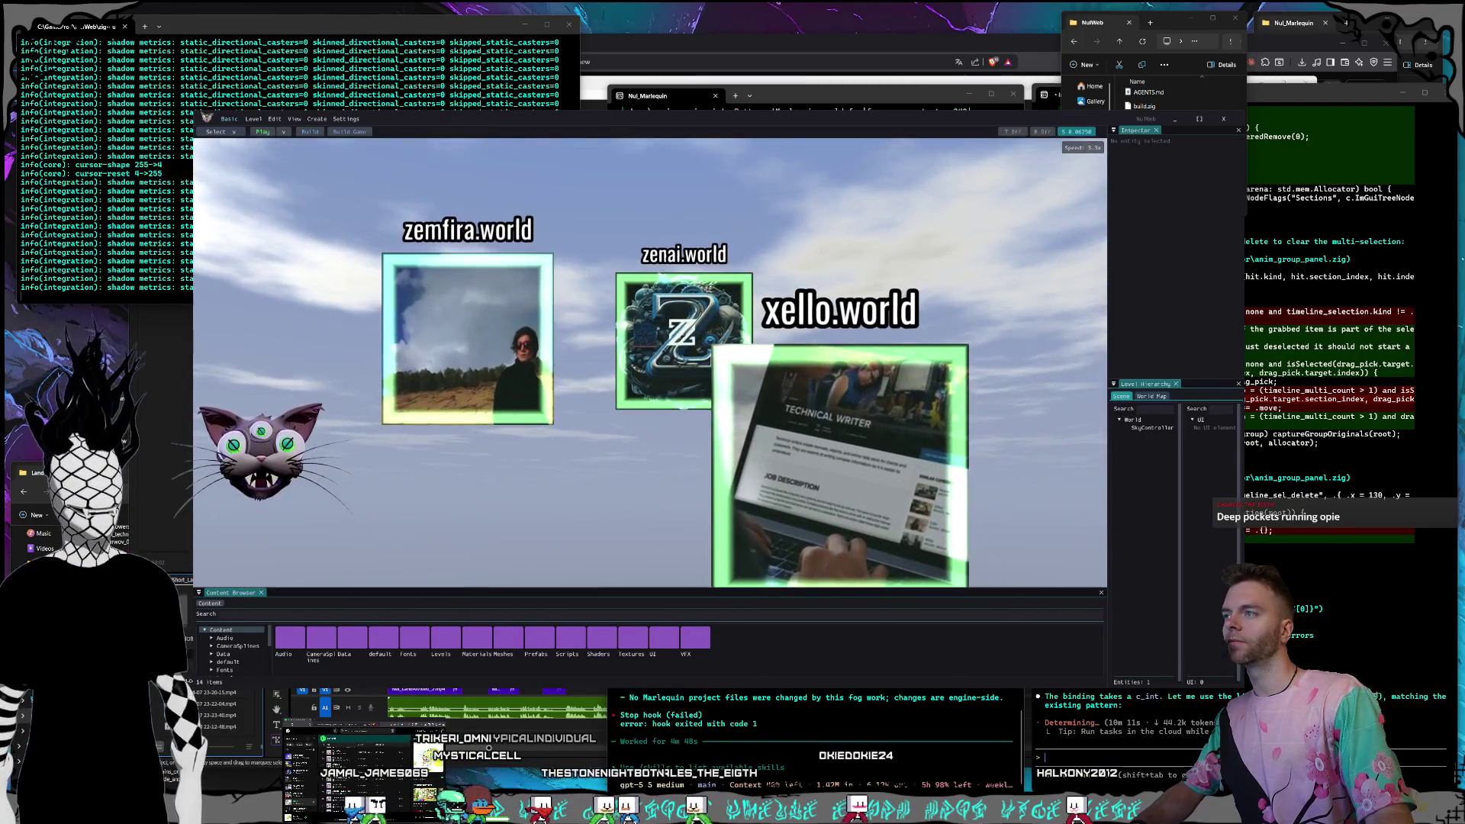
pyautogui.press('w')
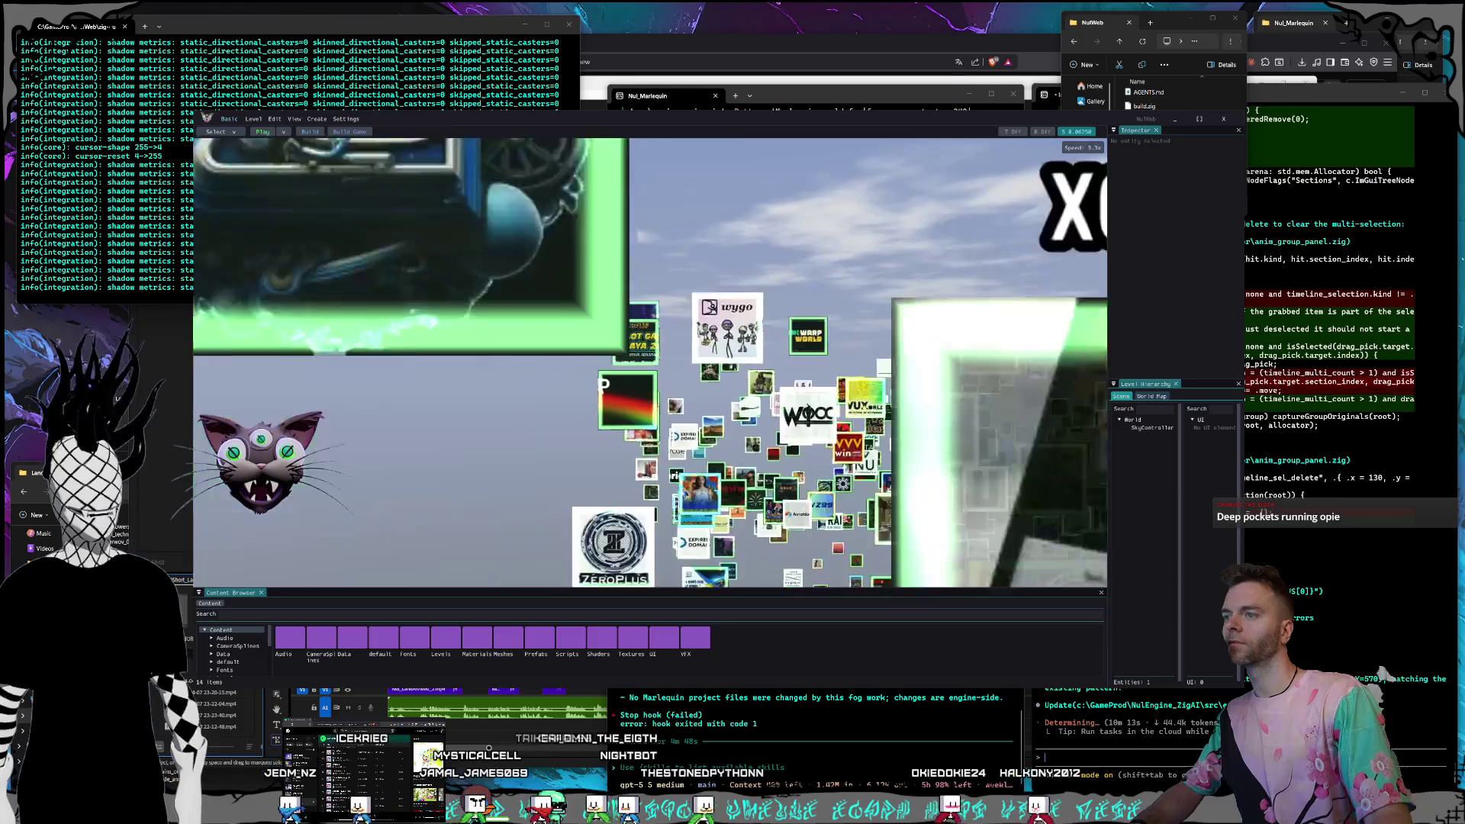
pyautogui.press('w')
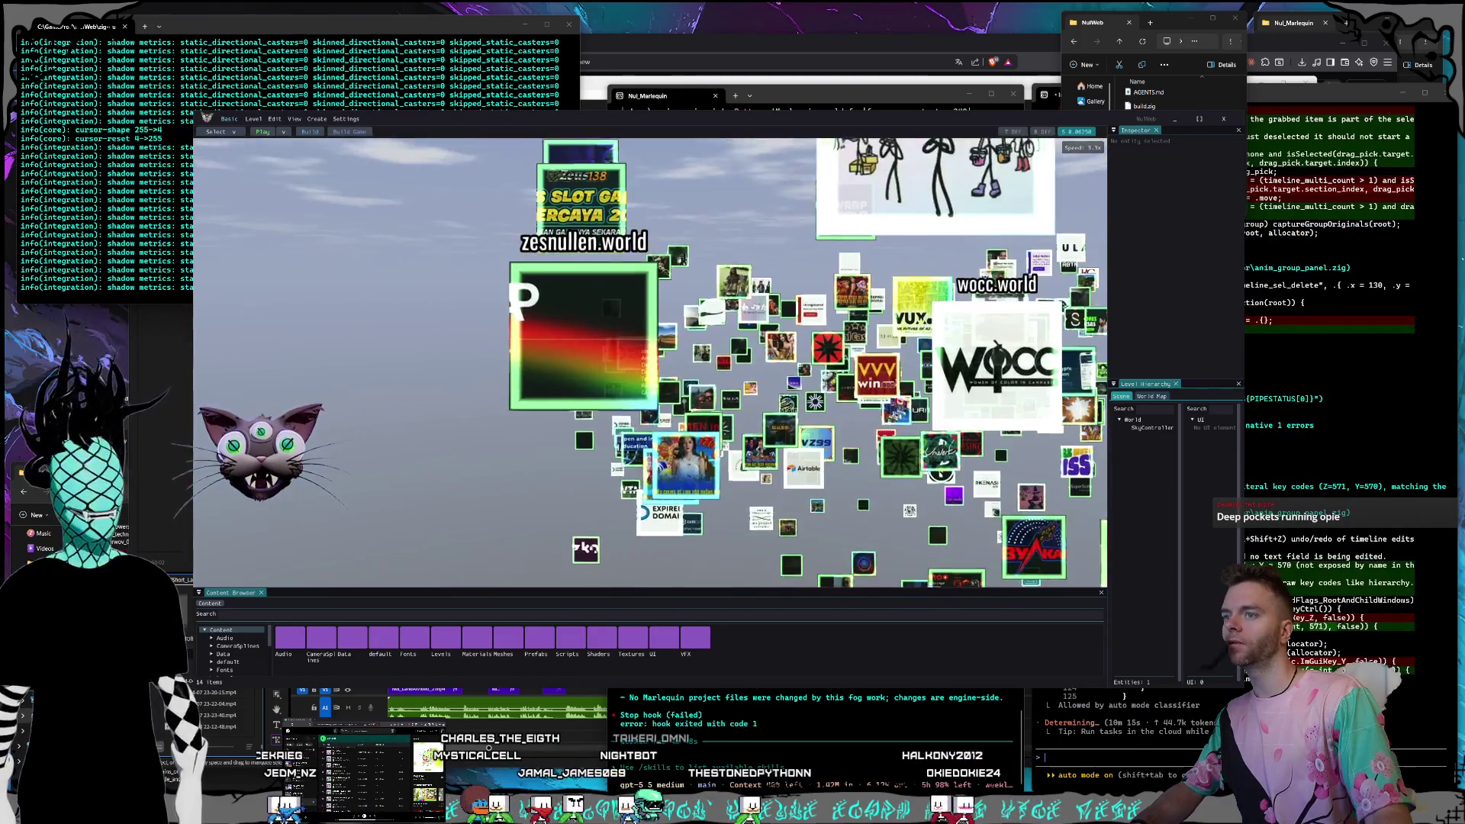
pyautogui.press('w')
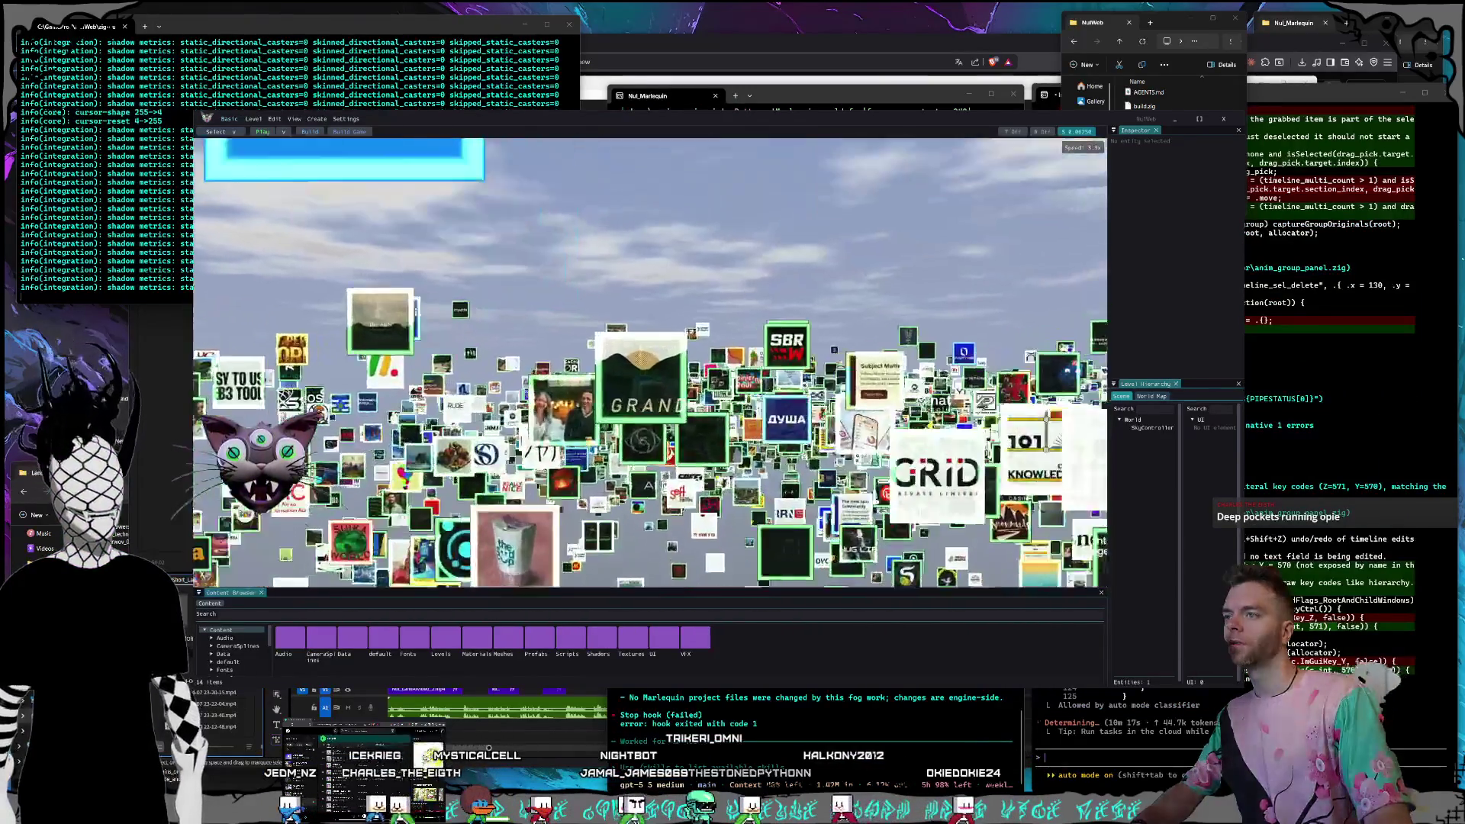
pyautogui.press('w')
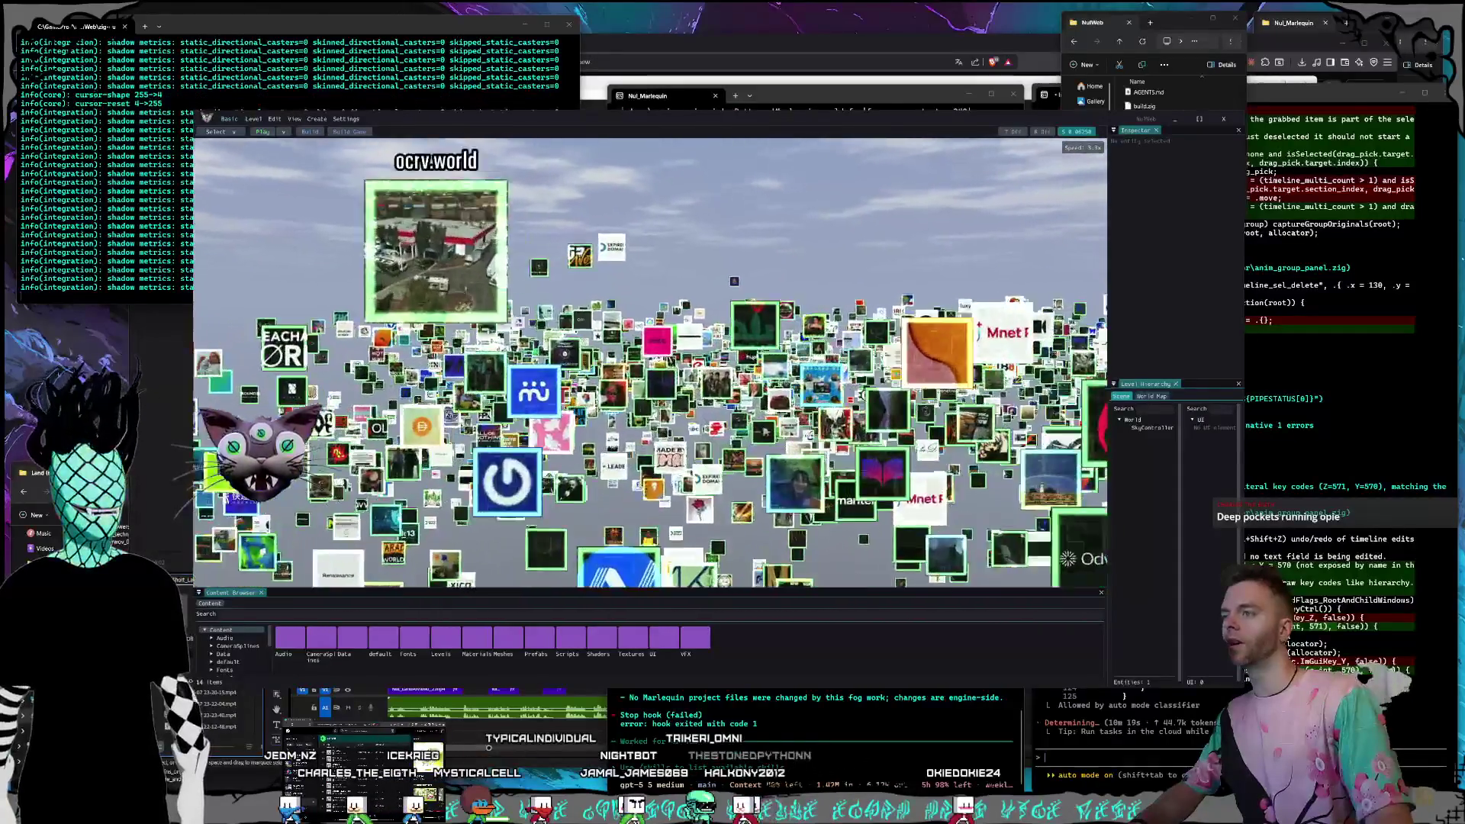
pyautogui.press('w')
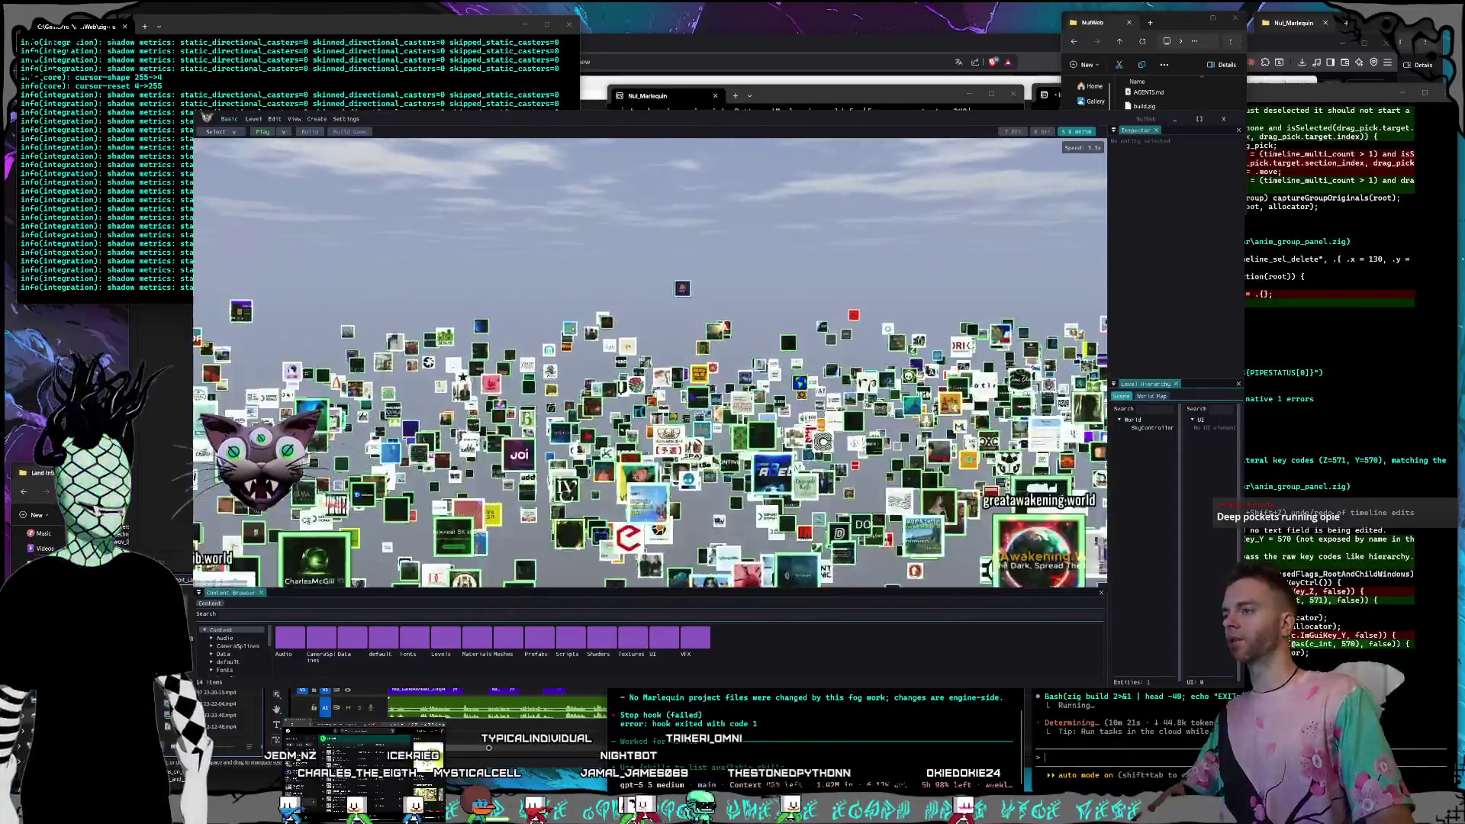
pyautogui.press('w')
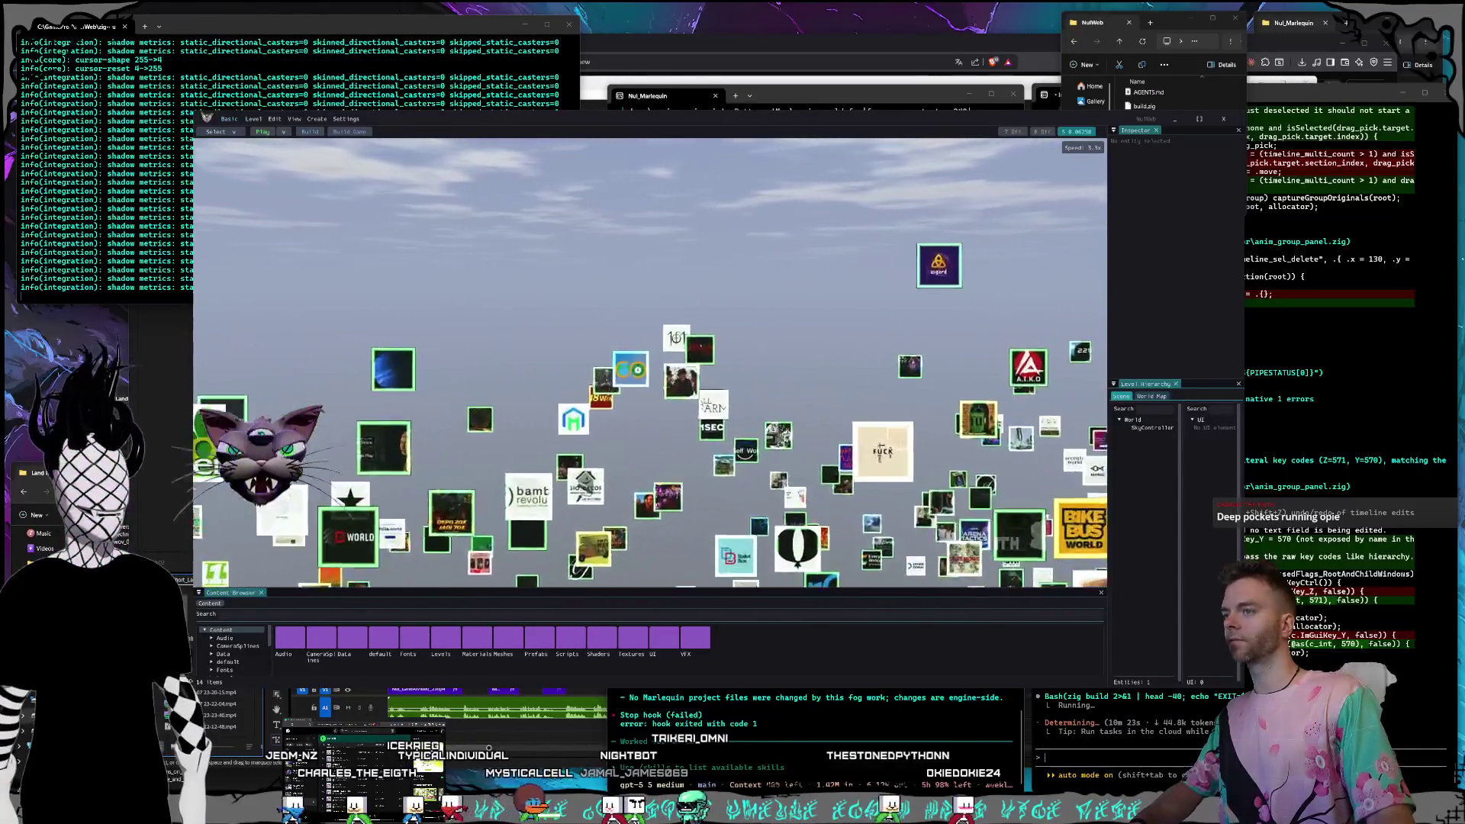
# Pull back, look around, then fly through another tile cloud toward the AKIYATO tile.
pyautogui.press('s')
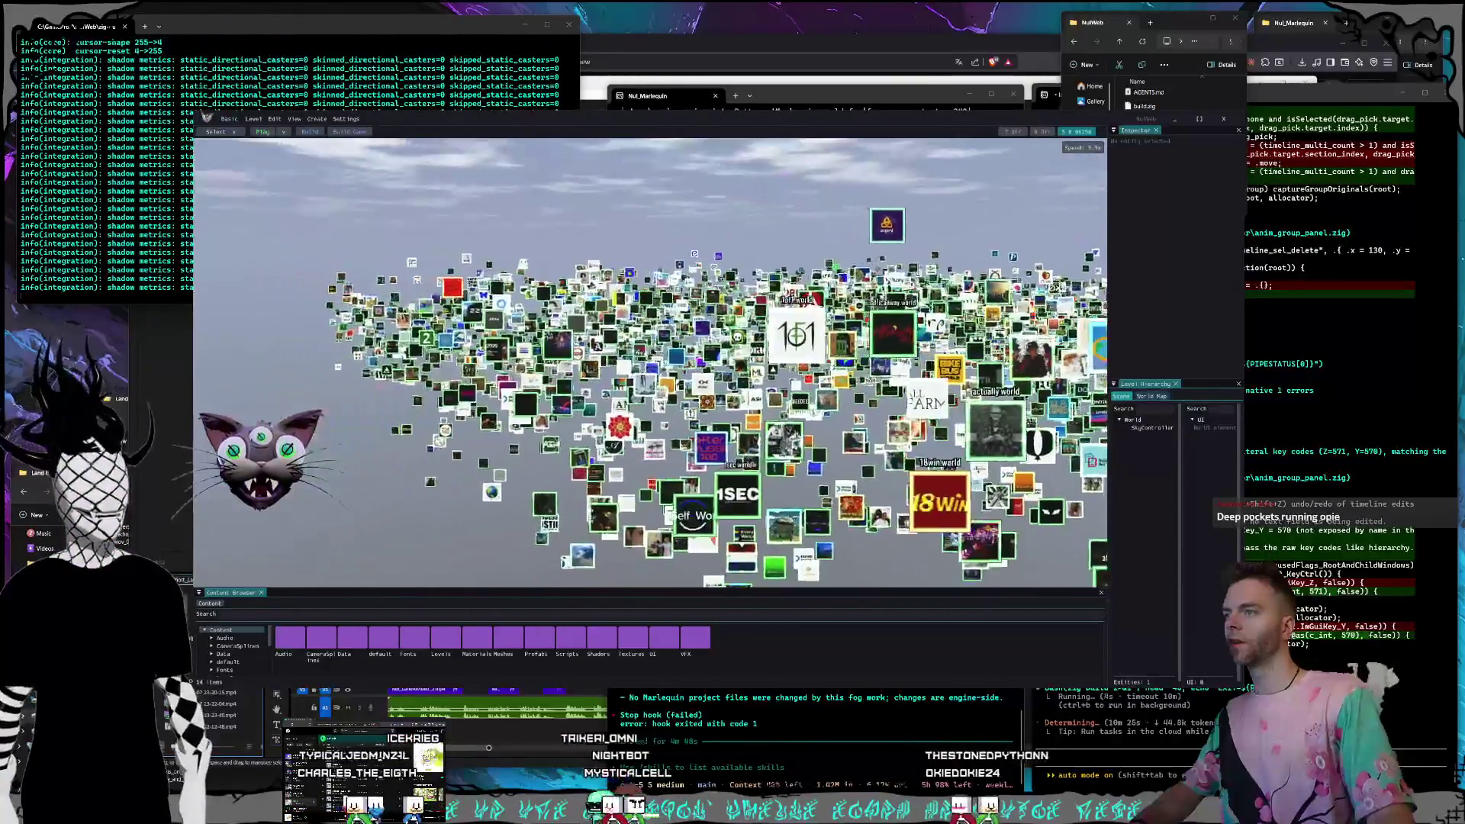
pyautogui.press('a')
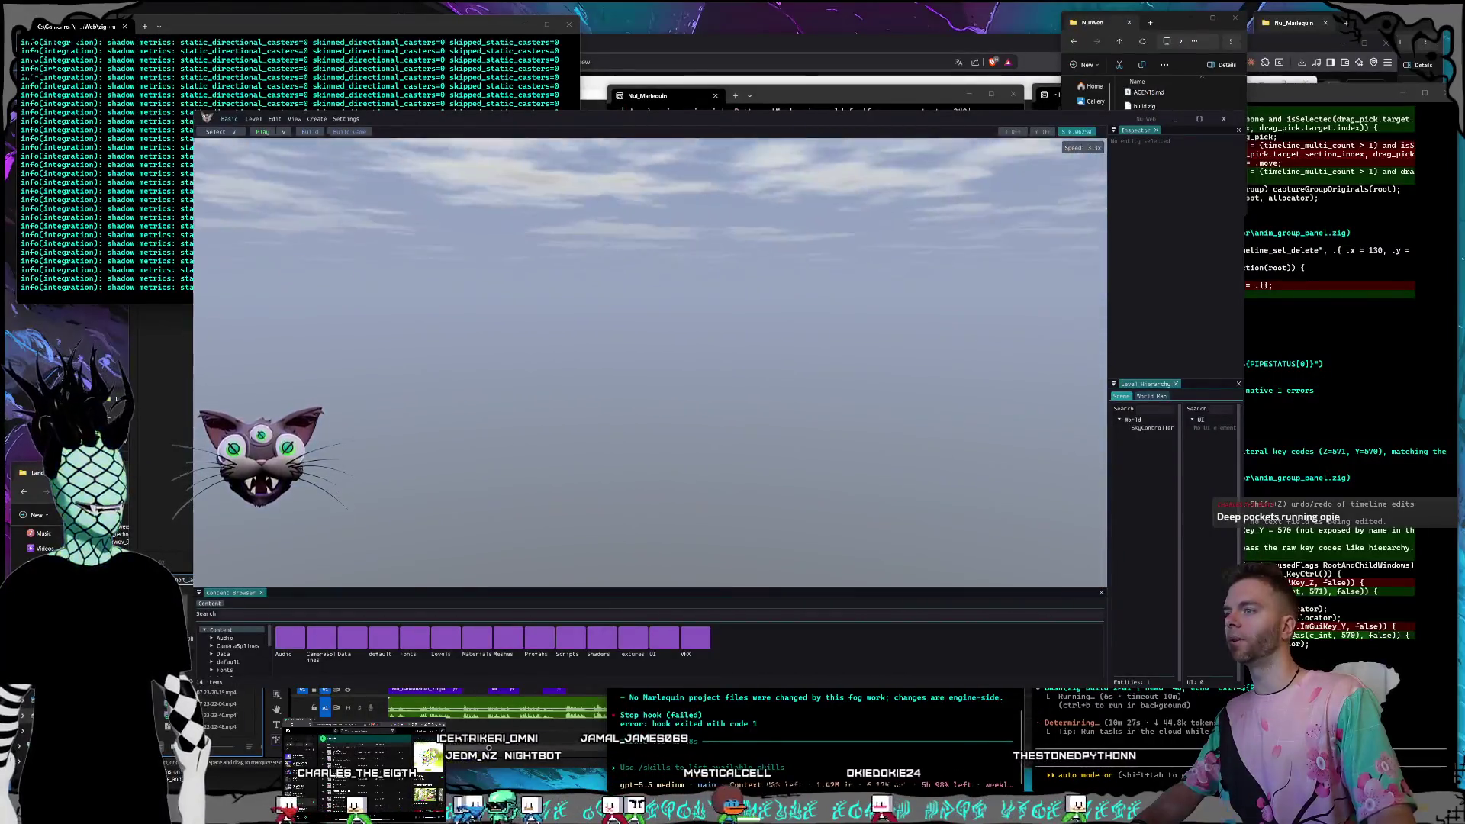
pyautogui.press('d')
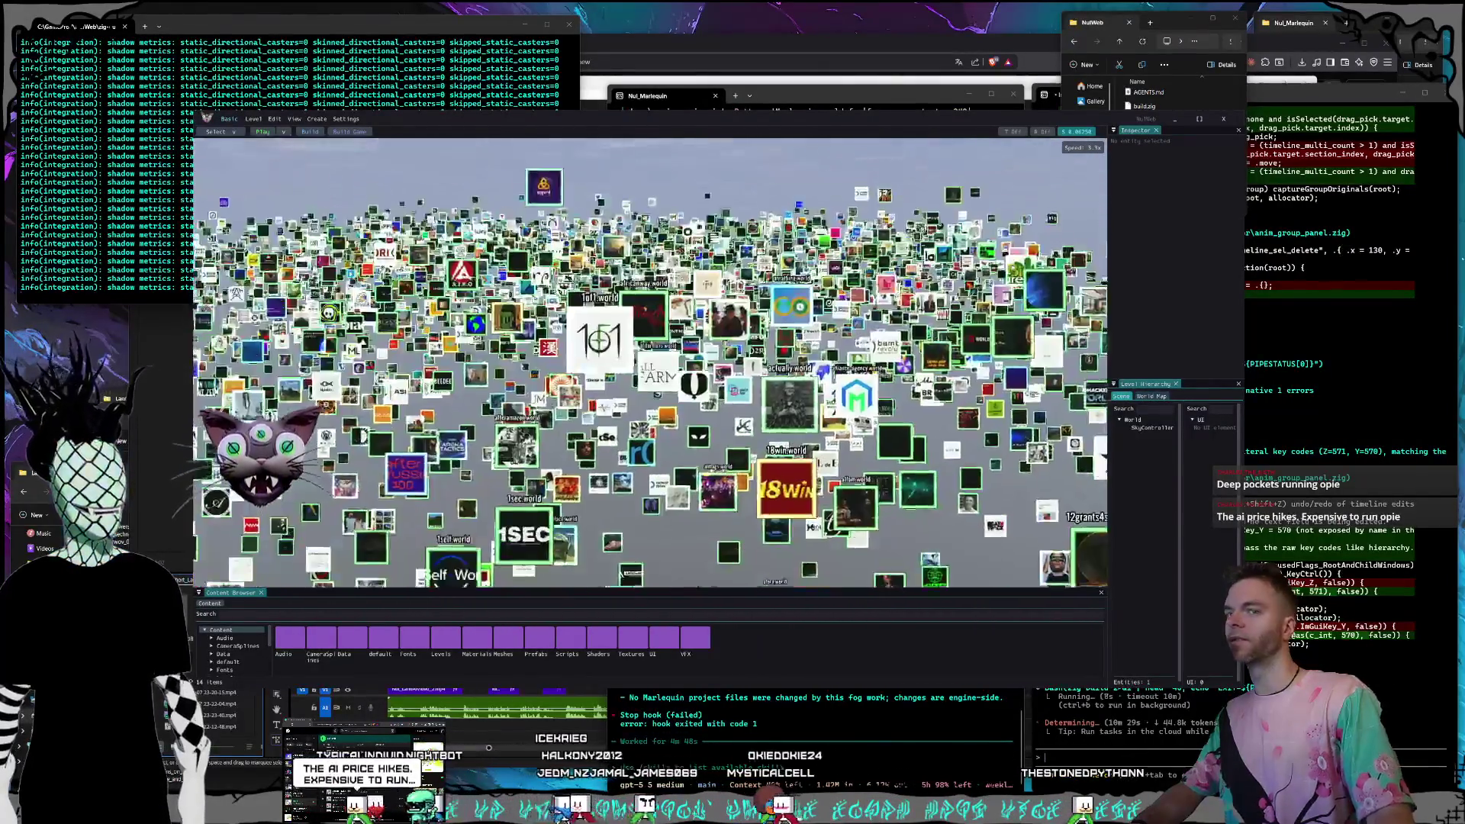
pyautogui.press('w')
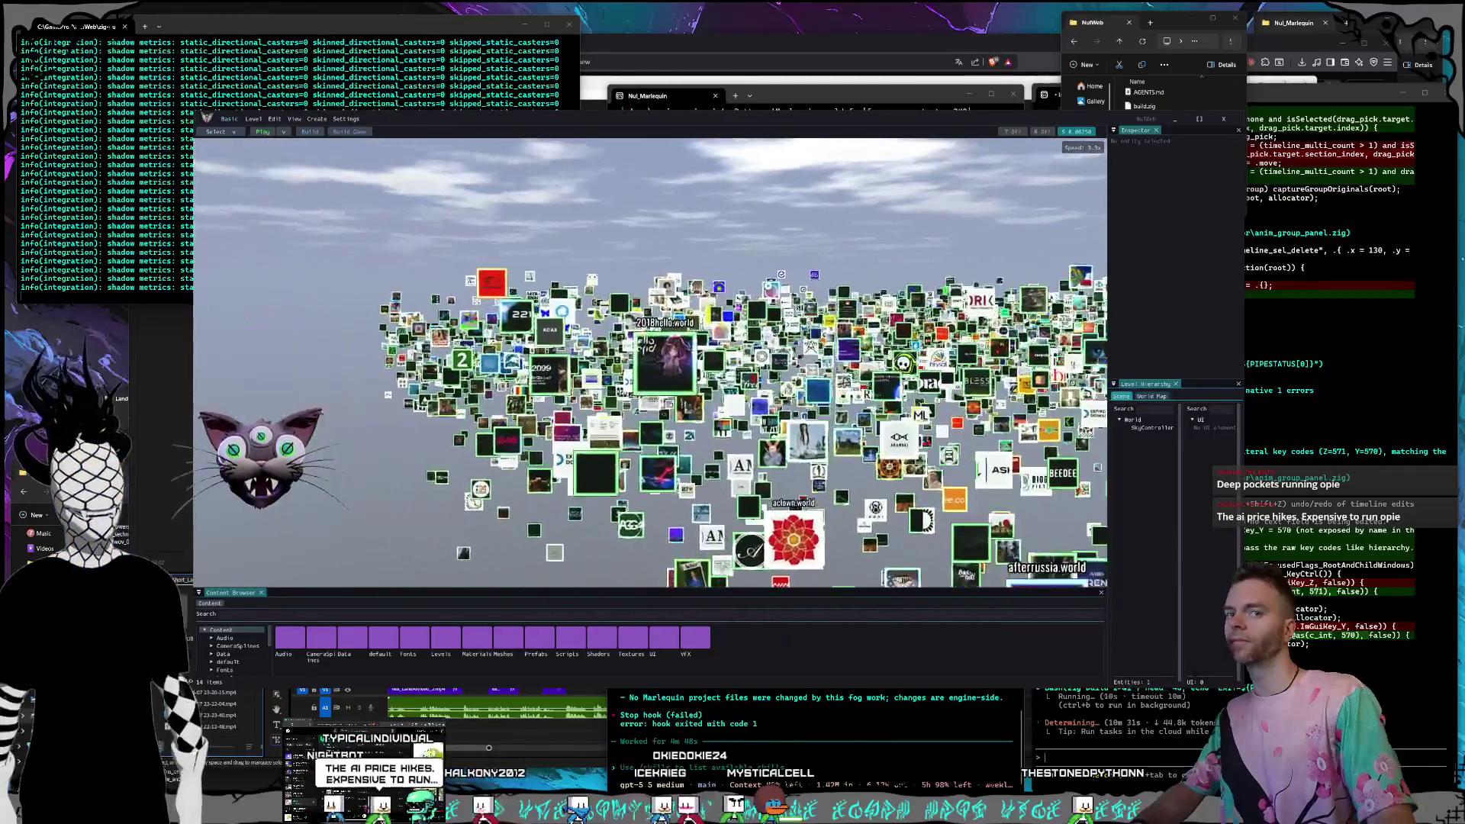
pyautogui.press('w')
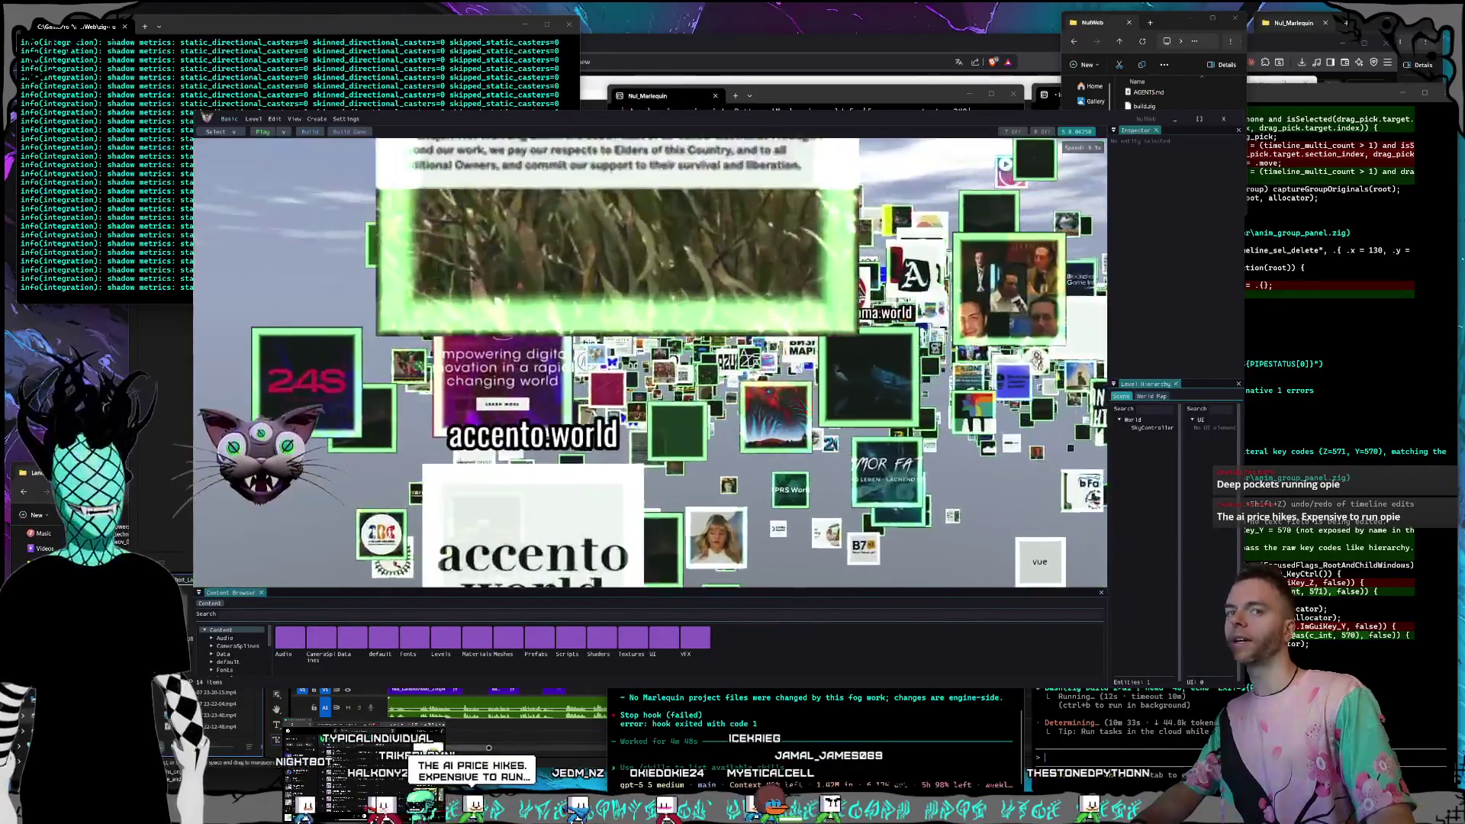
pyautogui.press('w')
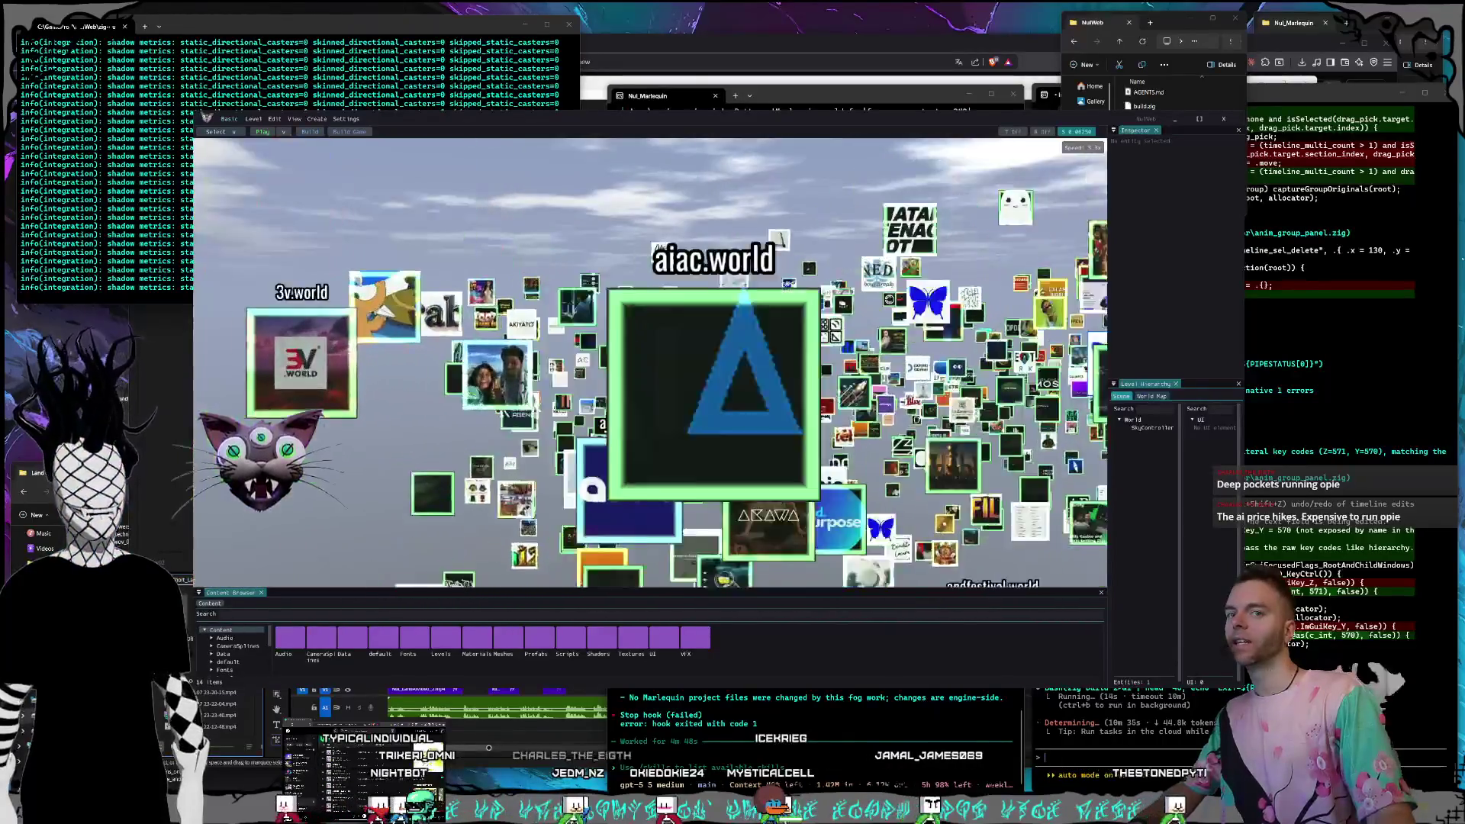
pyautogui.press('s')
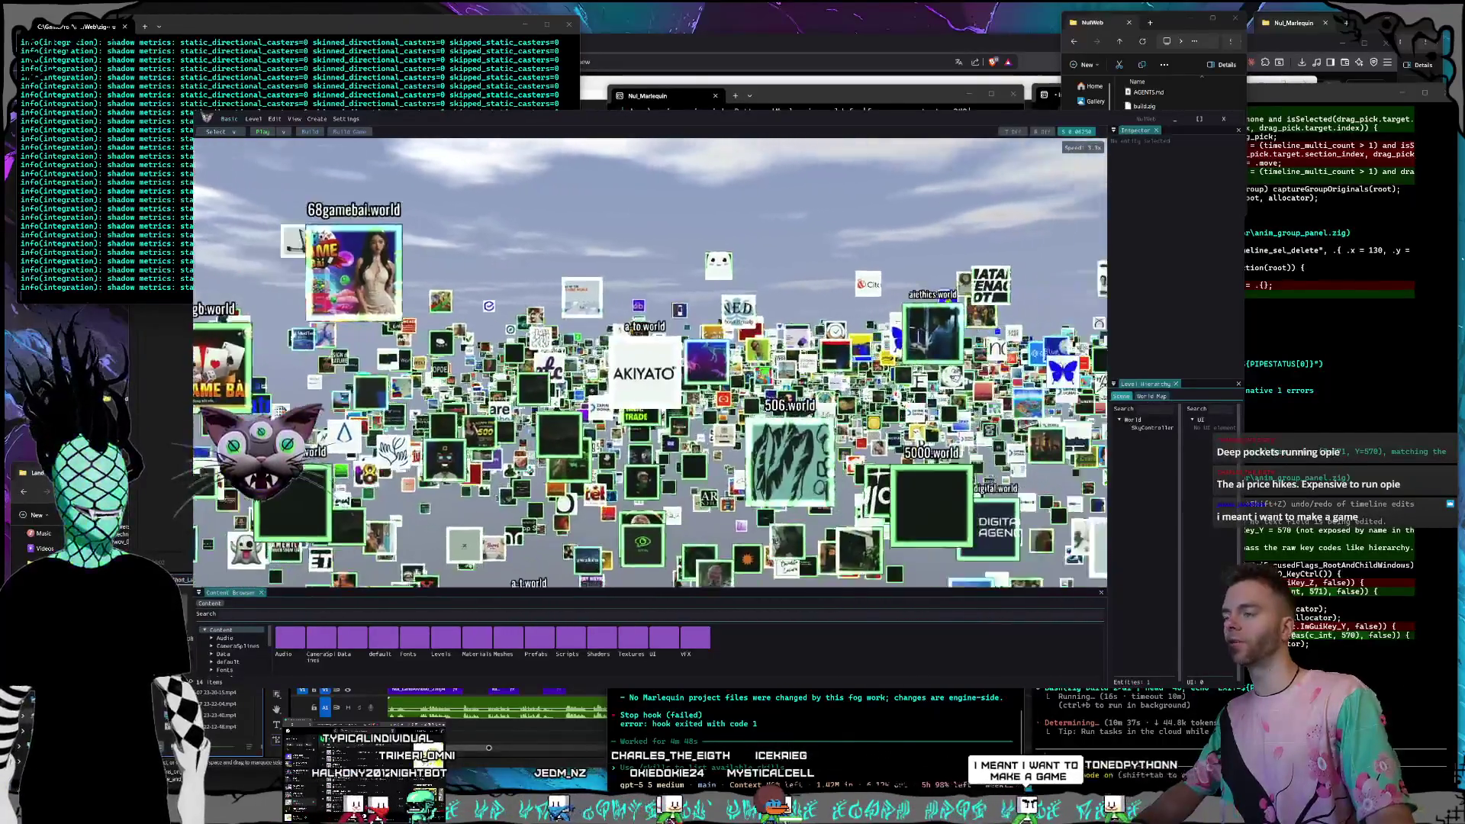
pyautogui.press('w')
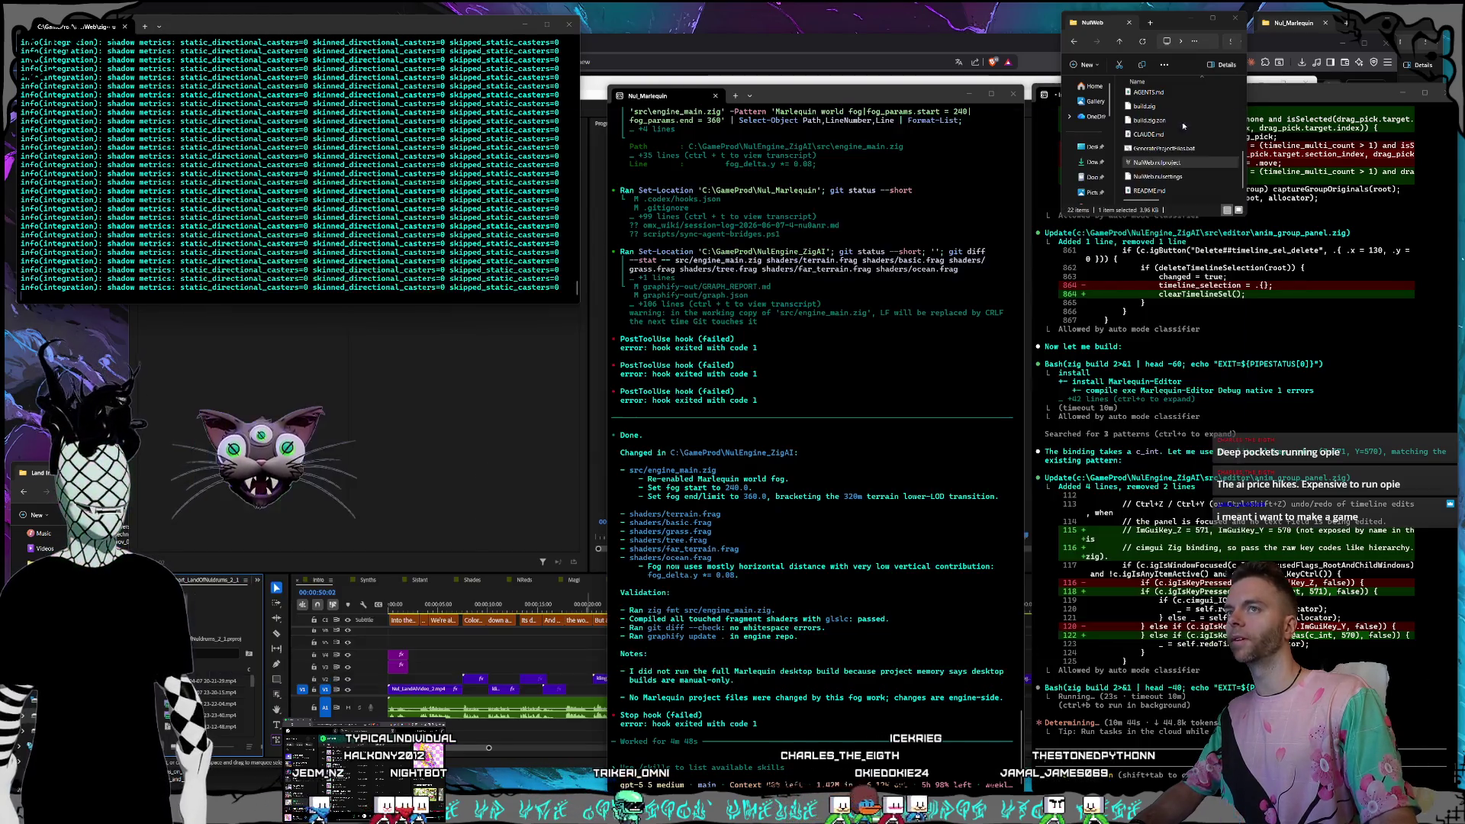
# Minimize the editor and switch to the Claude chat about the Nvidia graphics card pop-up.
pyautogui.click(1202, 120)
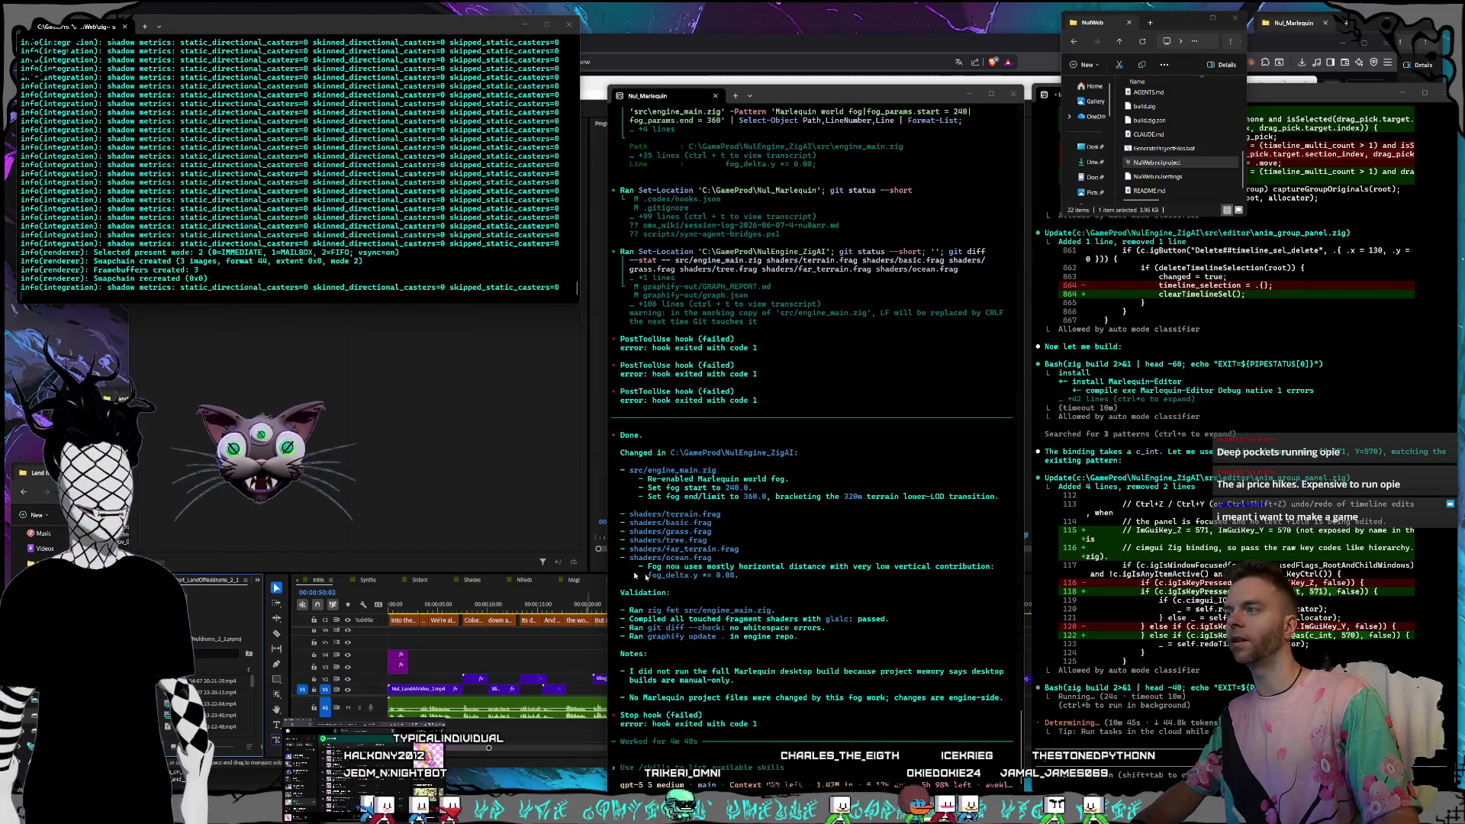
pyautogui.click(460, 506)
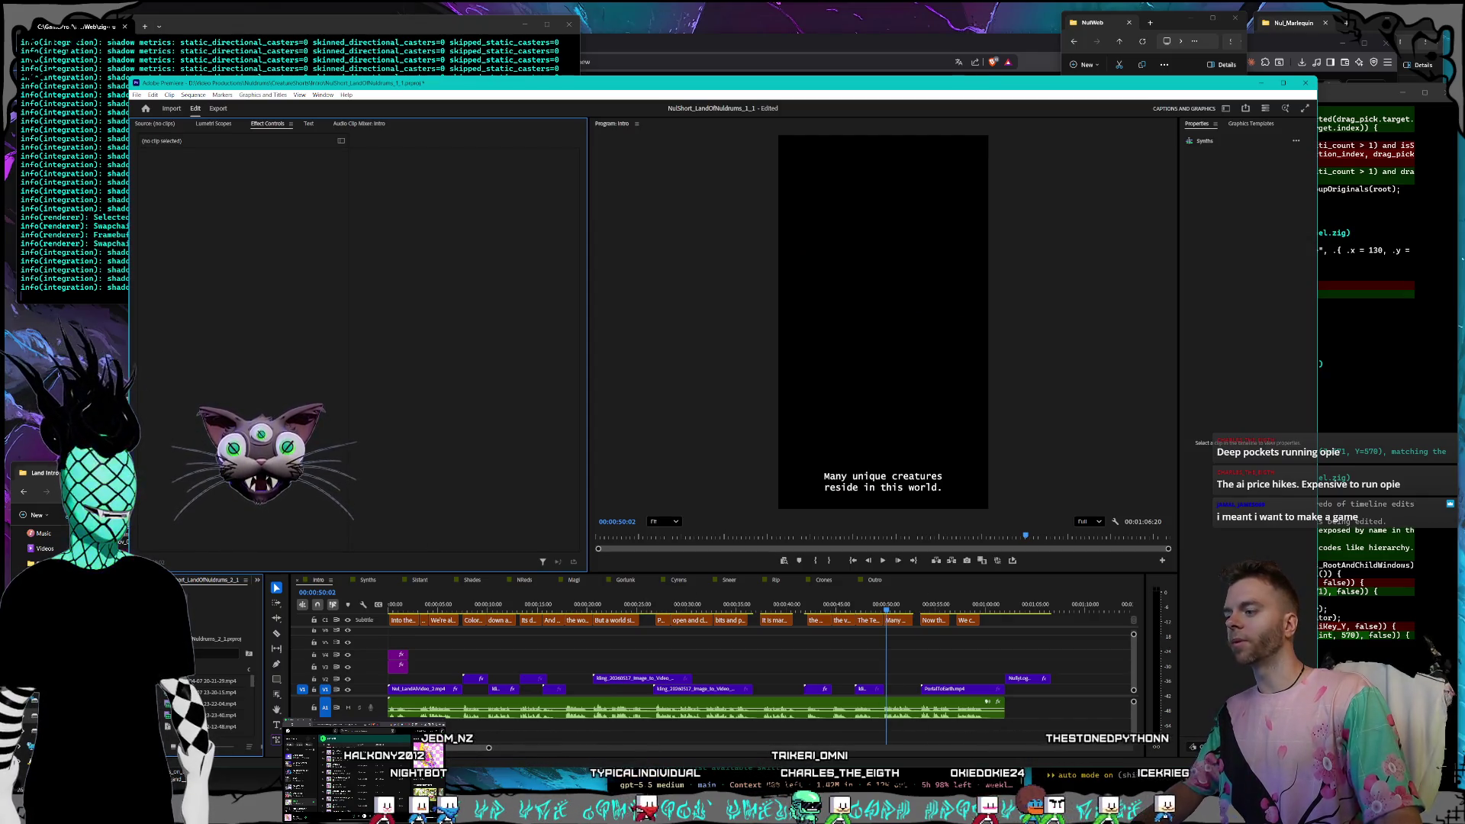
pyautogui.hotkey('alt', 'Tab')
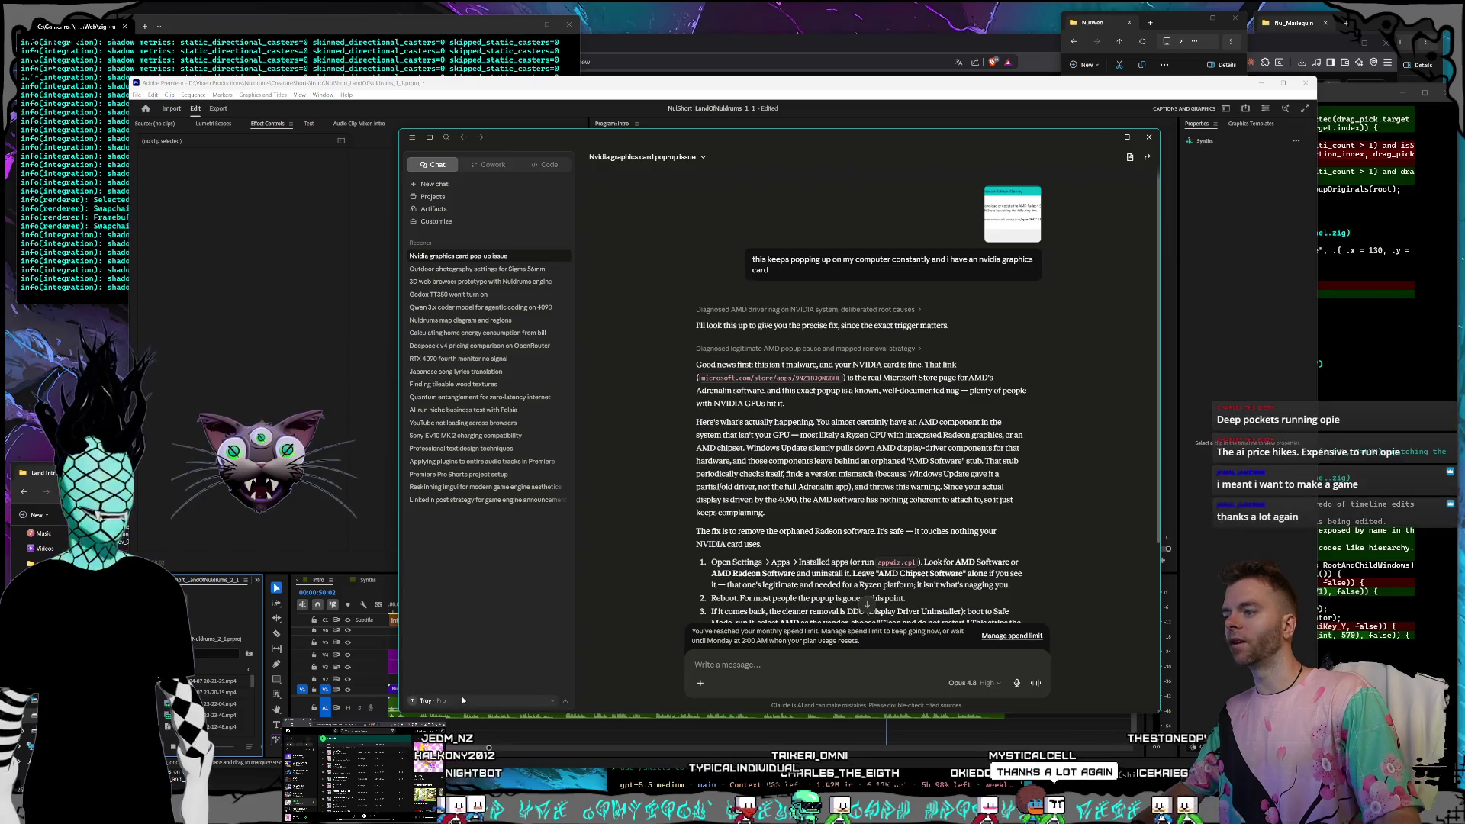
# Check the Claude plan usage limits, then relaunch Nul_Marlequin.nulproject from its folder.
pyautogui.hotkey('ctrl', ',')
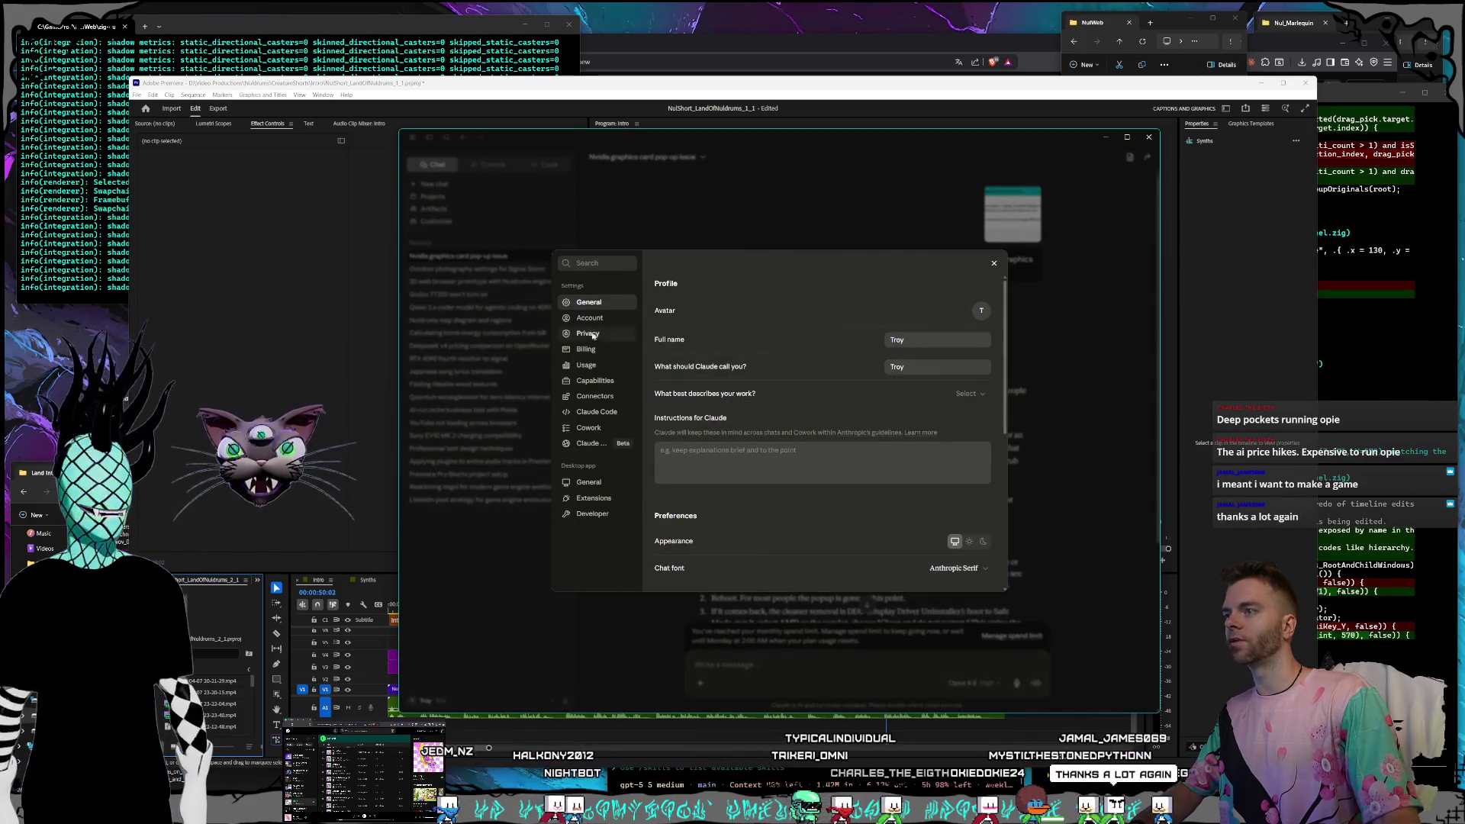
pyautogui.click(586, 365)
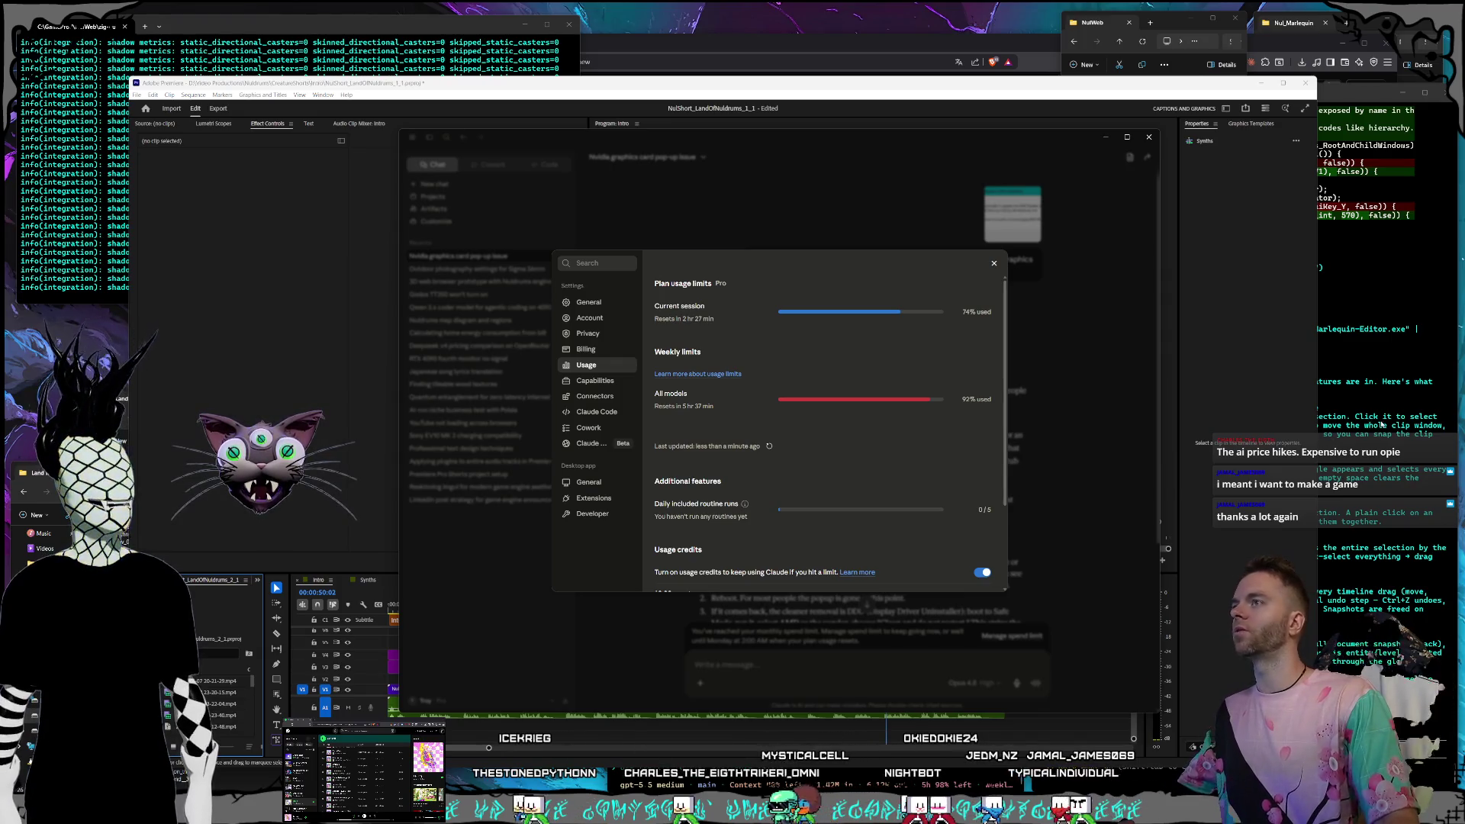
pyautogui.click(1353, 515)
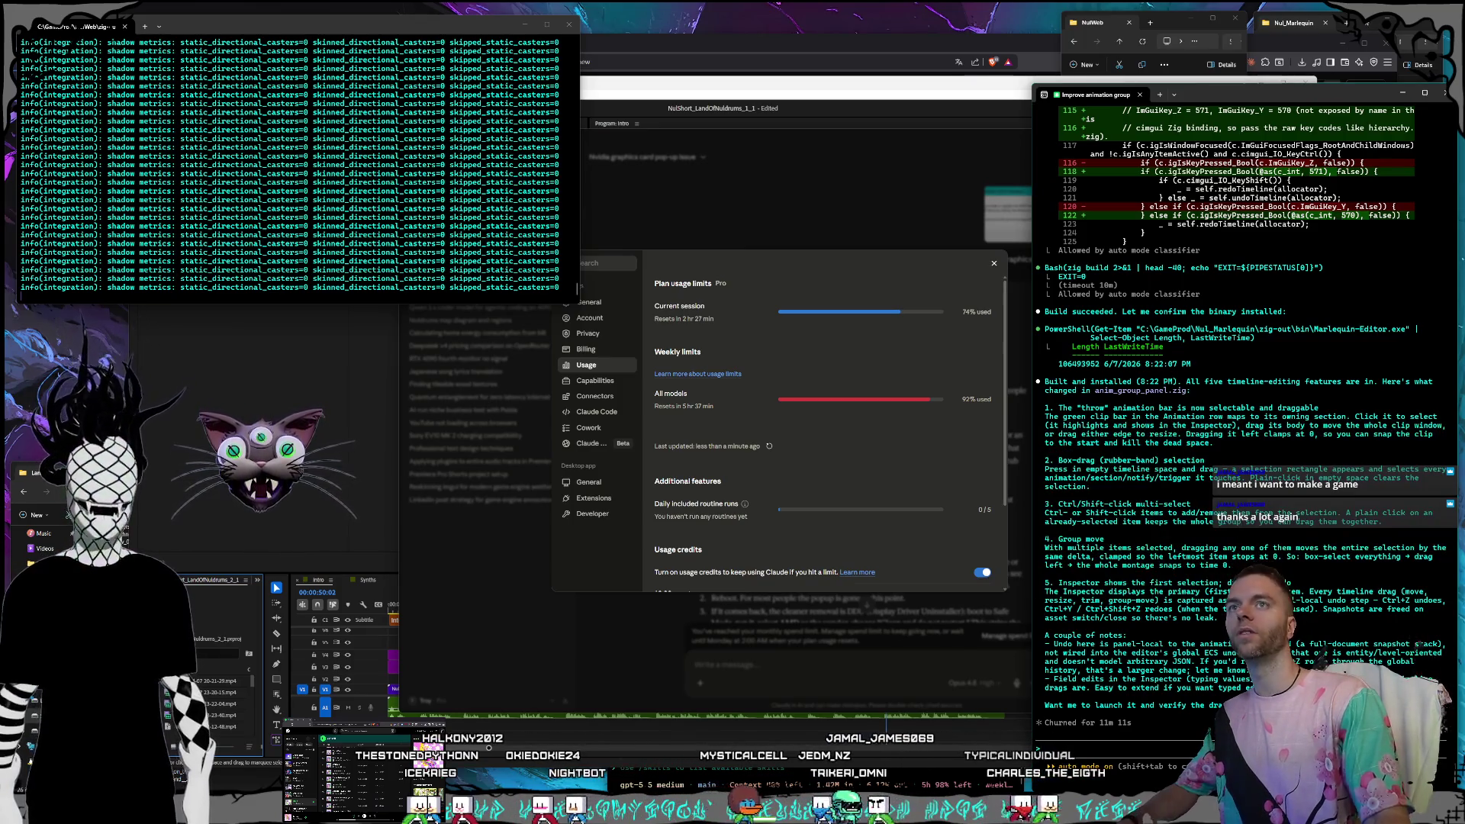
pyautogui.click(1364, 71)
pyautogui.doubleClick(1363, 149)
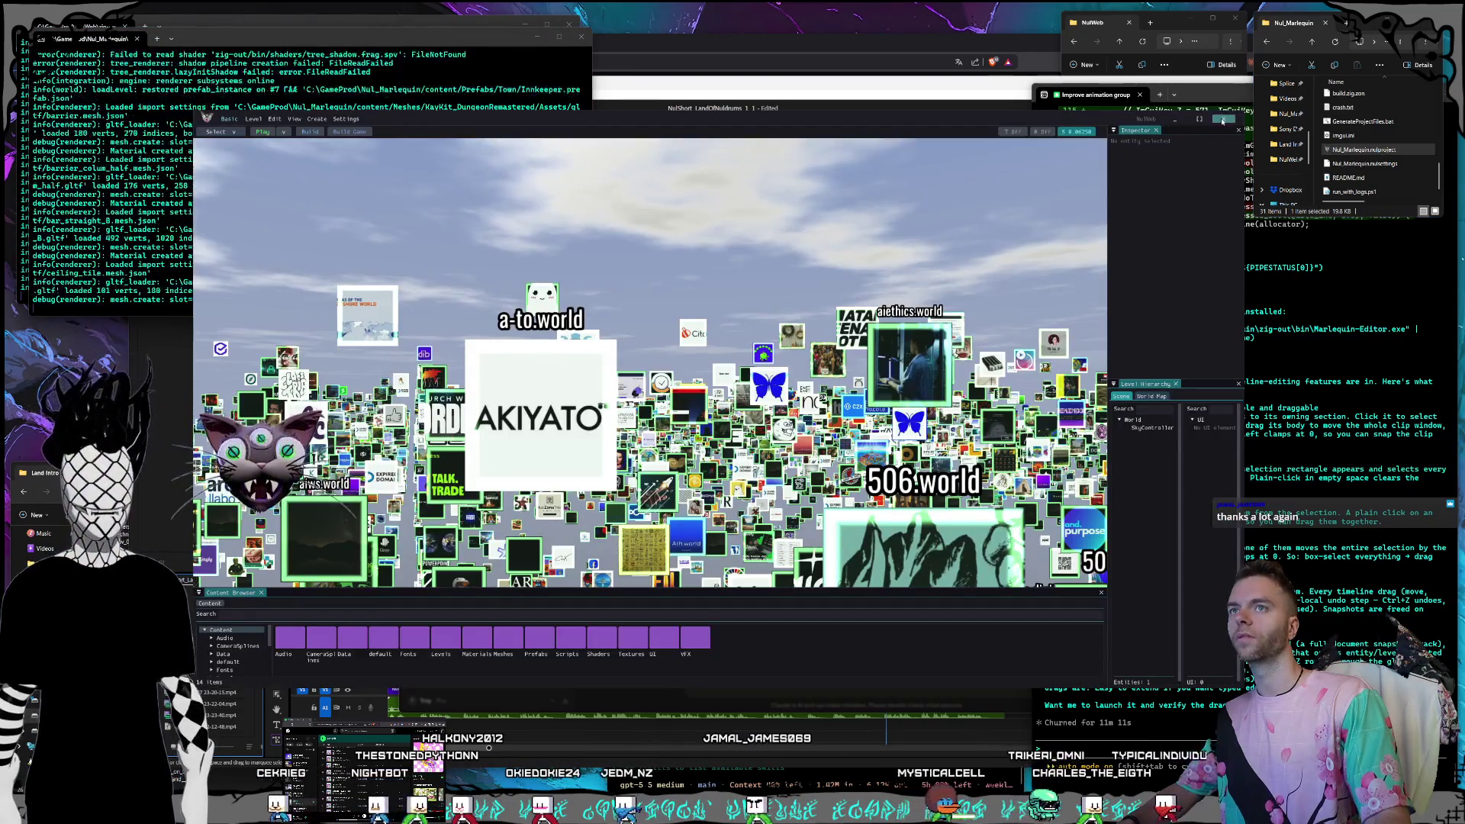
# Minimize the relaunched editor while the jungle-path level loads, then scroll the DGX Spark page.
pyautogui.click(1222, 120)
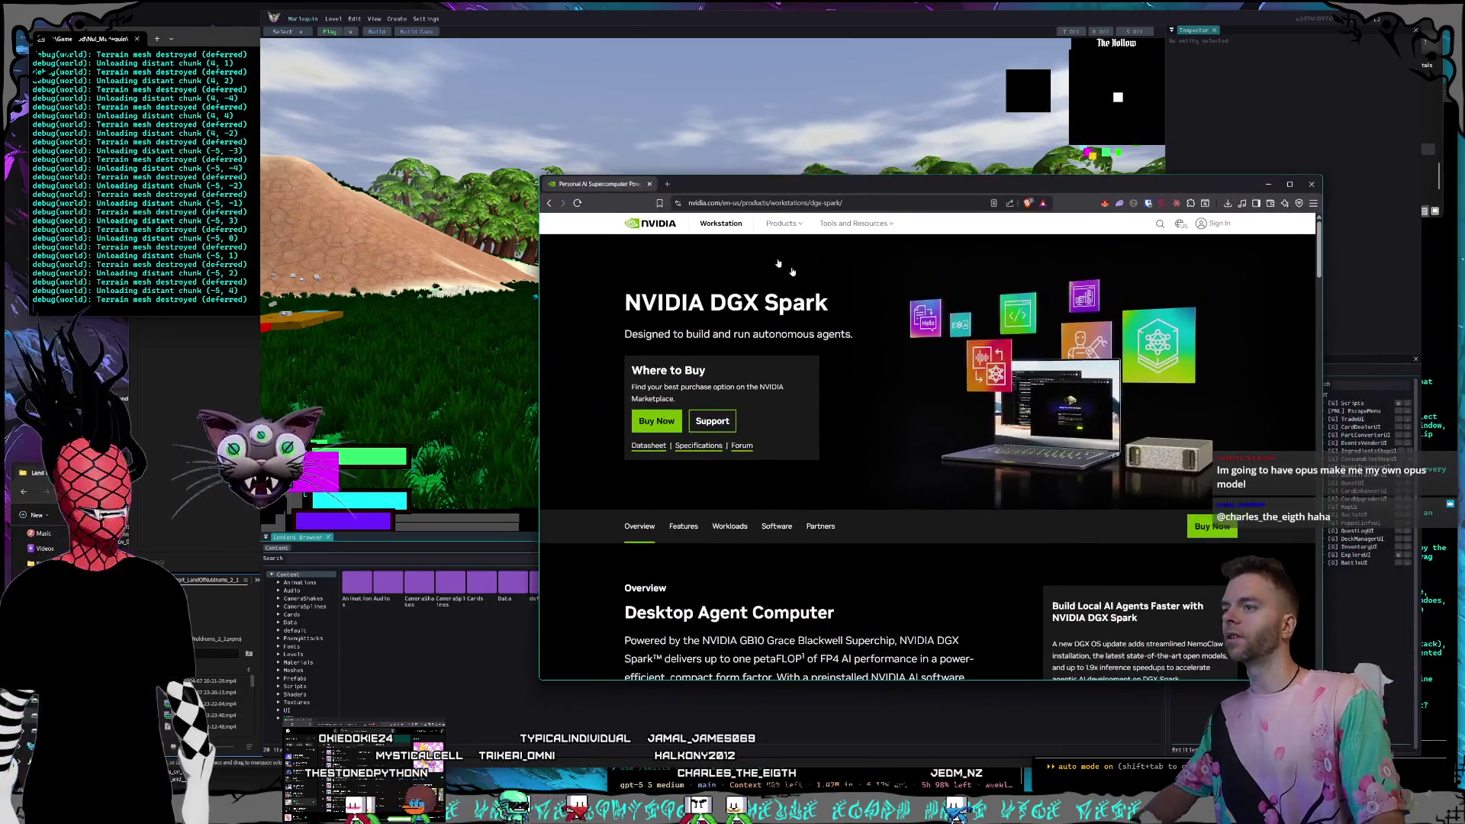
pyautogui.scroll(-5, 959, 363)
pyautogui.scroll(-5, 952, 363)
pyautogui.scroll(8, 950, 362)
# Read over the DGX Spark 'Desktop Agent Computer' overview, highlighting and scrolling its paragraphs.
pyautogui.moveTo(689, 391)
pyautogui.mouseDown()
pyautogui.moveTo(901, 458)
pyautogui.moveTo(954, 526)
pyautogui.mouseUp()
pyautogui.moveTo(852, 532)
pyautogui.mouseDown()
pyautogui.moveTo(633, 374)
pyautogui.moveTo(650, 403)
pyautogui.mouseUp()
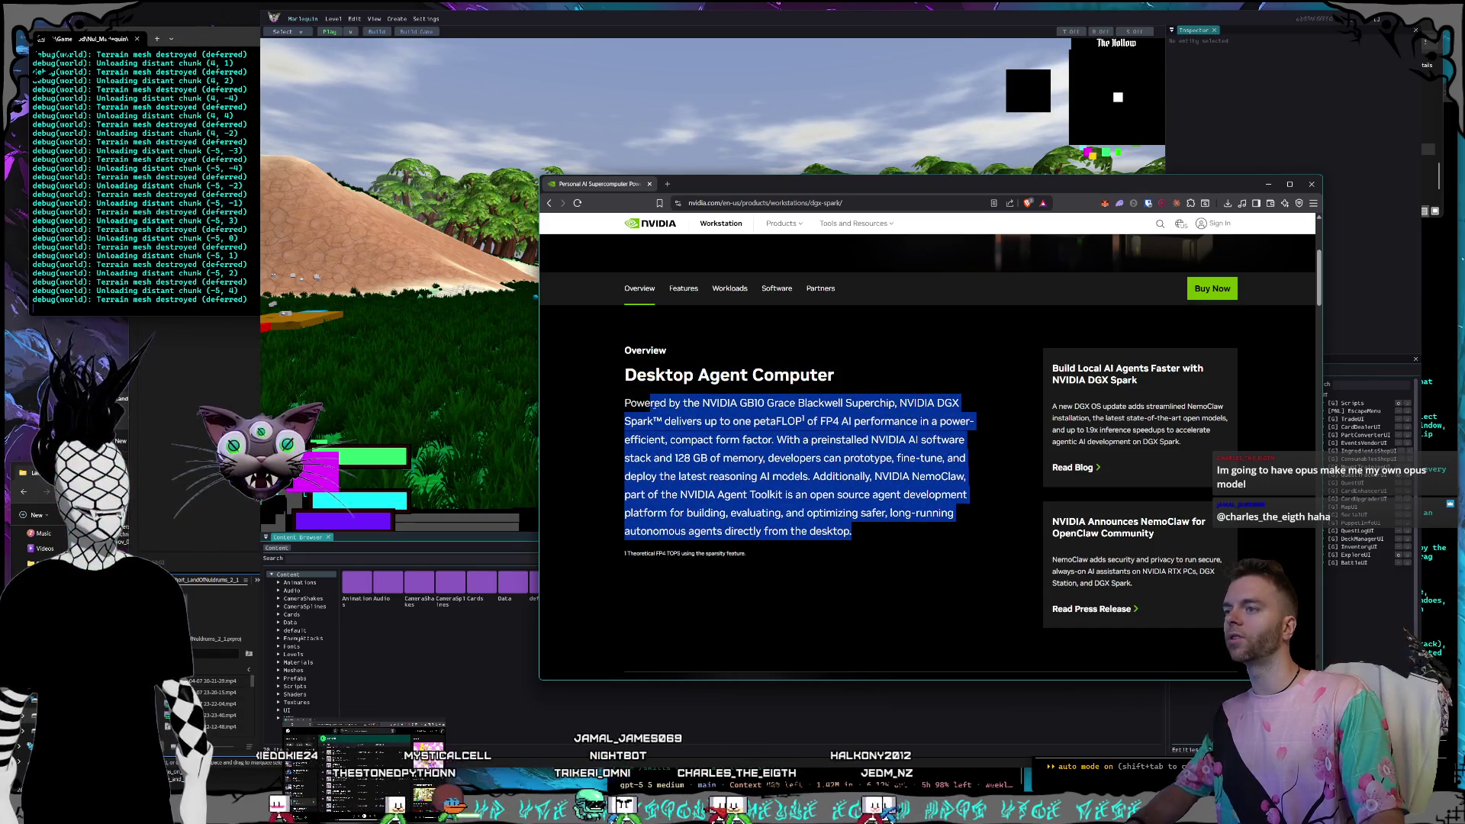
pyautogui.click(622, 434)
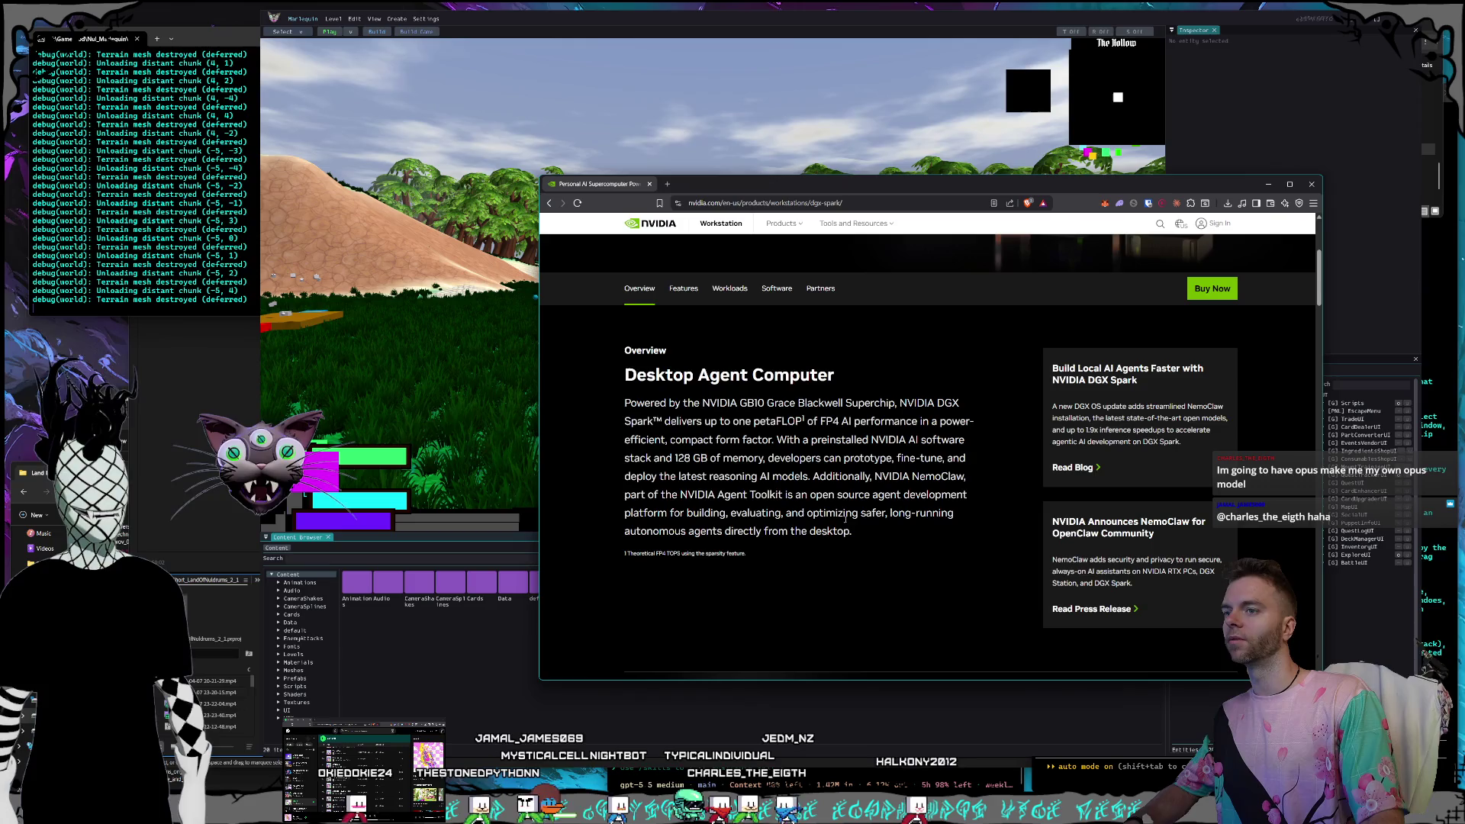
pyautogui.moveTo(845, 518)
pyautogui.mouseDown()
pyautogui.moveTo(855, 534)
pyautogui.moveTo(671, 433)
pyautogui.mouseUp()
pyautogui.click(752, 438)
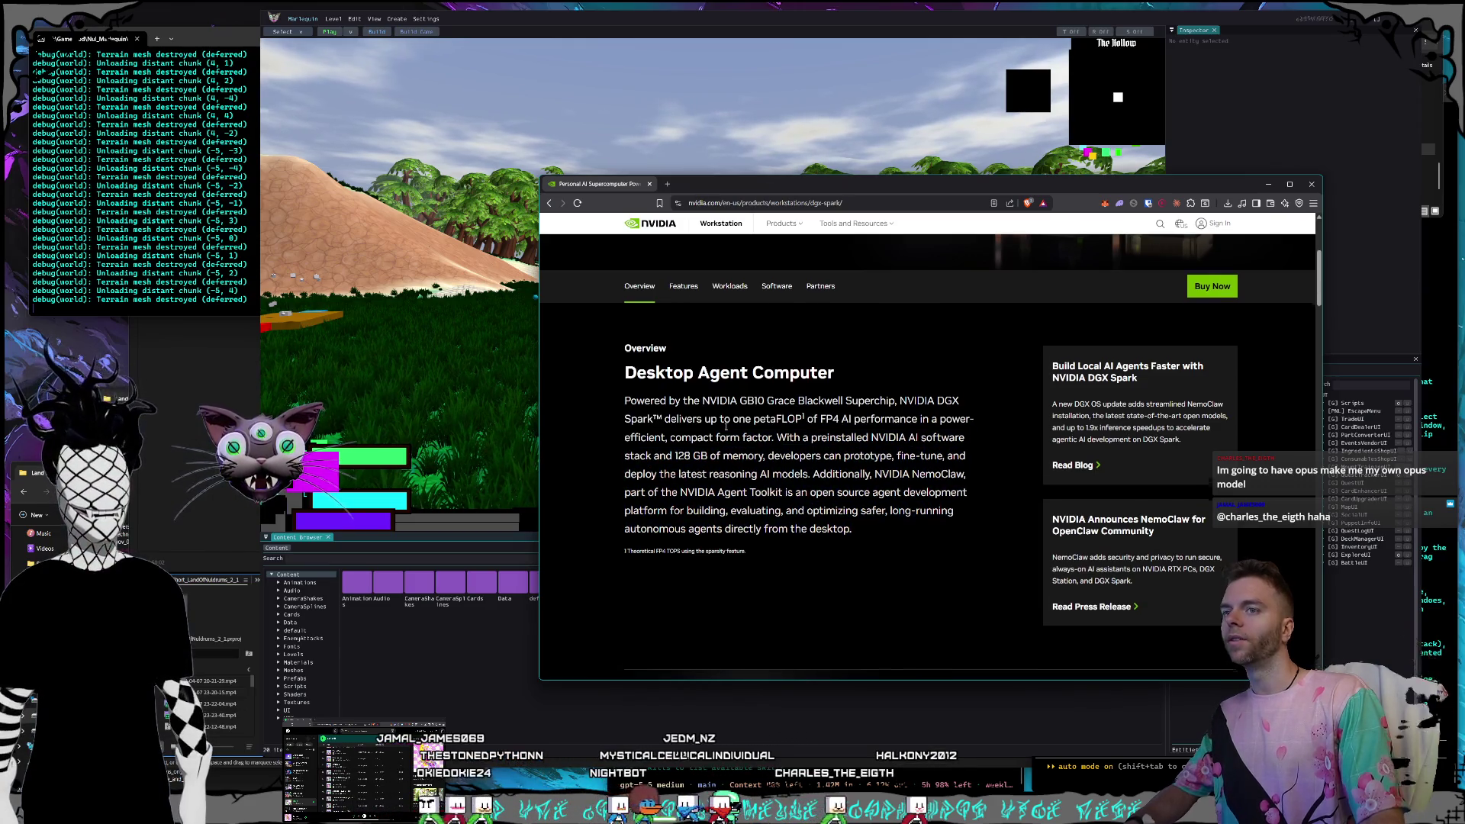
pyautogui.scroll(-3, 751, 439)
pyautogui.scroll(-5, 752, 439)
pyautogui.scroll(5, 755, 440)
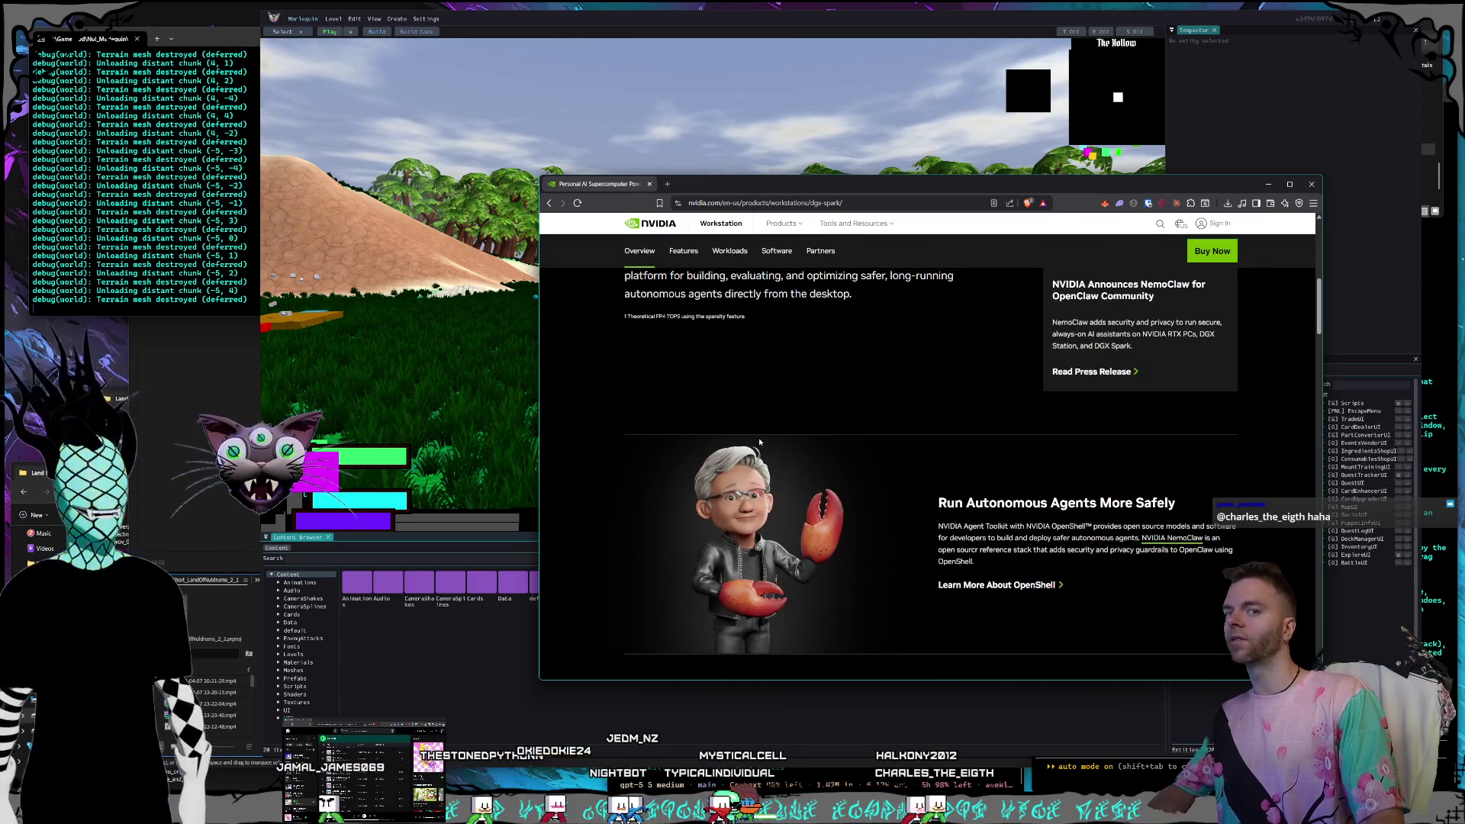
pyautogui.scroll(2, 761, 437)
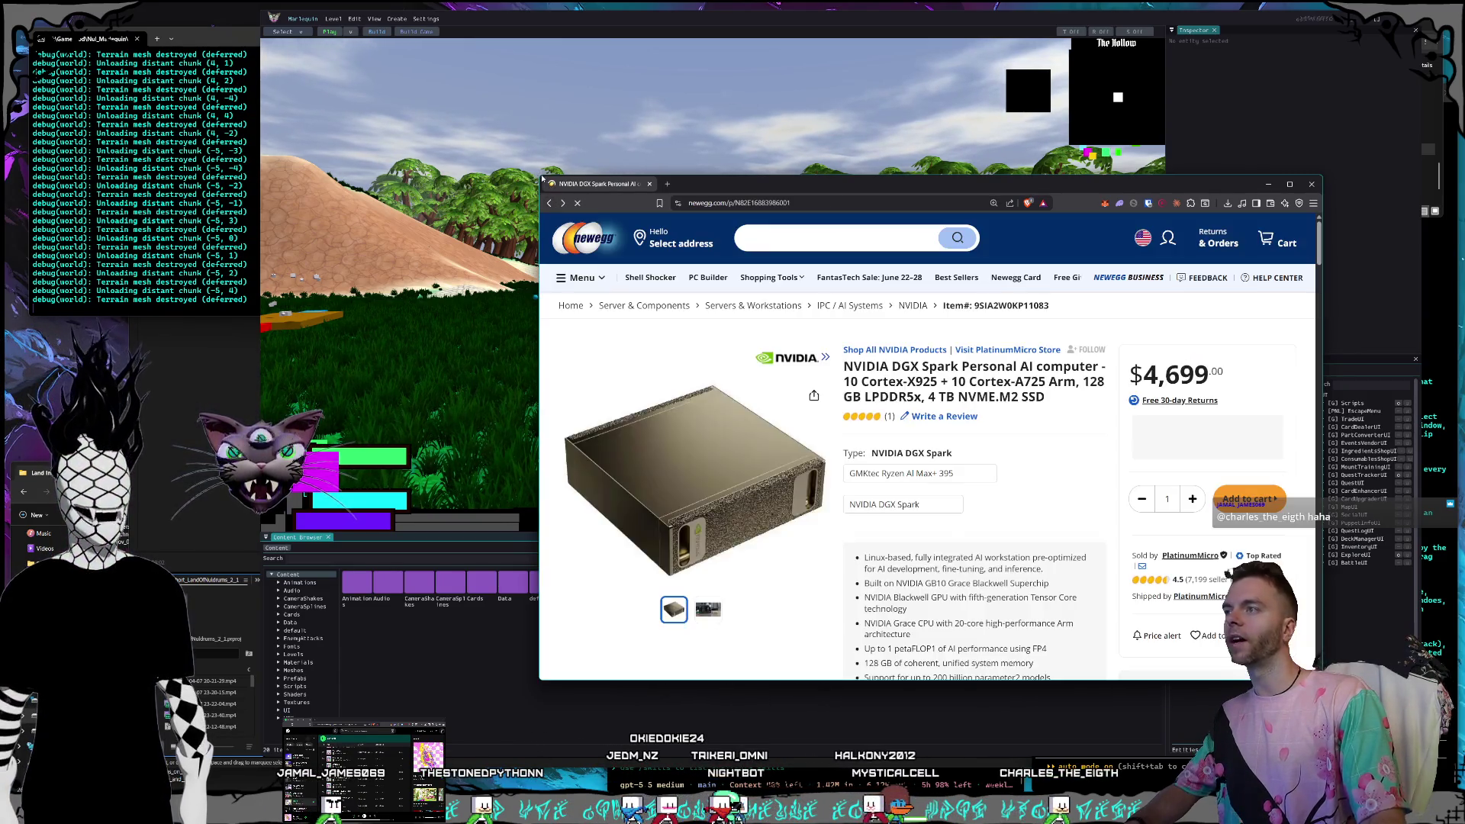
# Enlarge the browser and open NVIDIA's DGX Station newsroom press release via a 'dgx' address search.
pyautogui.moveTo(537, 175)
pyautogui.mouseDown()
pyautogui.moveTo(350, 40)
pyautogui.moveTo(440, 105)
pyautogui.mouseUp()
pyautogui.click(635, 131)
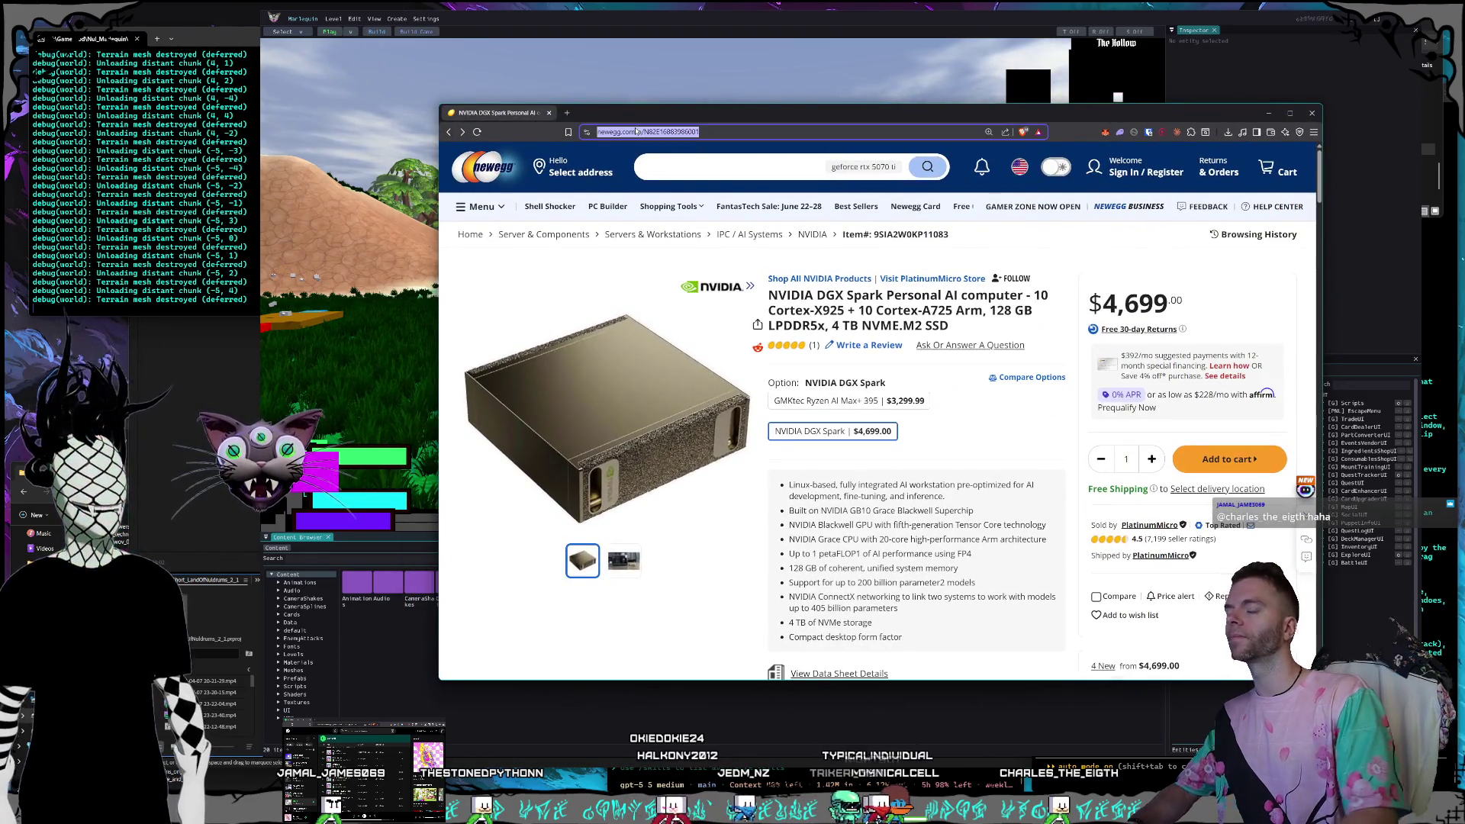
pyautogui.write('dgx')
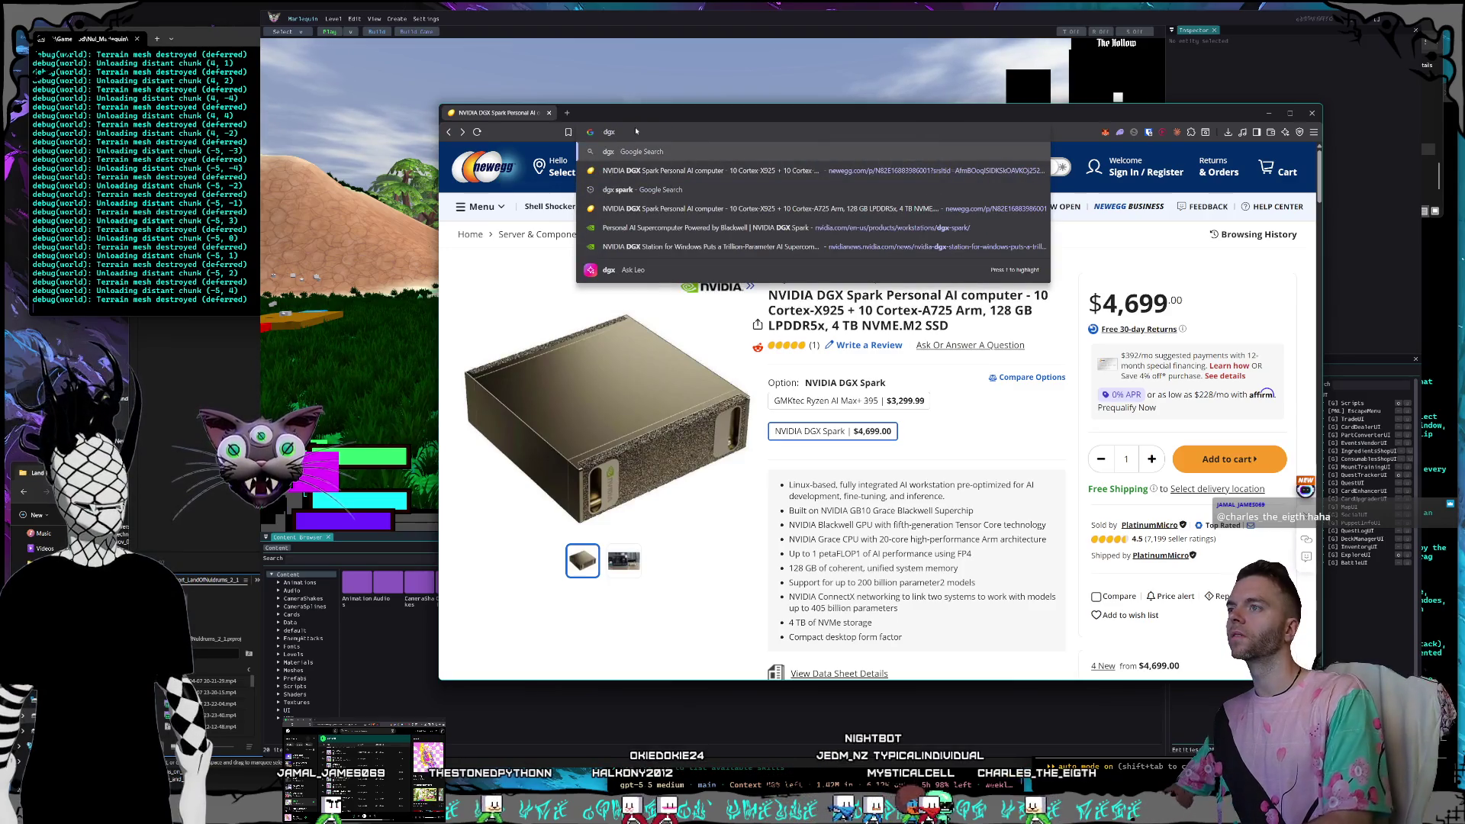
pyautogui.press('Down')
pyautogui.press('Down')
pyautogui.press('Down')
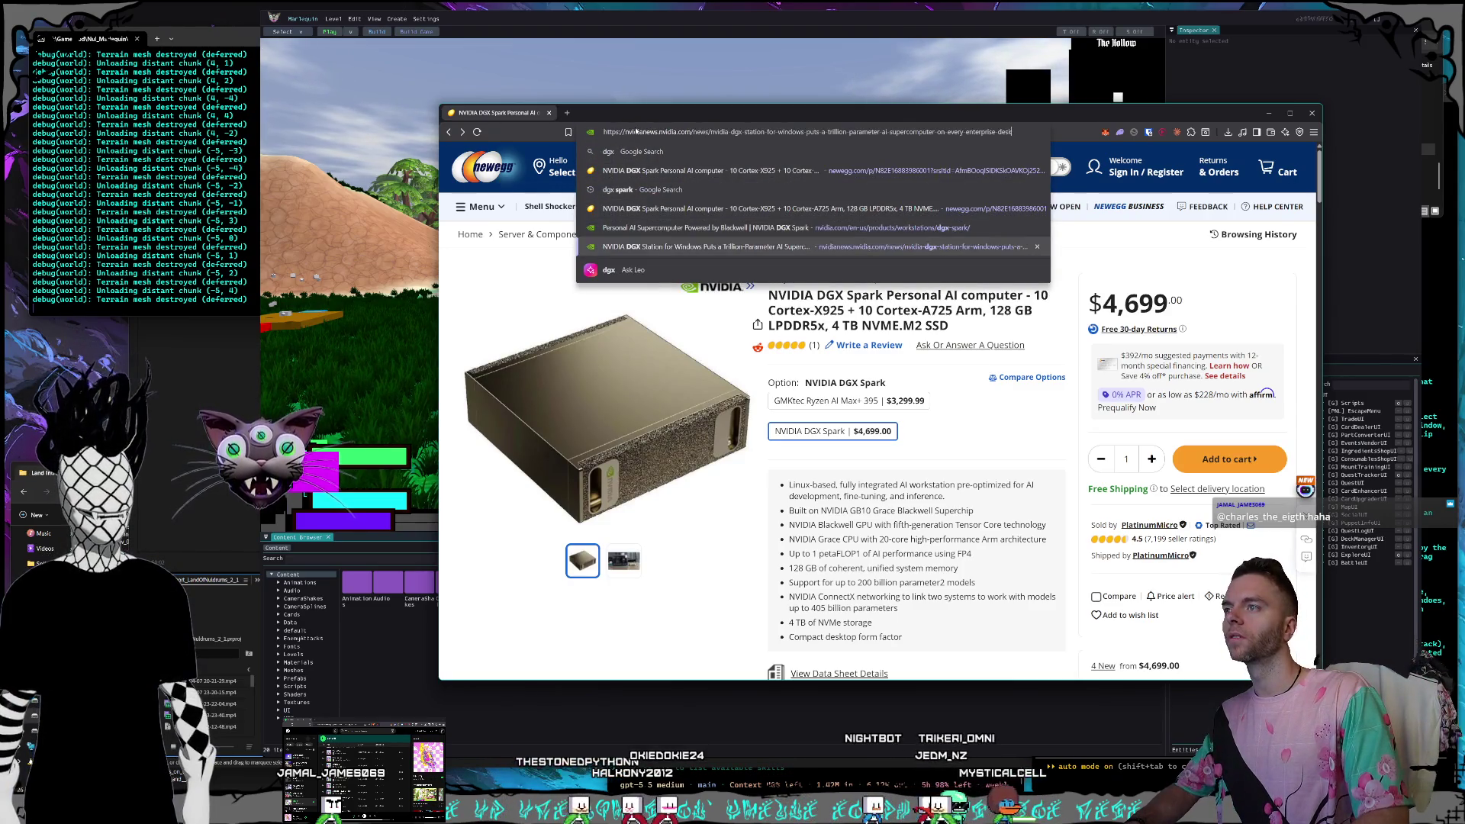
pyautogui.press('Return')
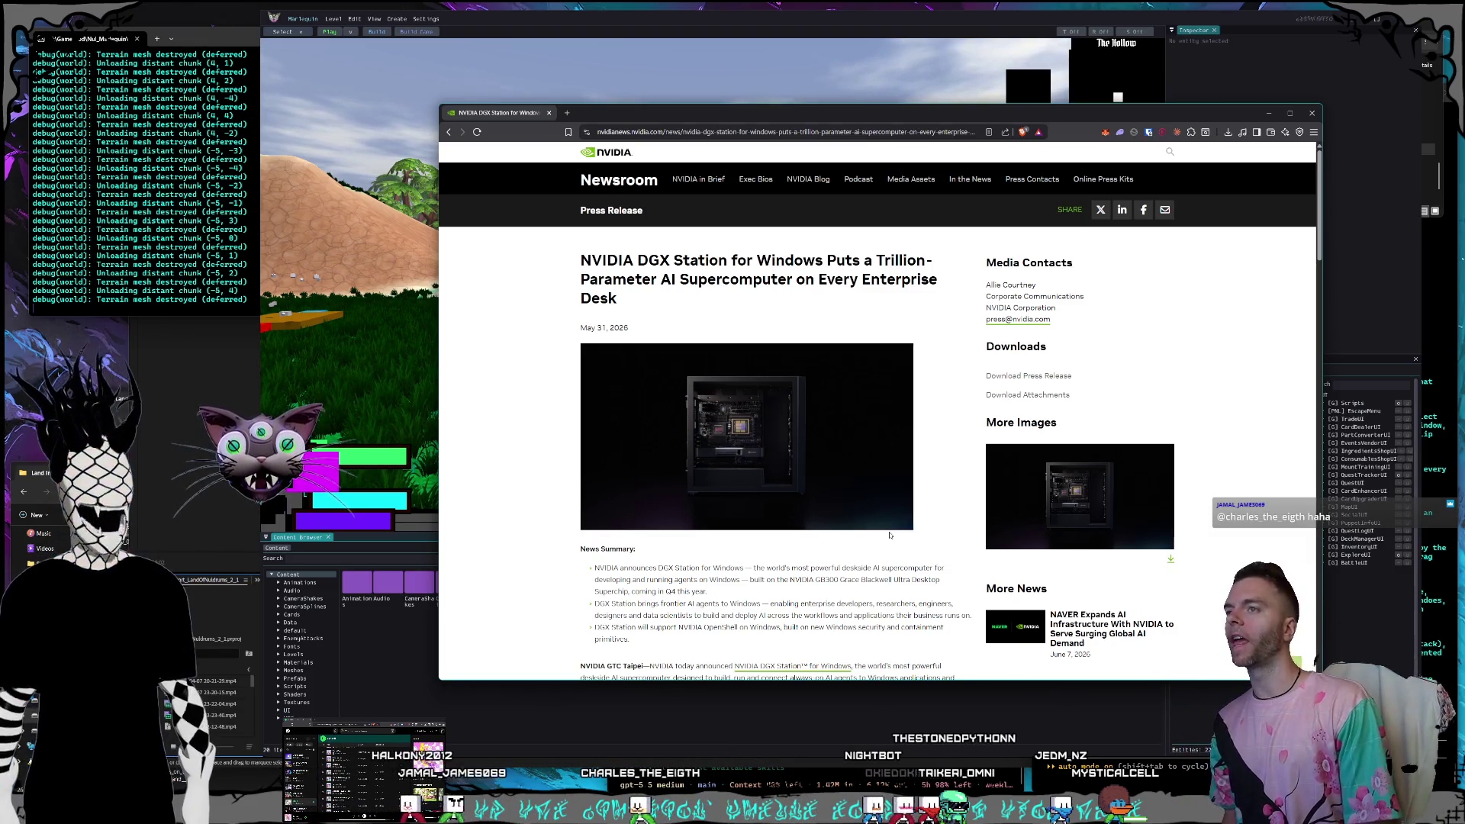
# Read through the DGX Station for Windows press release, then close the browser window.
pyautogui.moveTo(614, 270)
pyautogui.mouseDown()
pyautogui.moveTo(645, 279)
pyautogui.moveTo(581, 261)
pyautogui.moveTo(645, 279)
pyautogui.moveTo(618, 302)
pyautogui.mouseUp()
pyautogui.click(632, 301)
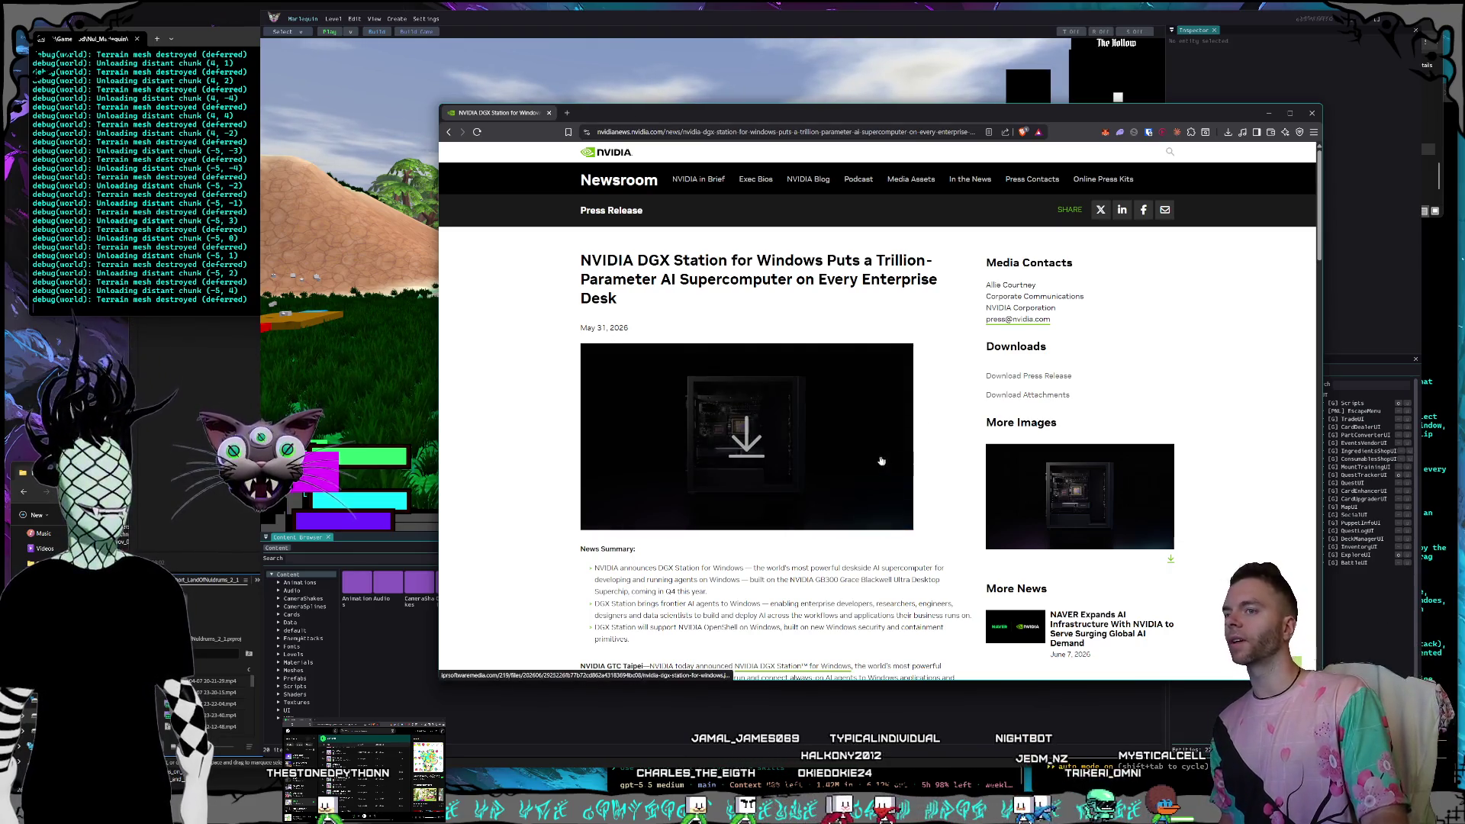
pyautogui.scroll(-10, 881, 461)
pyautogui.scroll(-10, 875, 456)
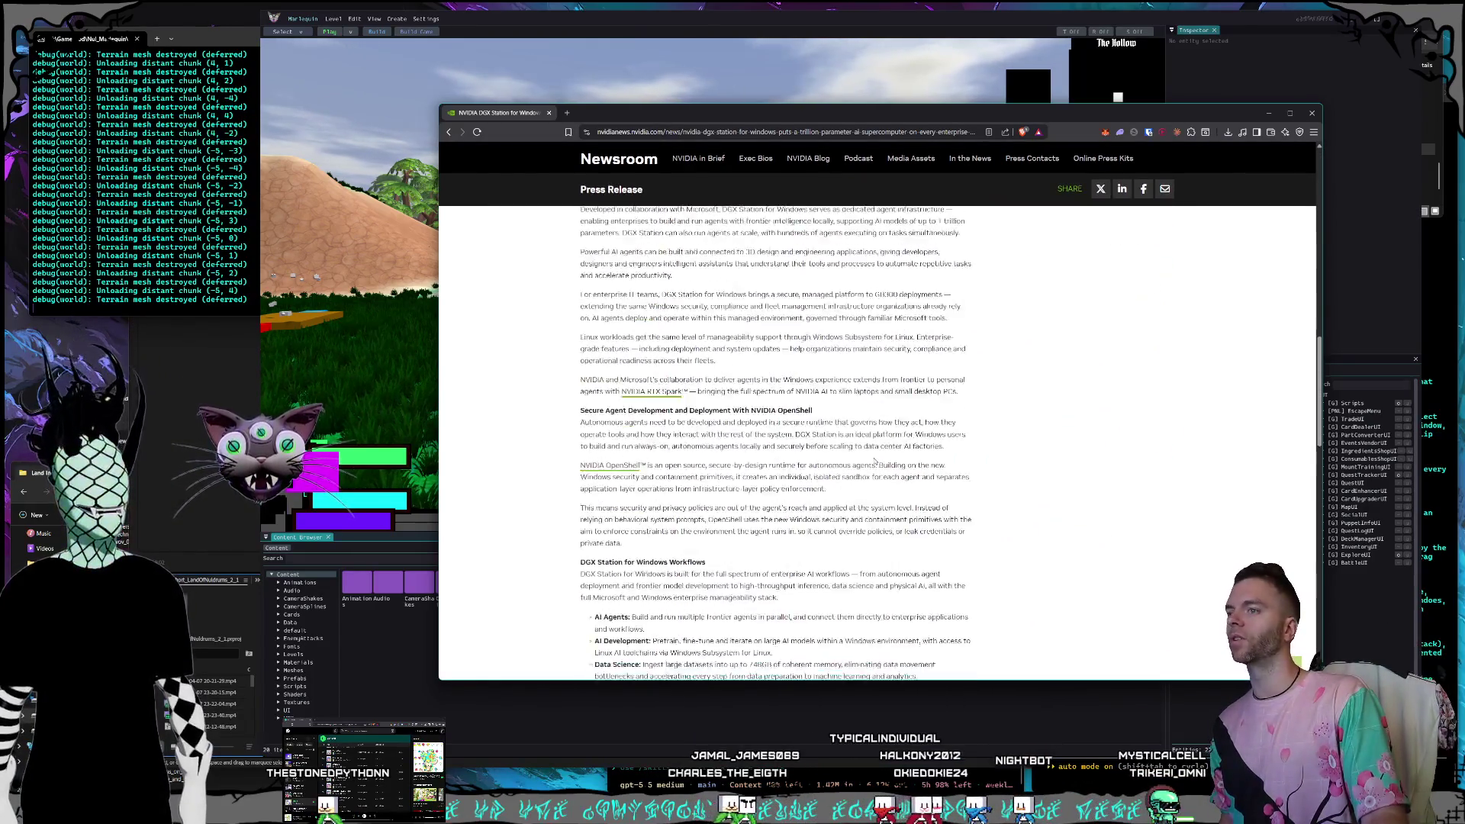
pyautogui.scroll(5, 876, 532)
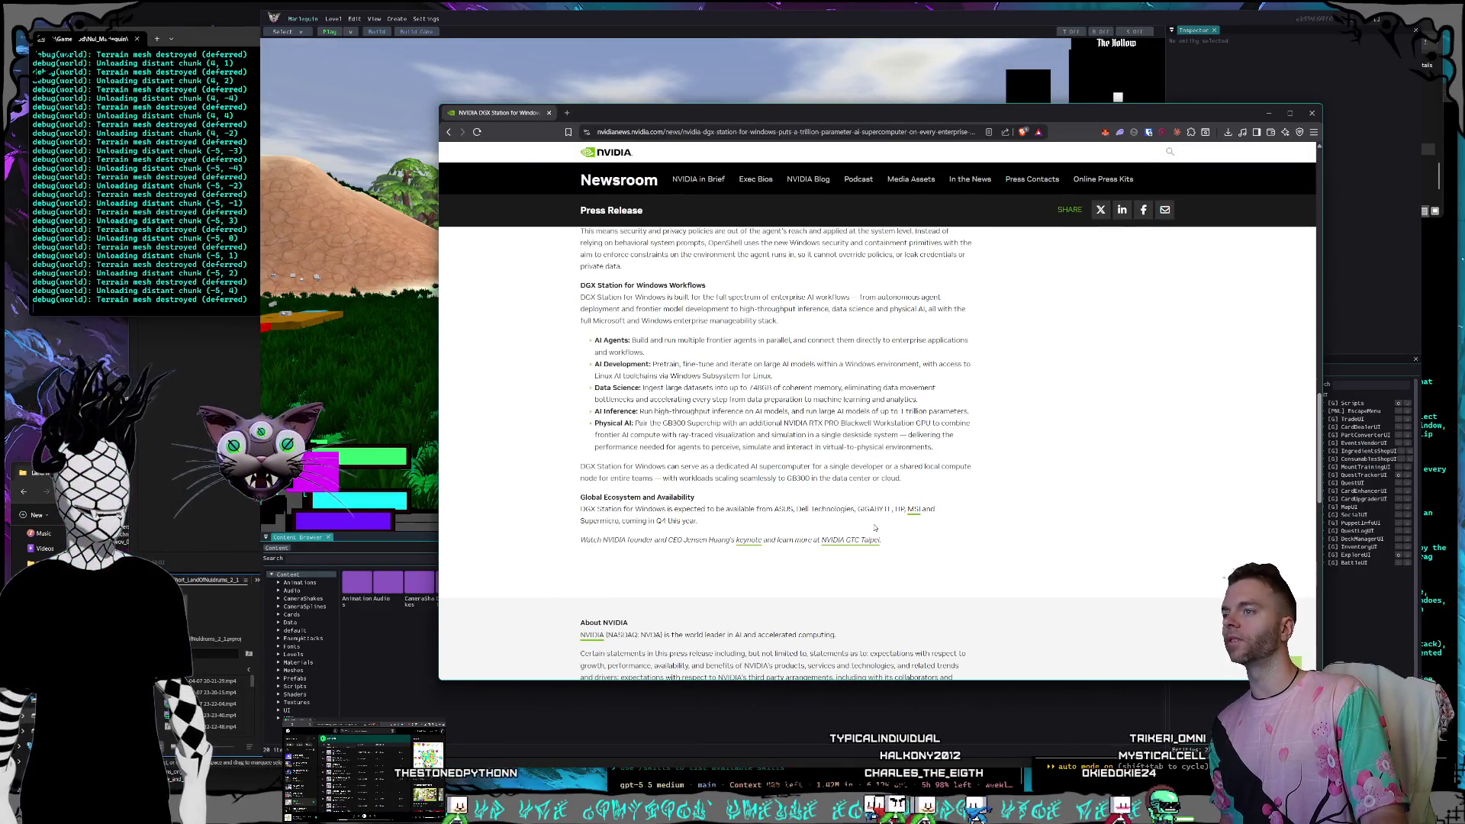
pyautogui.scroll(15, 874, 527)
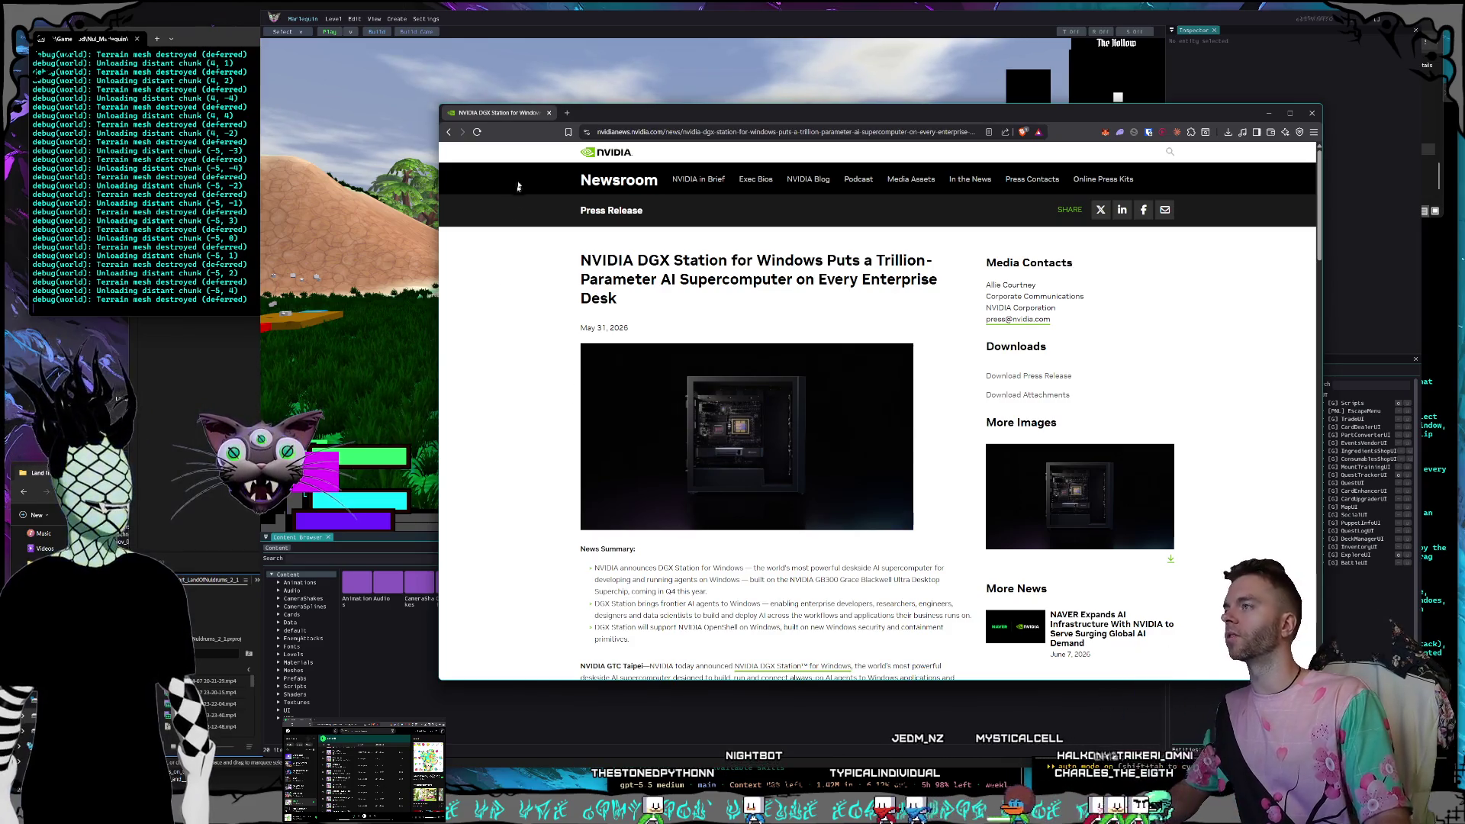
pyautogui.moveTo(437, 103)
pyautogui.mouseDown()
pyautogui.moveTo(317, 66)
pyautogui.moveTo(457, 104)
pyautogui.mouseUp()
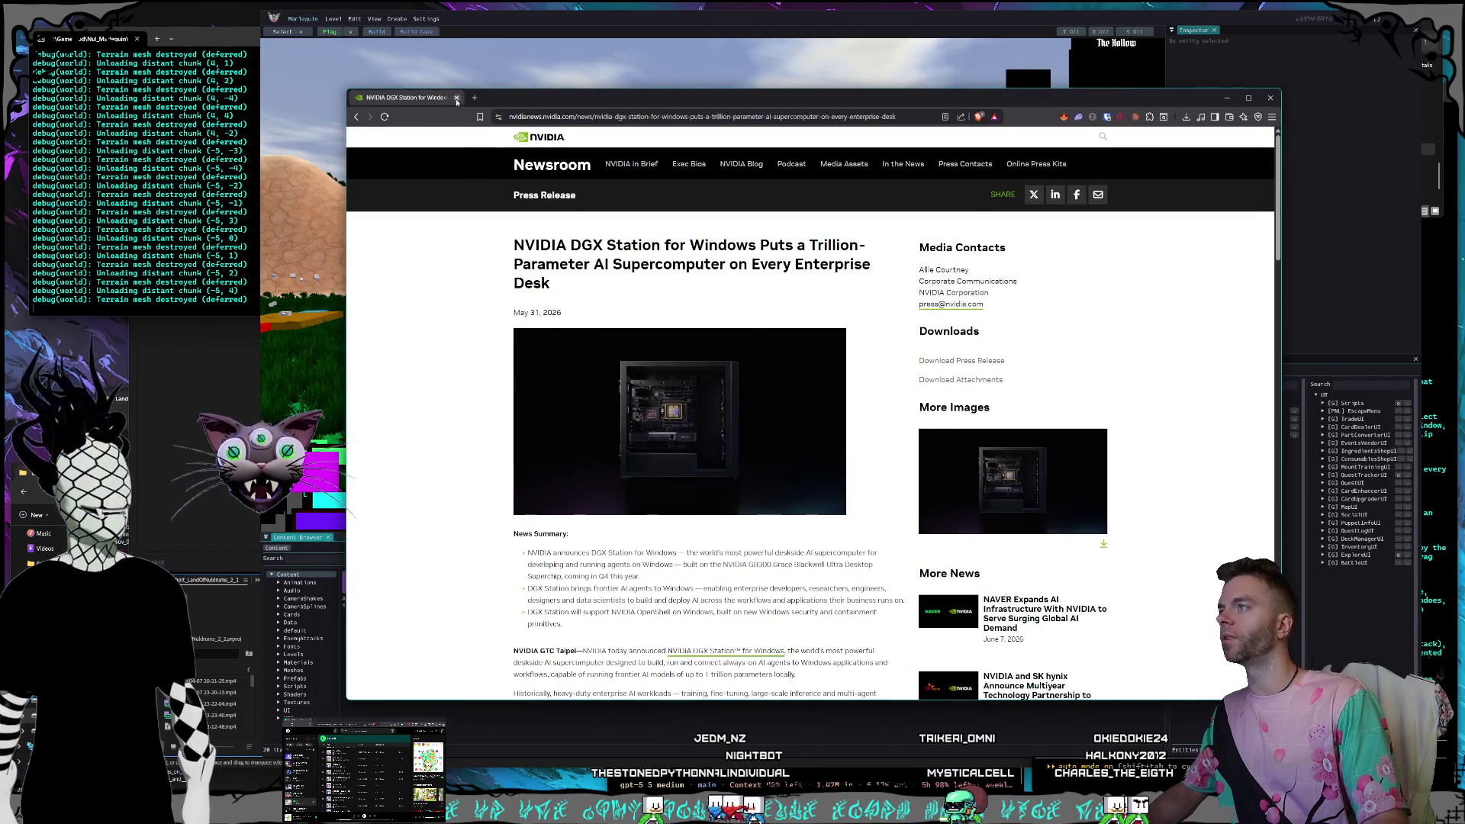
pyautogui.click(456, 99)
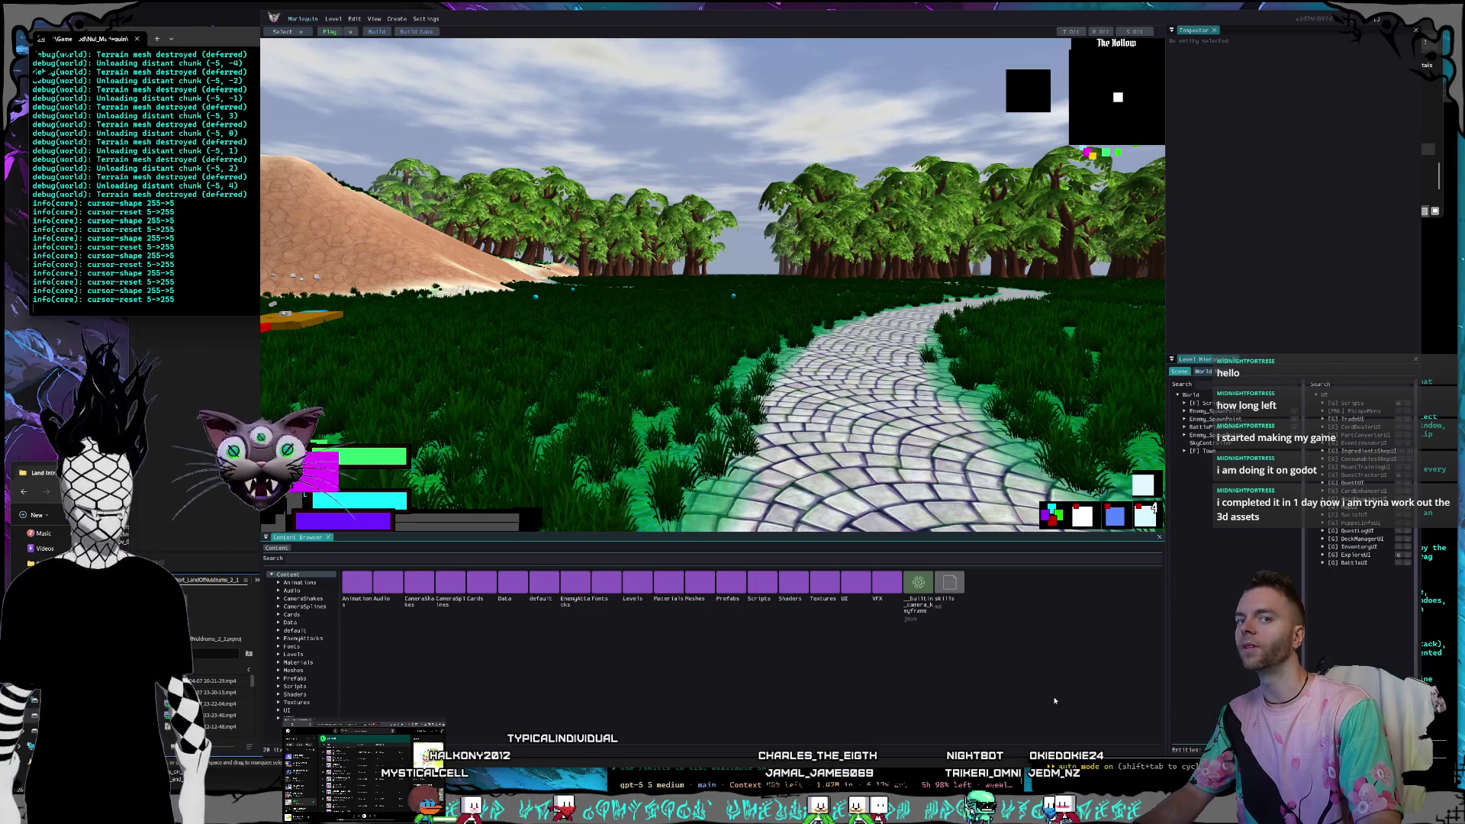
# Bring the animation-group and Nul_Marlequin coding terminal sessions in front of the editor.
pyautogui.click(1135, 785)
pyautogui.click(902, 778)
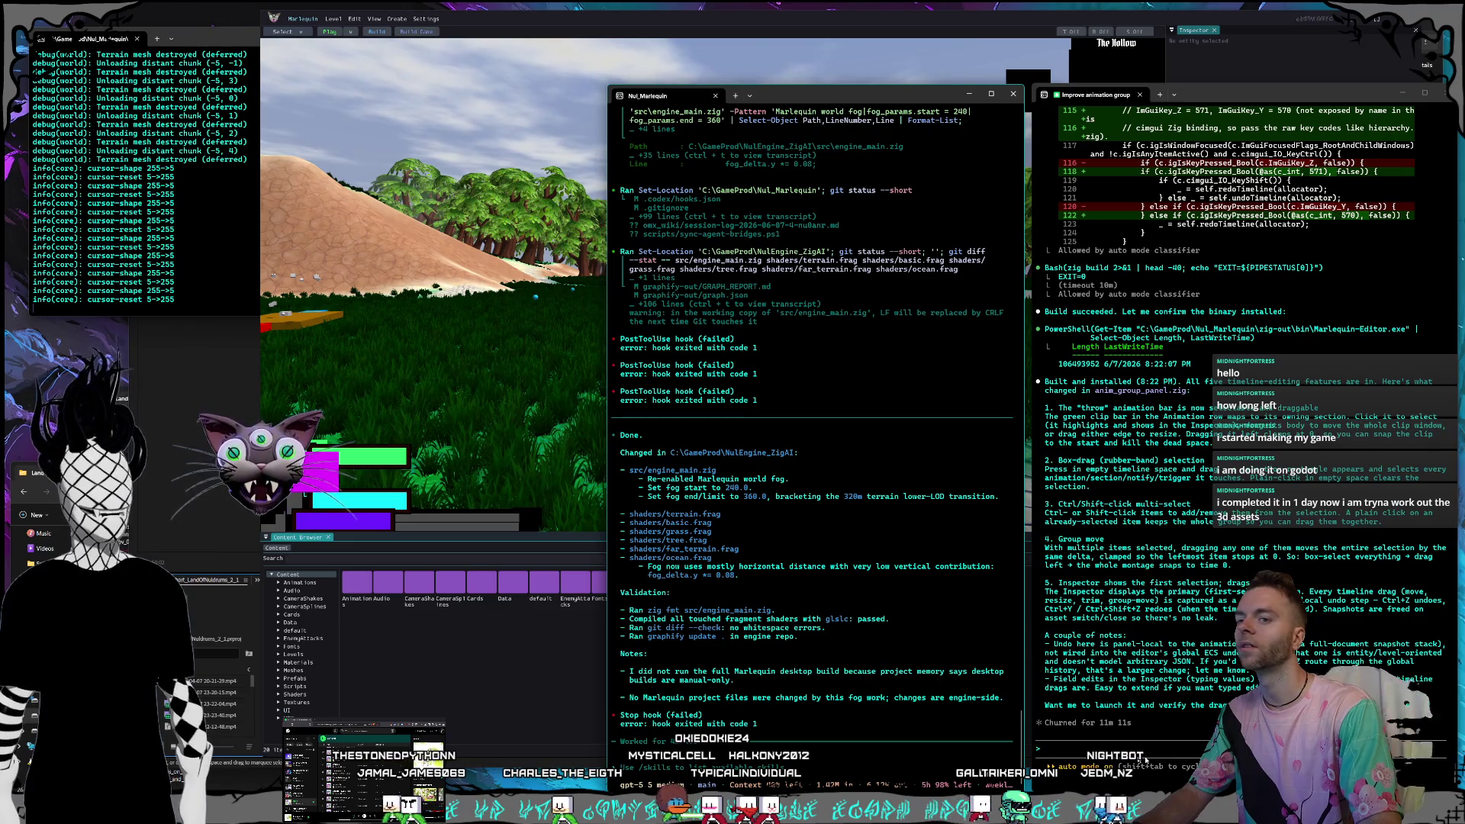
# Focus the animation-group session, then return to the editor and switch to animation editing mode.
pyautogui.click(1172, 755)
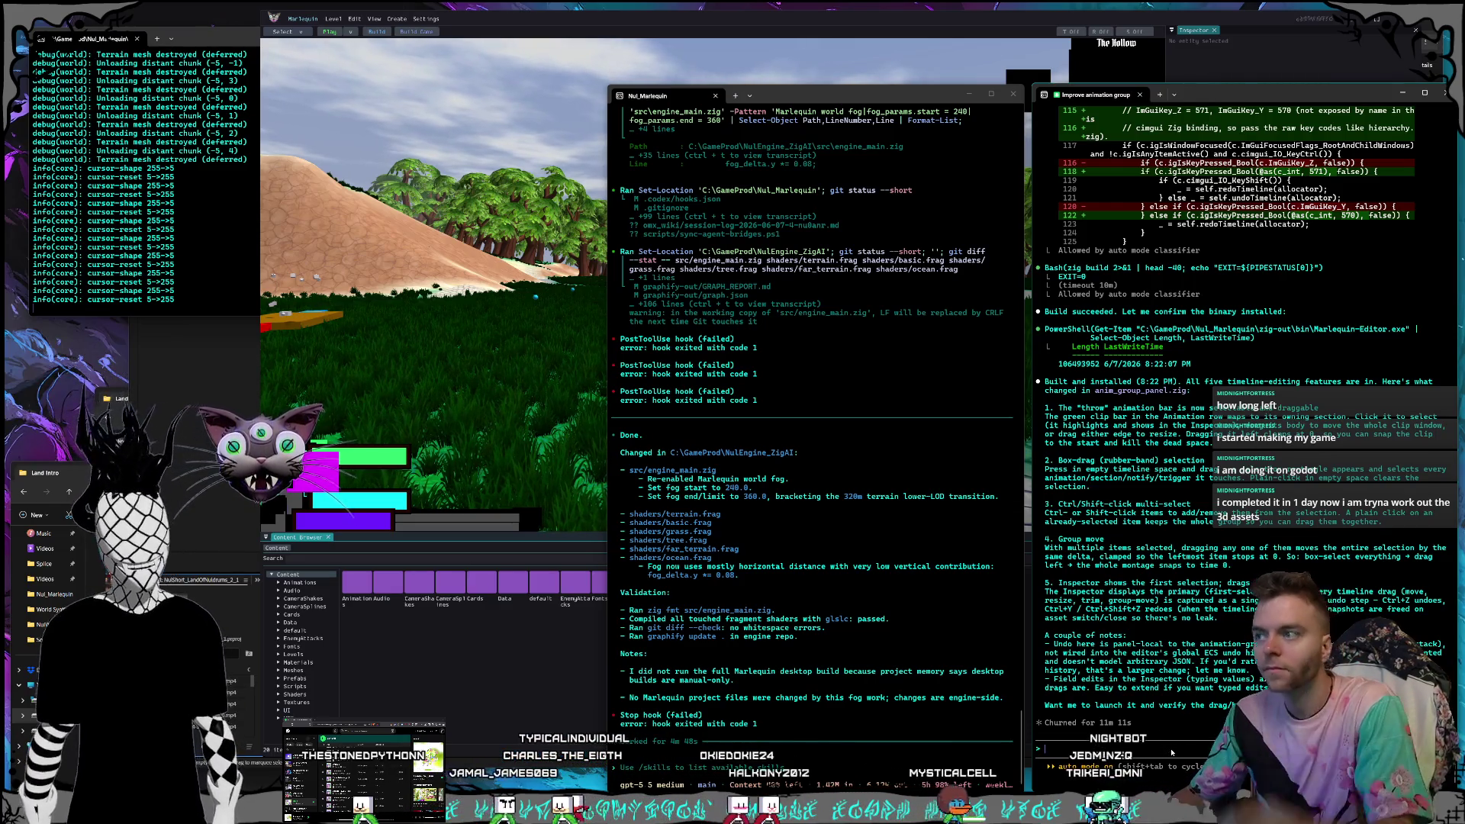
pyautogui.click(335, 77)
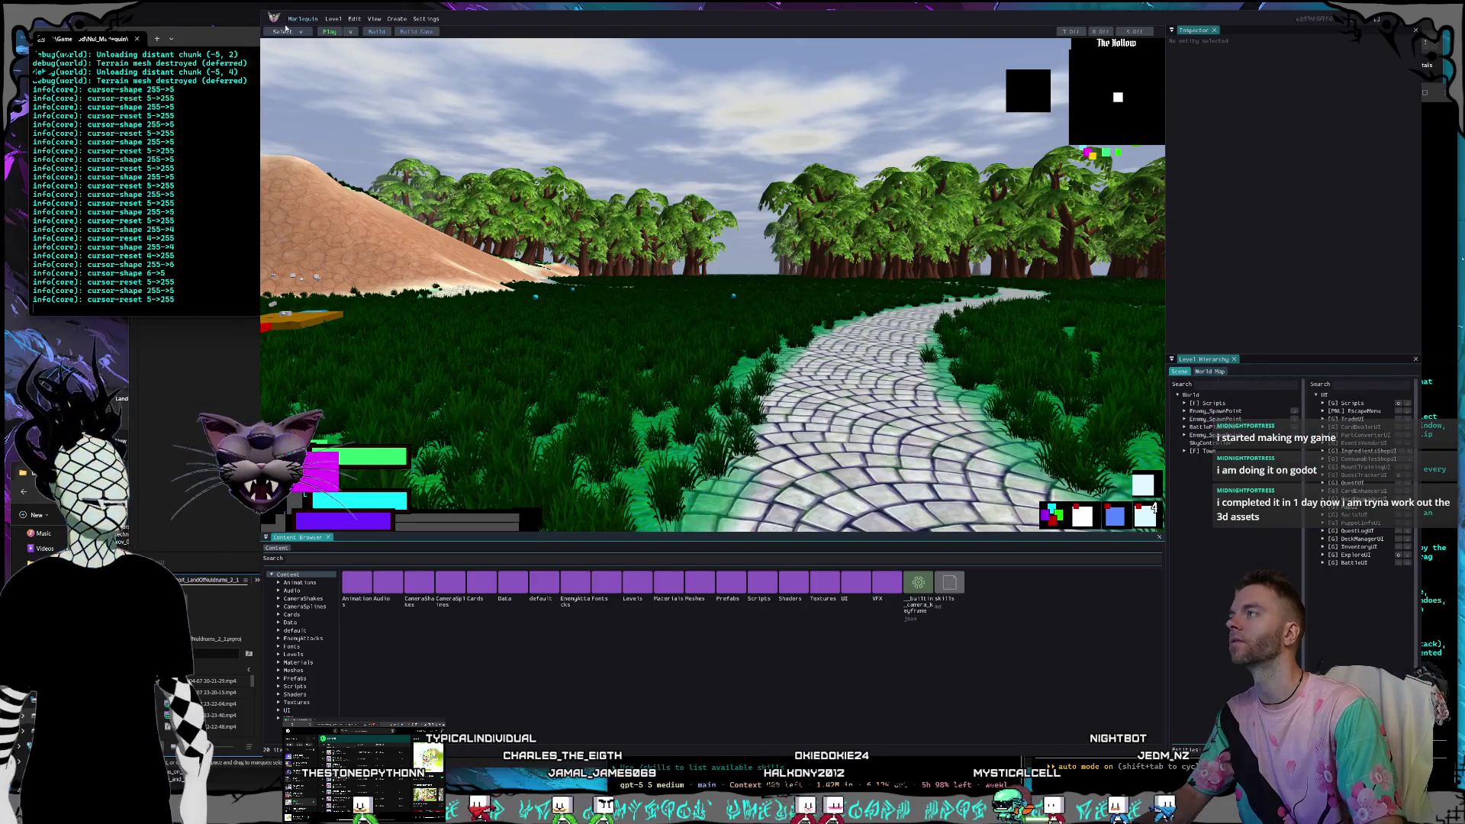
pyautogui.click(286, 32)
# Load Player_Throw from Animations/Groups into an enlarged Animation Preview and show its timeline tracks.
pyautogui.click(290, 52)
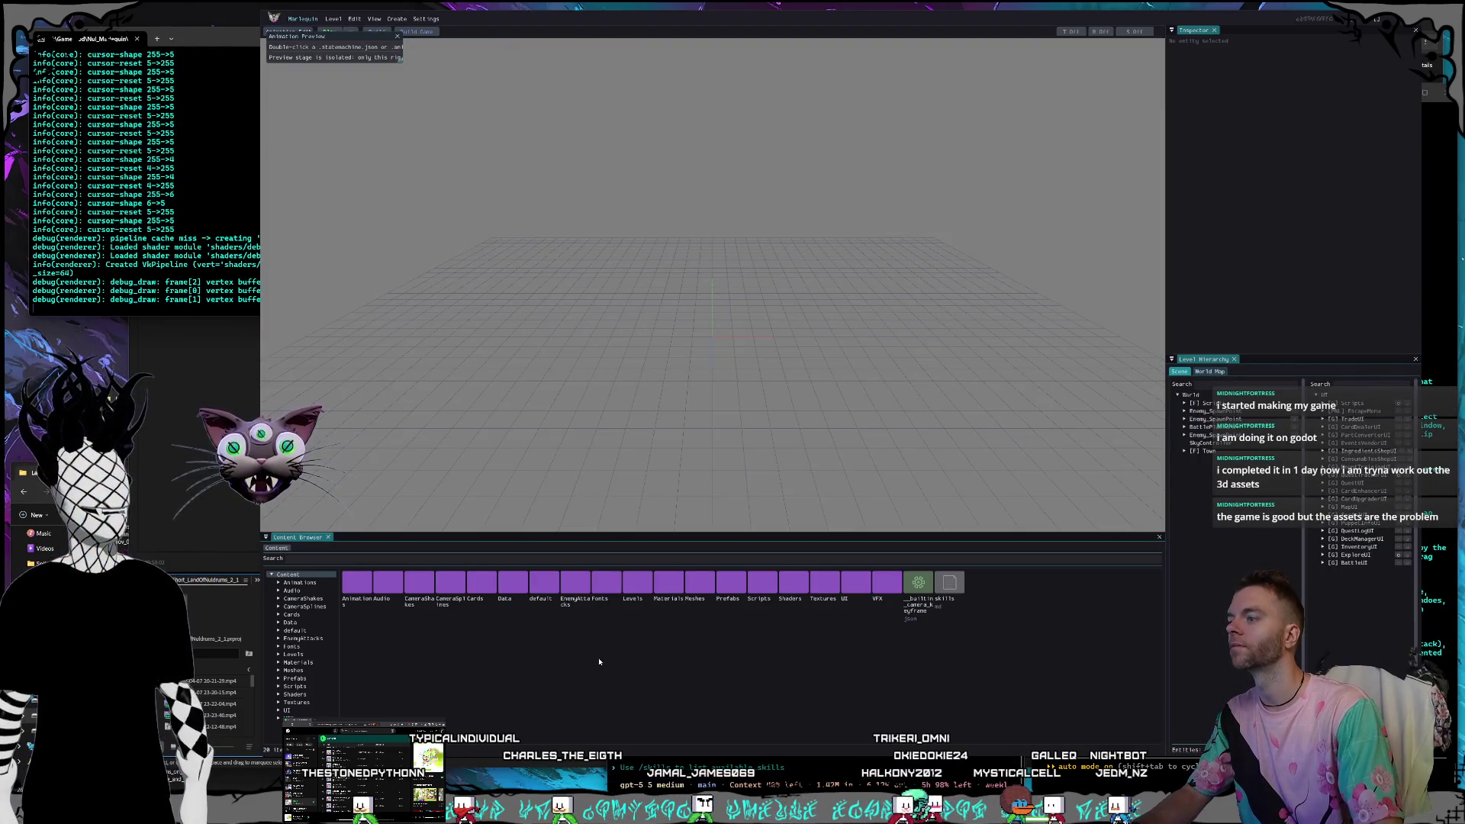
pyautogui.doubleClick(357, 584)
pyautogui.doubleClick(357, 586)
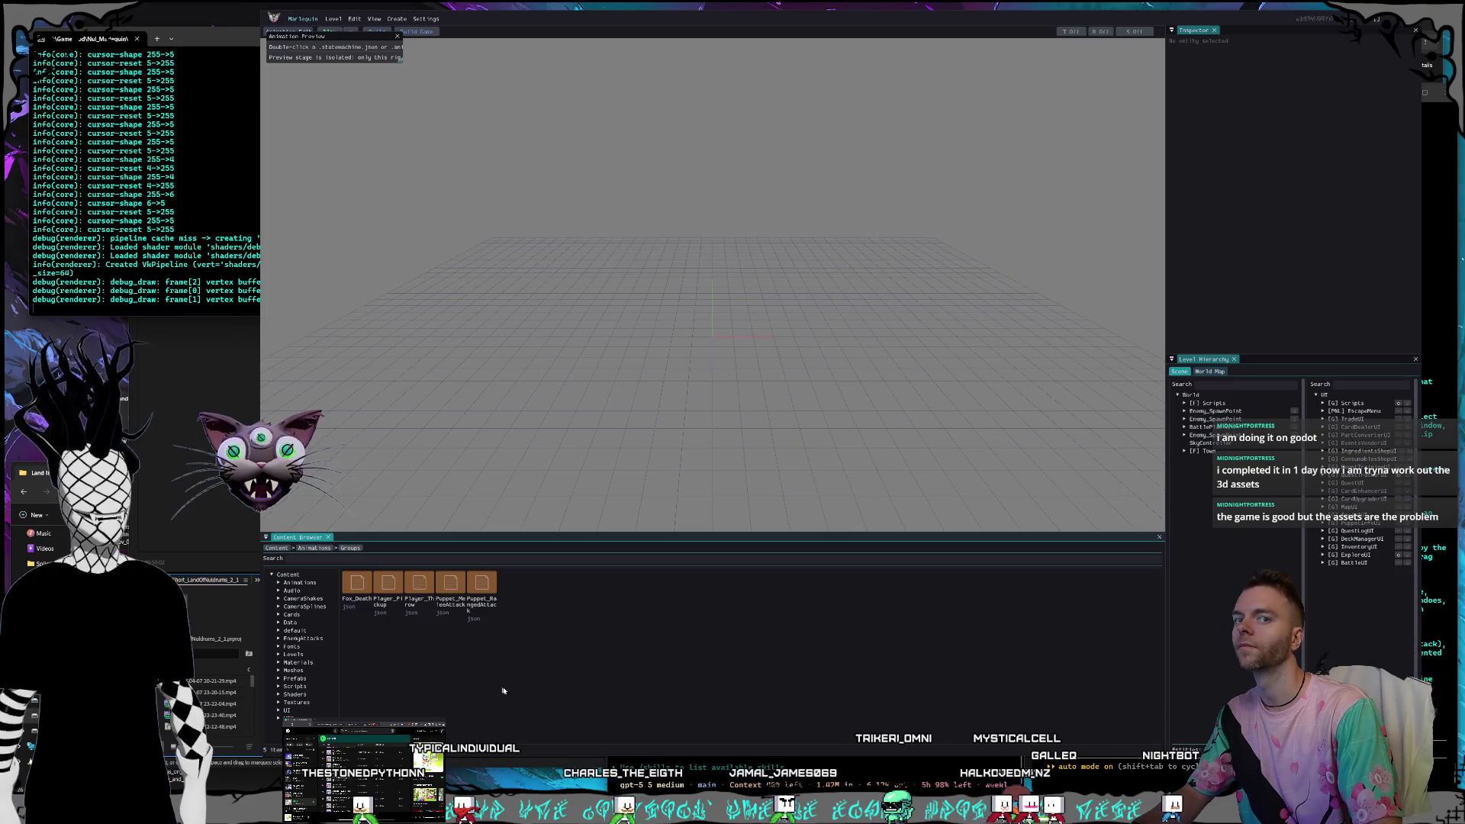
pyautogui.doubleClick(419, 583)
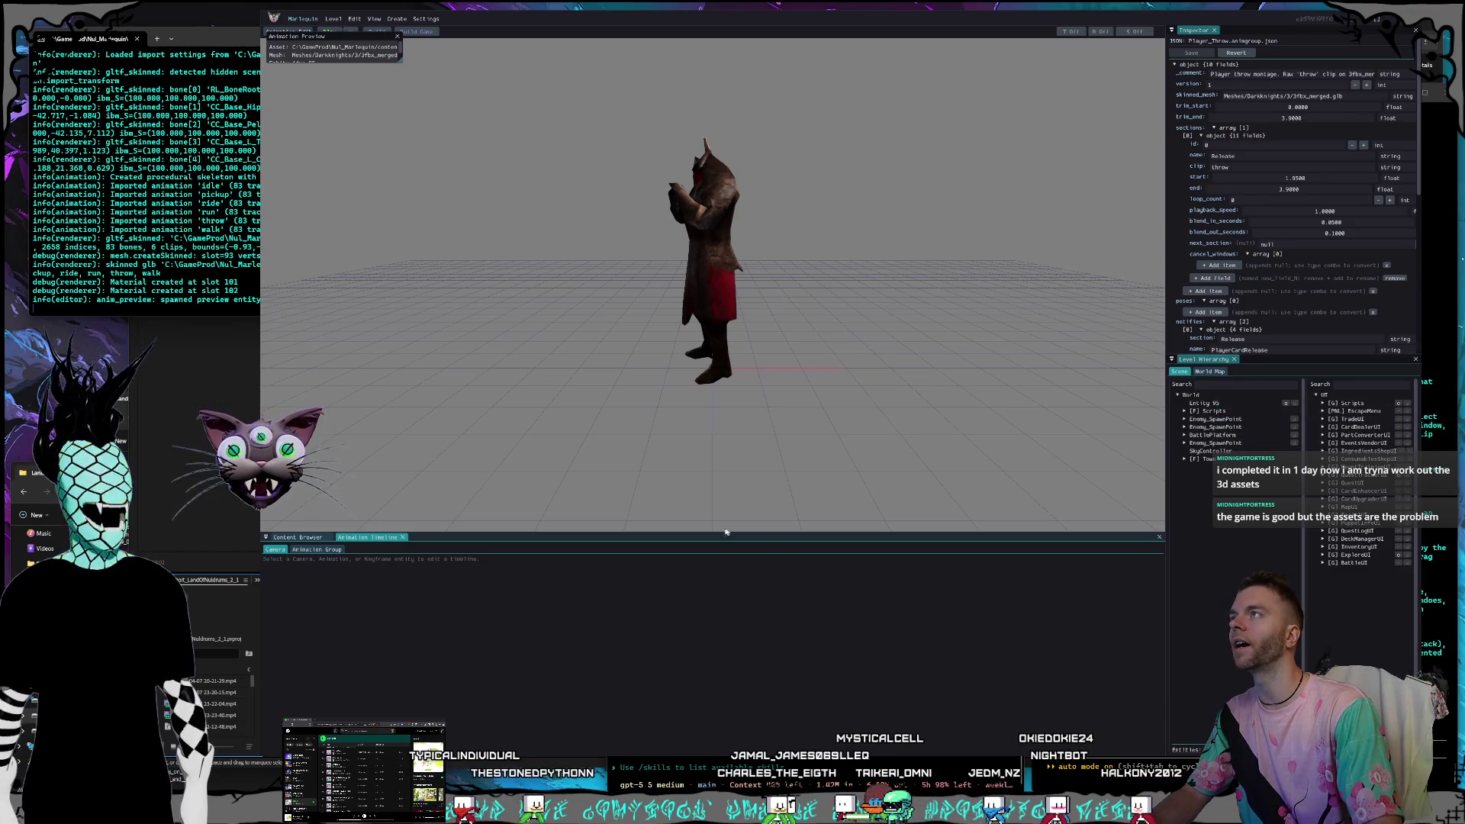
pyautogui.moveTo(718, 532); pyautogui.dragTo(583, 550)
pyautogui.click(314, 566)
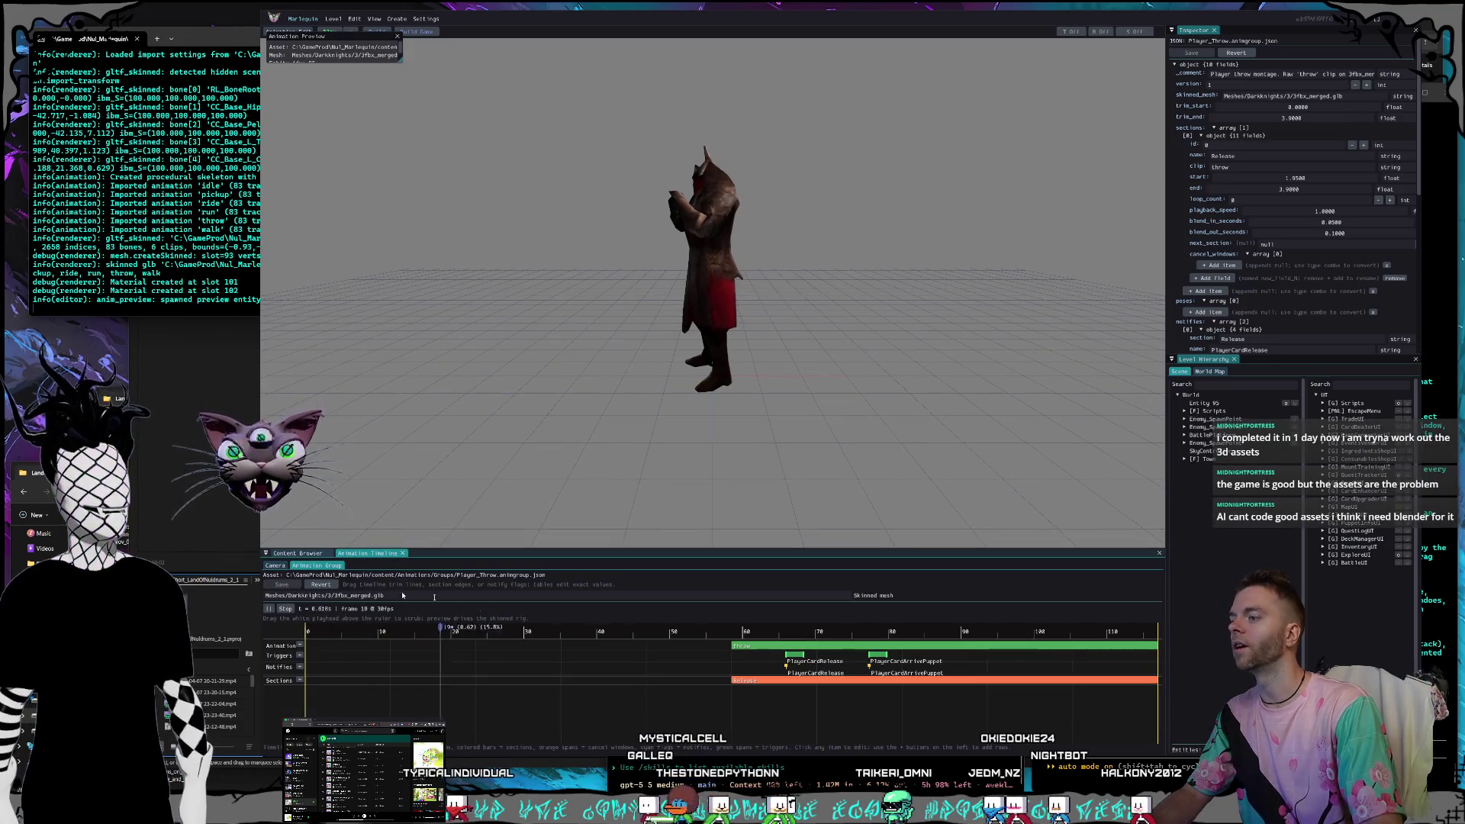
# Move the Throw clip and Release section earlier so the clip starts near frame 5.
pyautogui.moveTo(857, 633)
pyautogui.mouseDown()
pyautogui.moveTo(1060, 641)
pyautogui.moveTo(895, 631)
pyautogui.mouseUp()
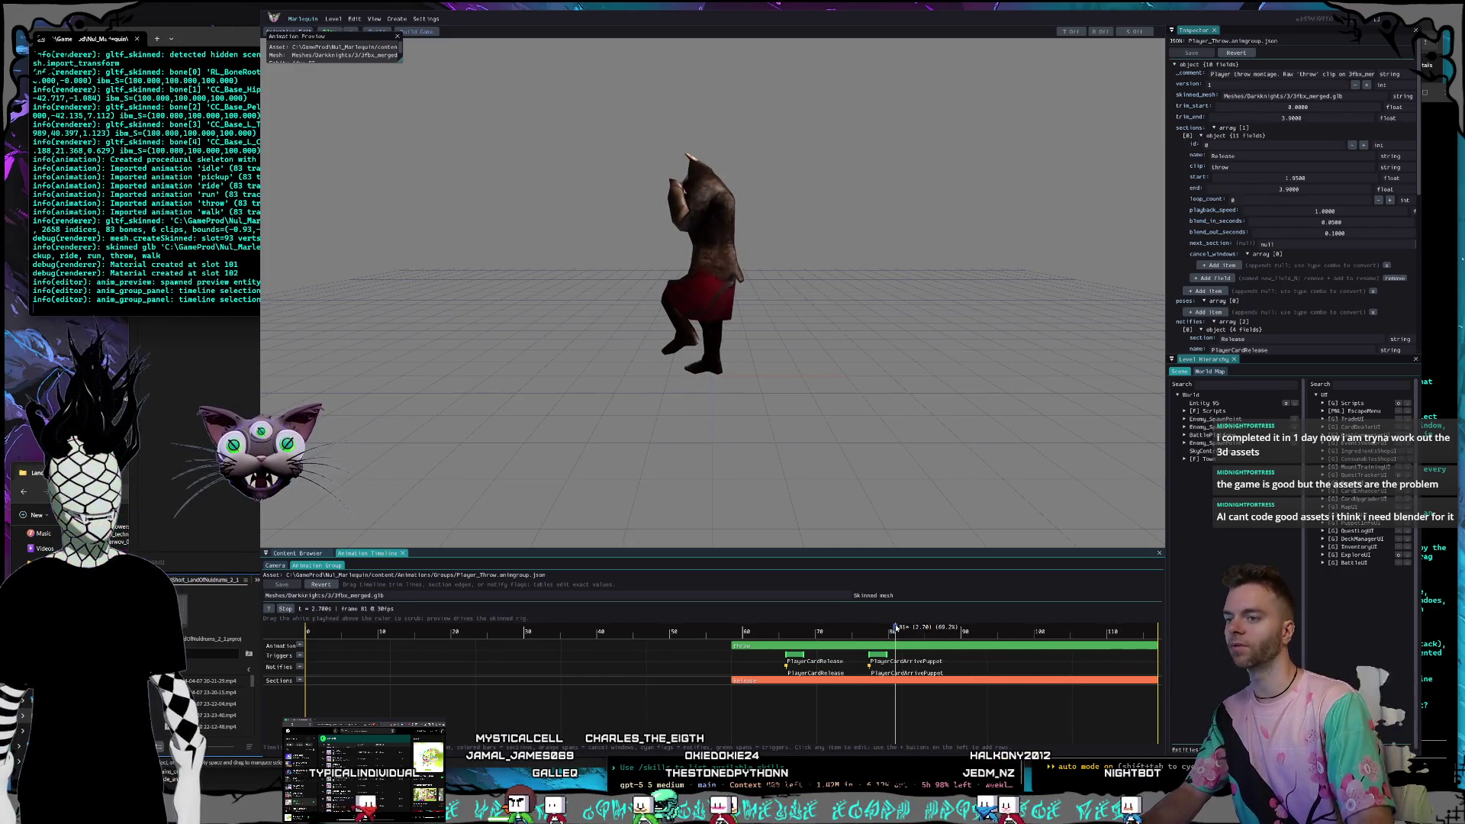
pyautogui.click(834, 647)
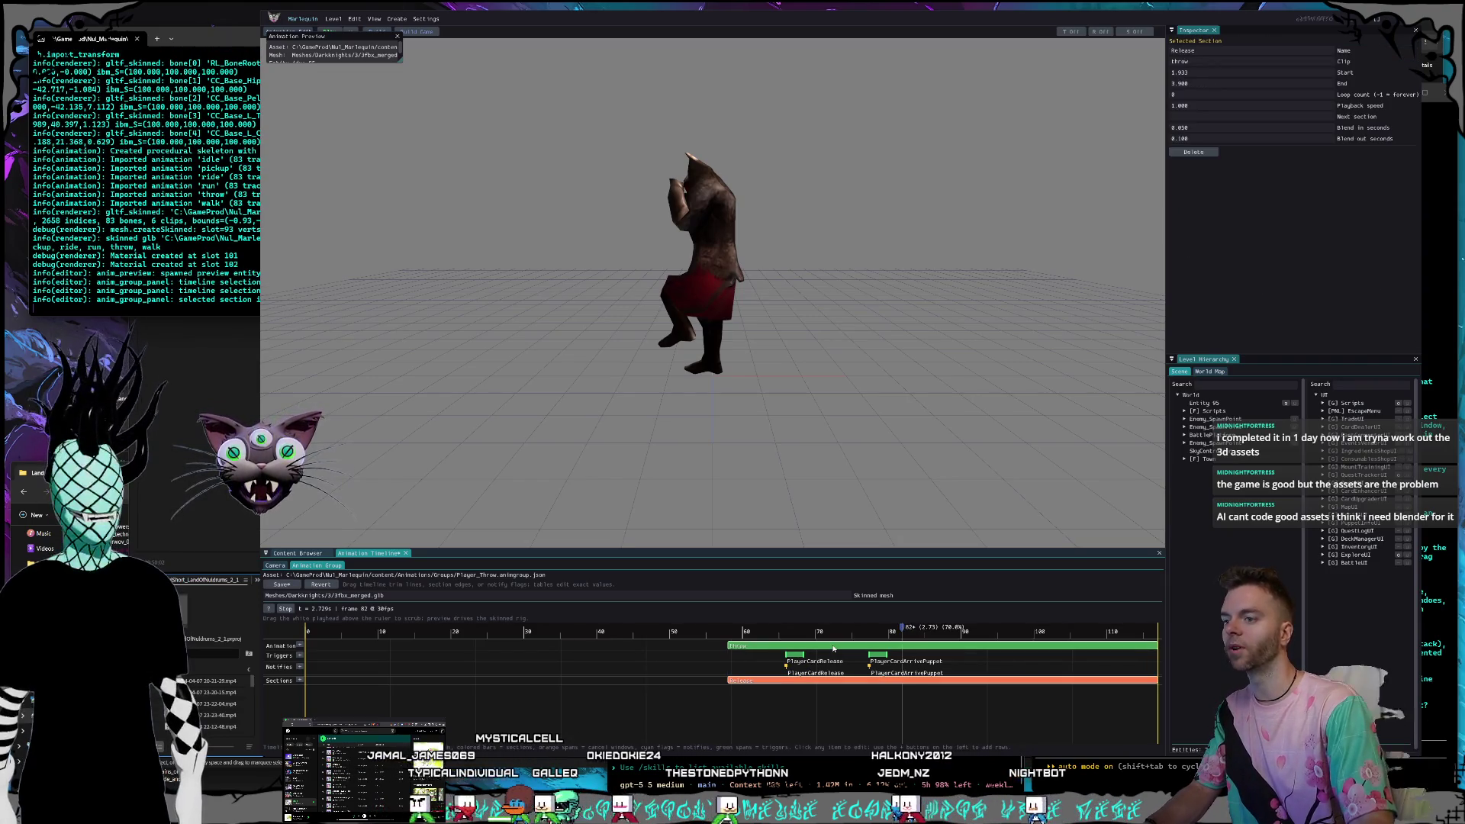
pyautogui.click(766, 648)
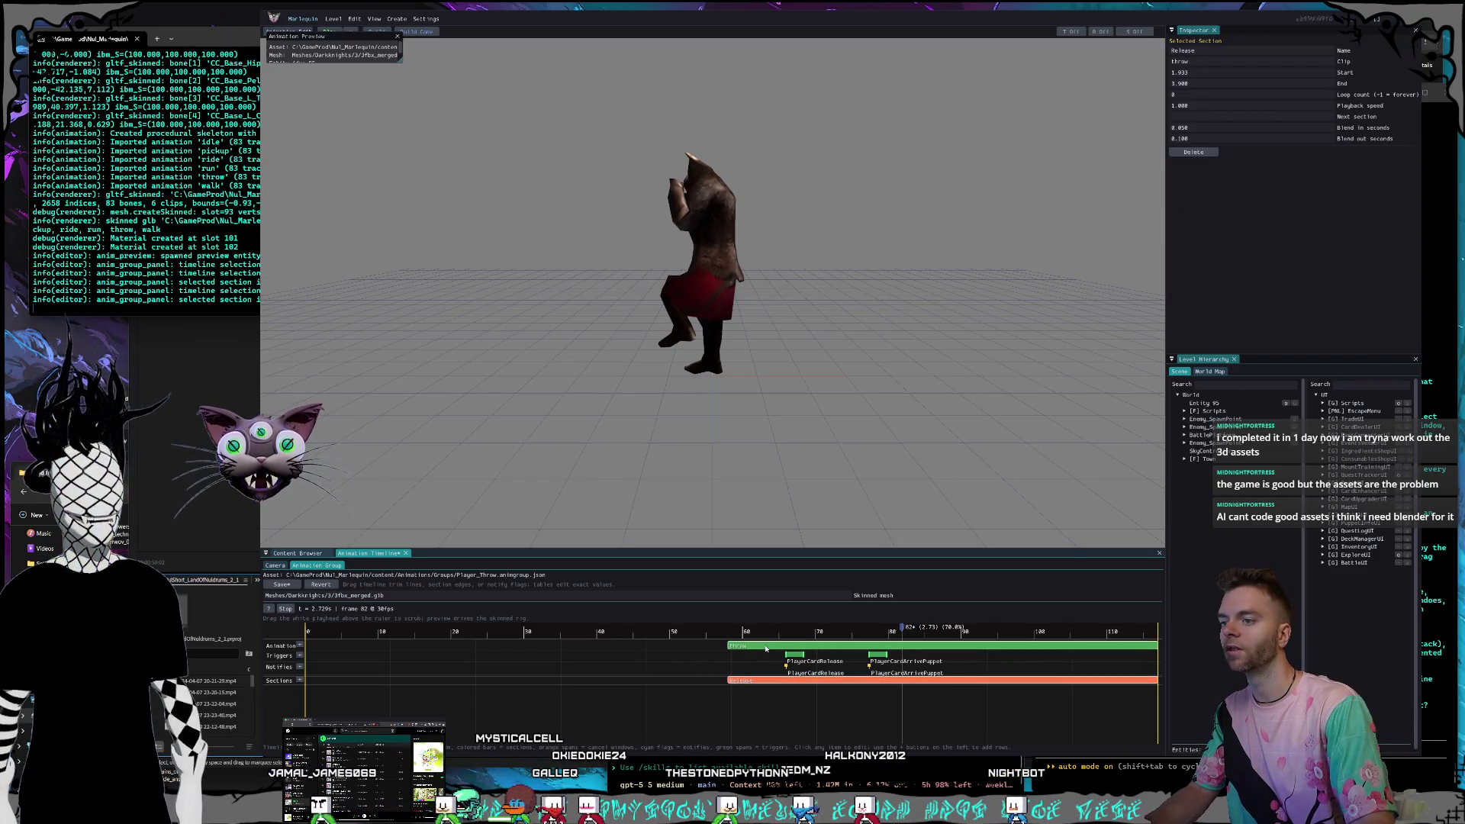
pyautogui.moveTo(766, 647); pyautogui.dragTo(573, 649)
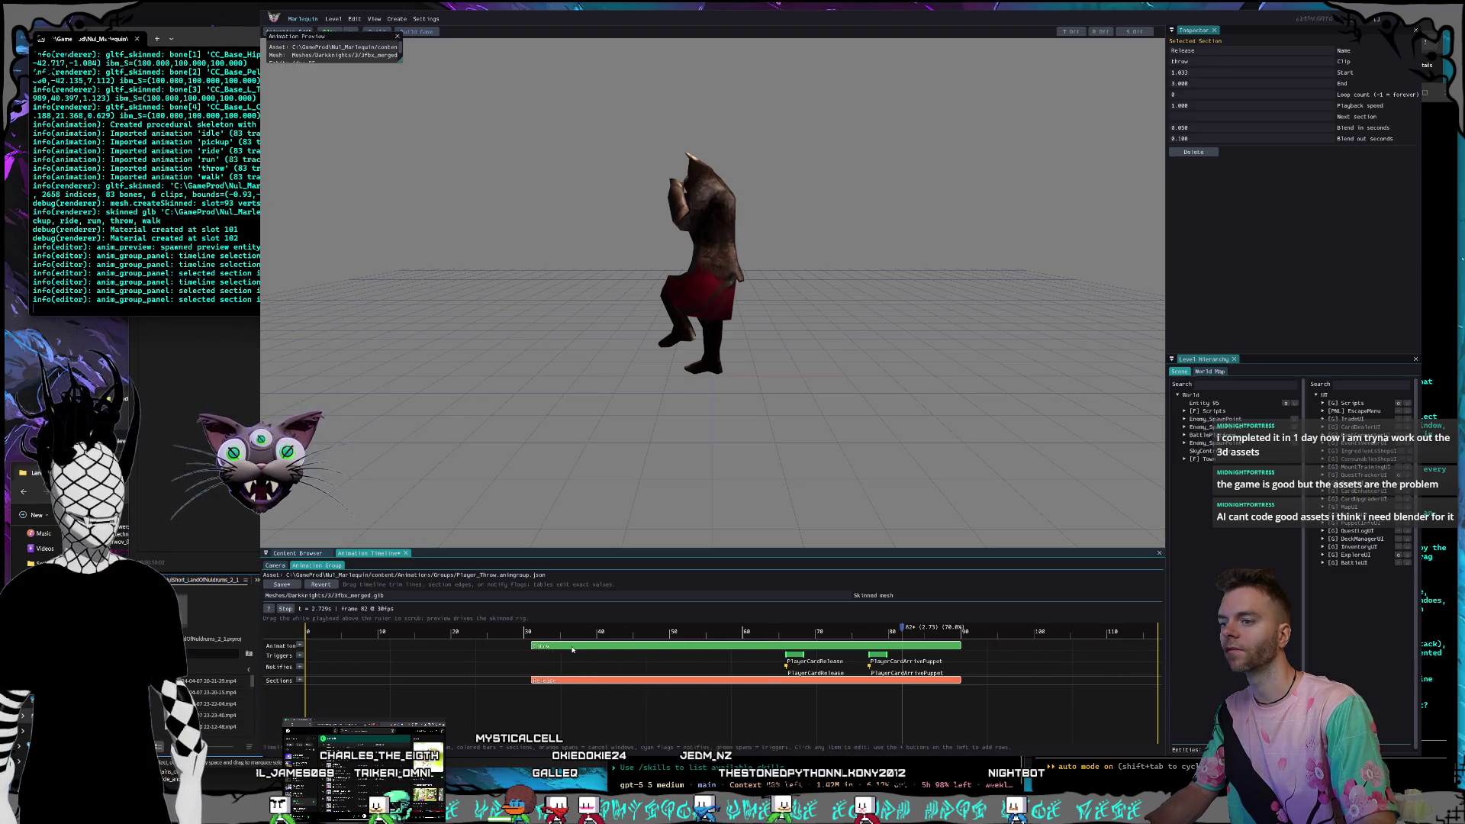
pyautogui.hotkey('ctrl', 'z')
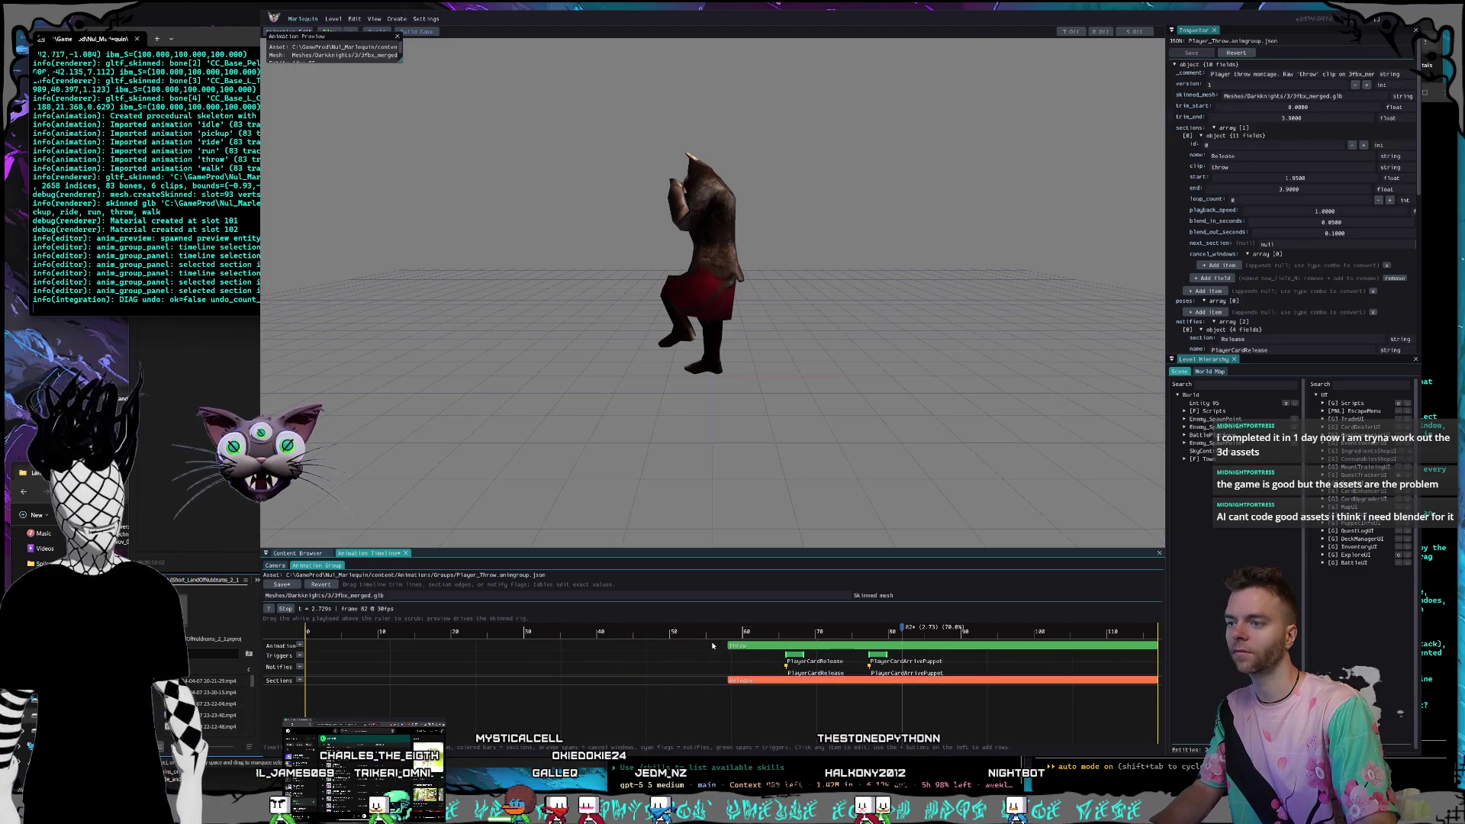
pyautogui.moveTo(767, 648); pyautogui.dragTo(600, 658)
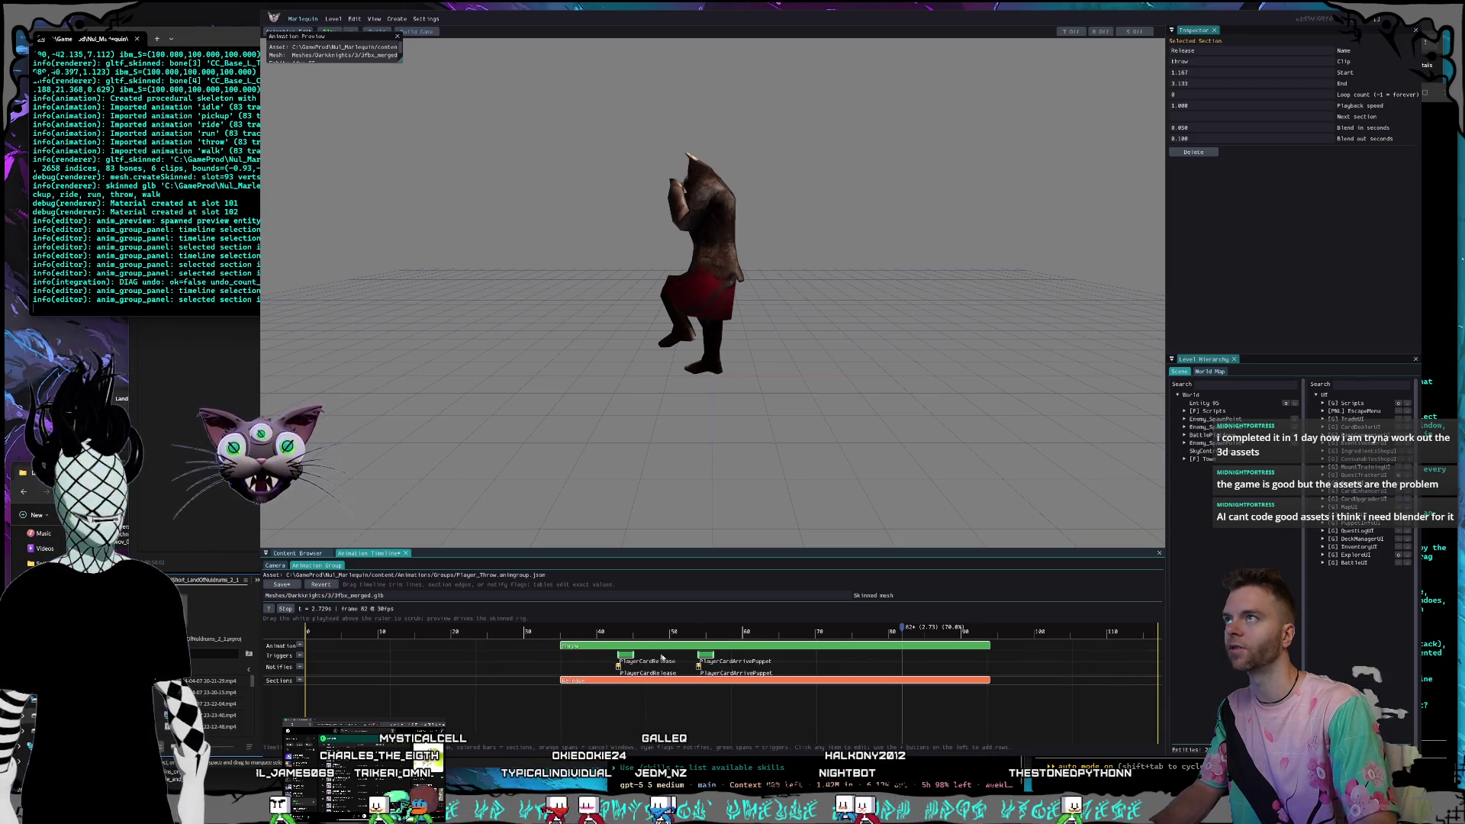
pyautogui.hotkey('ctrl', 'z')
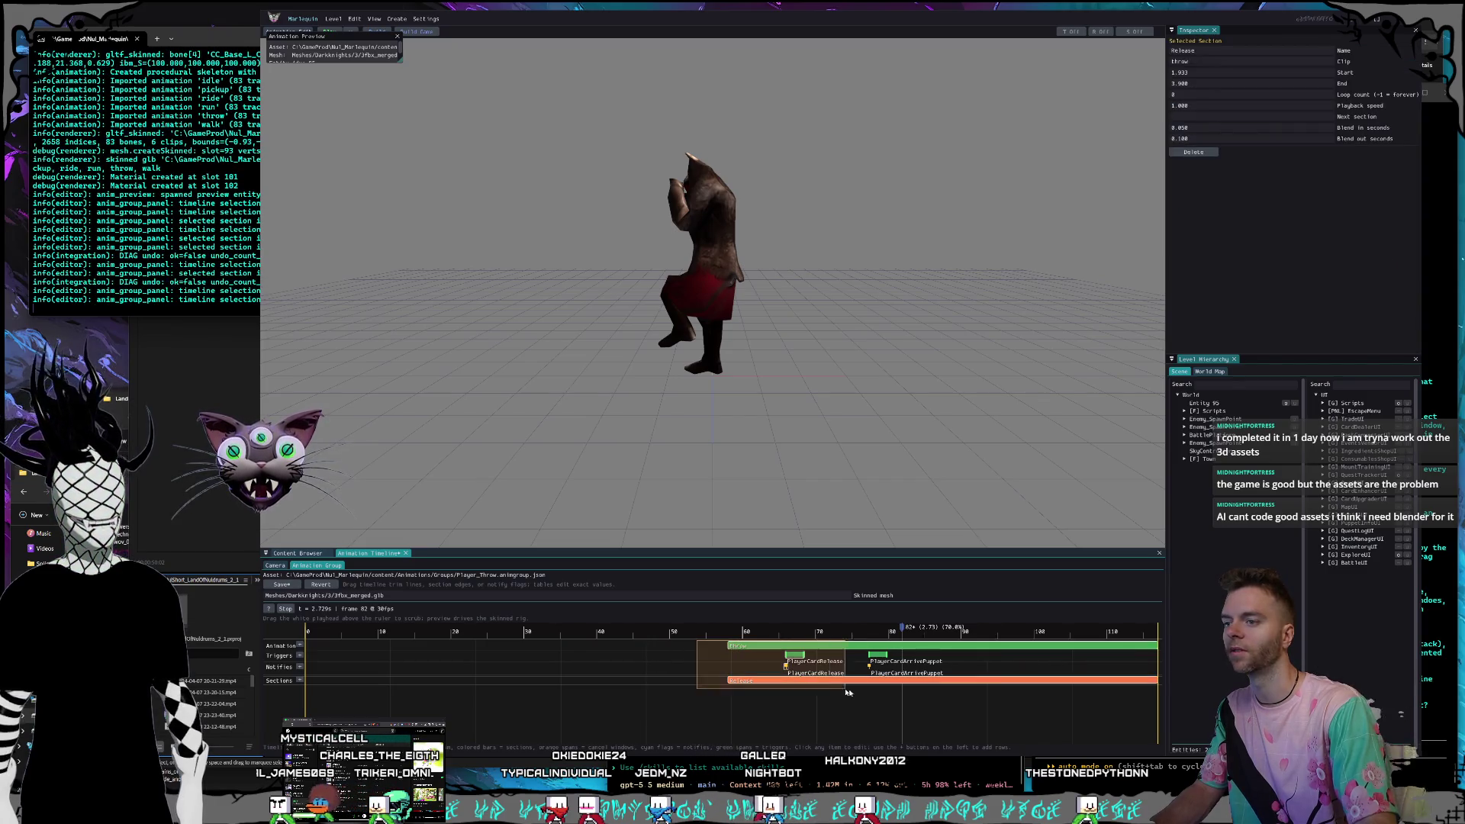
pyautogui.moveTo(750, 658); pyautogui.dragTo(344, 652)
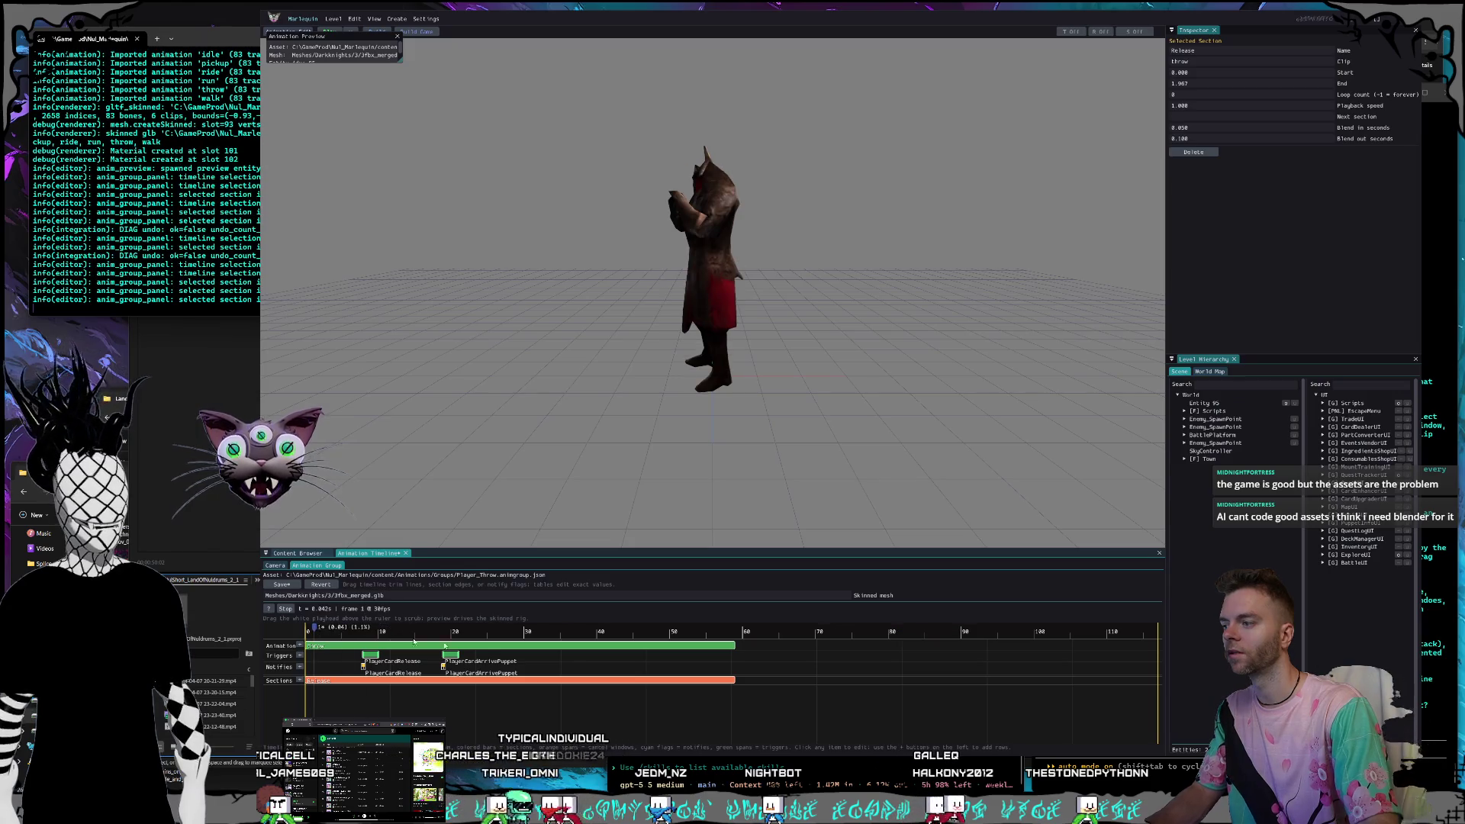
# Inspect the moved Throw clip and Release section by selecting and deselecting them.
pyautogui.click(473, 648)
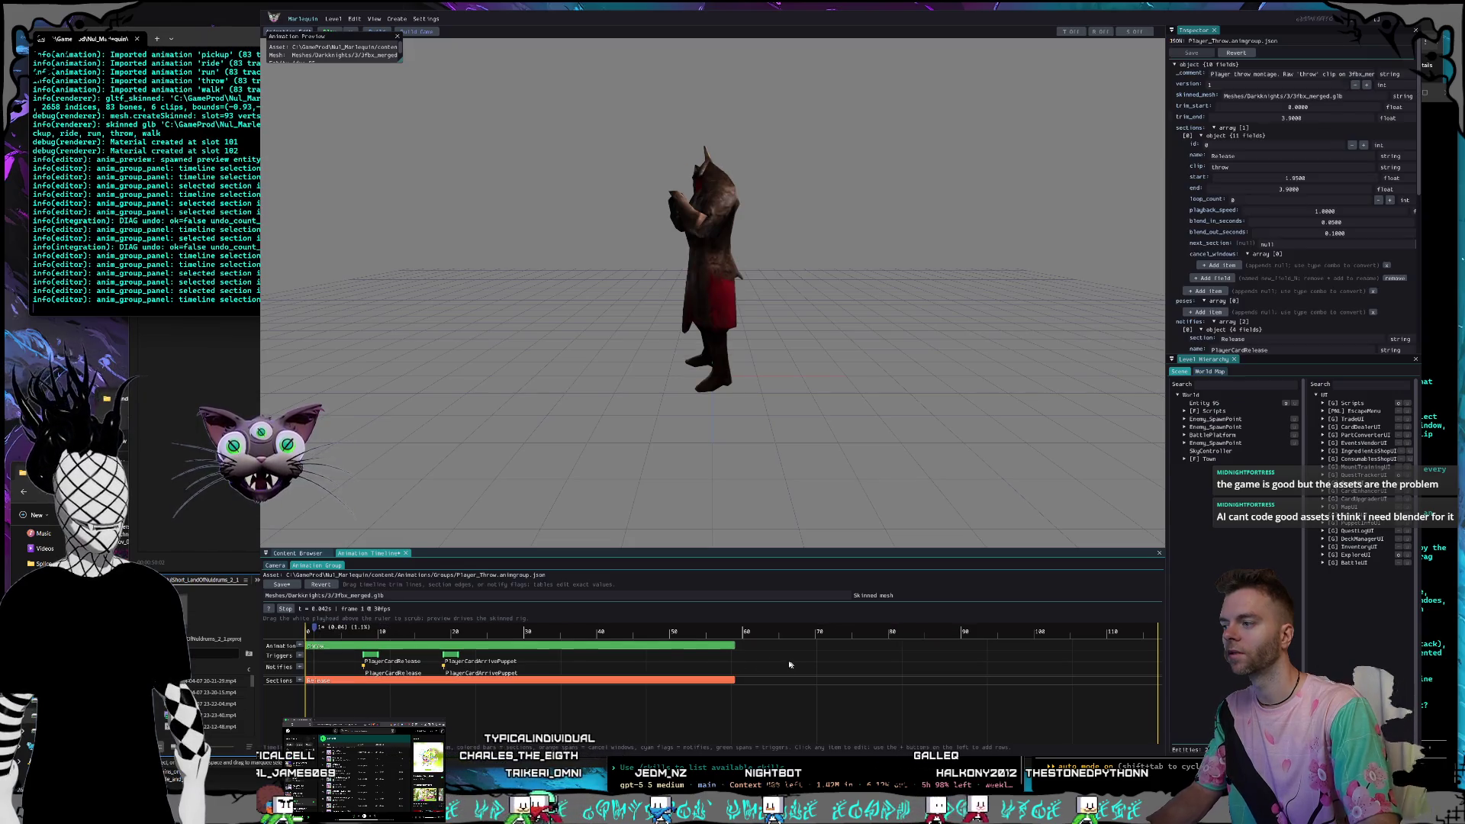
pyautogui.click(530, 647)
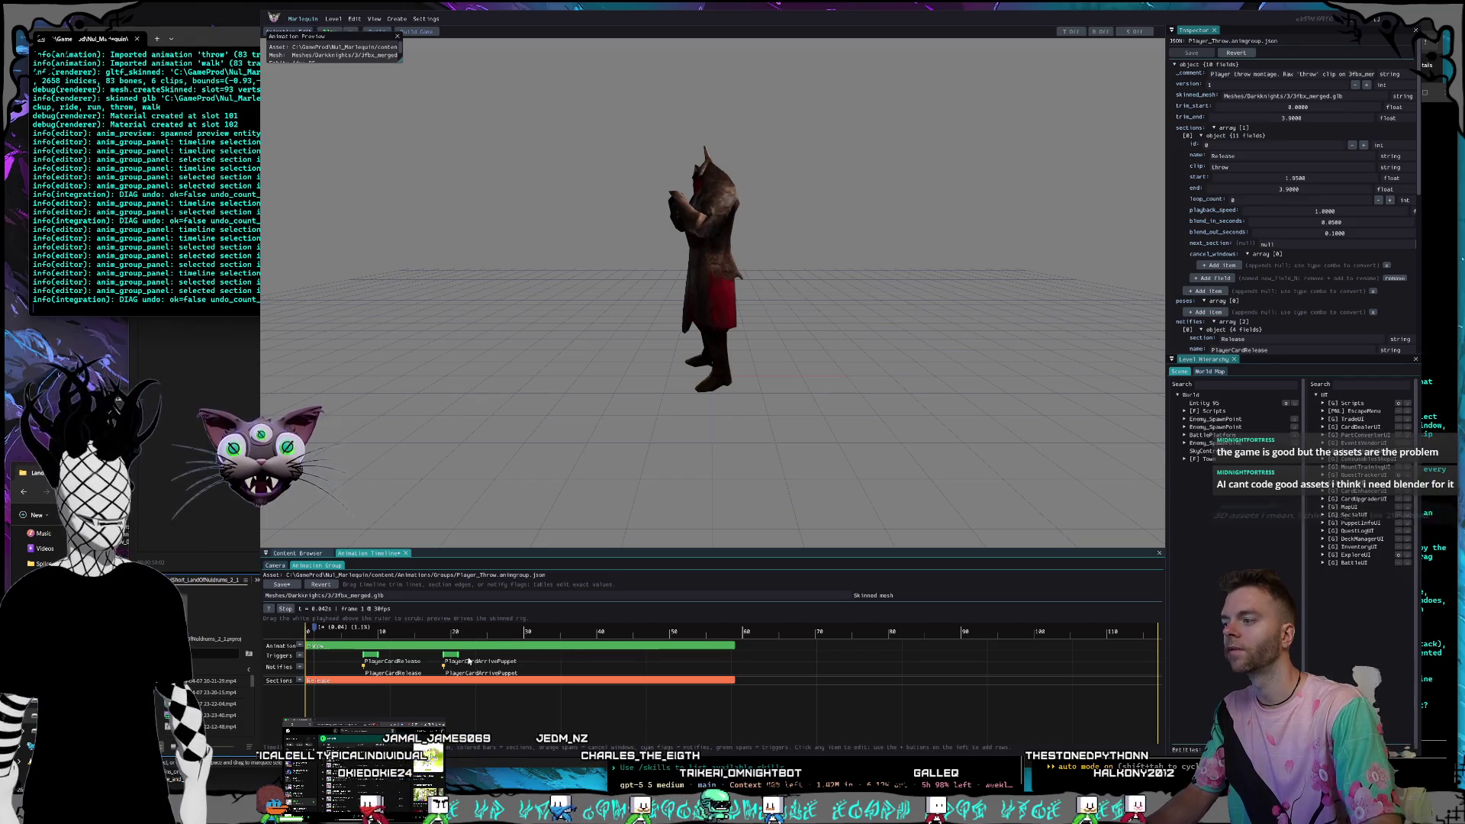
pyautogui.click(506, 649)
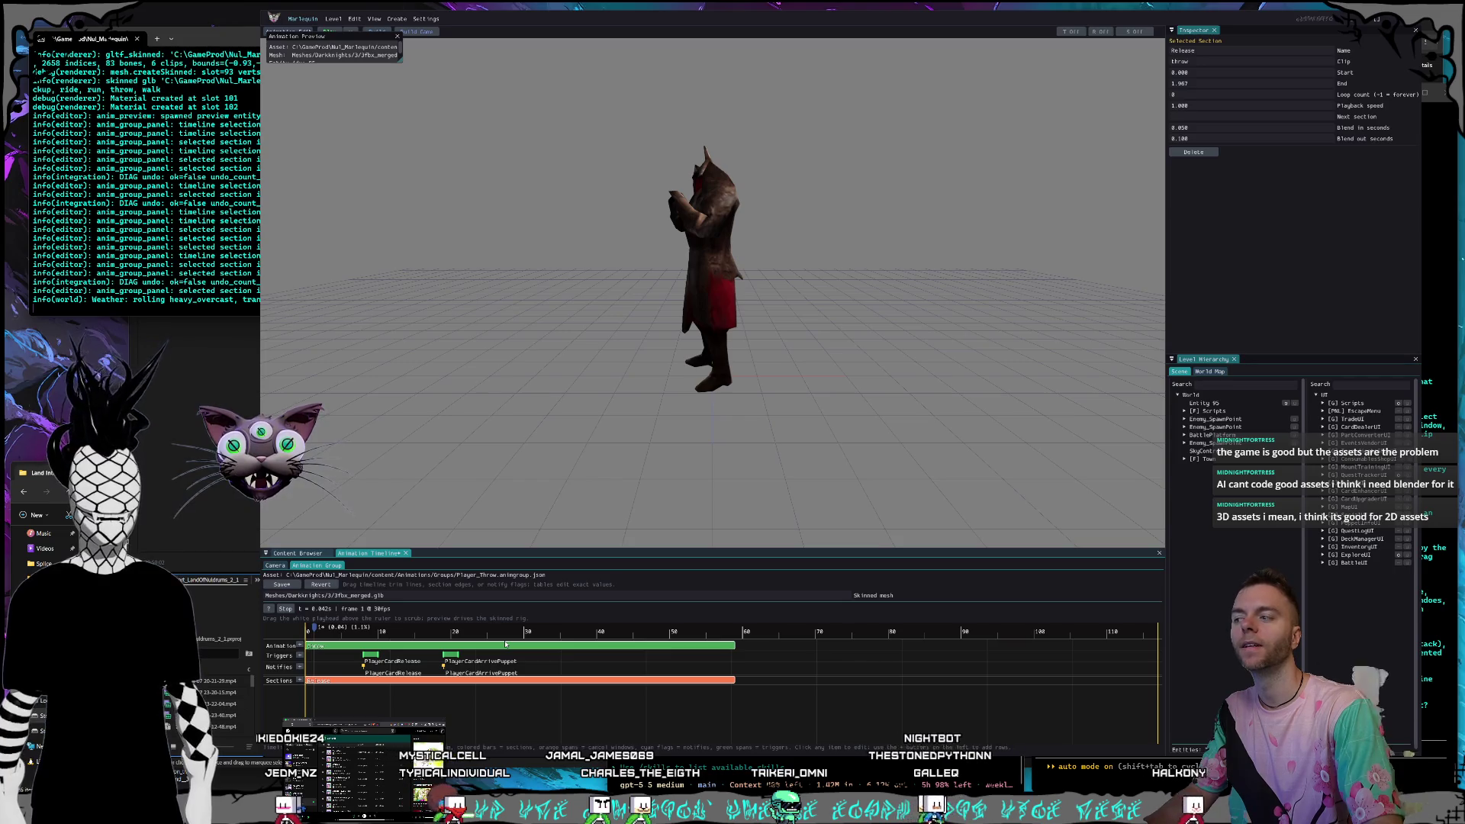
pyautogui.click(653, 651)
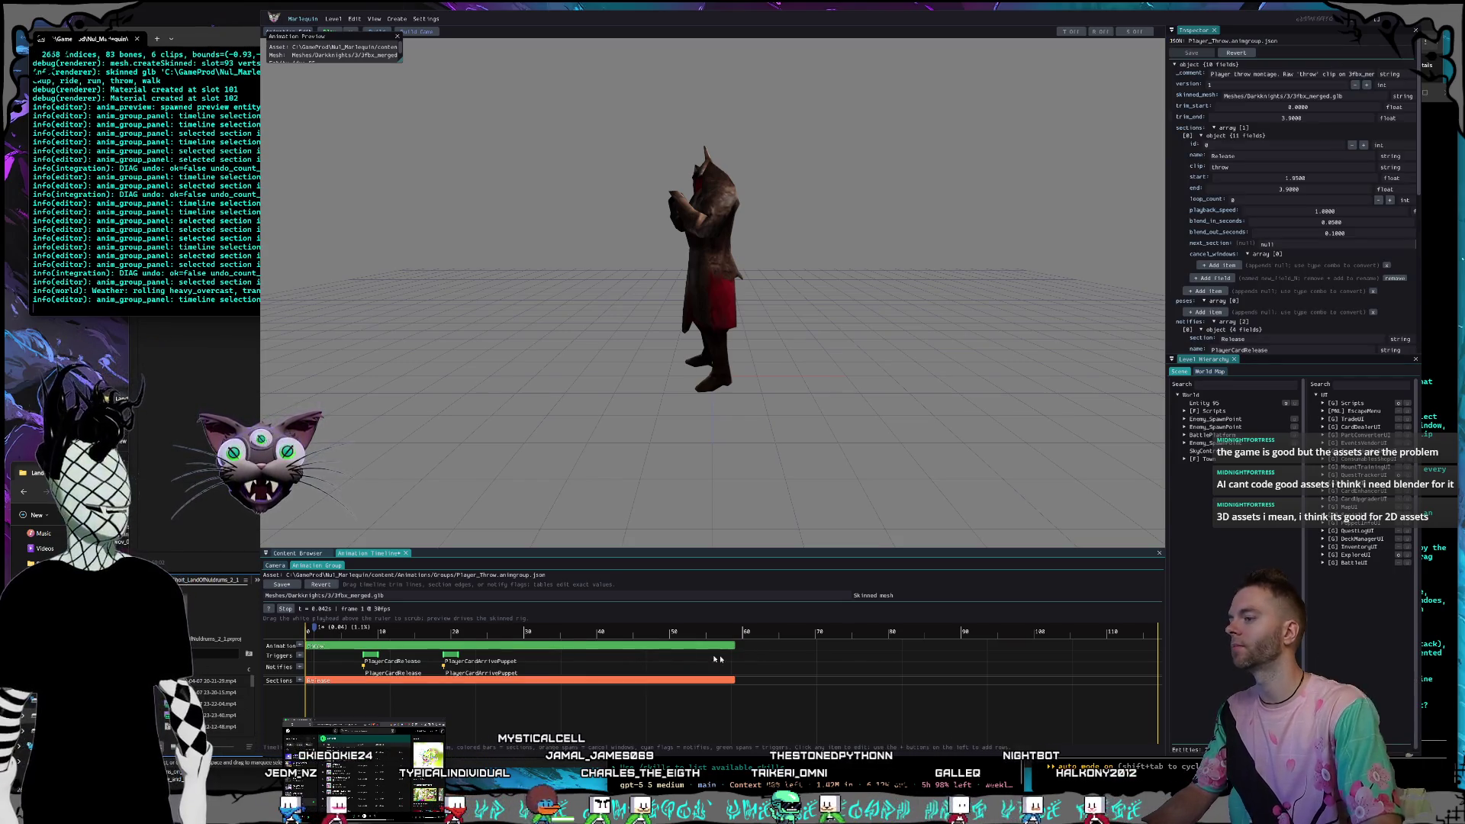
pyautogui.click(652, 651)
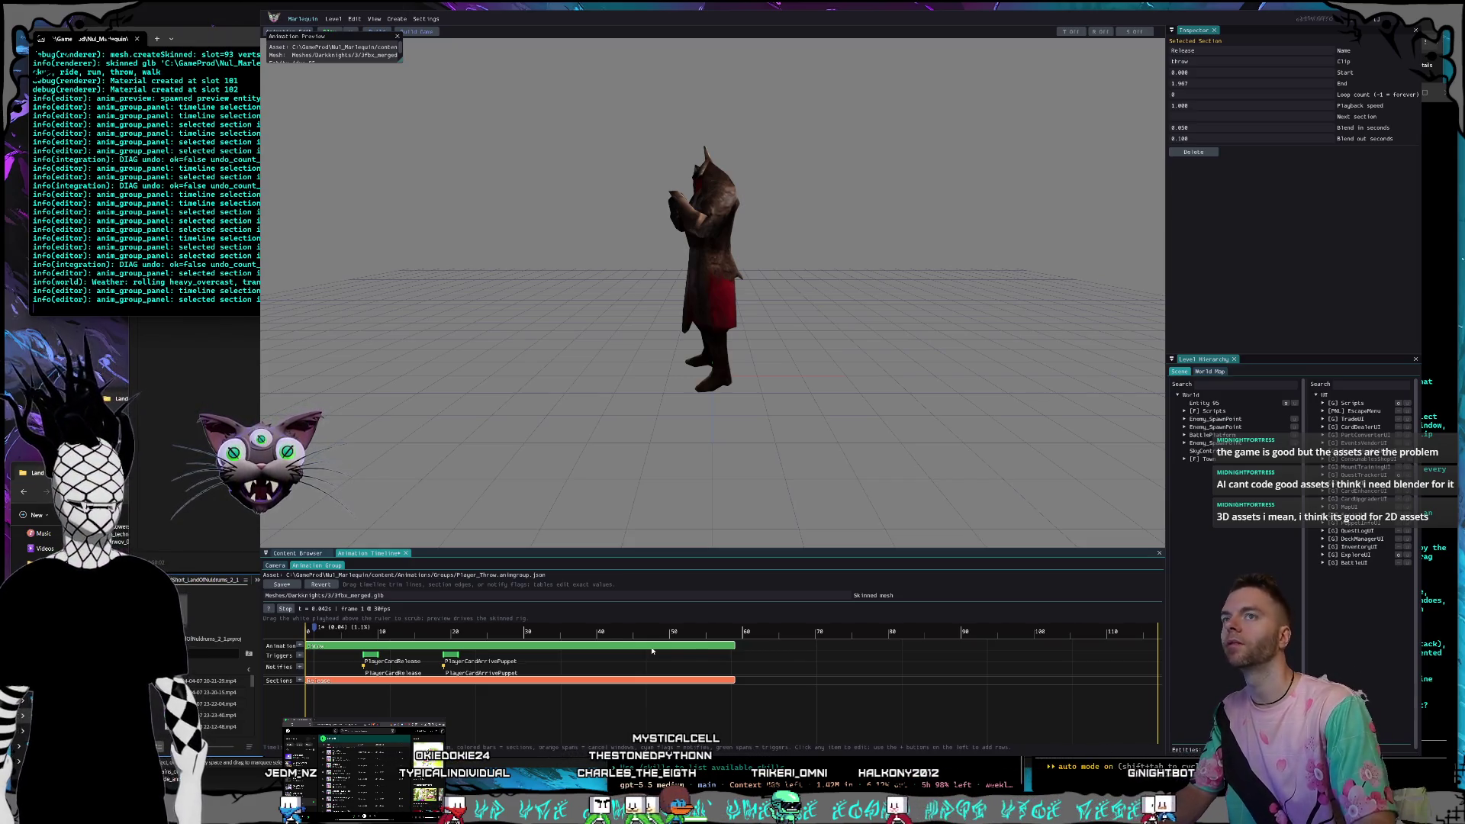
pyautogui.click(760, 659)
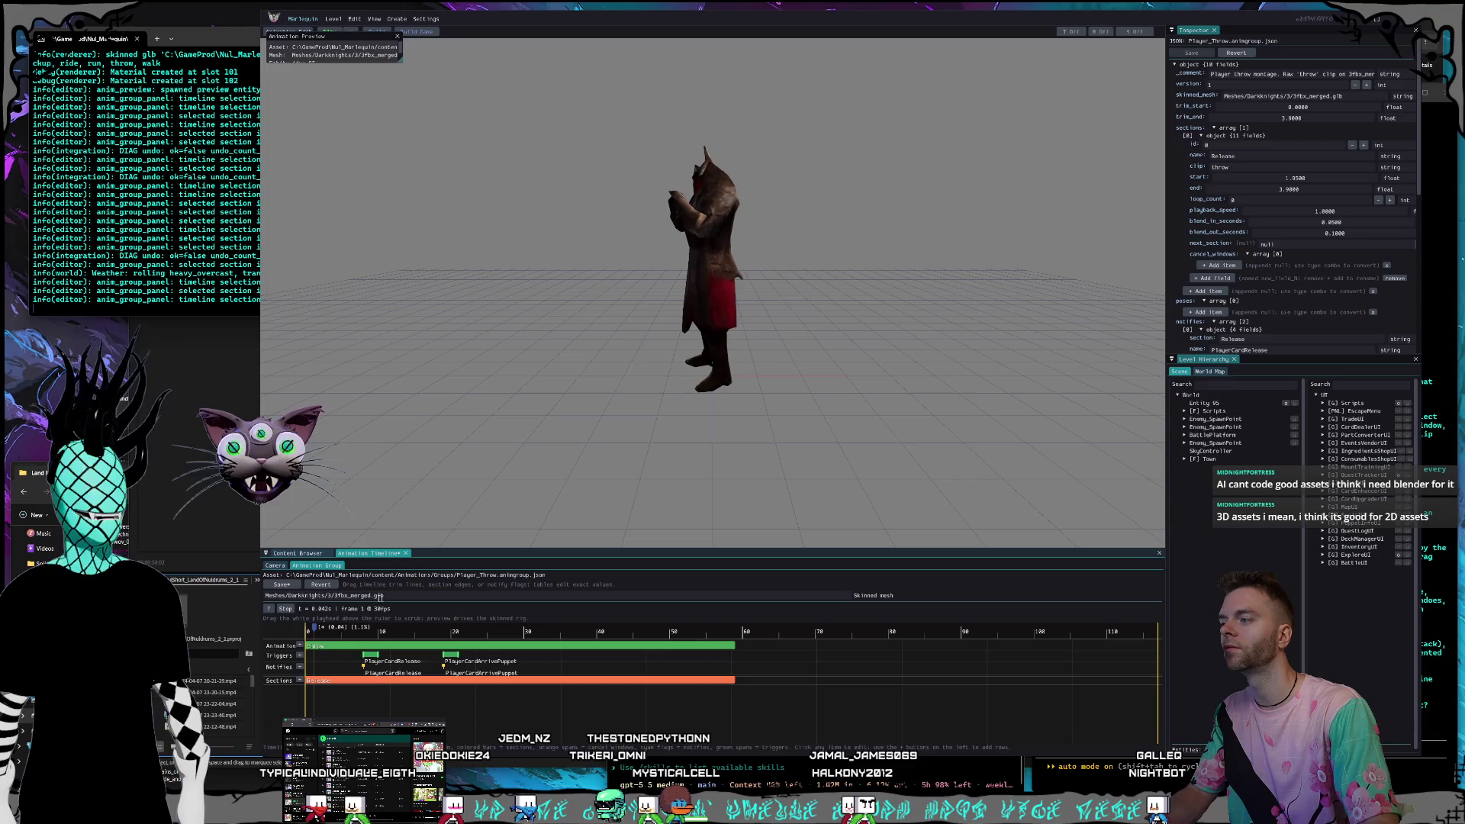
# Save the Player_Throw group, play and pause the throw preview, and screenshot the editor.
pyautogui.click(280, 585)
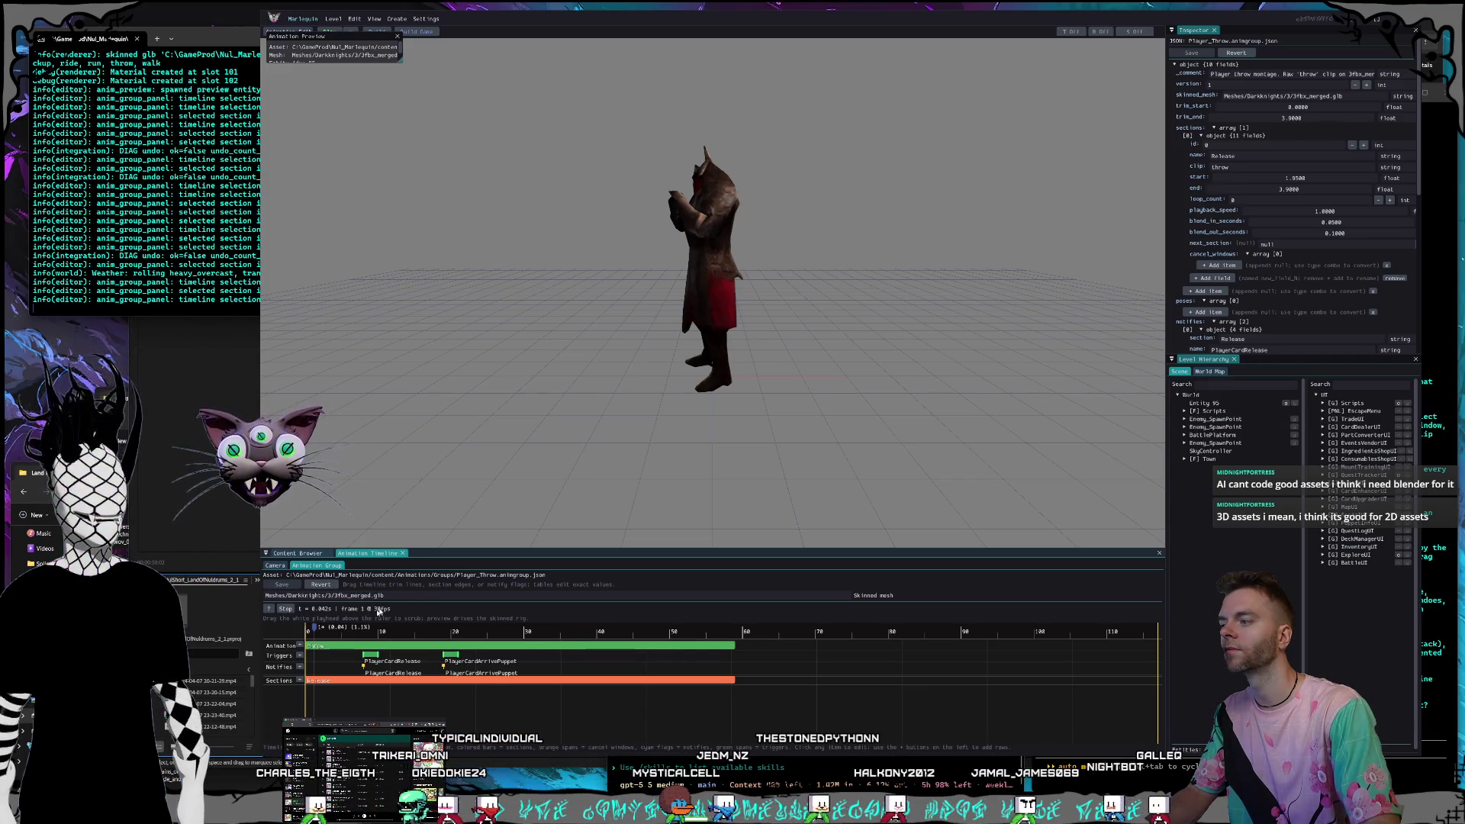
pyautogui.press('space')
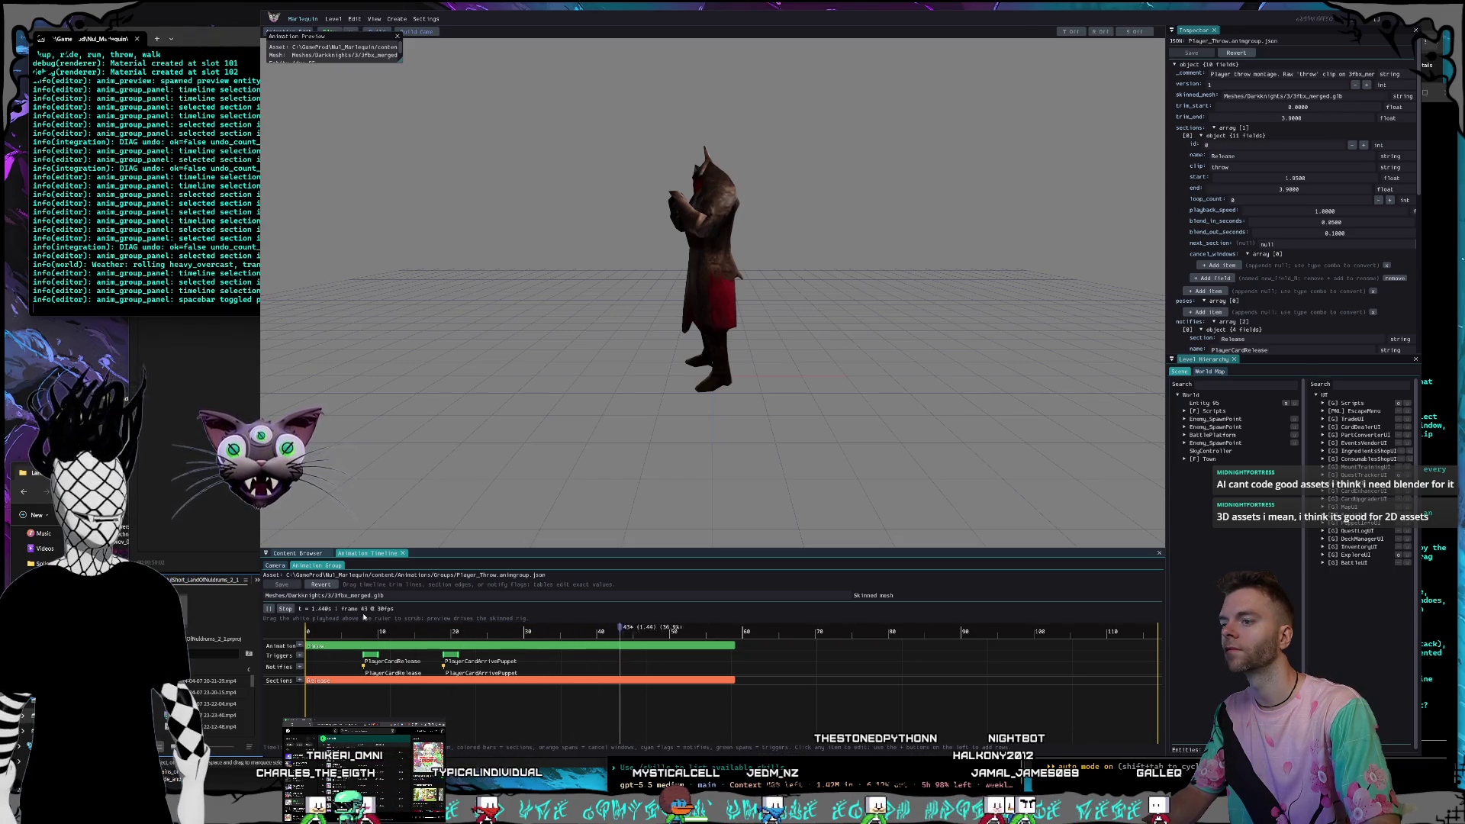
pyautogui.press('space')
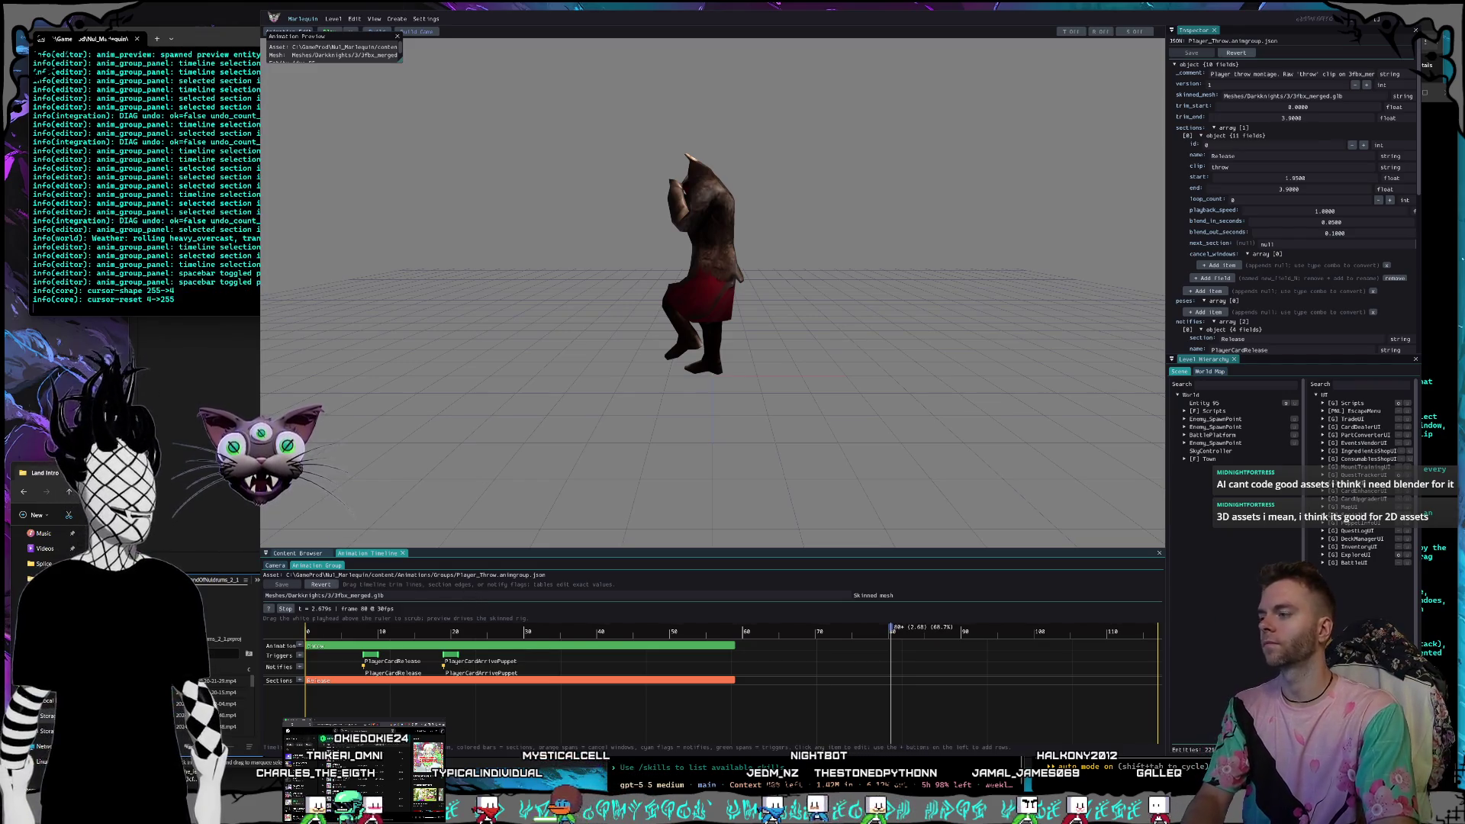
pyautogui.press('shift+super+s')
pyautogui.moveTo(270, 68); pyautogui.dragTo(1349, 695)
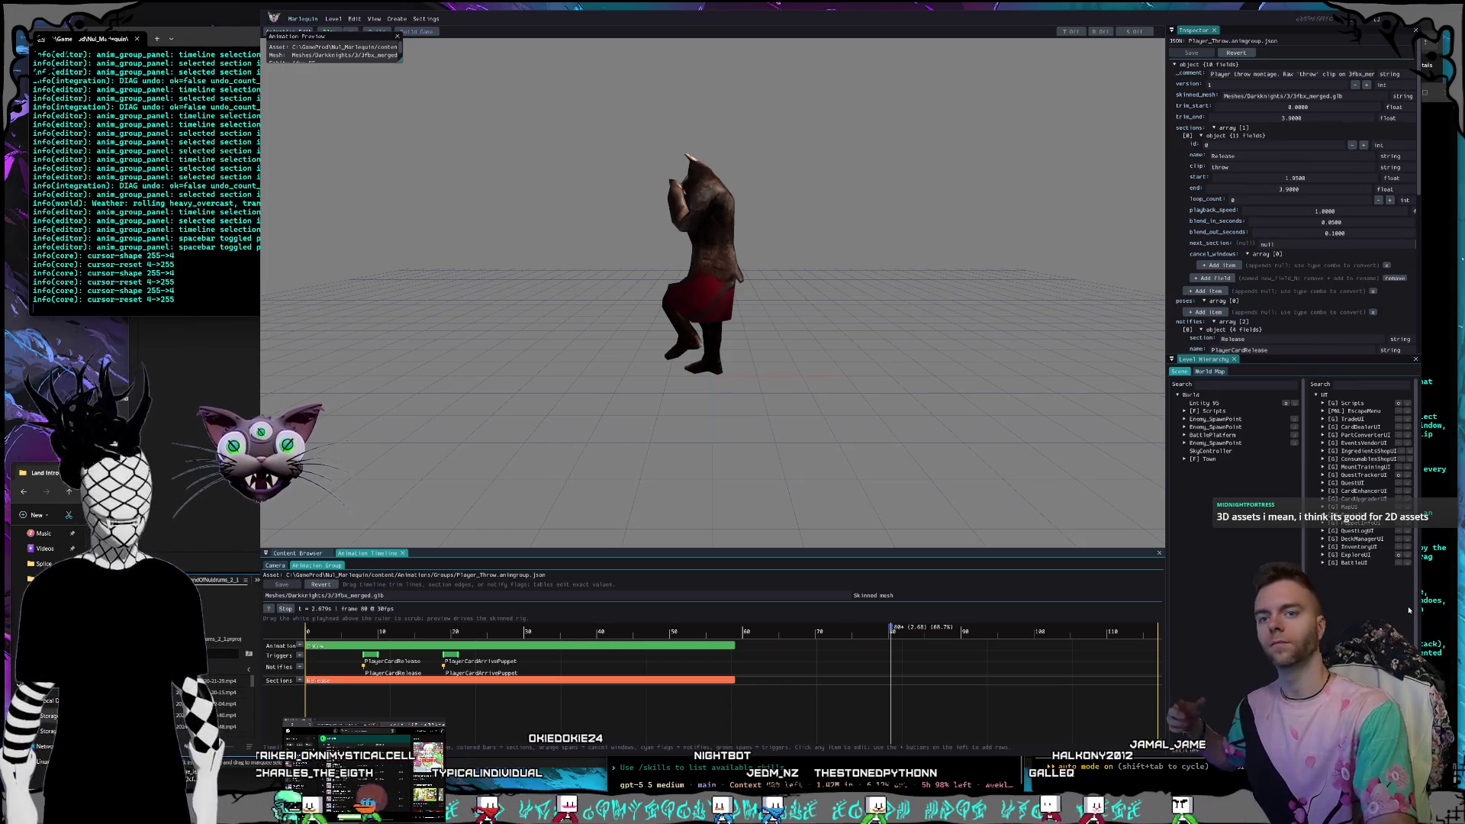
pyautogui.click(1440, 327)
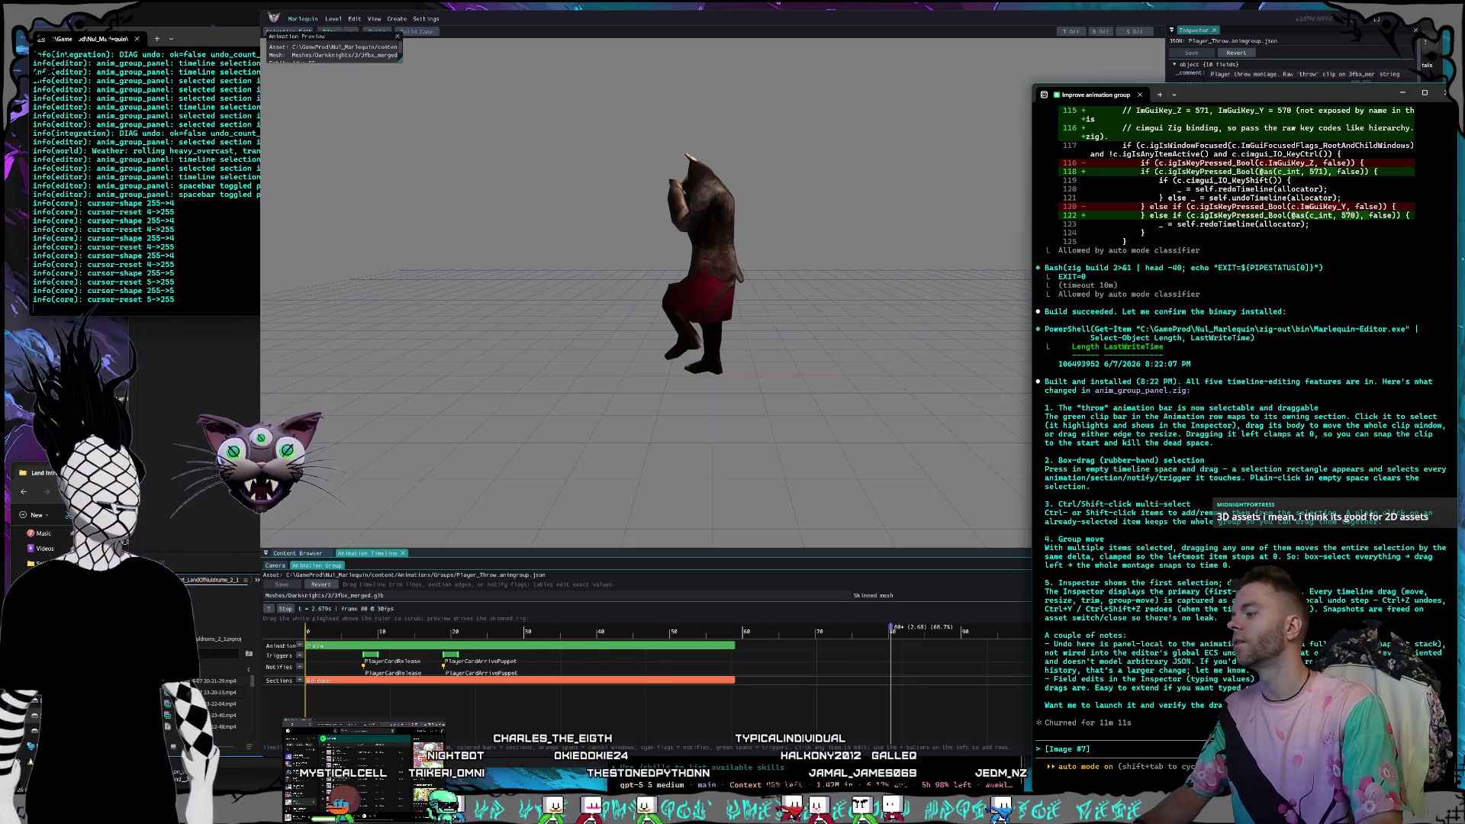
# On nuldrums.world, move from the Magic Mountains forest into Castle Torwind's Magi Smoking Lounge.
pyautogui.hotkey('alt', 'Tab')
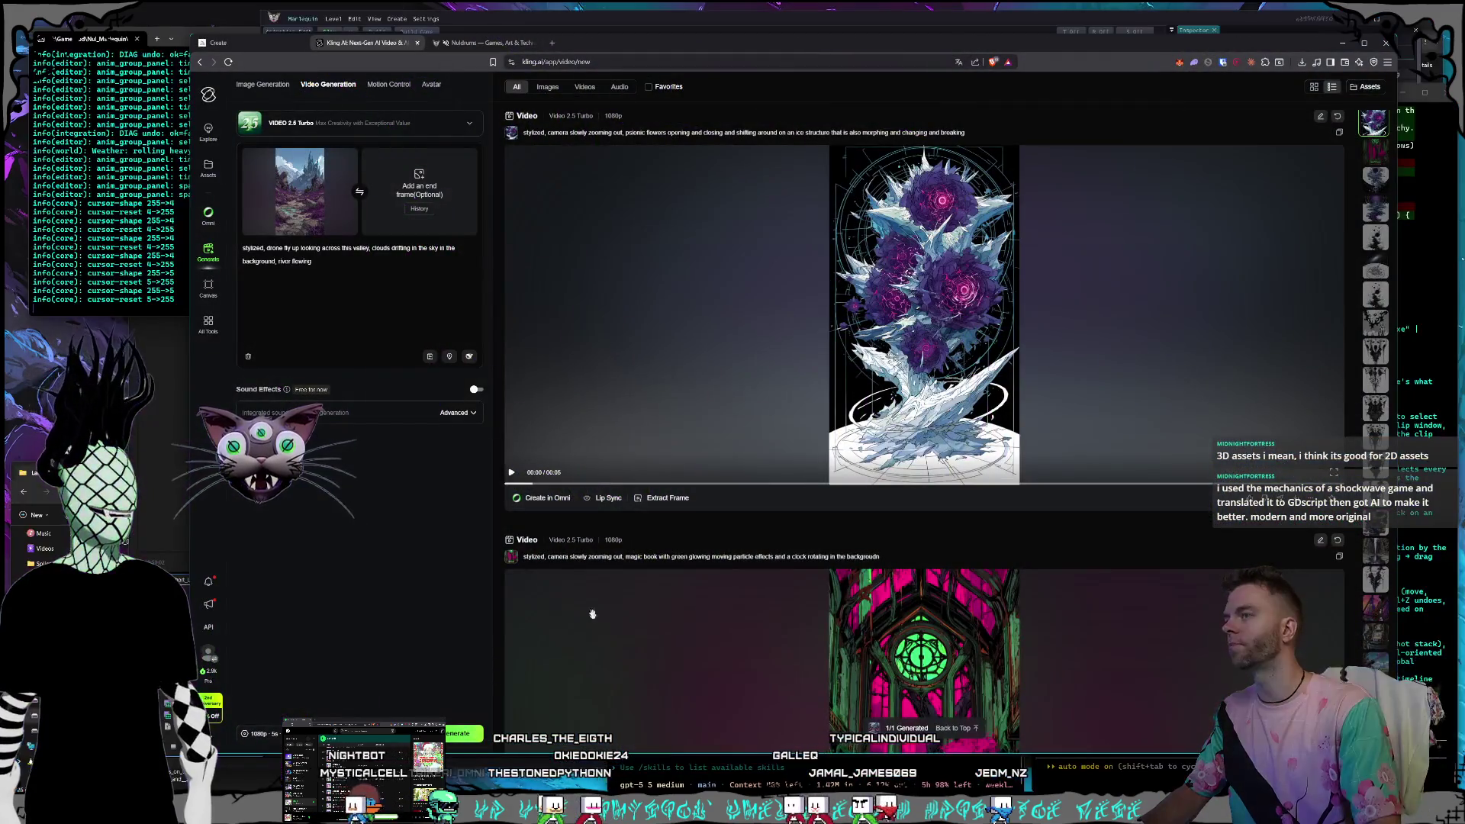
pyautogui.click(479, 44)
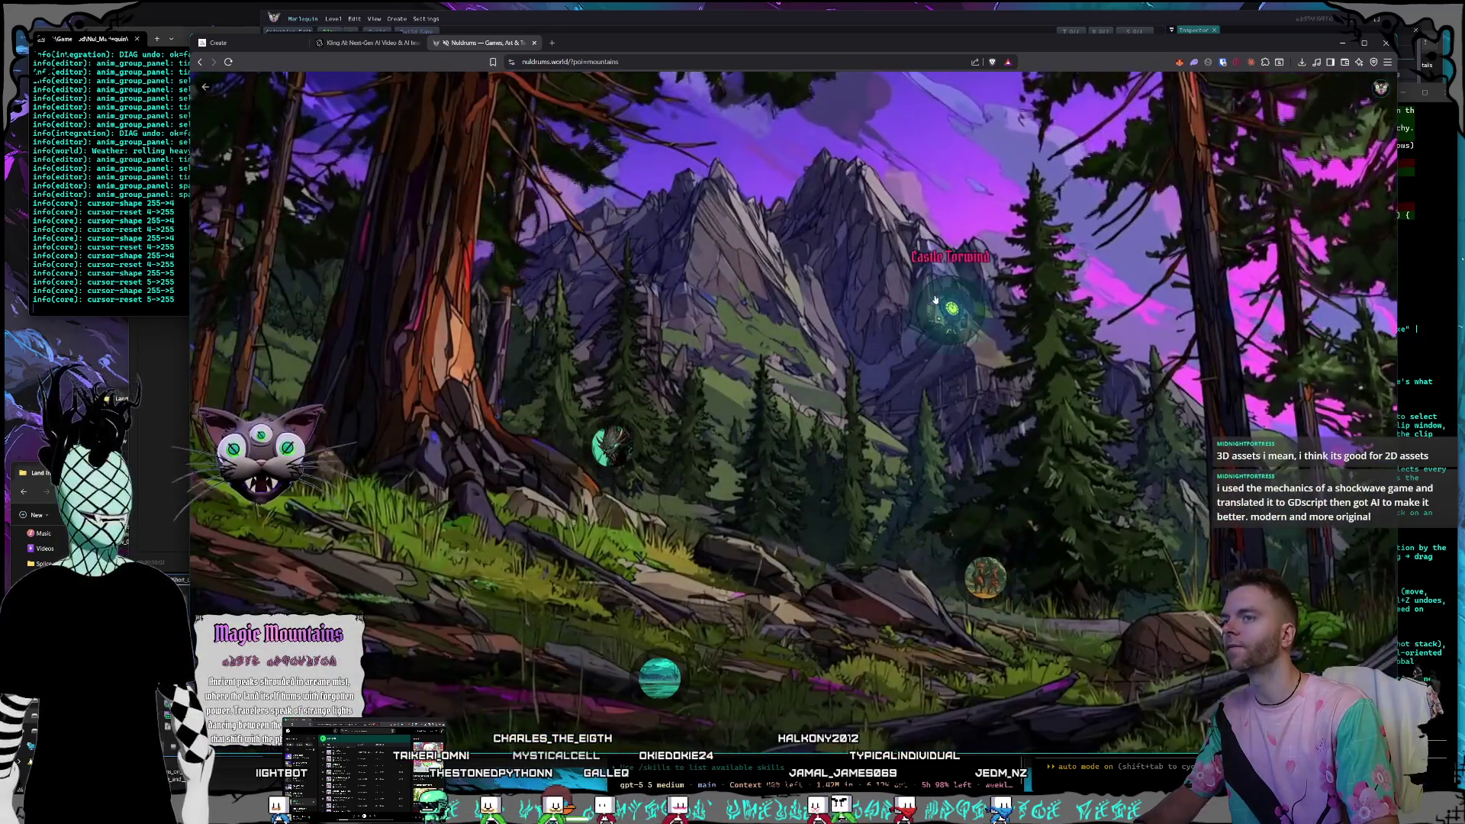
pyautogui.click(985, 578)
pyautogui.click(824, 583)
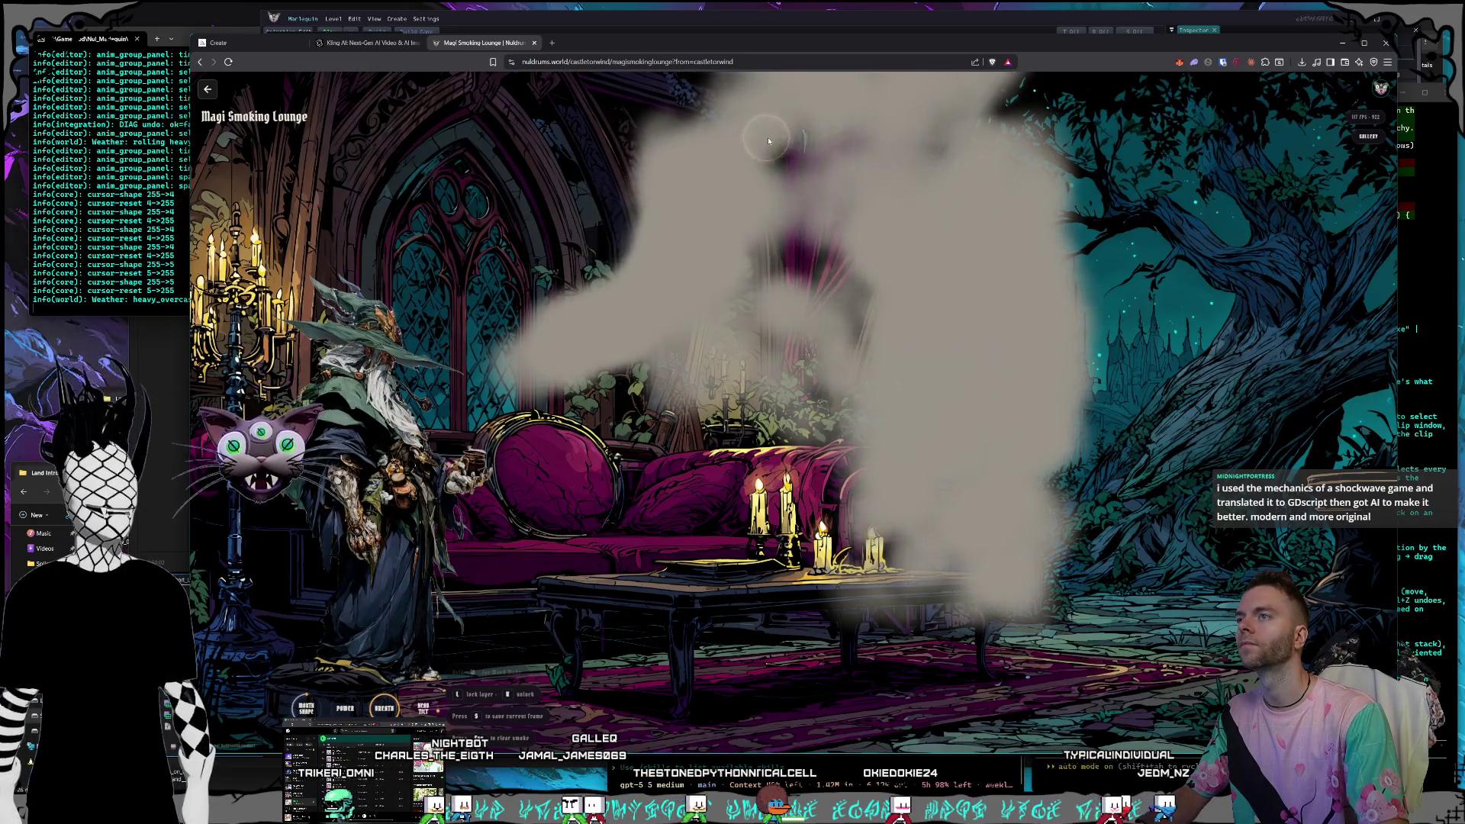
# Brush four grey smoke trails: down-right across the lounge, beside the couch, up-left, and atop the cloud.
pyautogui.moveTo(861, 146)
pyautogui.mouseDown()
pyautogui.moveTo(834, 153)
pyautogui.moveTo(971, 239)
pyautogui.moveTo(1008, 410)
pyautogui.mouseUp()
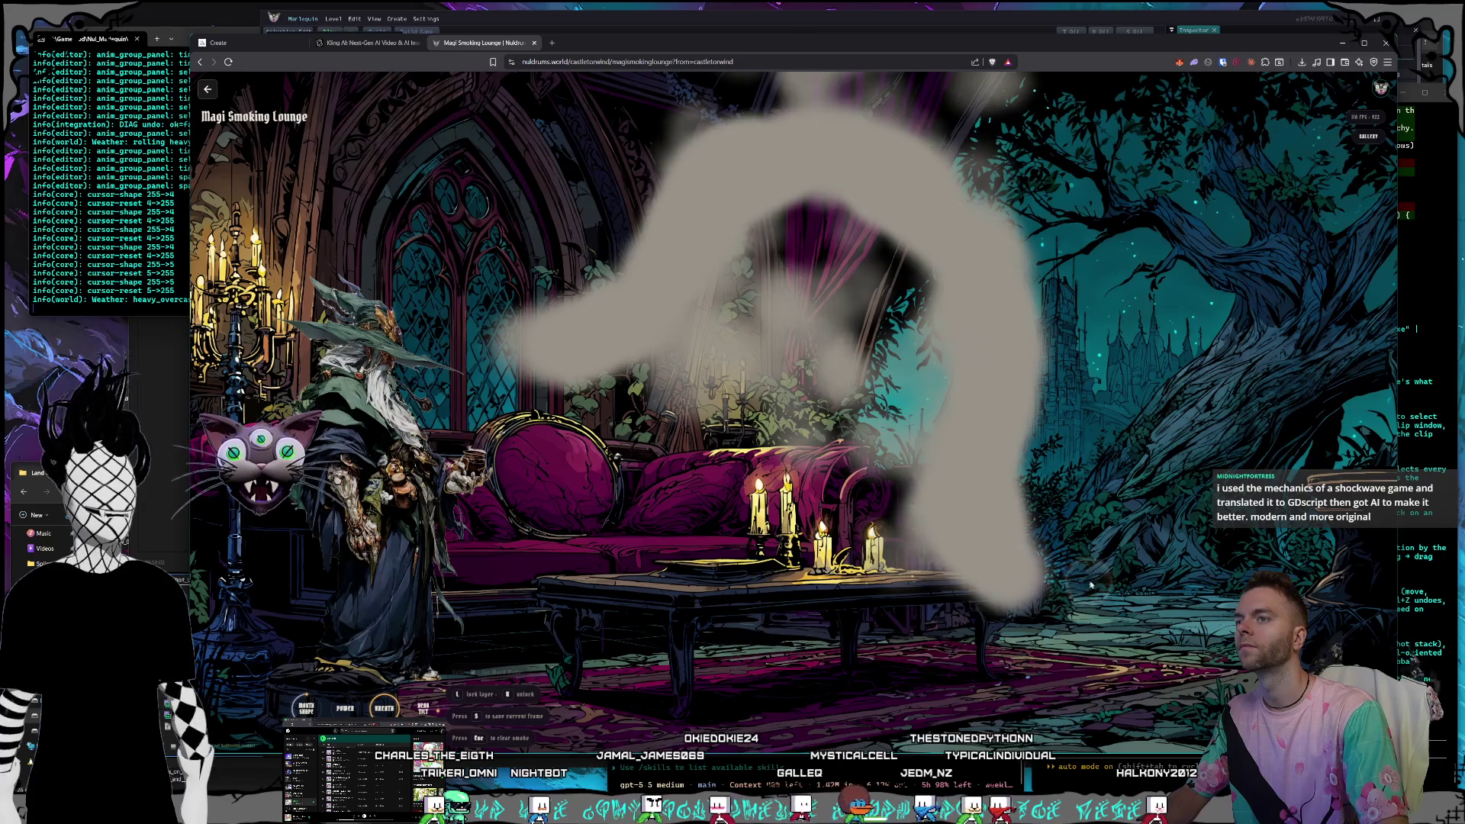
pyautogui.moveTo(801, 343)
pyautogui.mouseDown()
pyautogui.moveTo(788, 318)
pyautogui.moveTo(821, 350)
pyautogui.moveTo(818, 372)
pyautogui.mouseUp()
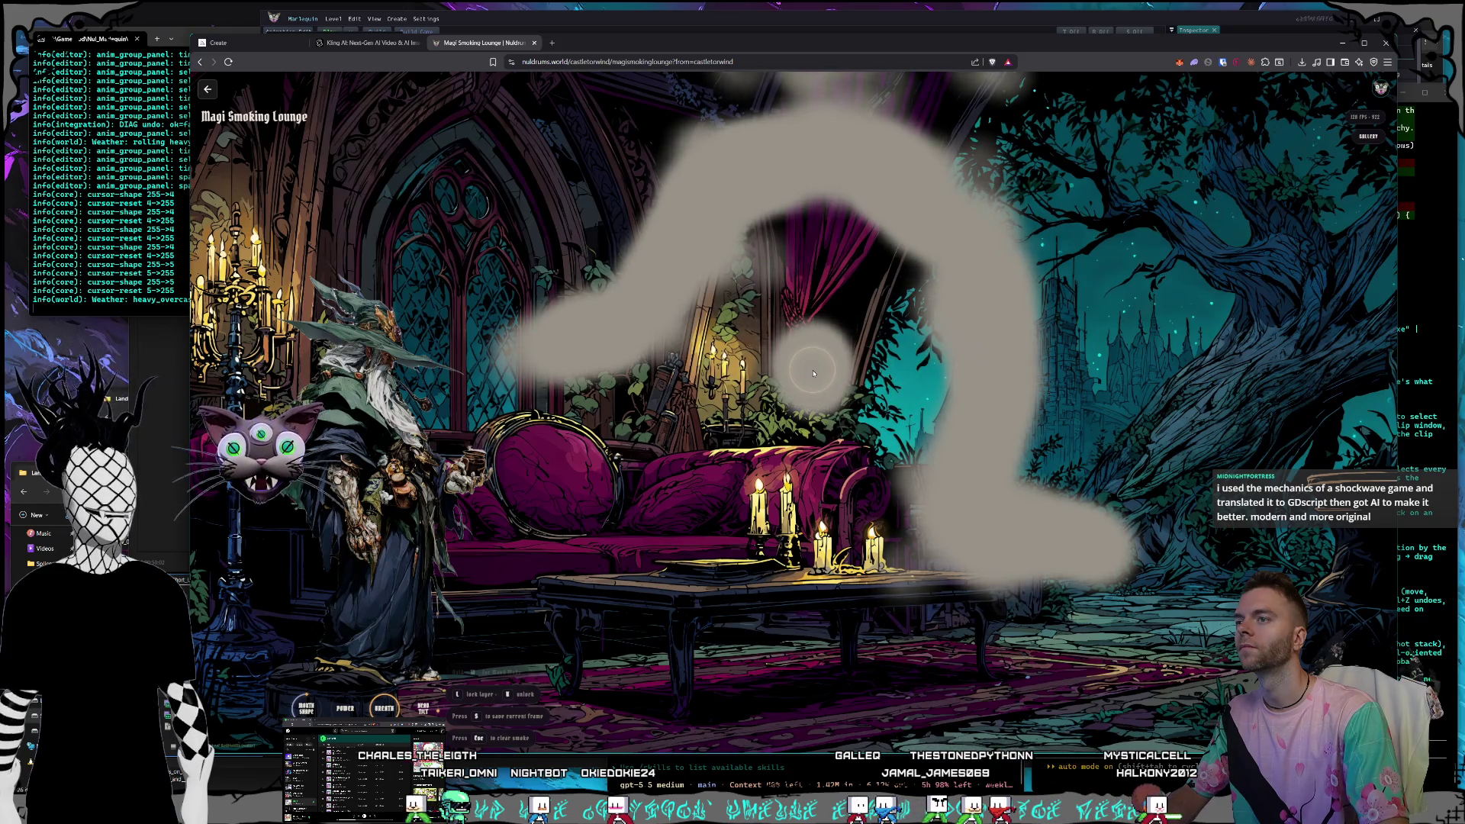
pyautogui.moveTo(690, 316)
pyautogui.mouseDown()
pyautogui.moveTo(641, 272)
pyautogui.moveTo(556, 327)
pyautogui.moveTo(511, 231)
pyautogui.mouseUp()
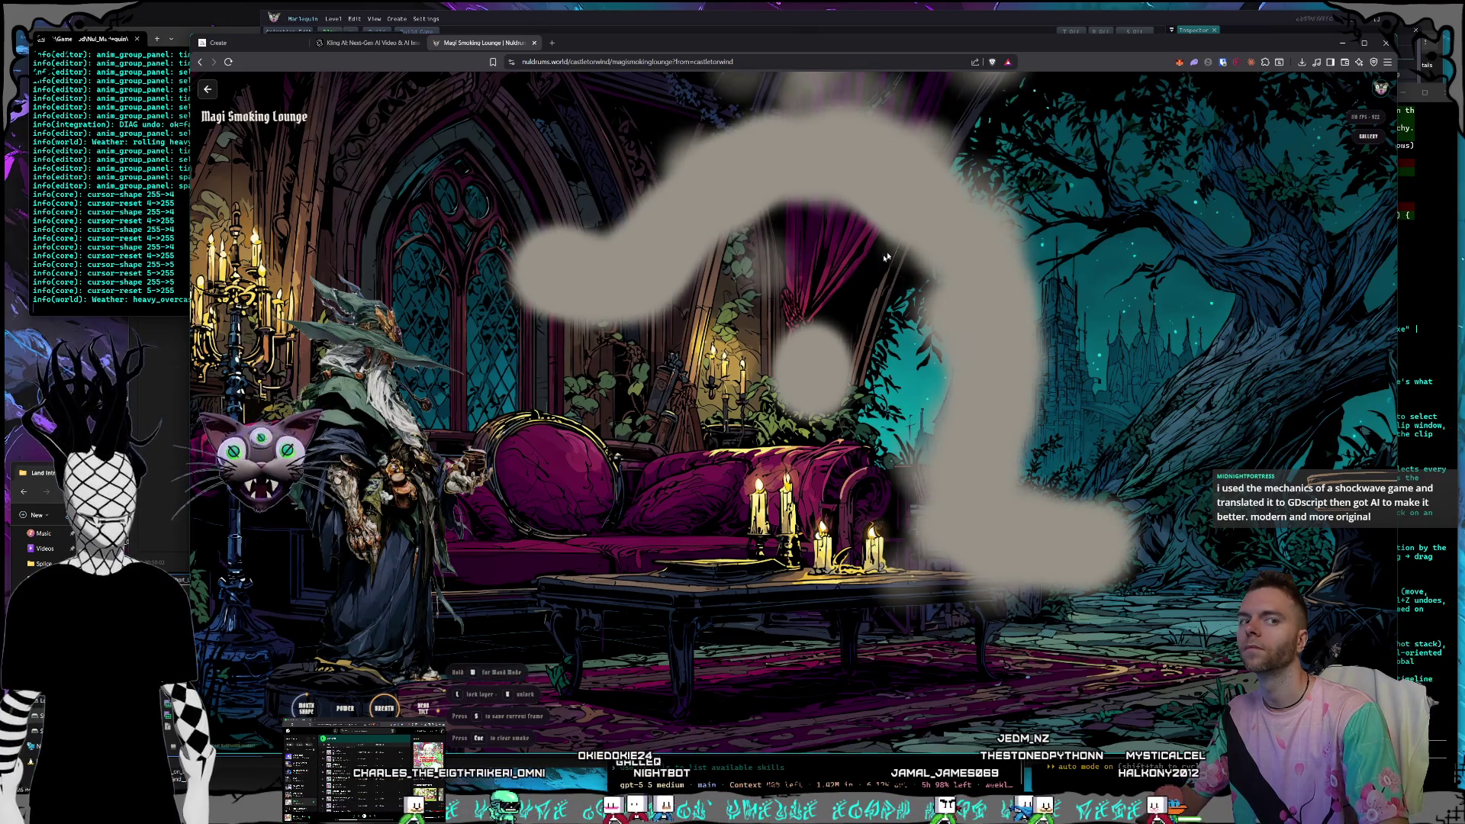
pyautogui.moveTo(989, 183)
pyautogui.mouseDown()
pyautogui.moveTo(900, 99)
pyautogui.moveTo(840, 148)
pyautogui.moveTo(888, 172)
pyautogui.moveTo(923, 161)
pyautogui.moveTo(942, 200)
pyautogui.moveTo(897, 150)
pyautogui.moveTo(844, 153)
pyautogui.moveTo(899, 180)
pyautogui.moveTo(1010, 290)
pyautogui.mouseUp()
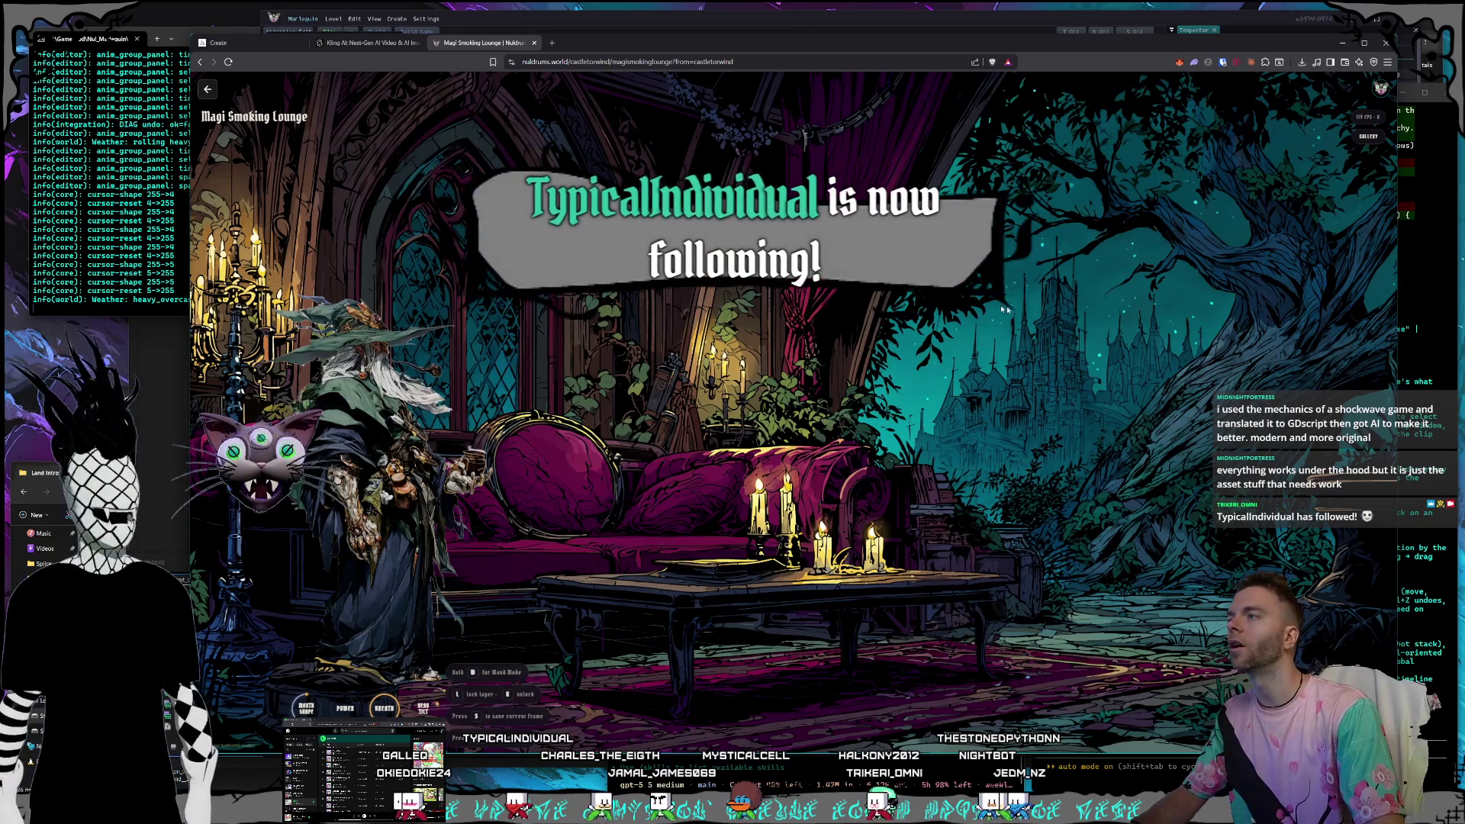
# Back out through Castle Torwind and Magic Mountains to the nuldrums.world home page, then refocus Marlequin Editor.
pyautogui.click(209, 90)
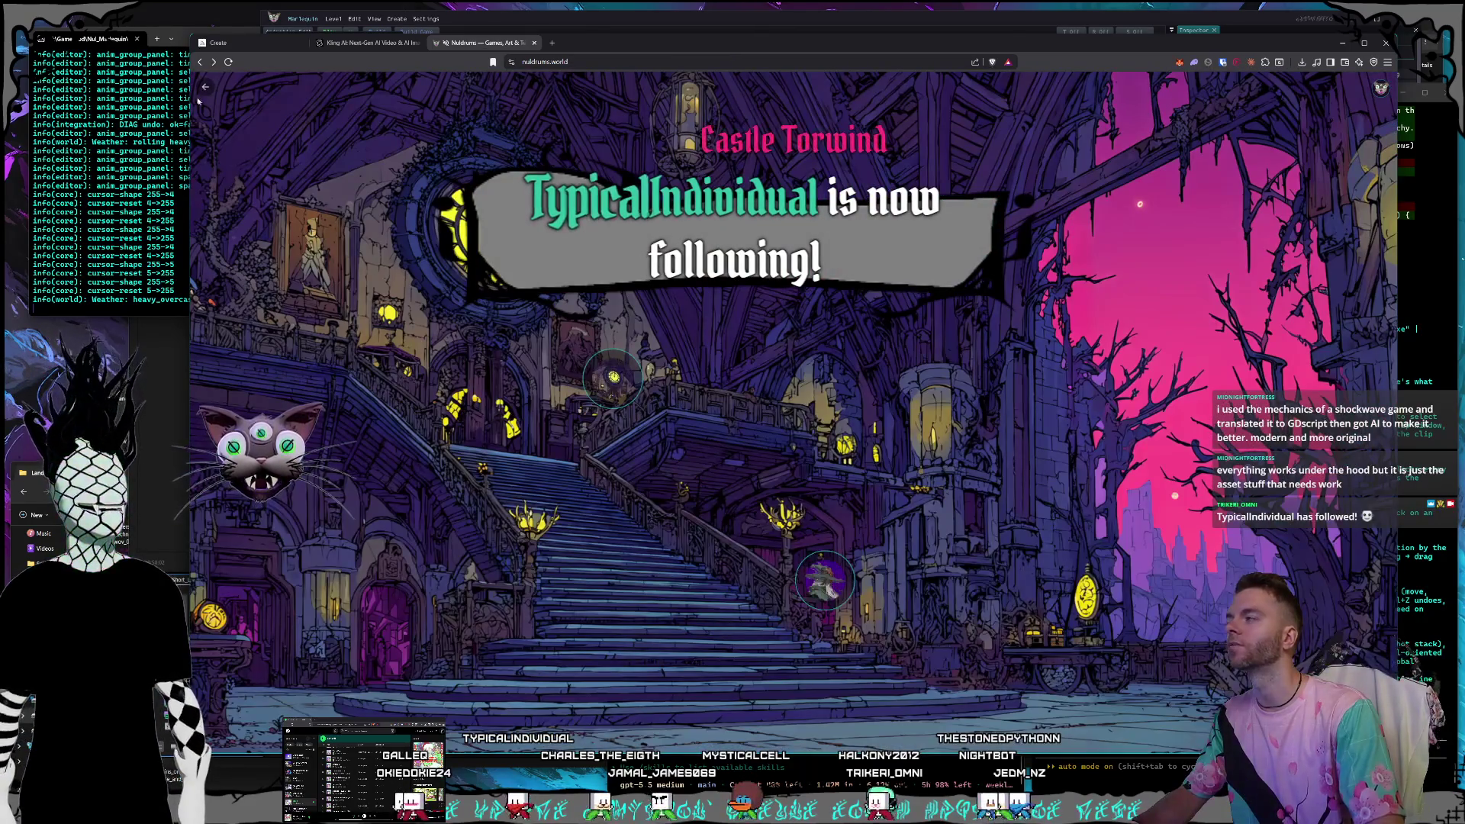
pyautogui.click(613, 376)
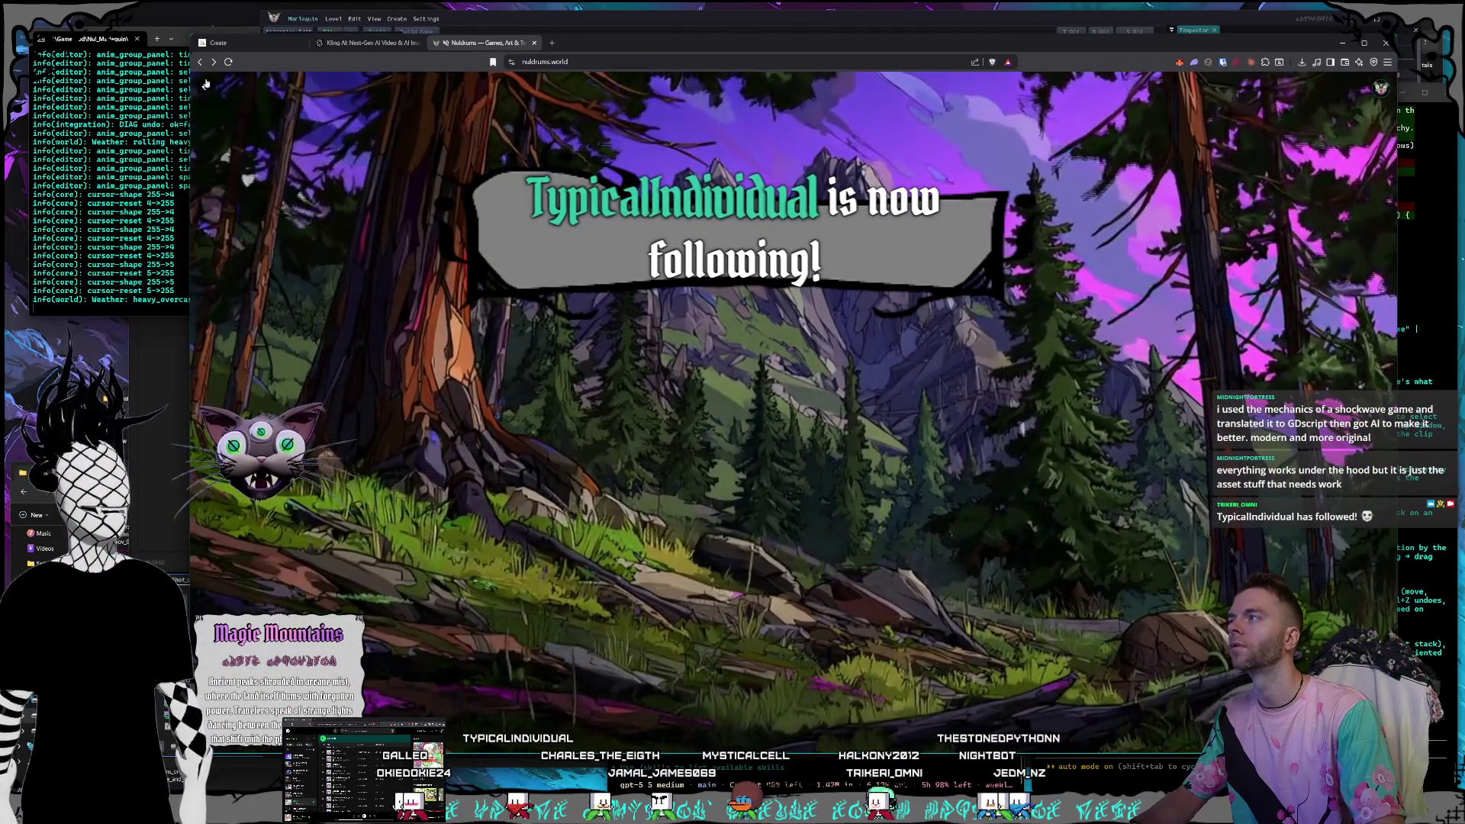
pyautogui.press('Escape')
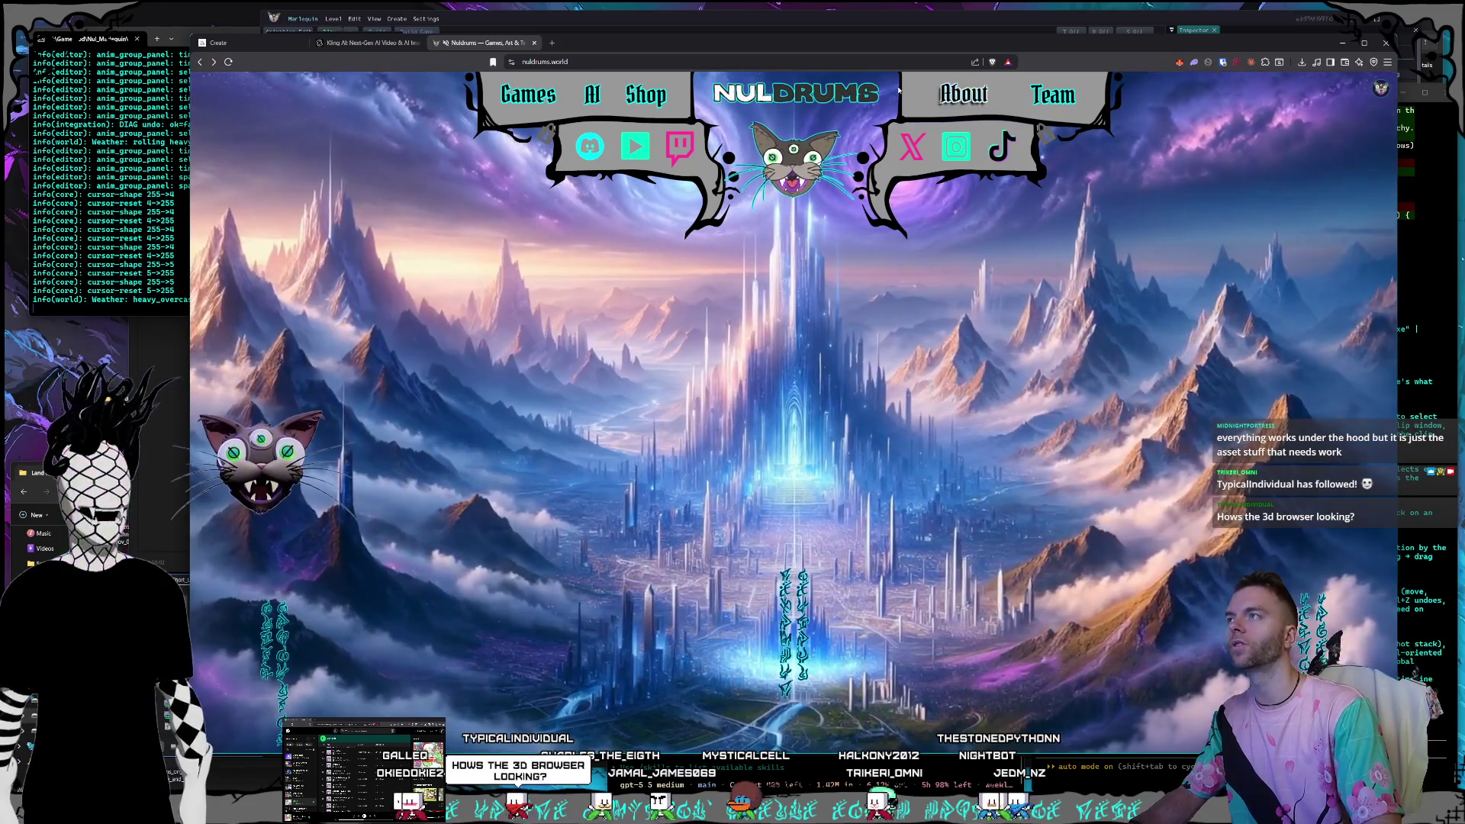
pyautogui.click(1259, 26)
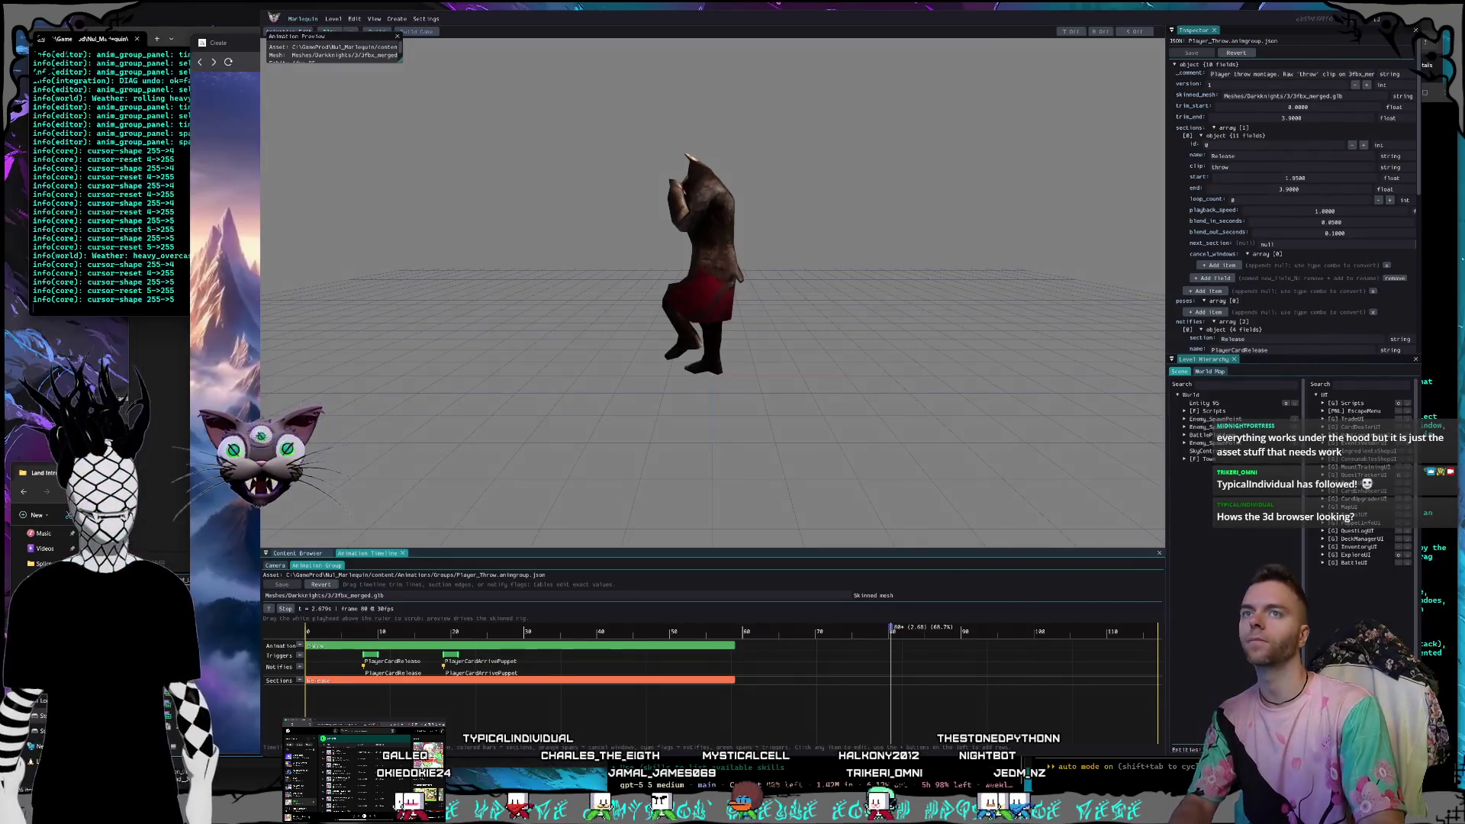
# Switch to the Claude Code session to begin the dragged-animation playback bug report.
pyautogui.hotkey('alt', 'Tab')
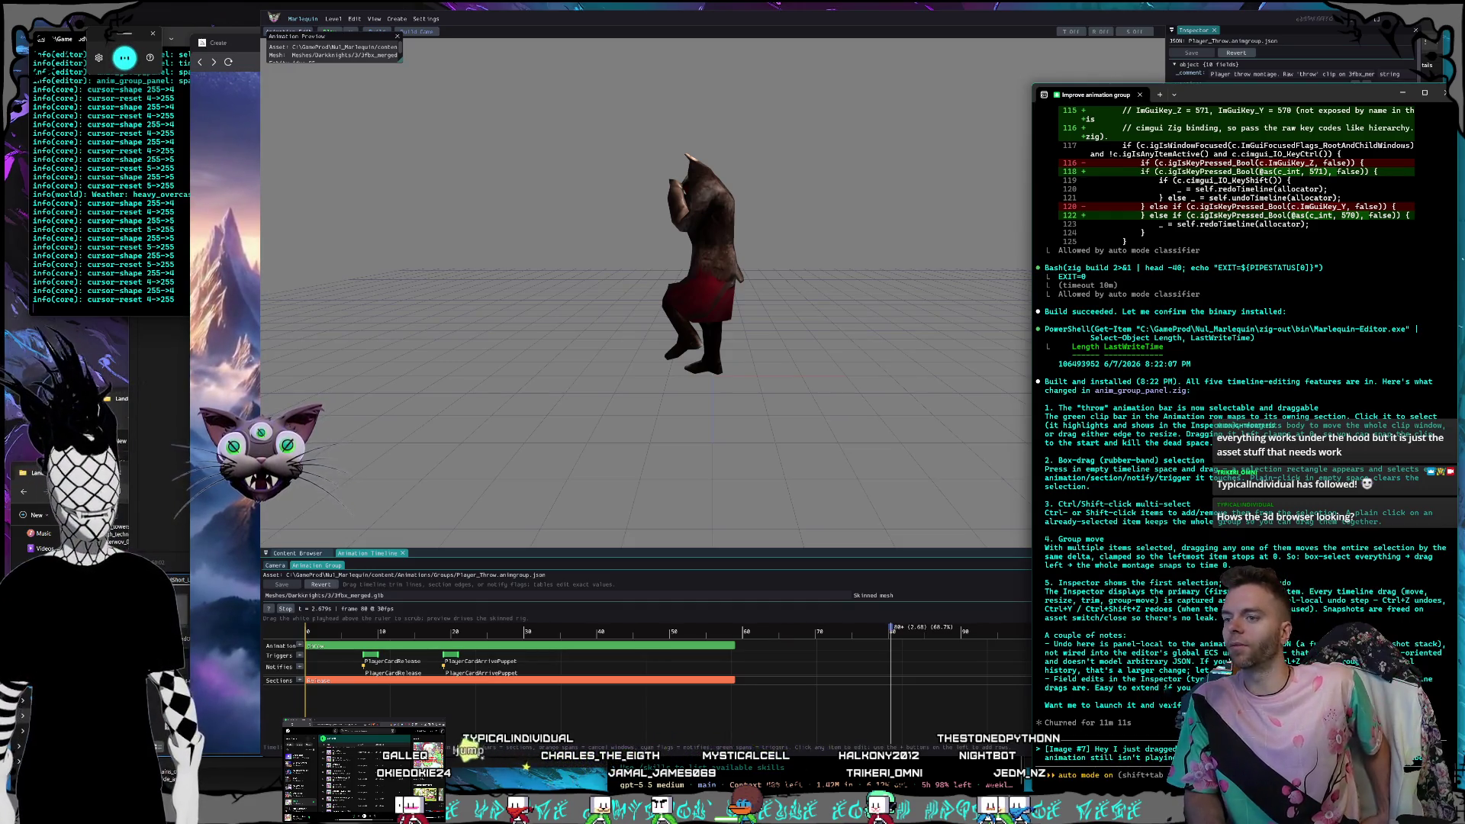
# Finish and send the report that the clip only plays 'until the playhead reaches the' clip, then refocus the editor.
pyautogui.write('until the playhead reaches')
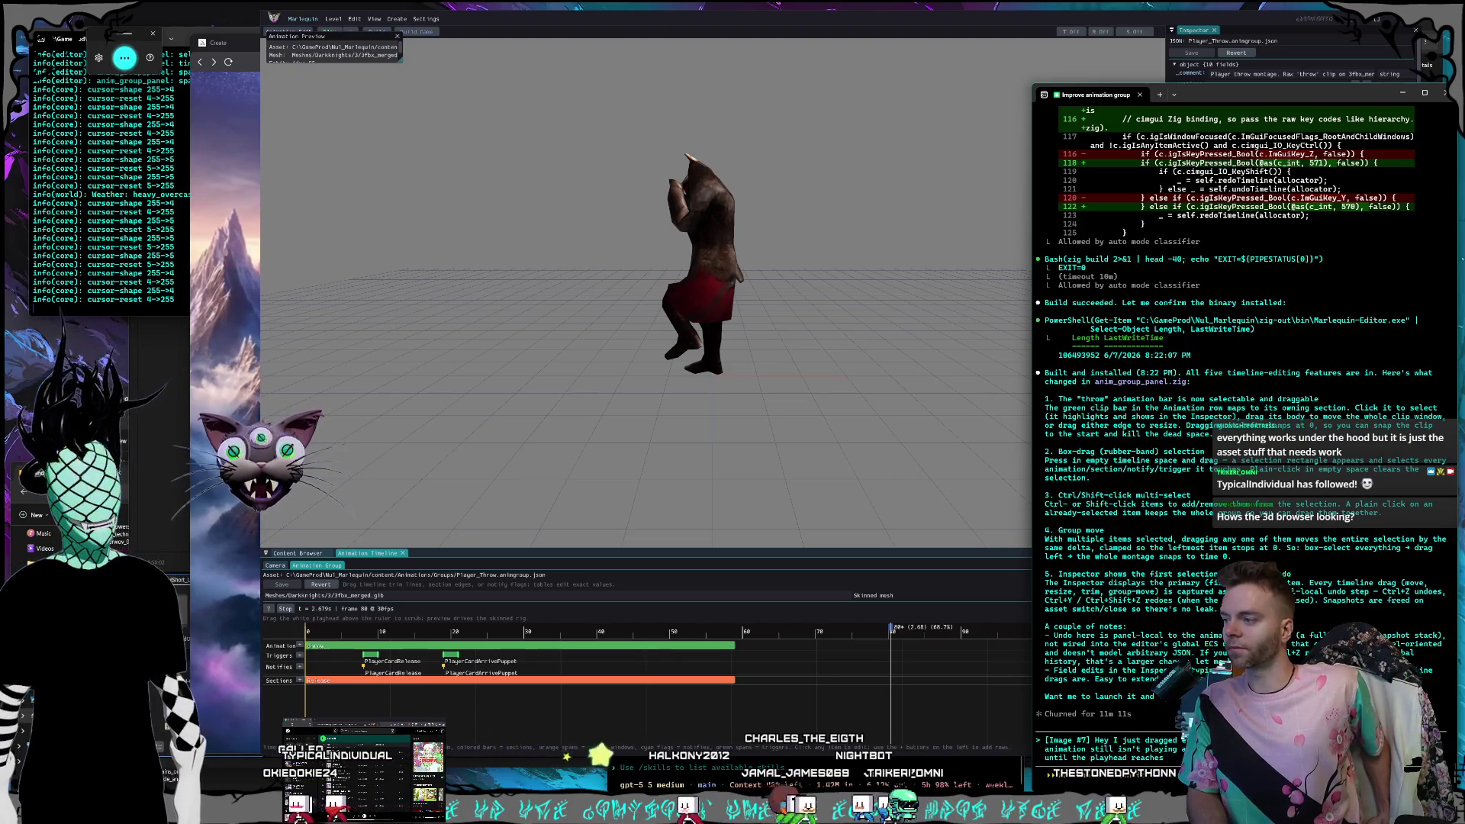
pyautogui.write(' the poi')
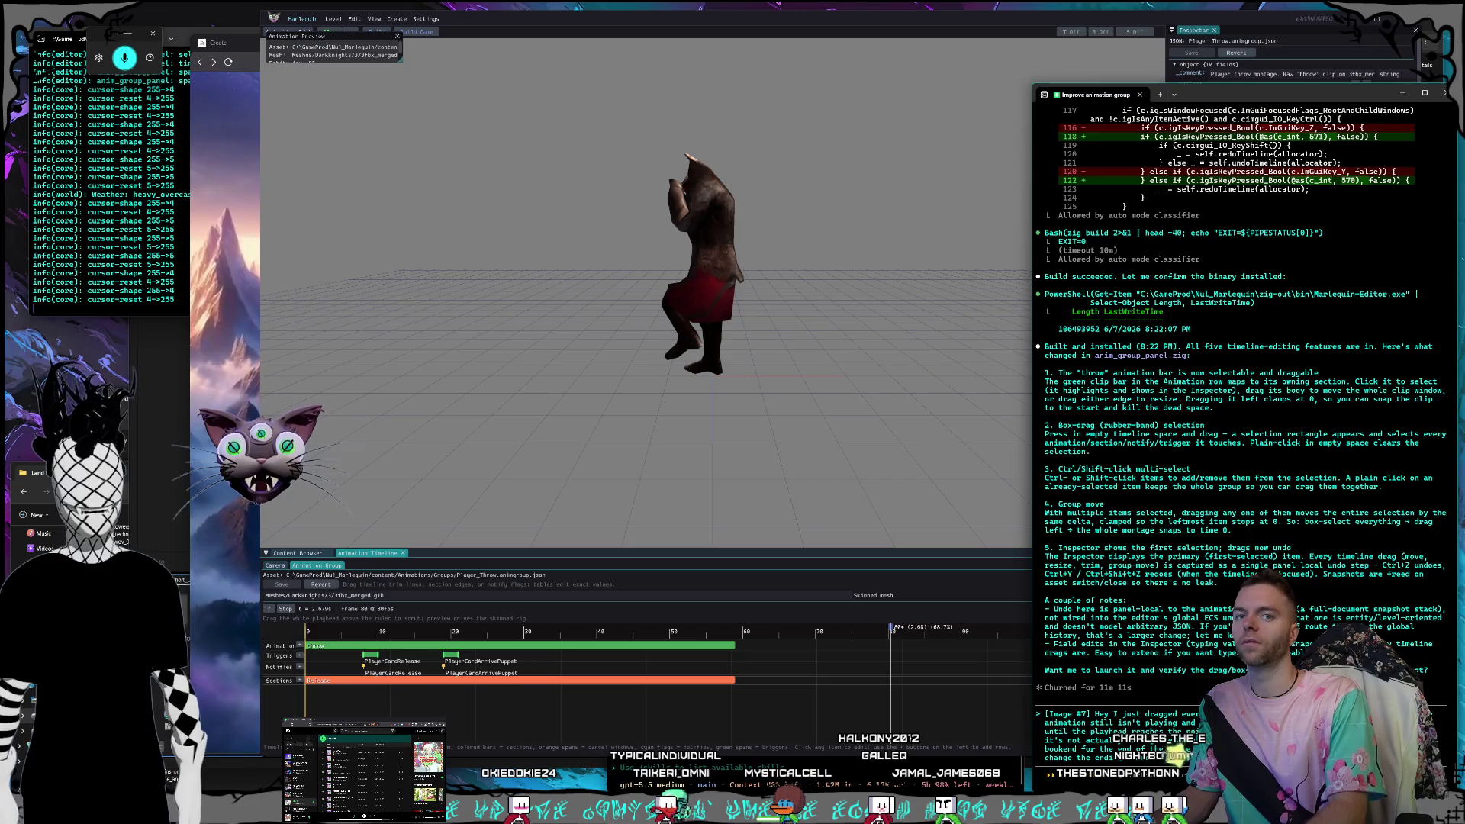
pyautogui.press('Return')
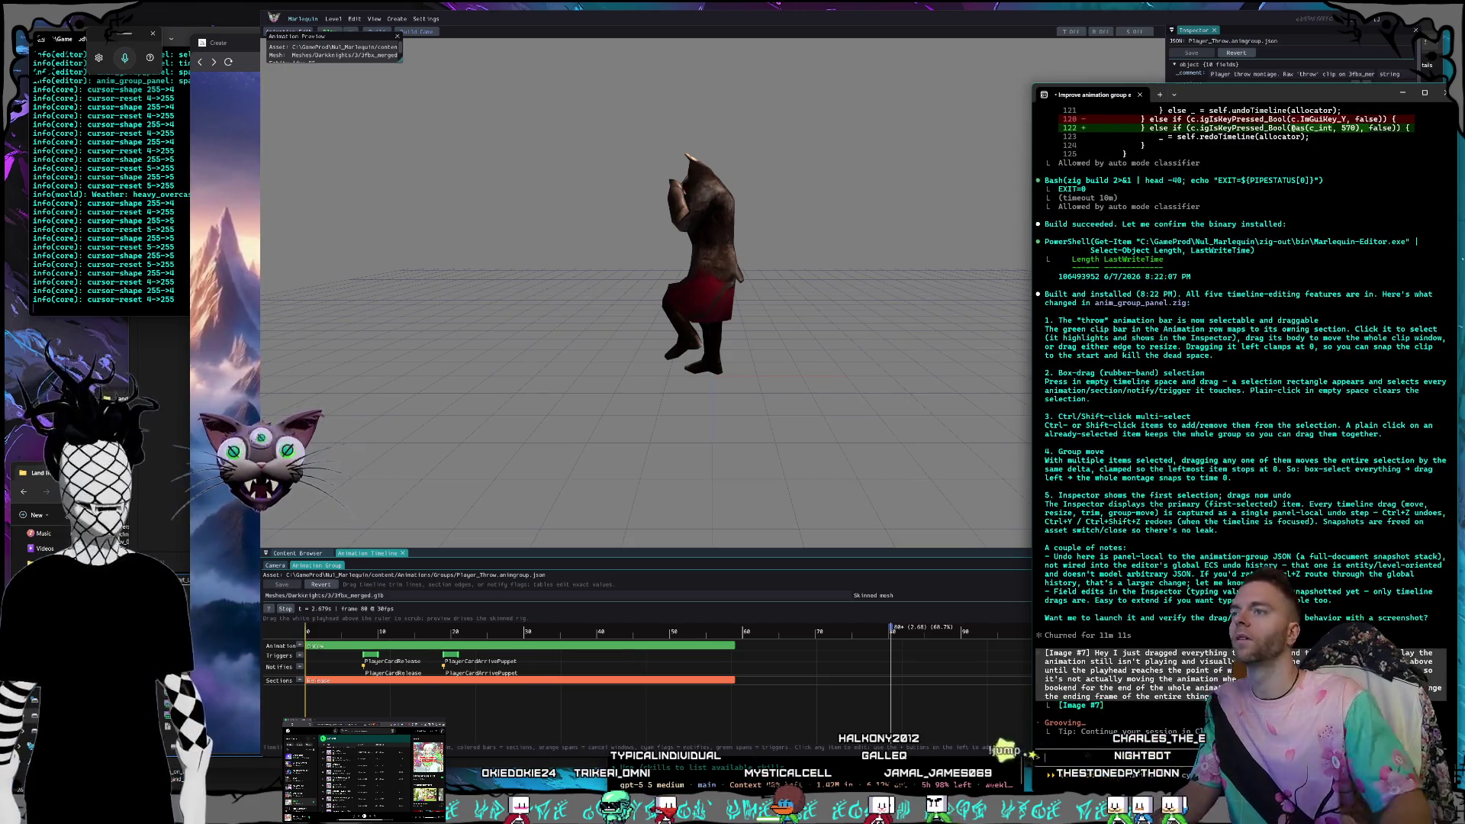
pyautogui.click(773, 25)
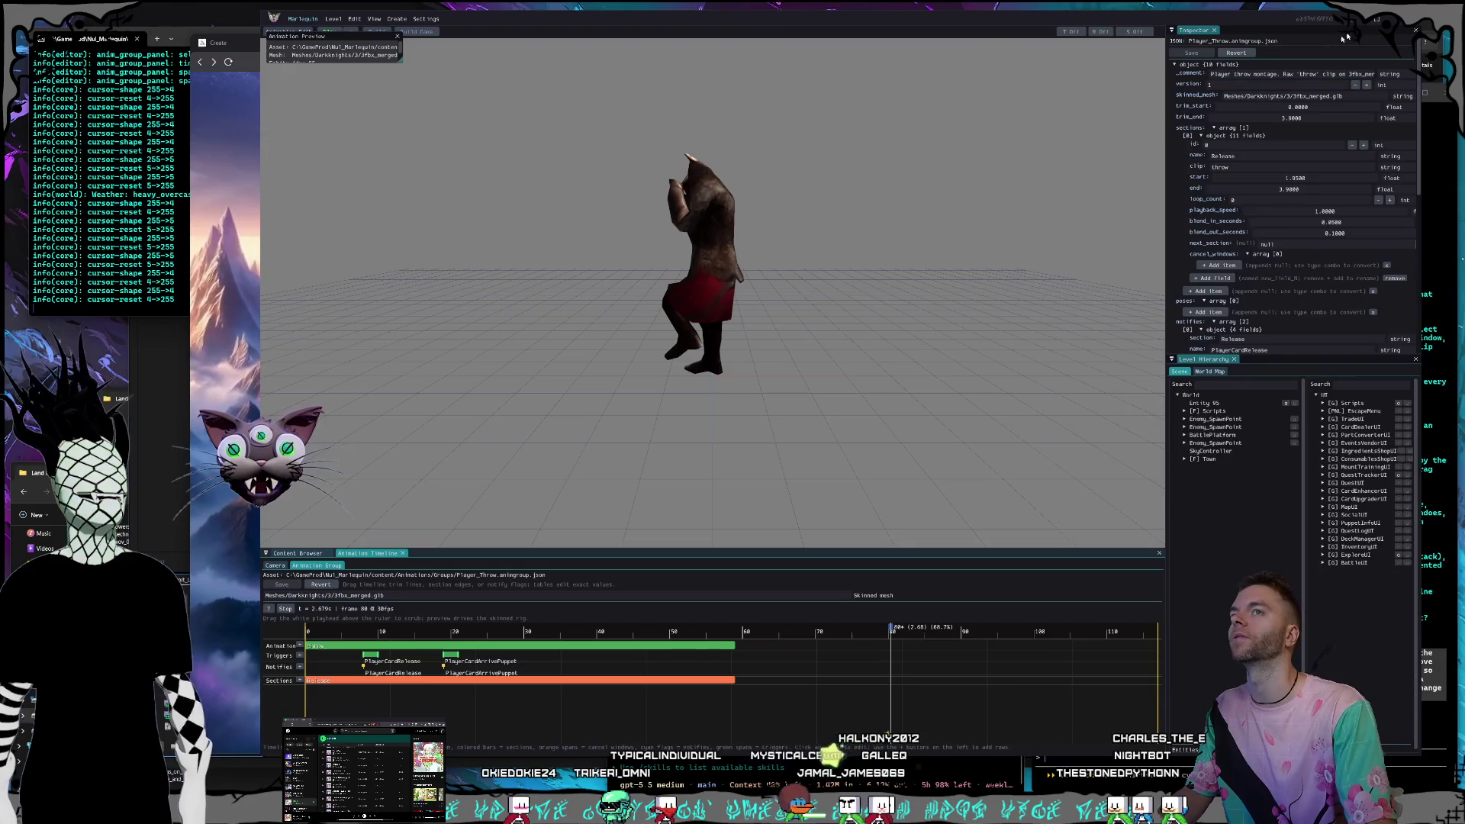
# Scrub the Player_Throw timeline to about frames 59 and 70 to check the throw pose, then close the editor.
pyautogui.moveTo(843, 637); pyautogui.dragTo(736, 624)
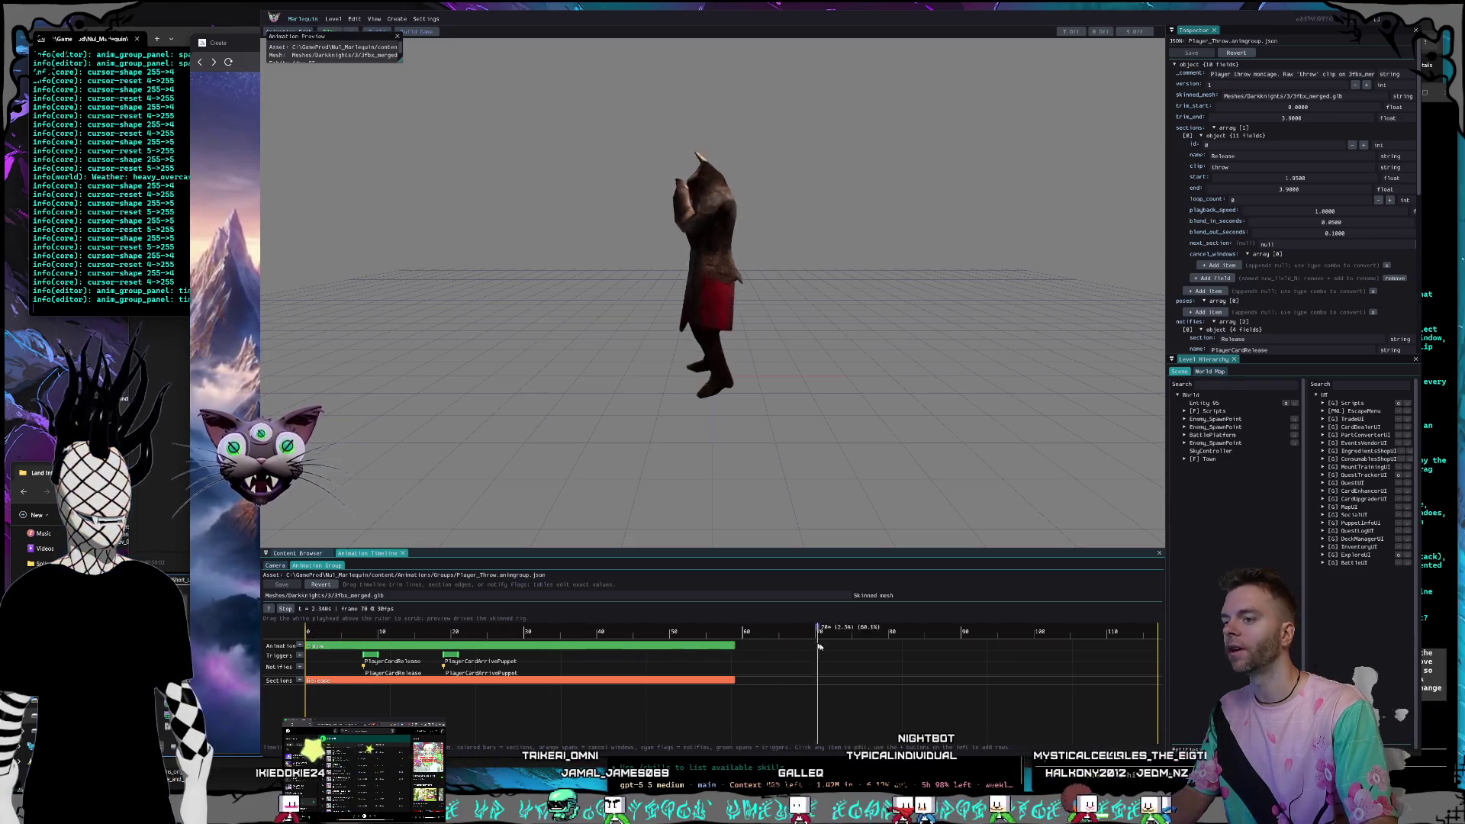
pyautogui.moveTo(824, 637)
pyautogui.mouseDown()
pyautogui.moveTo(610, 630)
pyautogui.moveTo(824, 630)
pyautogui.mouseUp()
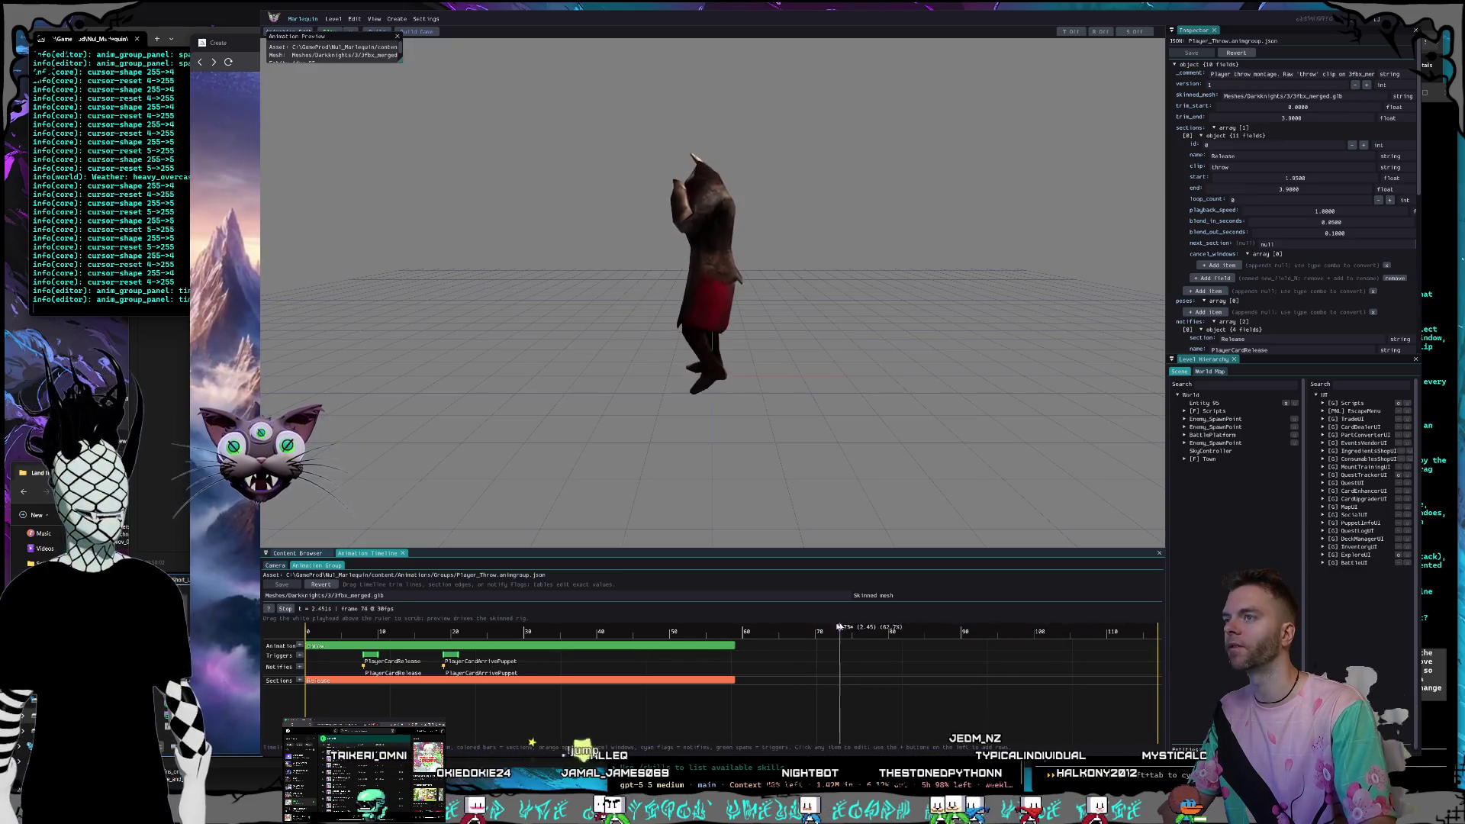
pyautogui.click(1413, 29)
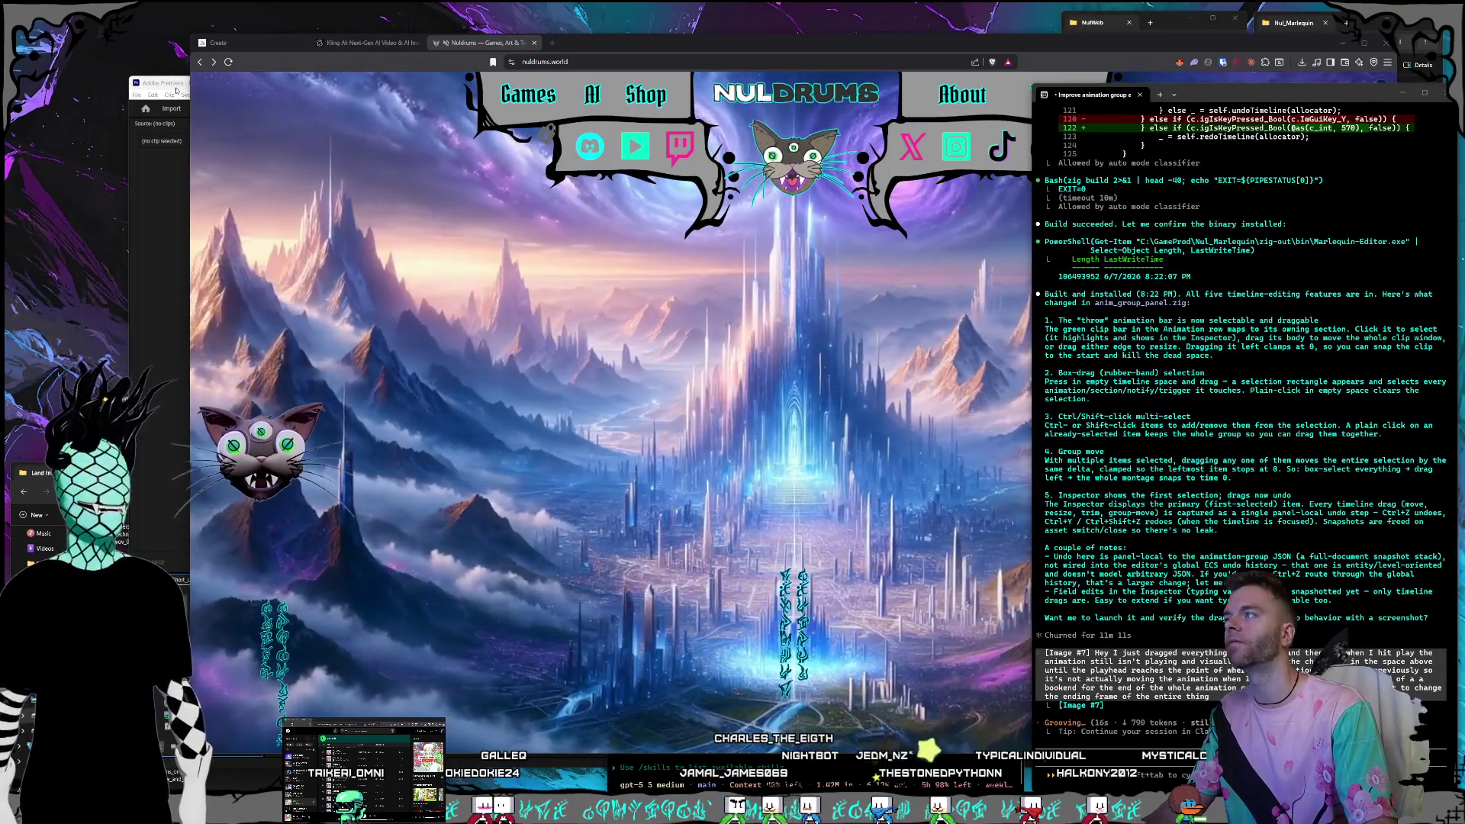
# Launch NulWeb.nulproject from its Explorer folder in the rebuilt editor.
pyautogui.click(160, 152)
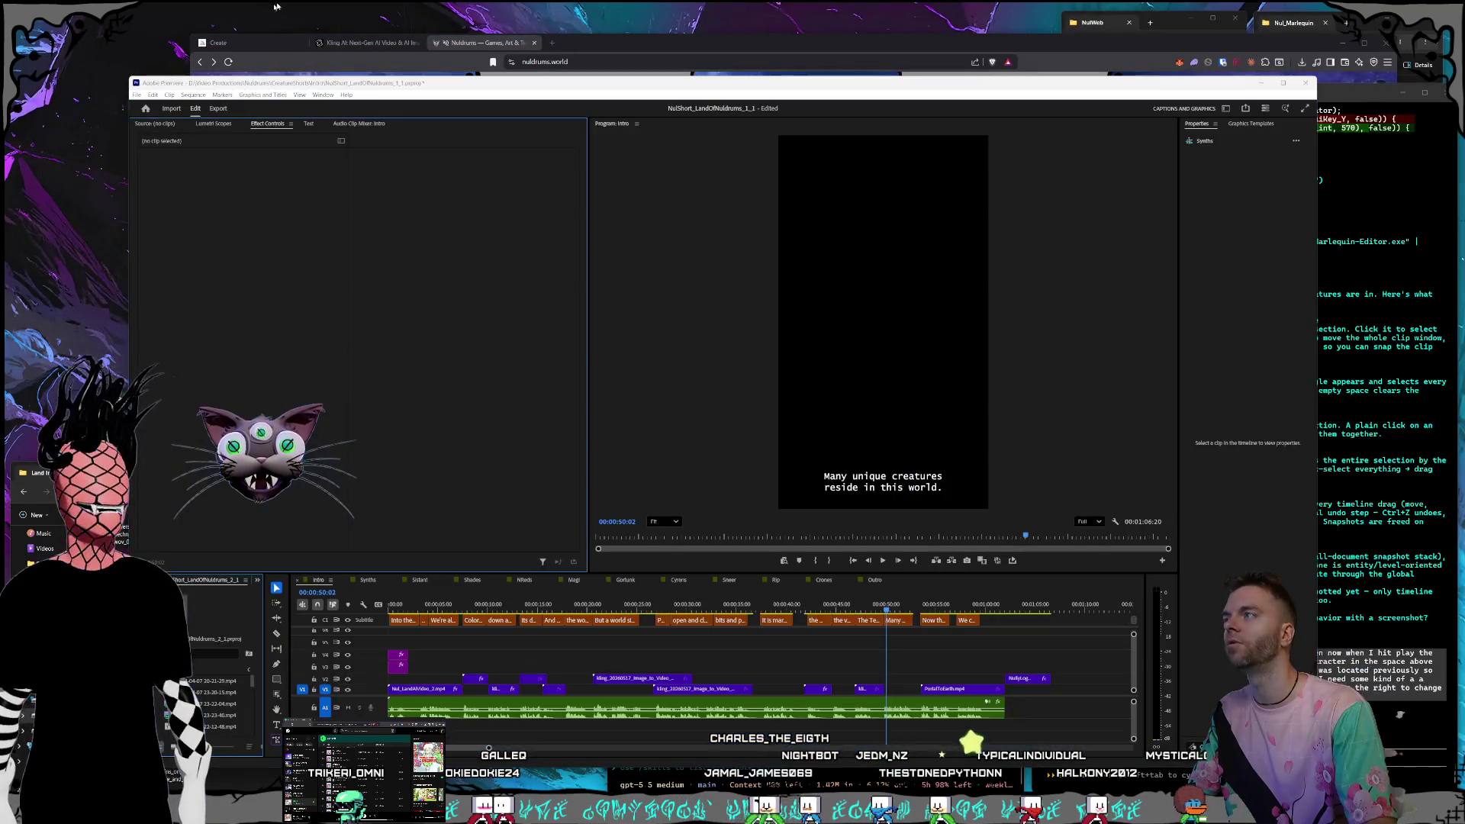
pyautogui.click(1175, 24)
pyautogui.doubleClick(1175, 163)
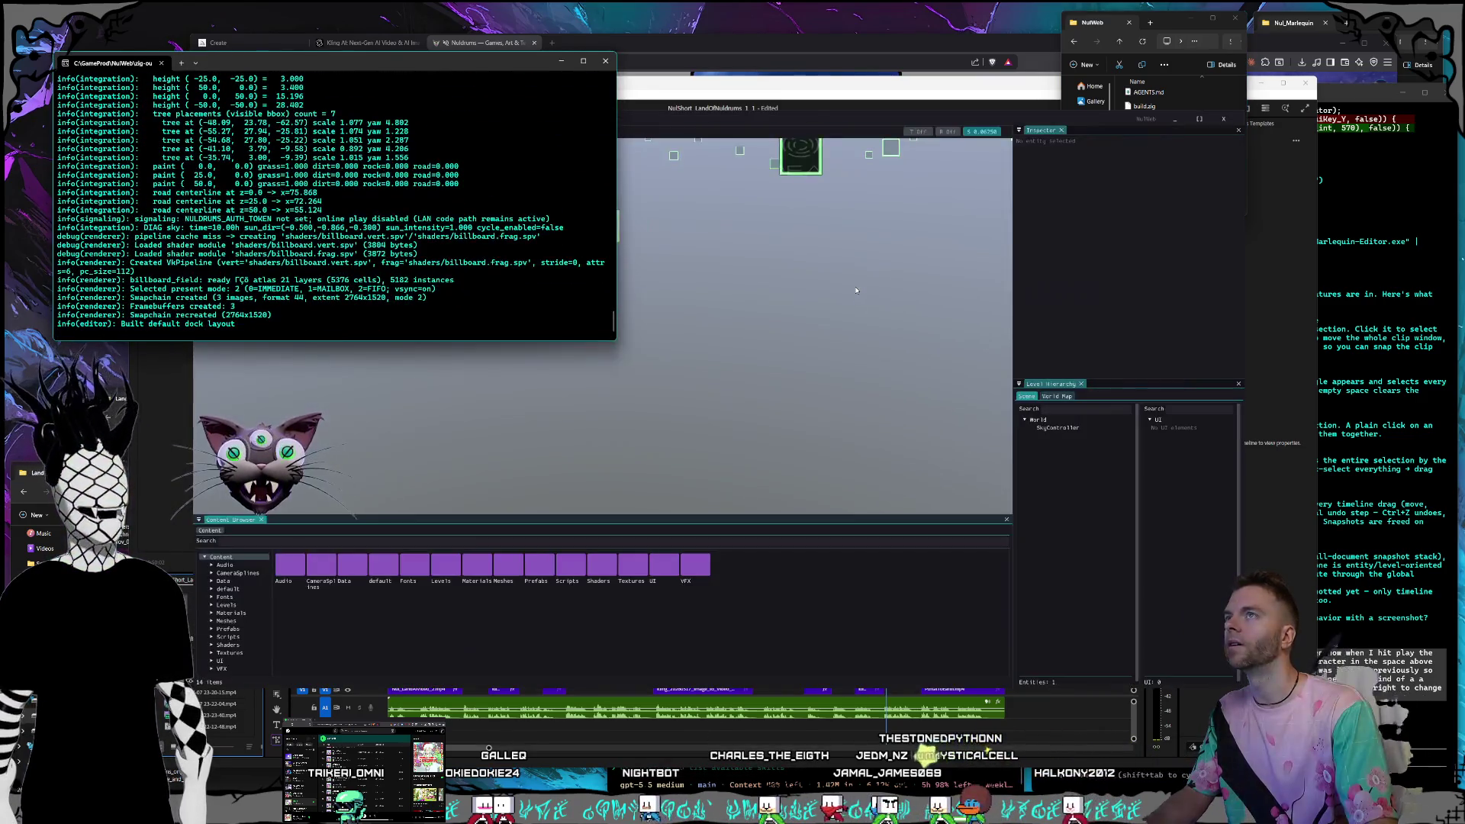
# Widen and heighten the 3D viewport so the billboard wall fills the view.
pyautogui.click(1039, 579)
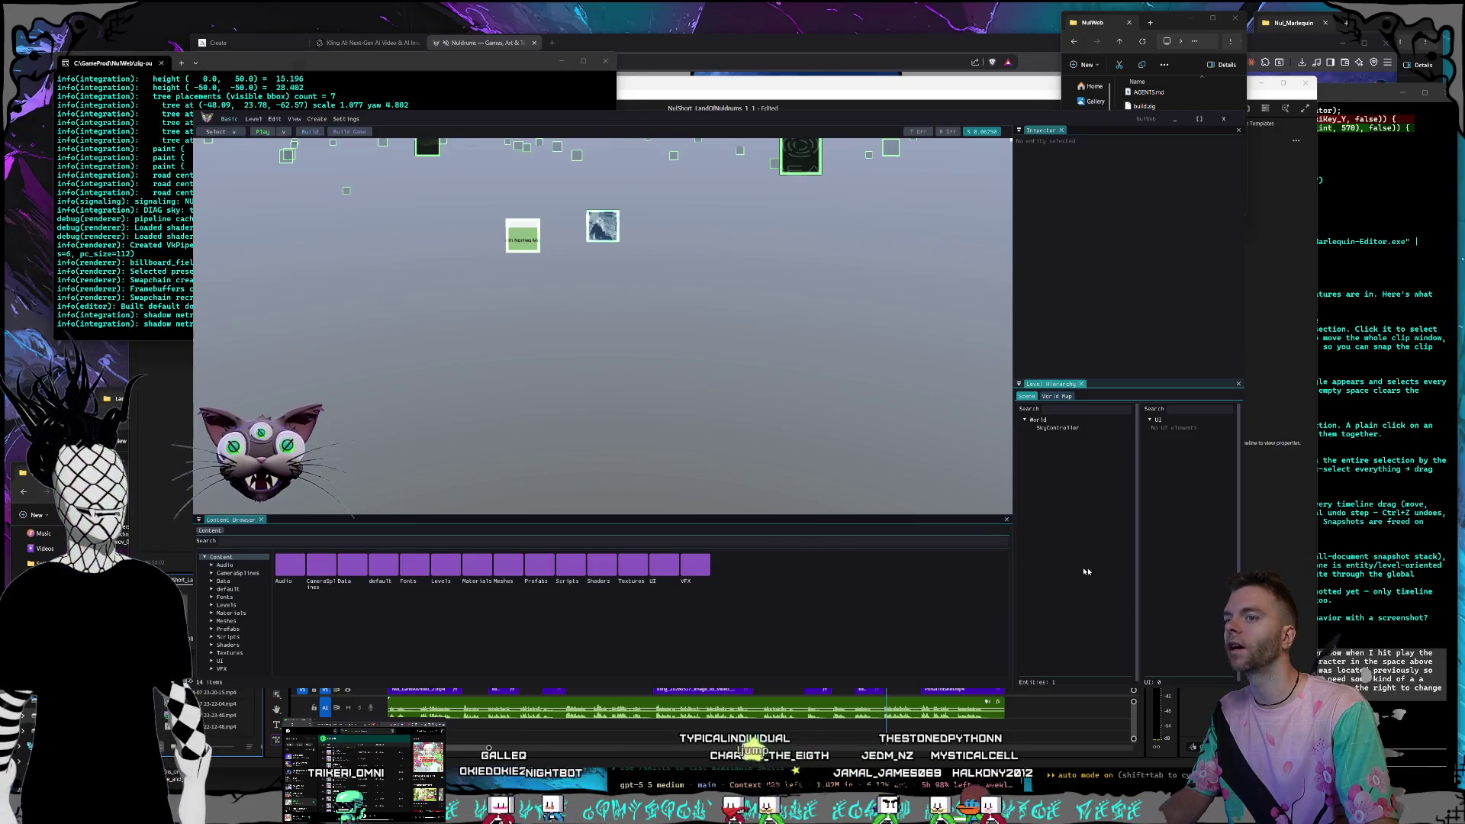
pyautogui.moveTo(1011, 592); pyautogui.dragTo(1088, 592)
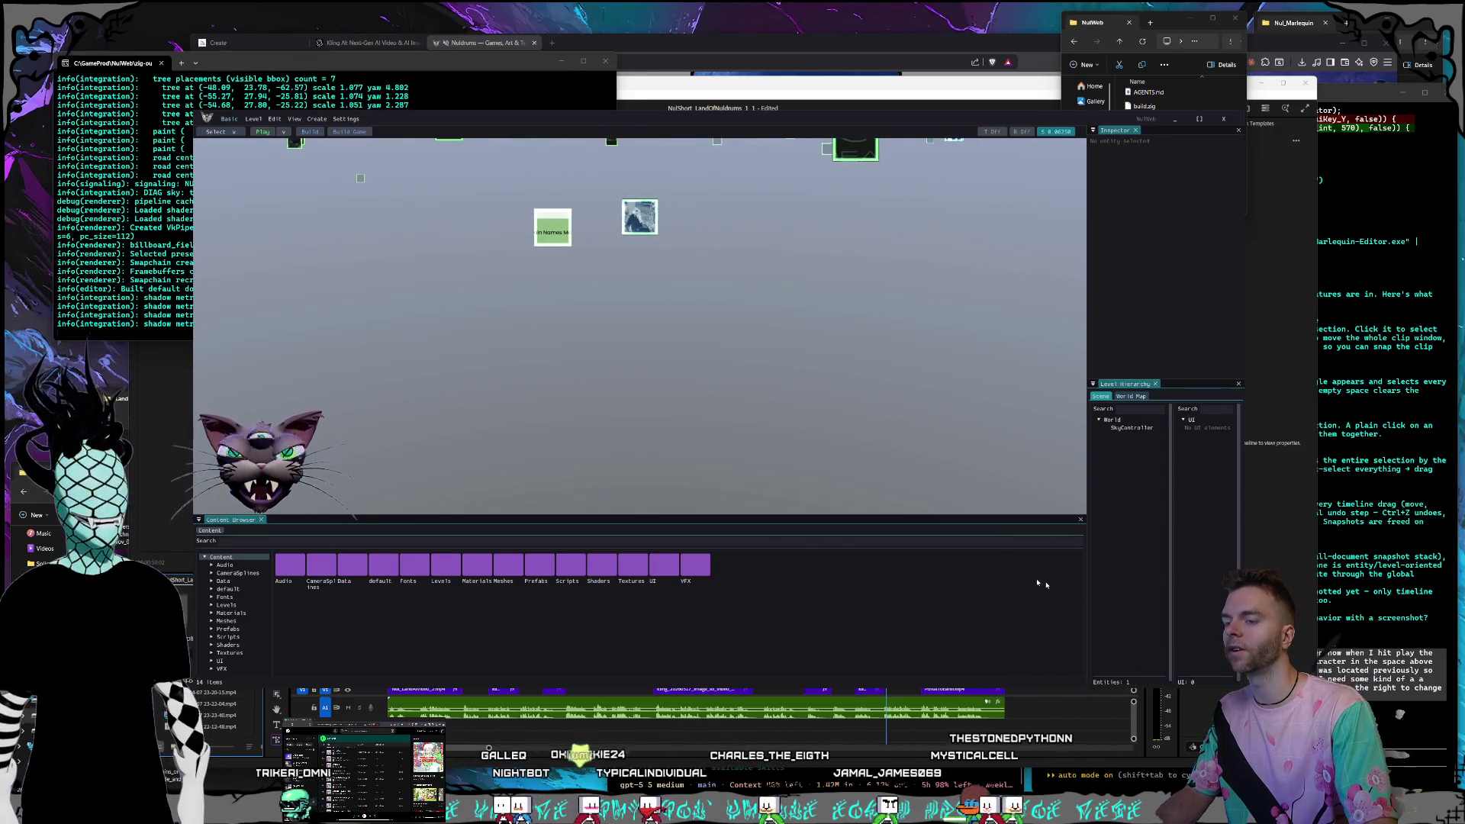
pyautogui.moveTo(995, 519); pyautogui.dragTo(995, 574)
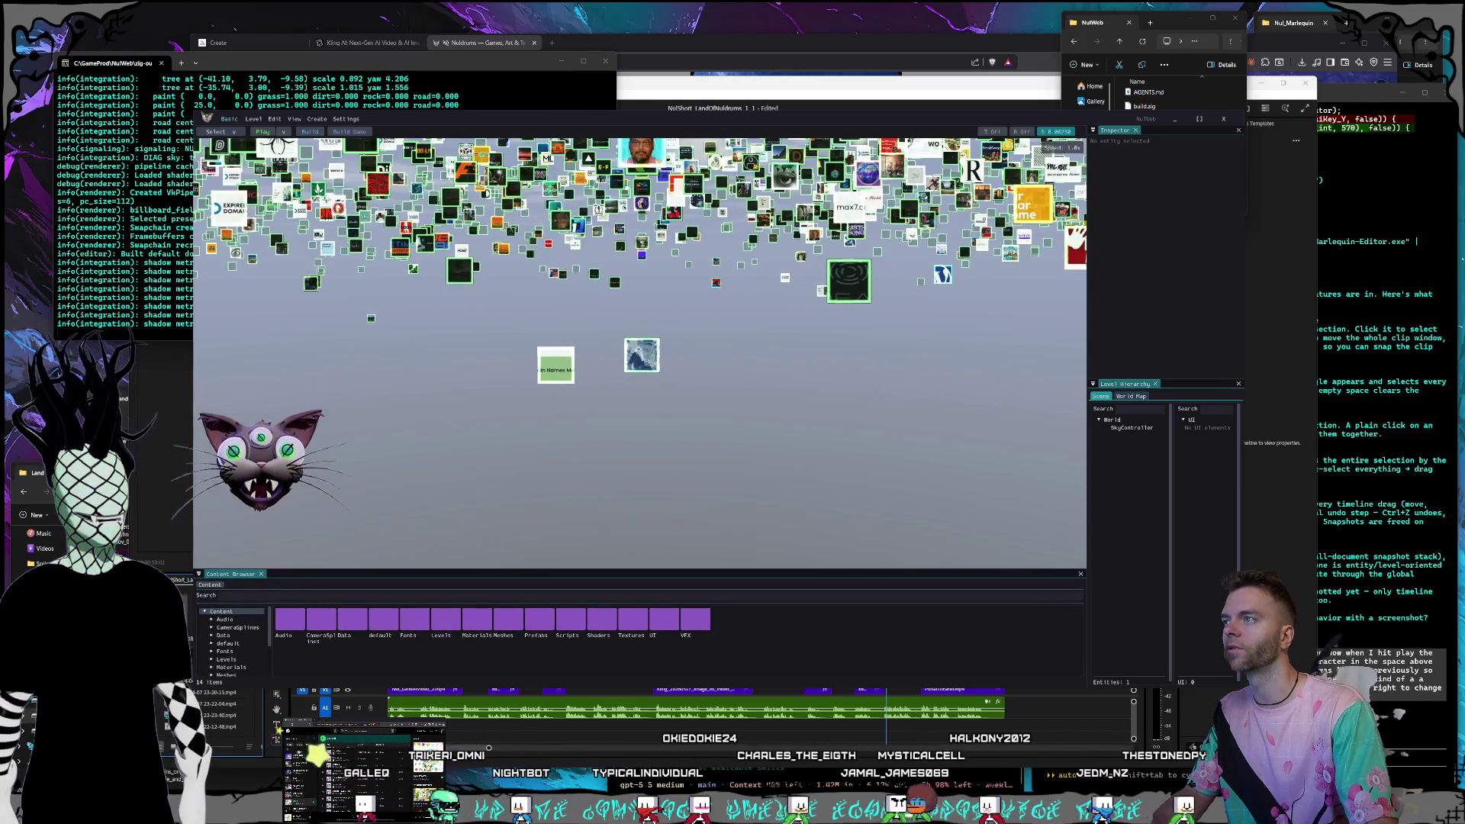